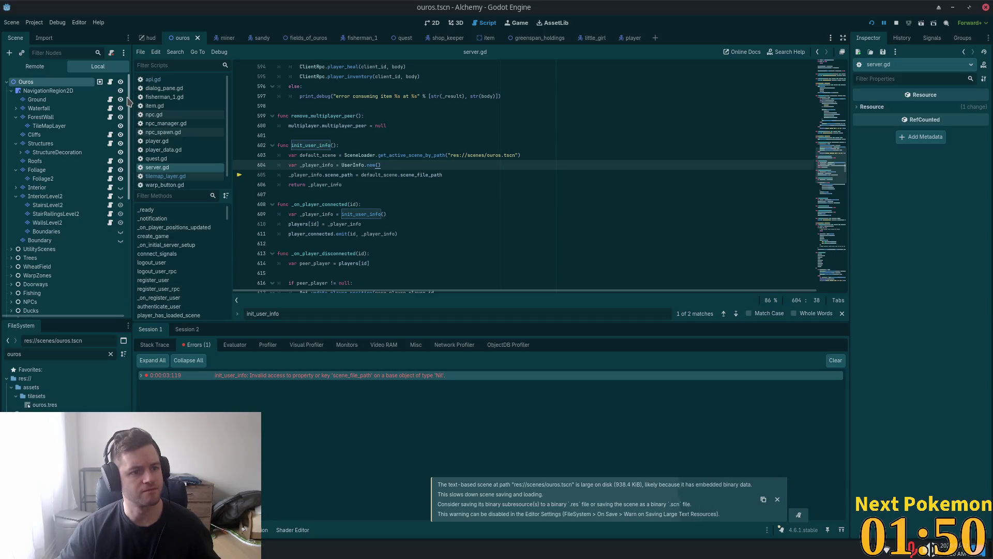
Review Session 2's error (Nil 'scene_file_path' in init_user_info), then view the ouros scene in 2D
{"action": "left_click_drag", "start_coordinate": [129, 102], "coordinate": [131, 233]}
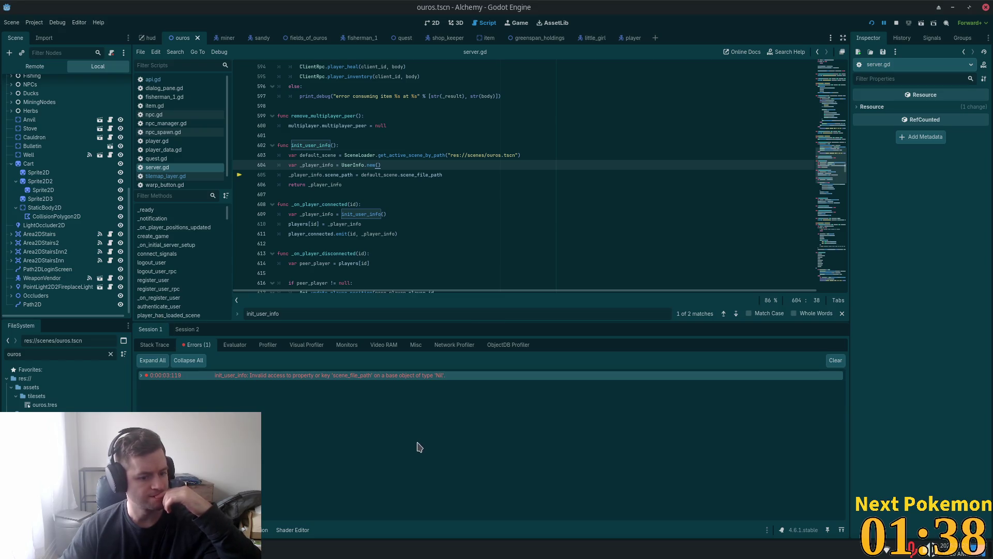
{"action": "left_click", "coordinate": [187, 330]}
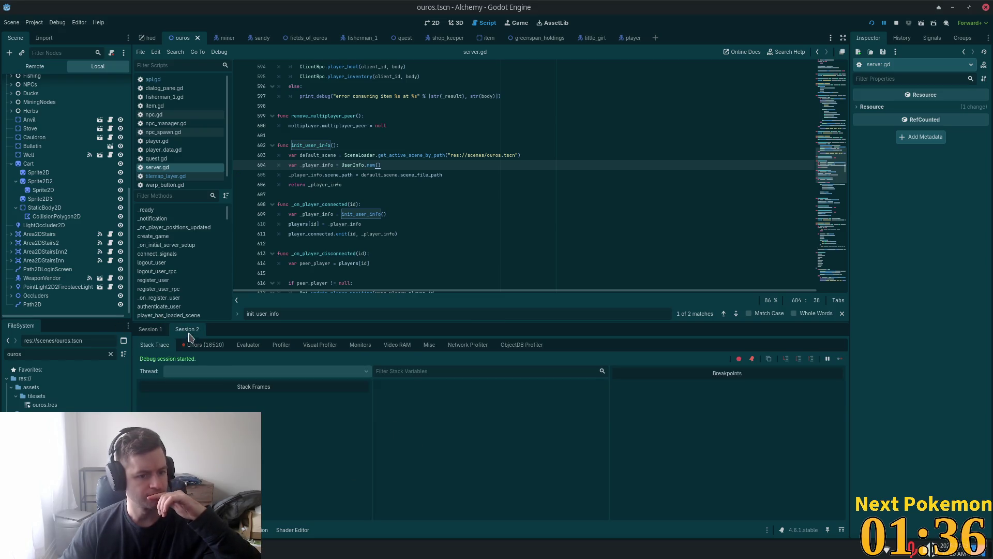
{"action": "left_click", "coordinate": [200, 345]}
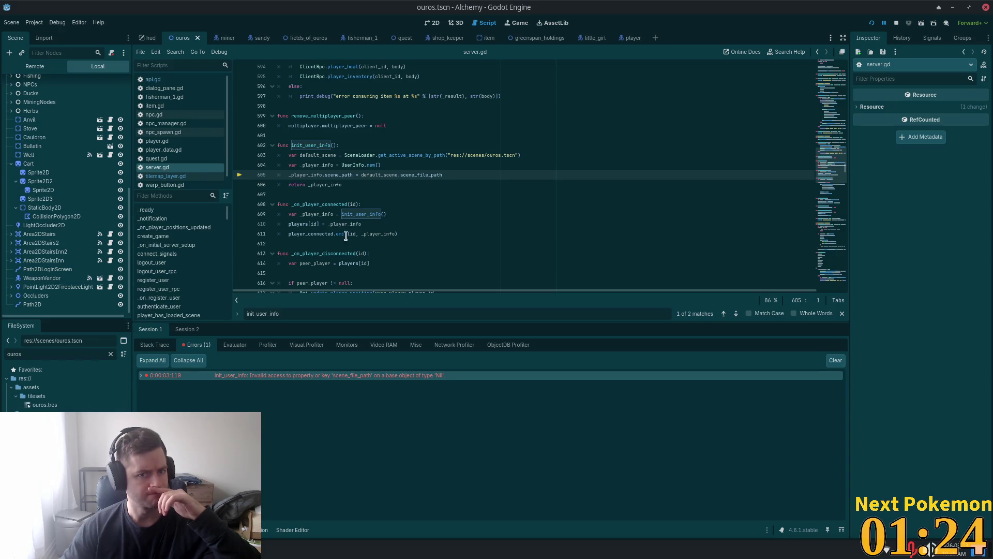
{"action": "left_click", "coordinate": [434, 22]}
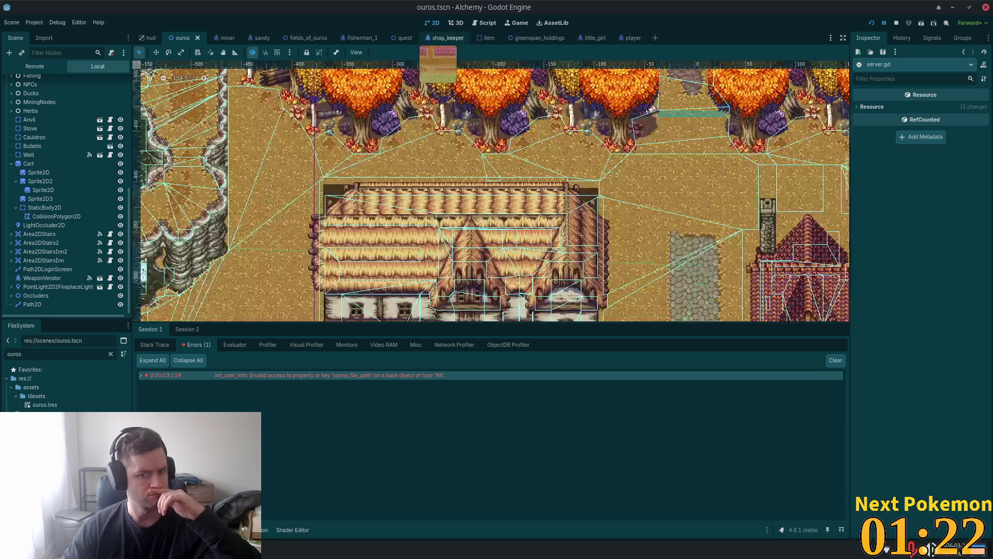
Zoom the ouros town map out to about 42%, then return to server.gd
{"action": "scroll", "coordinate": [664, 210], "scroll_direction": "down", "scroll_amount": 3}
{"action": "scroll", "coordinate": [664, 209], "scroll_direction": "down", "scroll_amount": 3}
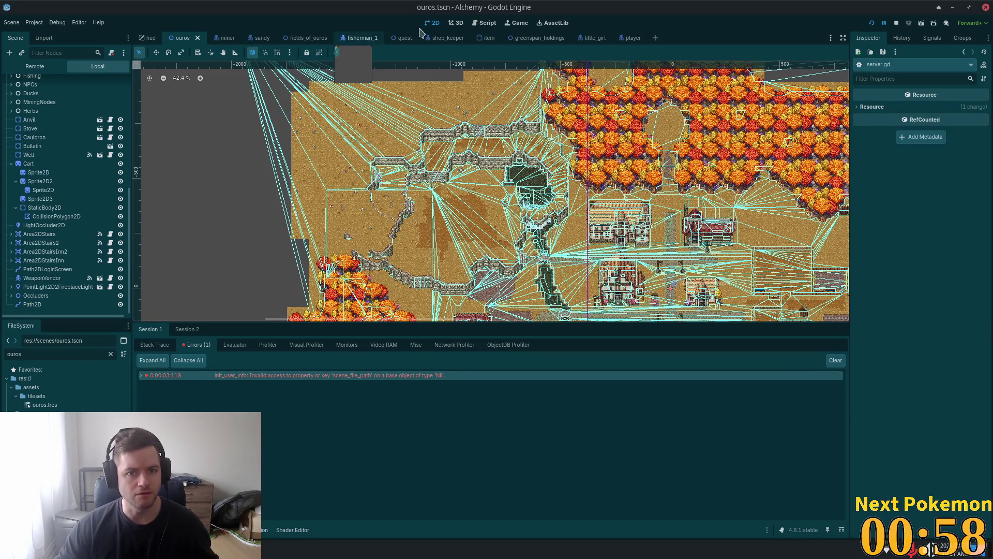
{"action": "left_click", "coordinate": [485, 24]}
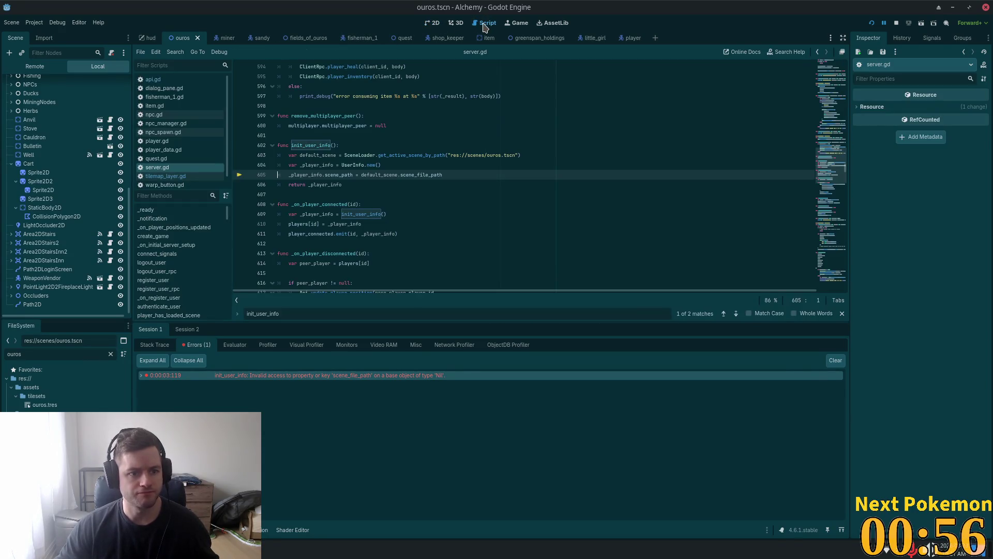
Playtest the Alchemy game up to its title screen, stop it, and save the ouros scene
{"action": "left_click", "coordinate": [520, 24]}
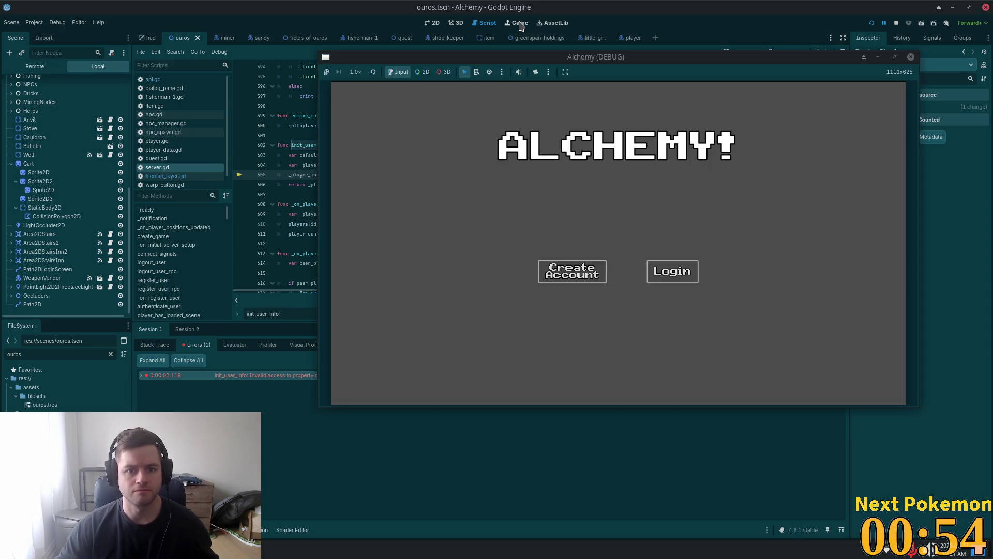
{"action": "left_click", "coordinate": [911, 58]}
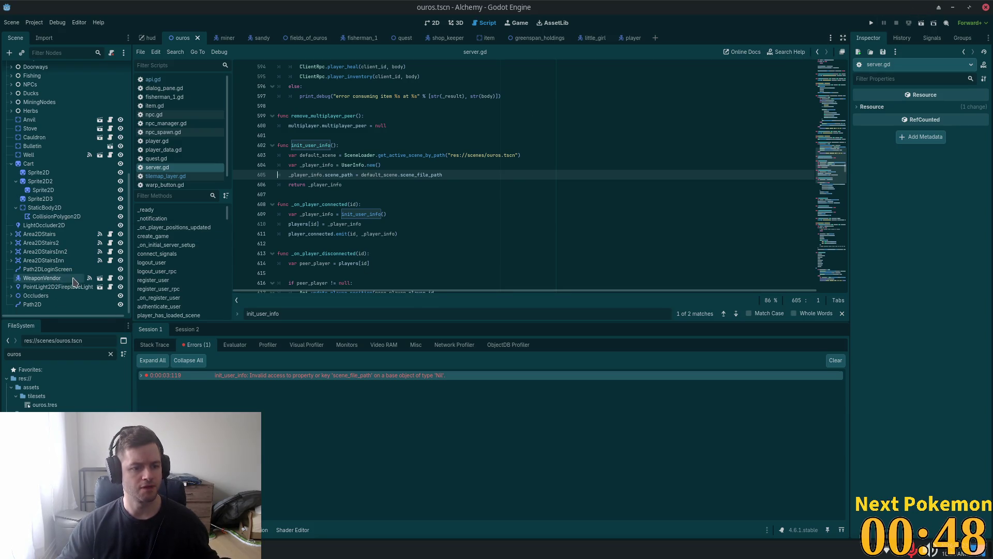
{"action": "left_click", "coordinate": [466, 140]}
{"action": "key", "text": "ctrl+s"}
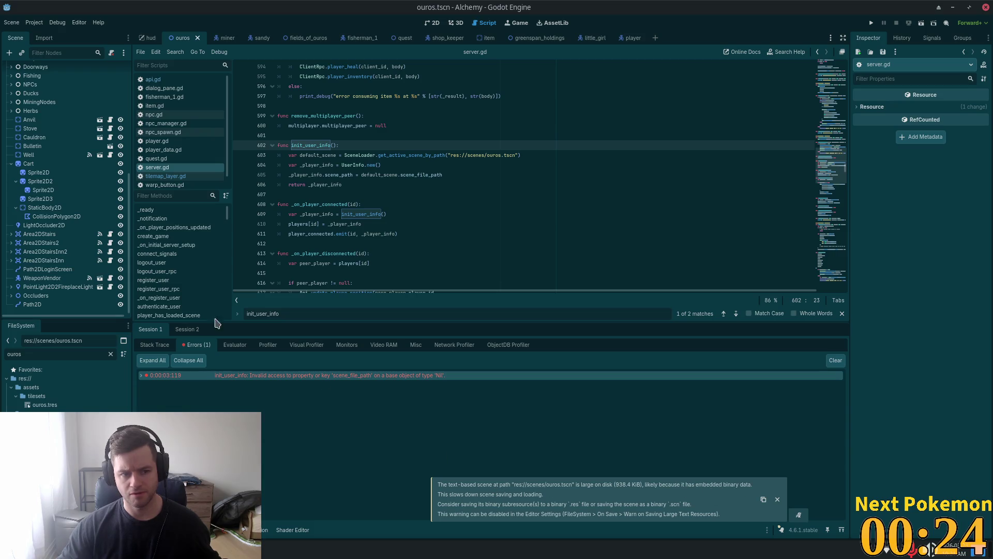
Inspect the Path2D and PointLight2D2FireplaceLight nodes in the Scene tree
{"action": "left_click", "coordinate": [31, 305]}
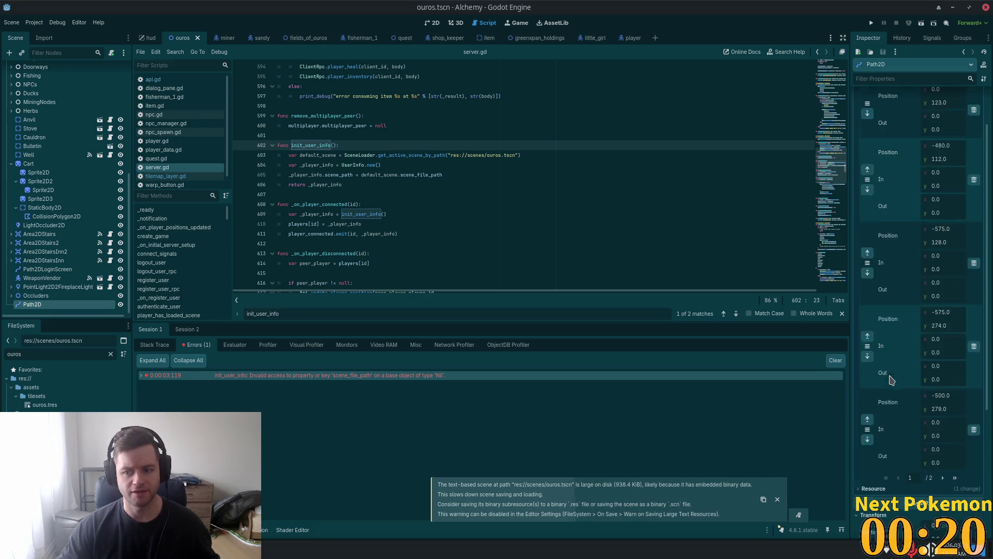
{"action": "left_click", "coordinate": [31, 288]}
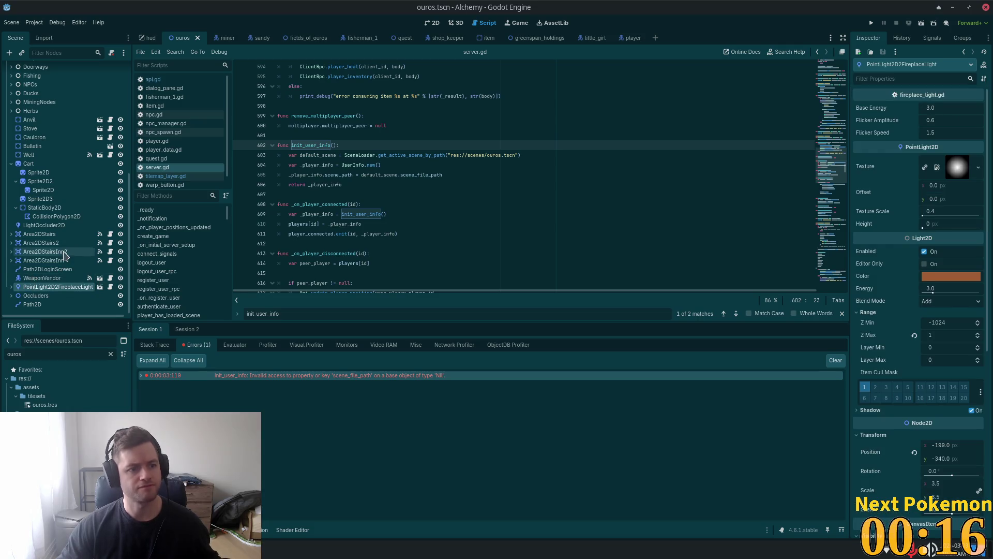
{"action": "key", "text": "super"}
Launch Cursor on the alchemy-gd workspace and bring up the PokemonCommunityGame Pokémon list
{"action": "type", "text": "calc"}
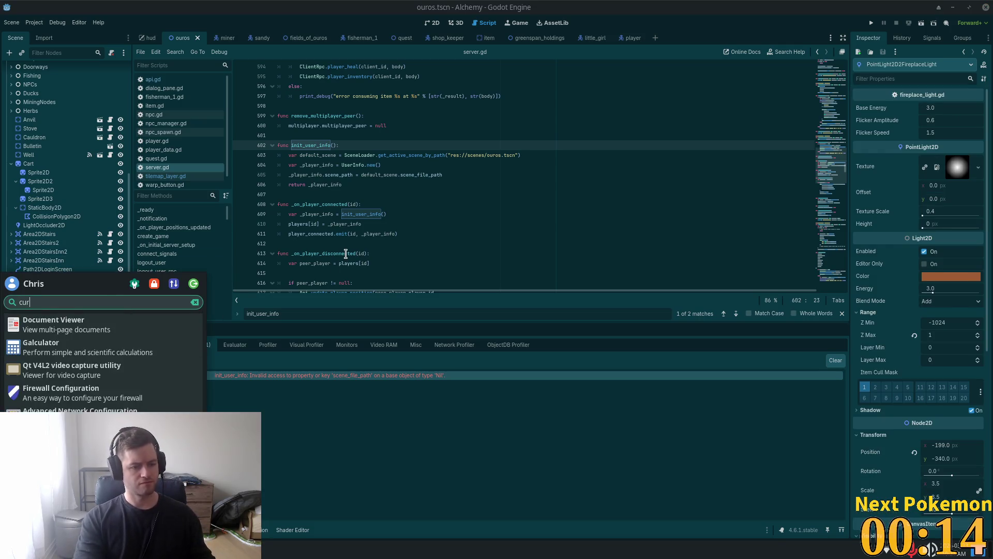
{"action": "key", "text": "Escape"}
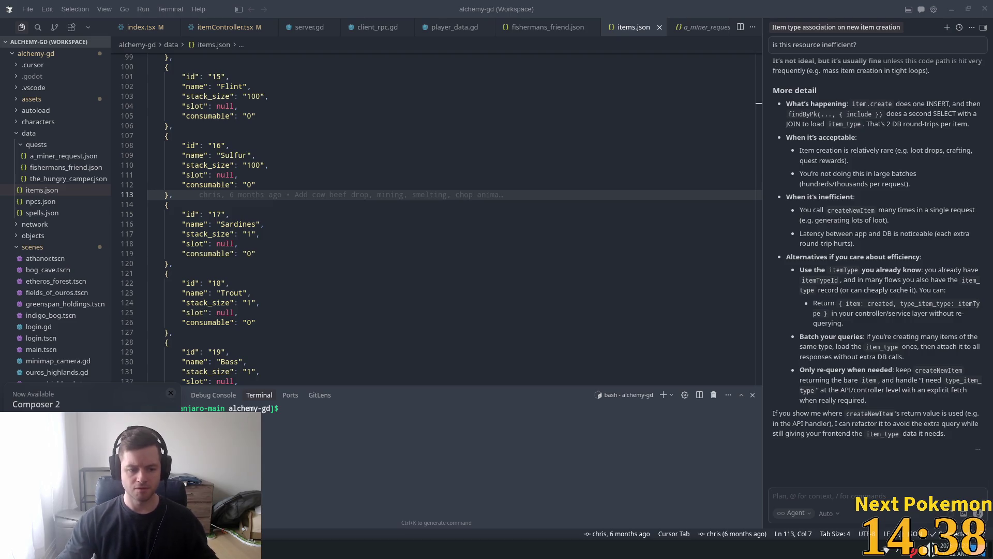
{"action": "key", "text": "alt+Tab"}
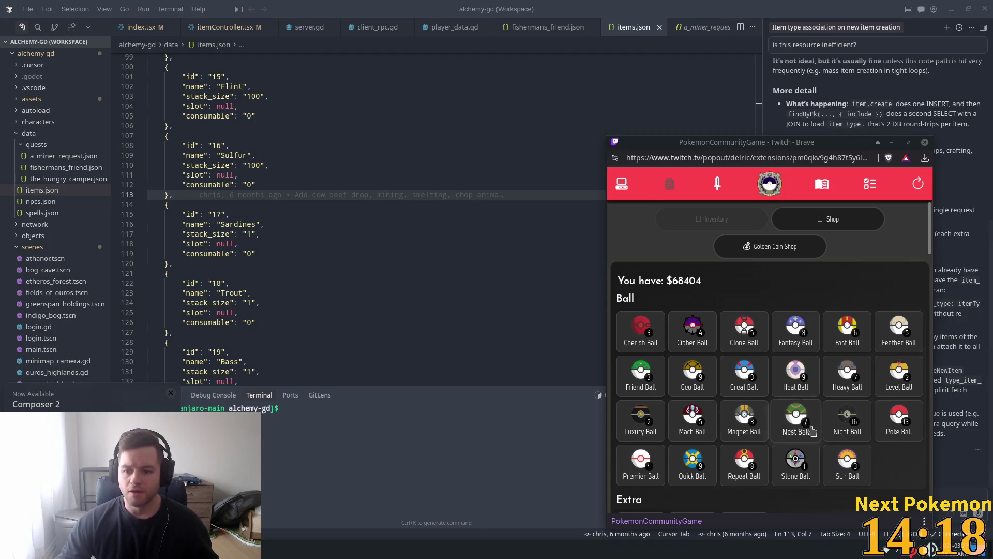
{"action": "left_click", "coordinate": [621, 183]}
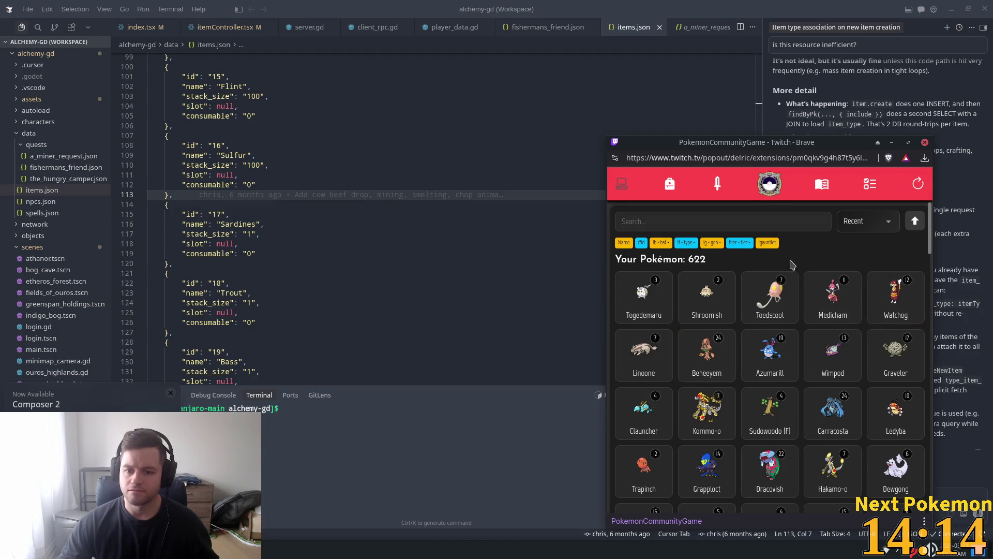
Search the owned Pokémon for 'tog', then browse the missions page
{"action": "left_click", "coordinate": [705, 212]}
{"action": "type", "text": "tog"}
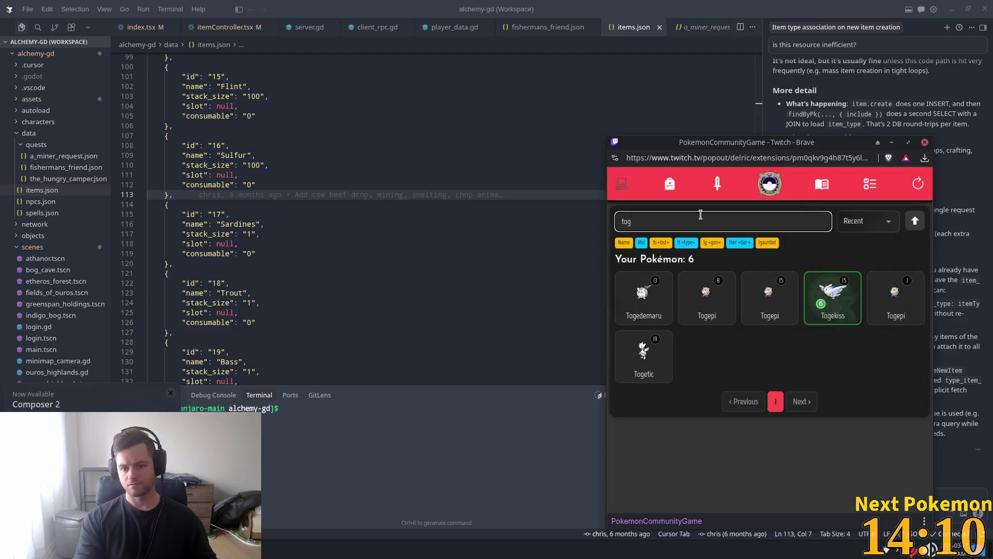
{"action": "key", "text": "BackSpace"}
{"action": "key", "text": "BackSpace"}
{"action": "key", "text": "BackSpace"}
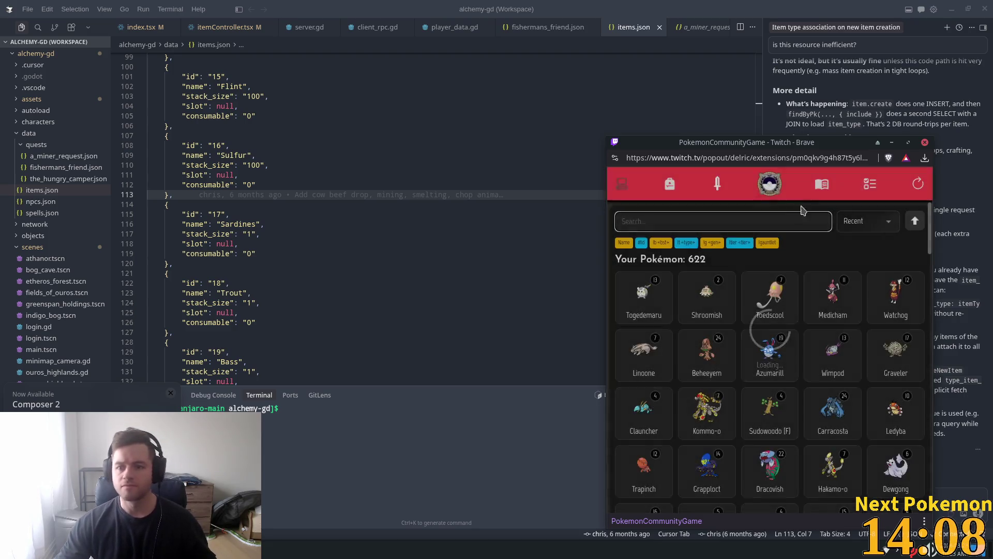
{"action": "left_click", "coordinate": [877, 191]}
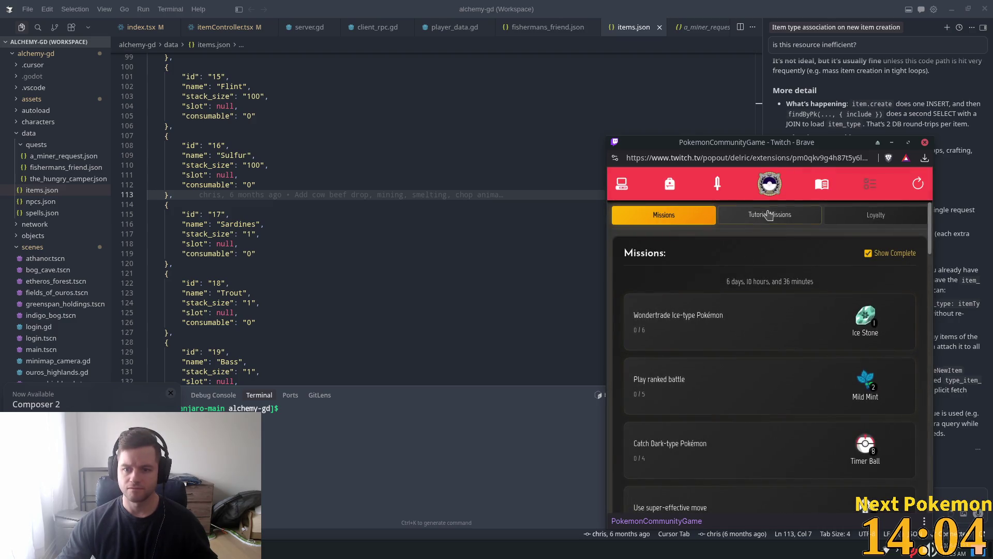
{"action": "scroll", "coordinate": [851, 355], "scroll_direction": "down", "scroll_amount": 3}
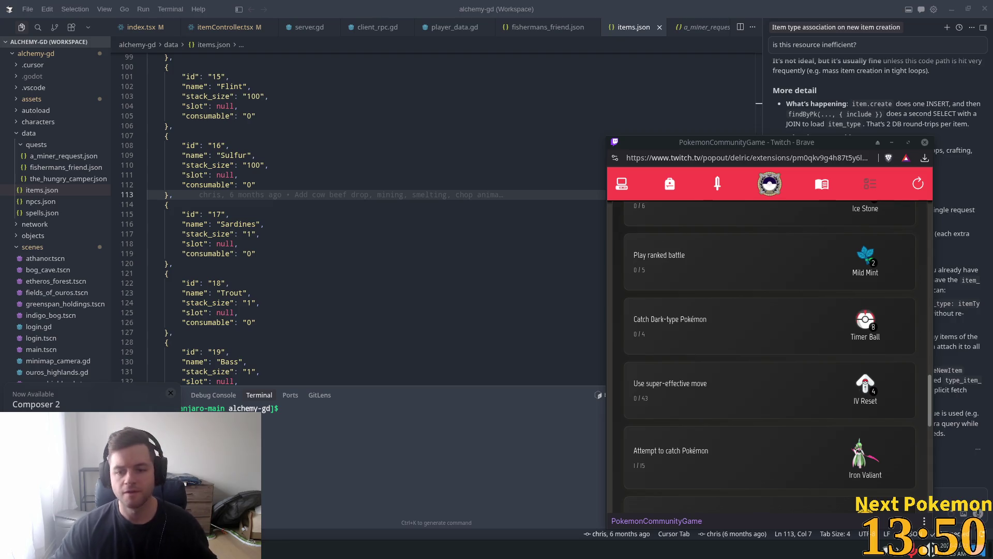
{"action": "scroll", "coordinate": [681, 335], "scroll_direction": "down", "scroll_amount": 2}
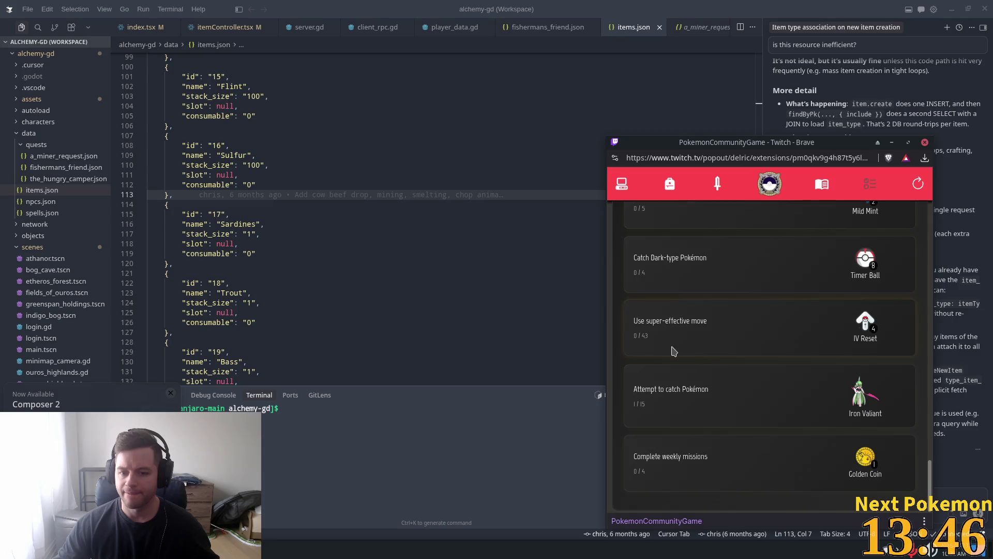
{"action": "scroll", "coordinate": [673, 348], "scroll_direction": "up", "scroll_amount": 1}
{"action": "scroll", "coordinate": [673, 348], "scroll_direction": "up", "scroll_amount": 2}
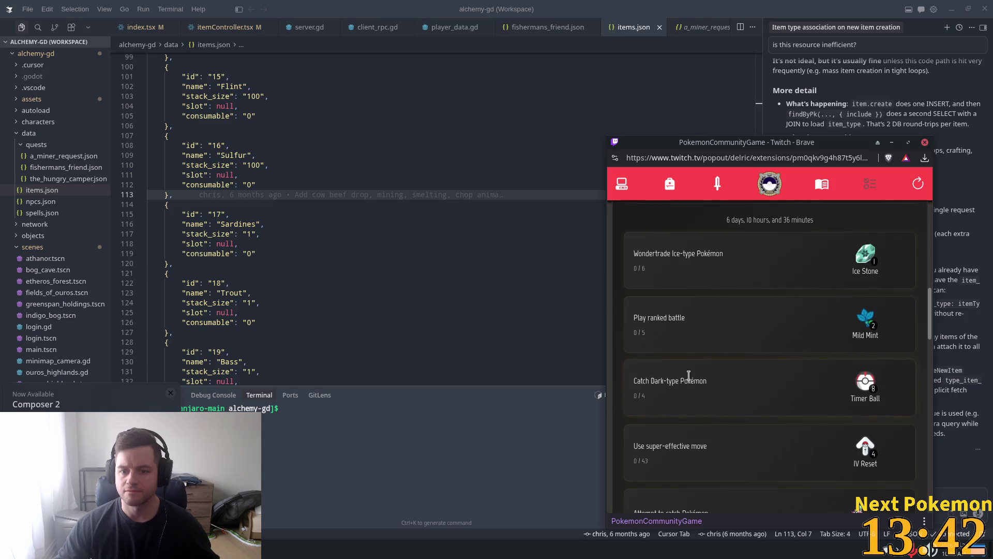
Filter owned Pokémon by 'lt ice', sort by ID, and review both Jynx
{"action": "left_click", "coordinate": [715, 183]}
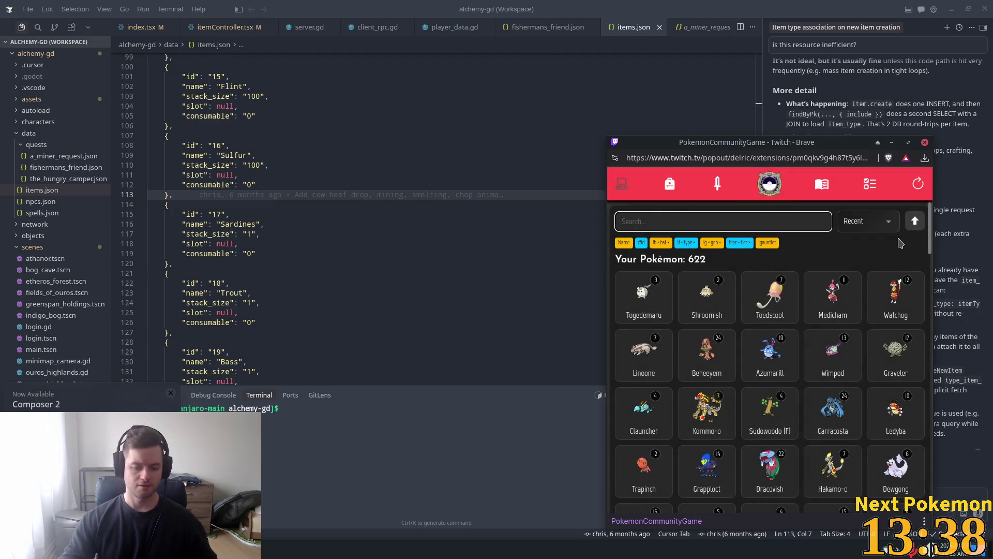
{"action": "type", "text": "lt ice"}
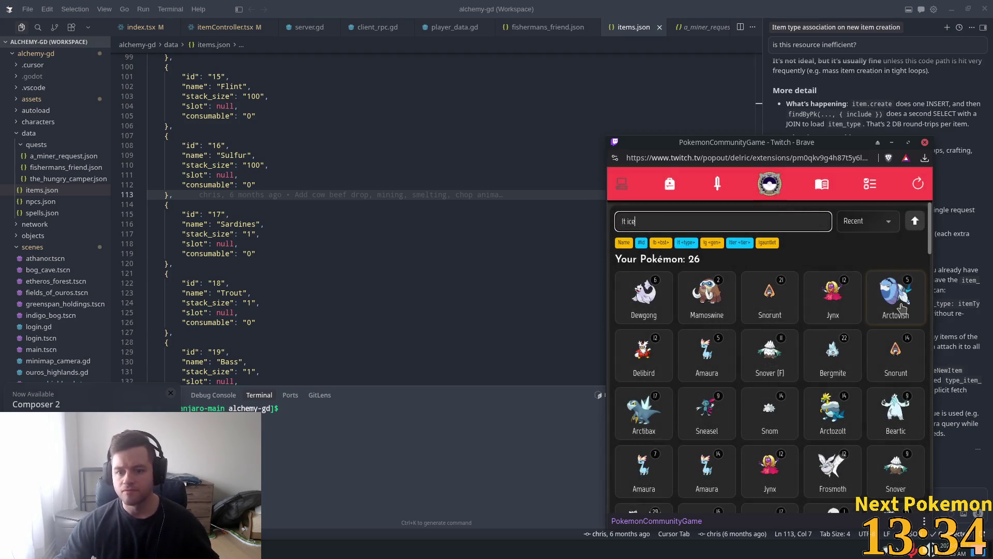
{"action": "left_click", "coordinate": [873, 260]}
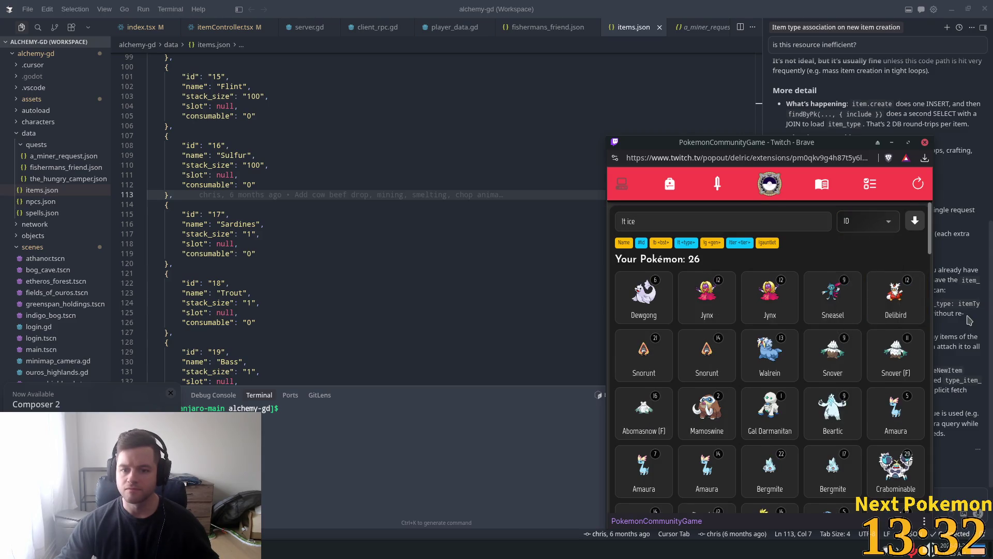
{"action": "left_click", "coordinate": [708, 308]}
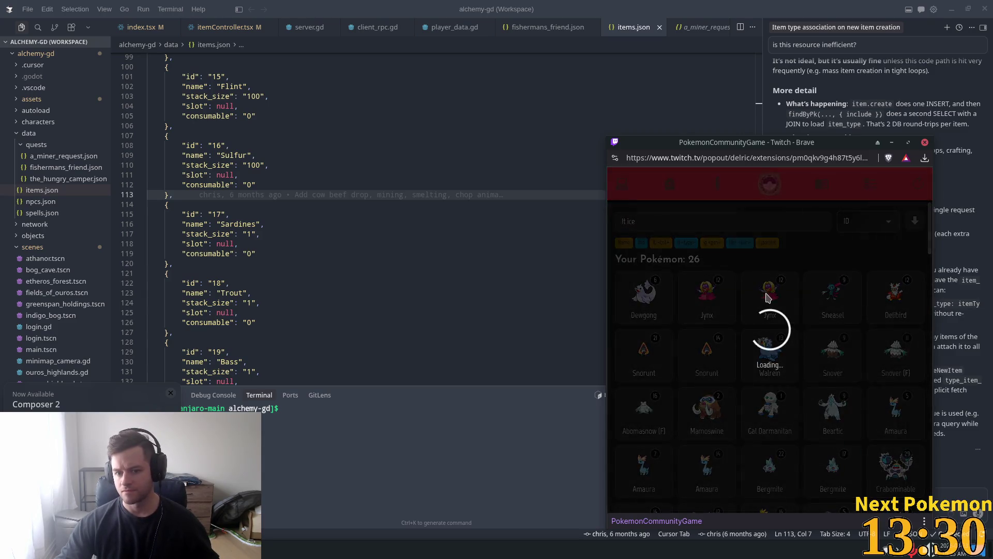
{"action": "left_click", "coordinate": [881, 191]}
{"action": "left_click", "coordinate": [747, 309]}
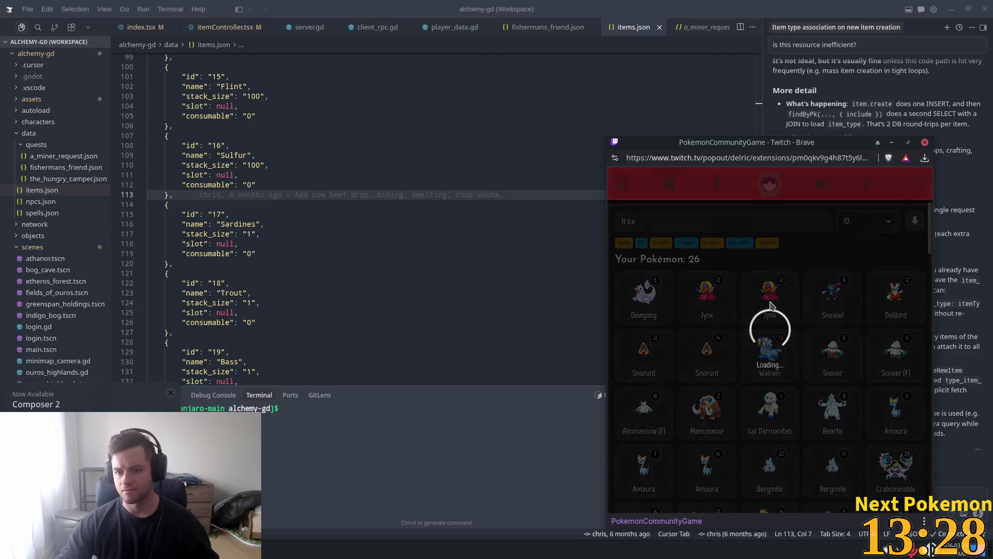
{"action": "left_click", "coordinate": [883, 186]}
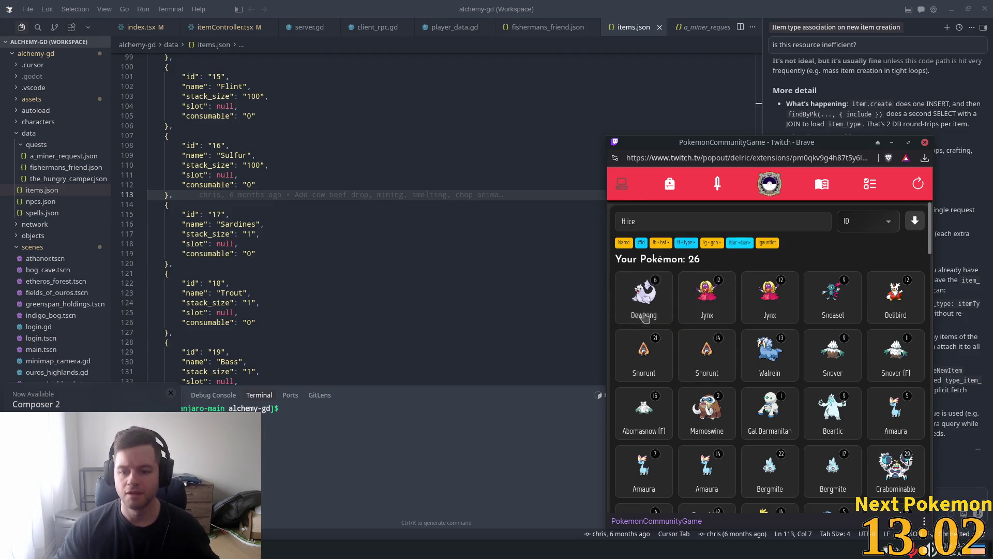
Wondertrade Snorunt, acknowledge the new Spheal Pokédex entry, and return to the code editor
{"action": "left_click", "coordinate": [691, 375]}
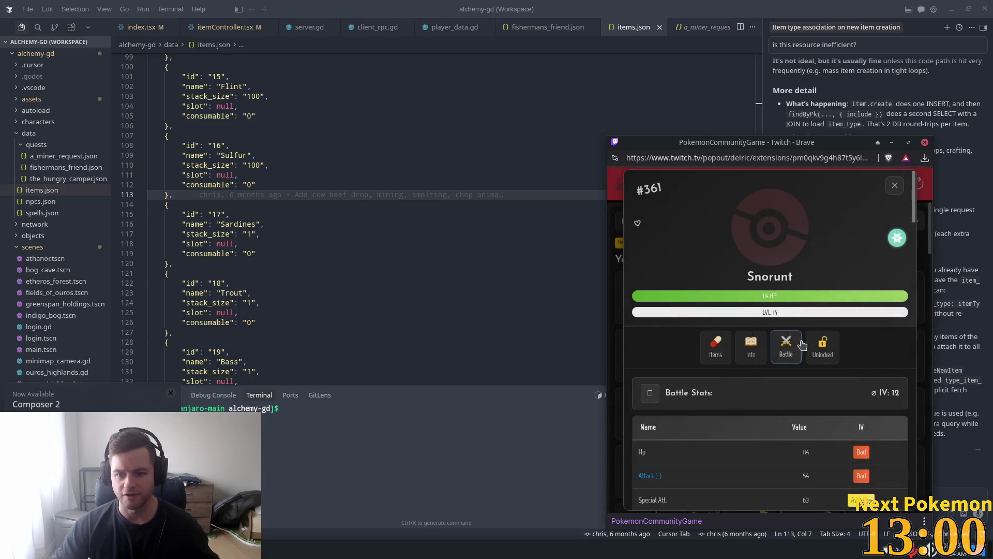
{"action": "scroll", "coordinate": [796, 383], "scroll_direction": "down", "scroll_amount": 15}
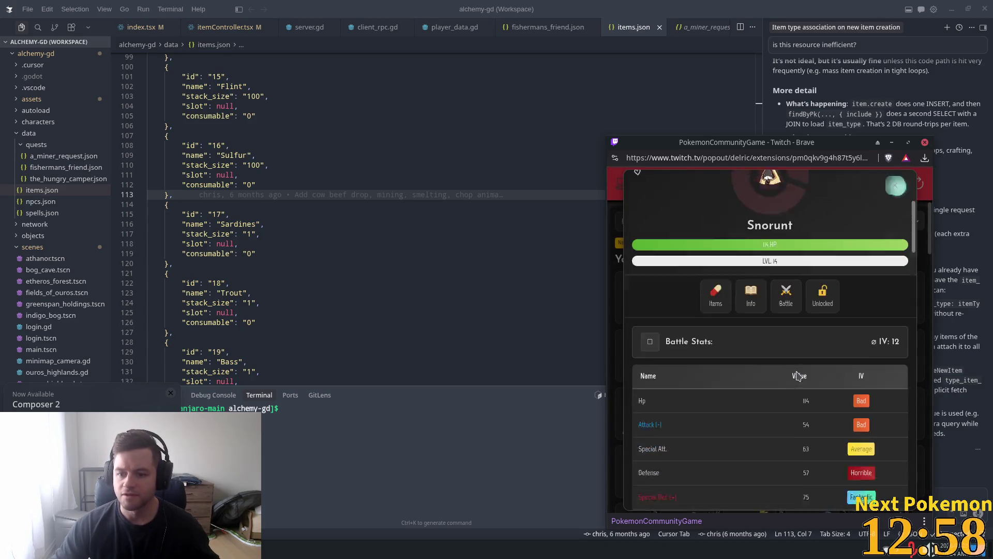
{"action": "left_click", "coordinate": [791, 494]}
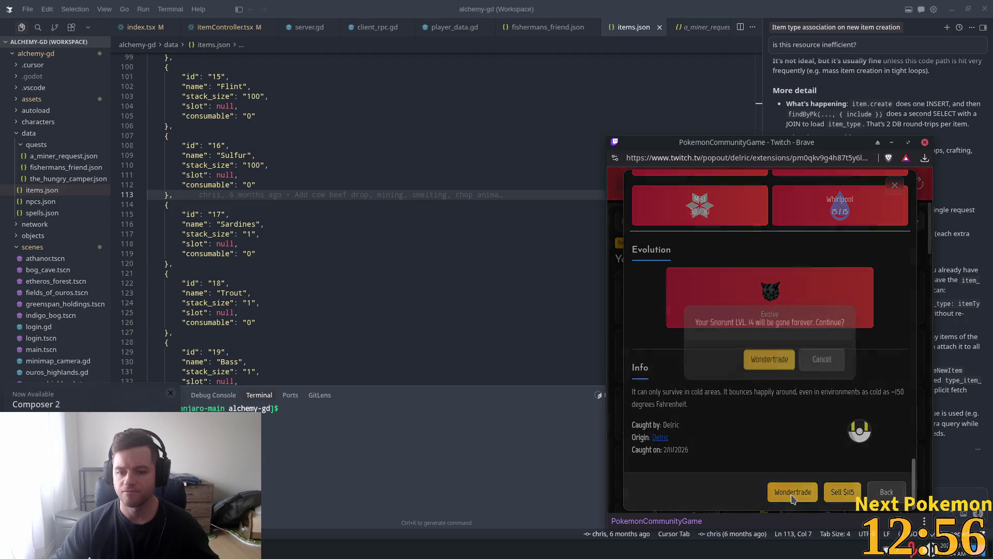
{"action": "left_click", "coordinate": [765, 420]}
{"action": "left_click", "coordinate": [768, 417]}
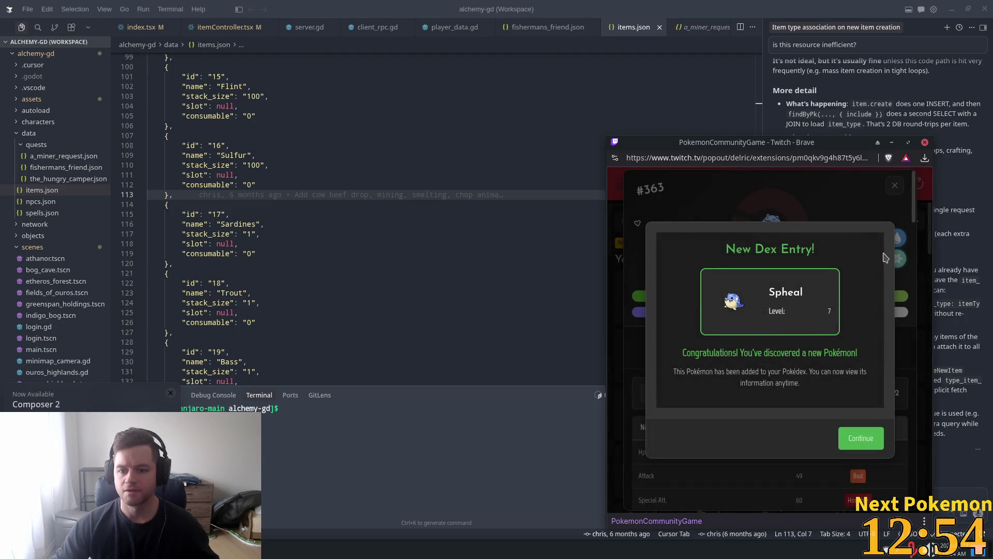
{"action": "left_click", "coordinate": [854, 444]}
{"action": "left_click", "coordinate": [895, 196]}
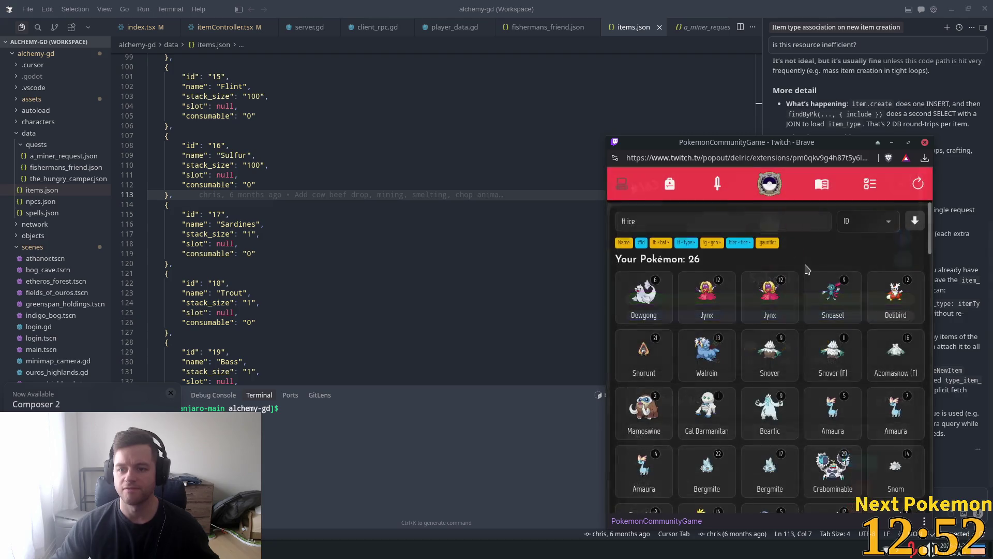
{"action": "left_click", "coordinate": [363, 233]}
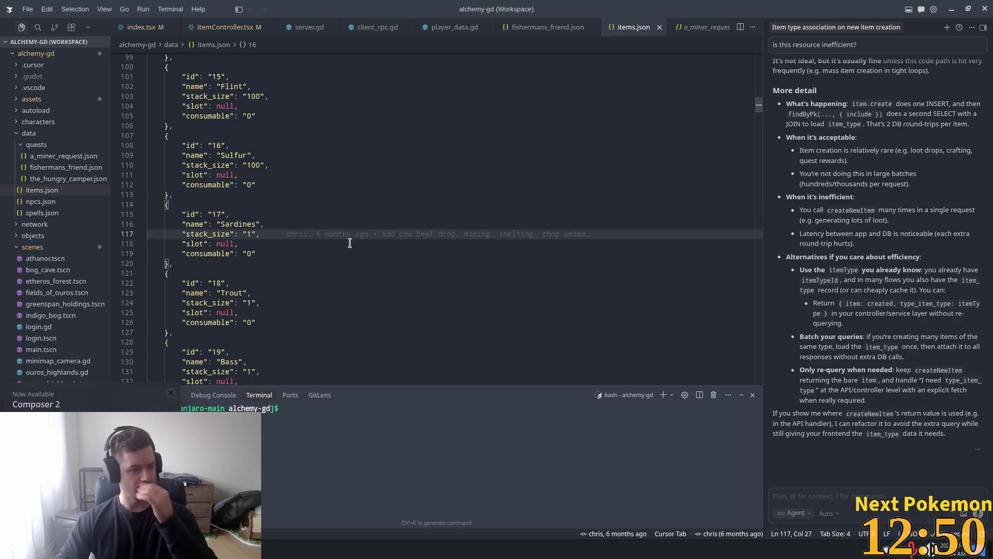
Open ouros.tscn via quick search and scroll to the Ground TileMapLayer node
{"action": "key", "text": "ctrl+o"}
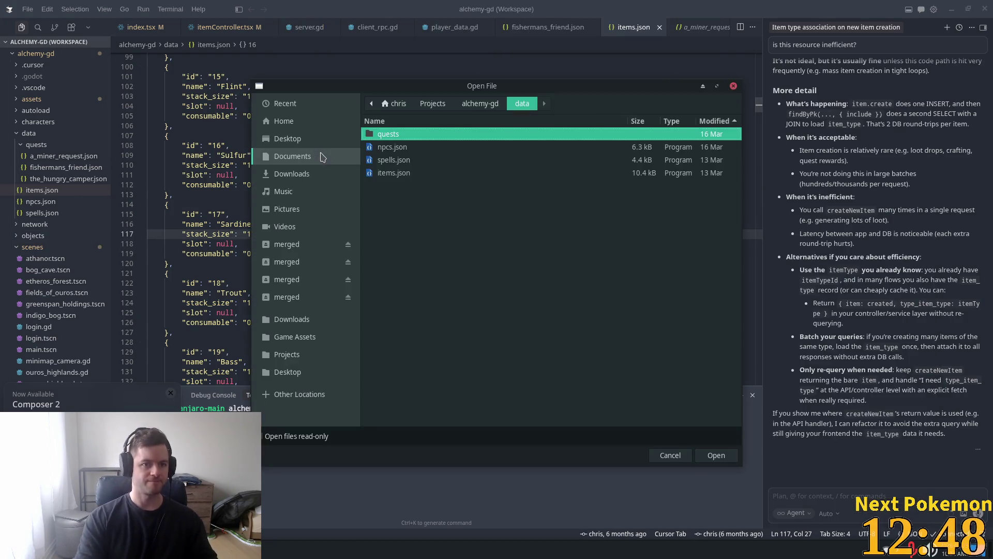
{"action": "key", "text": "Escape"}
{"action": "key", "text": "ctrl+p"}
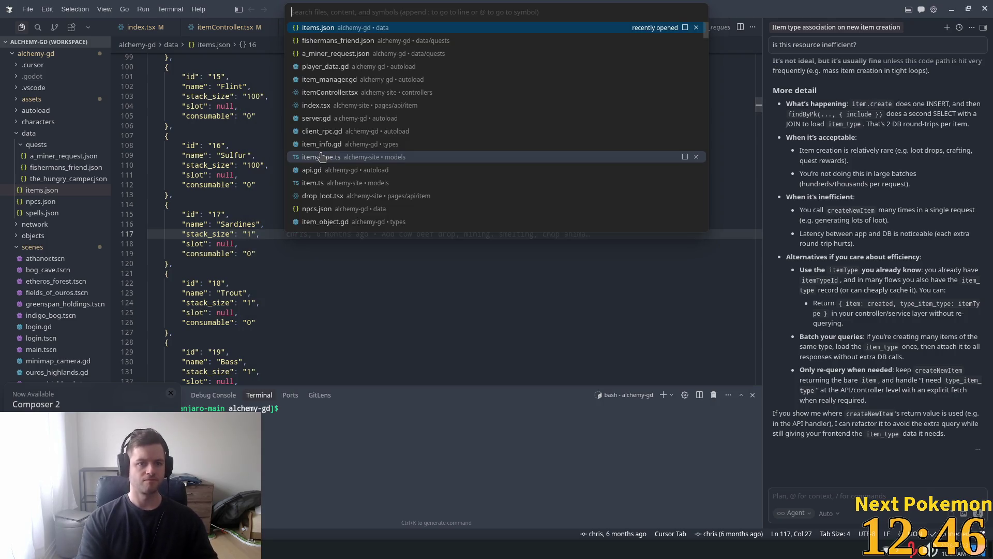
{"action": "type", "text": "ouros"}
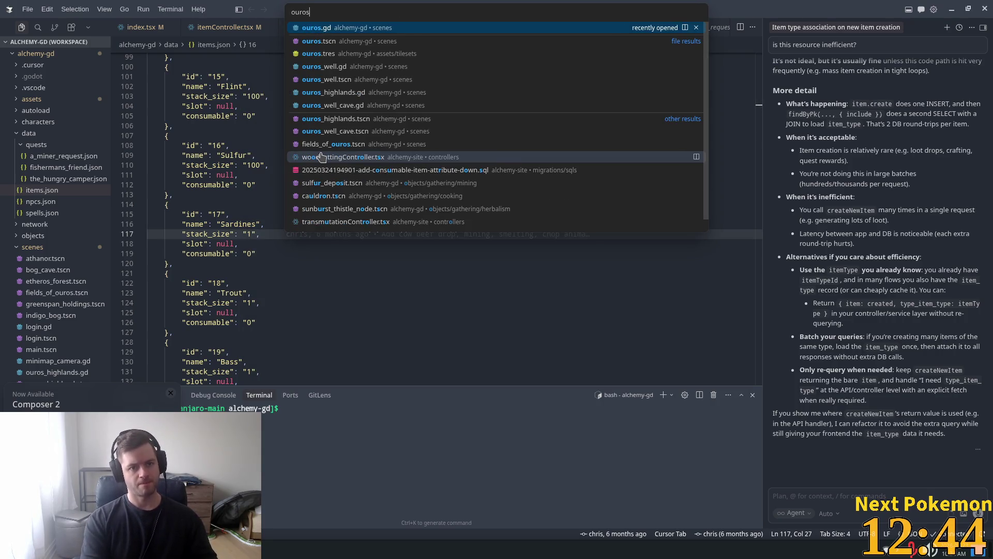
{"action": "type", "text": ".tscn"}
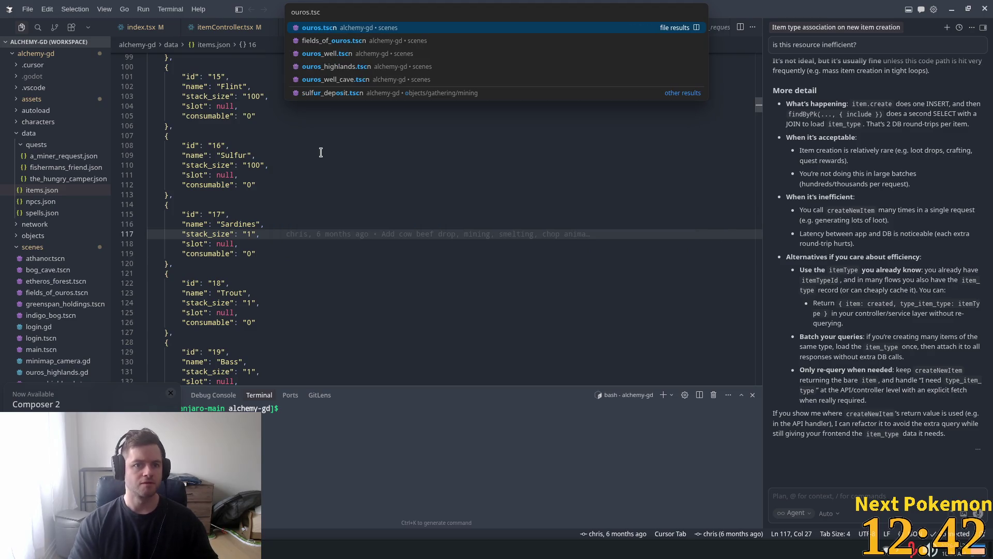
{"action": "key", "text": "Return"}
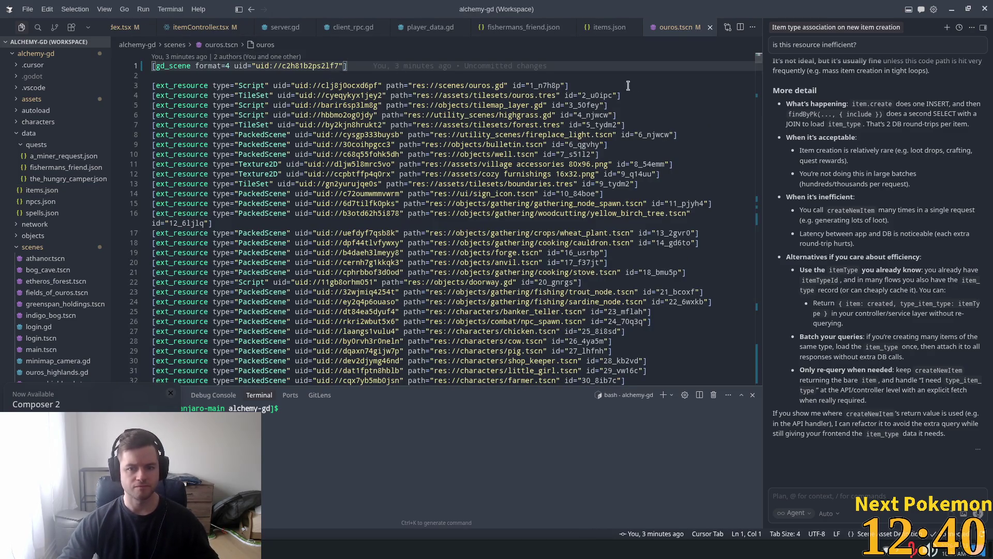
{"action": "scroll", "coordinate": [569, 104], "scroll_direction": "down", "scroll_amount": 1}
{"action": "mouse_move", "coordinate": [758, 58]}
{"action": "left_mouse_down"}
{"action": "mouse_move", "coordinate": [768, 149]}
{"action": "mouse_move", "coordinate": [765, 110]}
{"action": "left_mouse_up"}
{"action": "scroll", "coordinate": [690, 144], "scroll_direction": "up", "scroll_amount": 20}
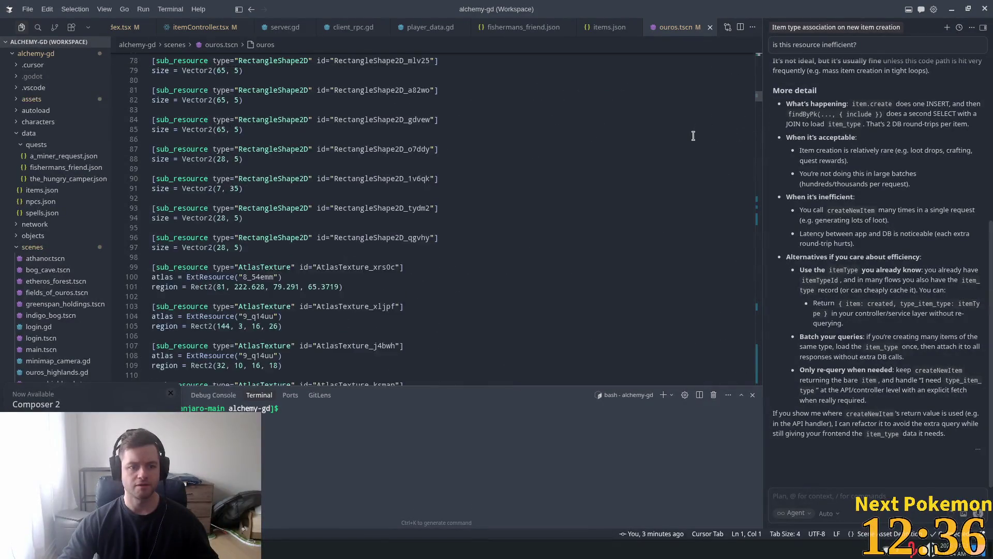
{"action": "scroll", "coordinate": [690, 143], "scroll_direction": "down", "scroll_amount": 17}
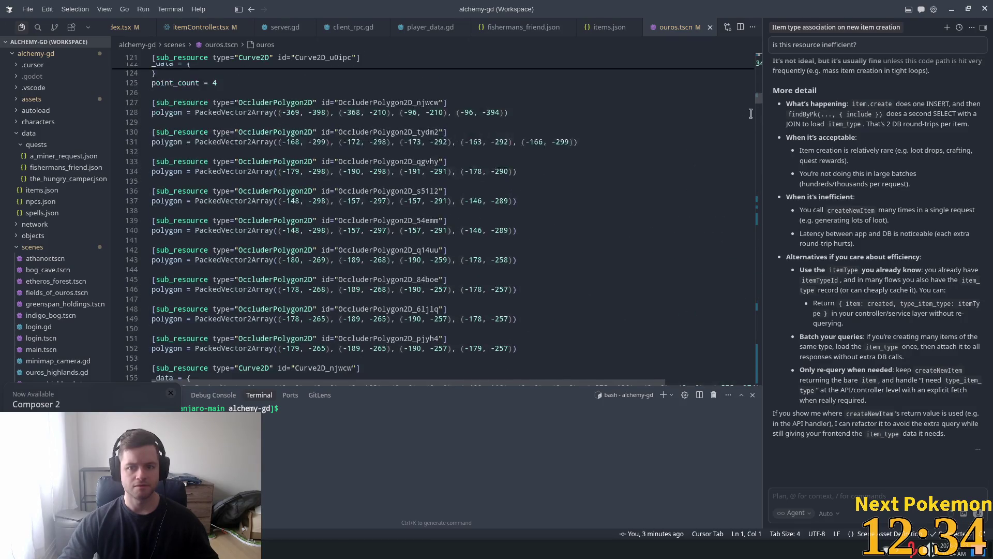
{"action": "scroll", "coordinate": [758, 106], "scroll_direction": "down", "scroll_amount": 15}
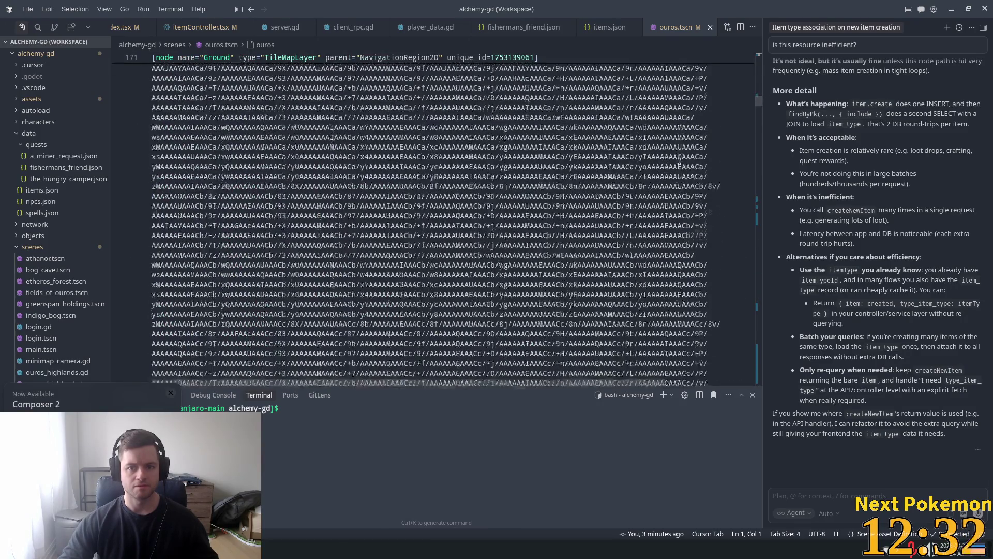
{"action": "scroll", "coordinate": [686, 164], "scroll_direction": "up", "scroll_amount": 5}
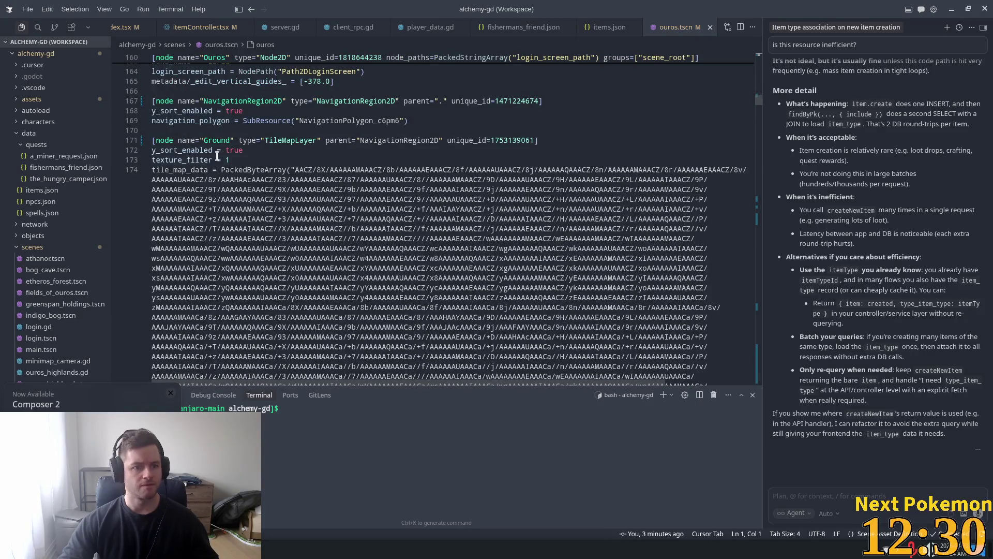
Check the Ground layer's NavigationRegion2D parent, y_sort_enabled and texture_filter values
{"action": "left_click_drag", "start_coordinate": [212, 160], "coordinate": [216, 160]}
{"action": "left_click", "coordinate": [241, 160]}
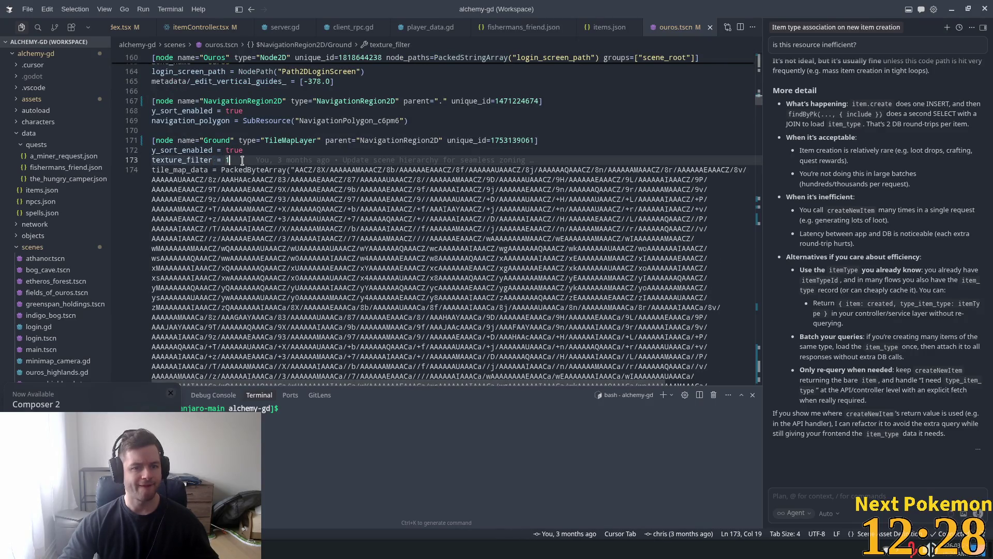
{"action": "double_click", "coordinate": [434, 140]}
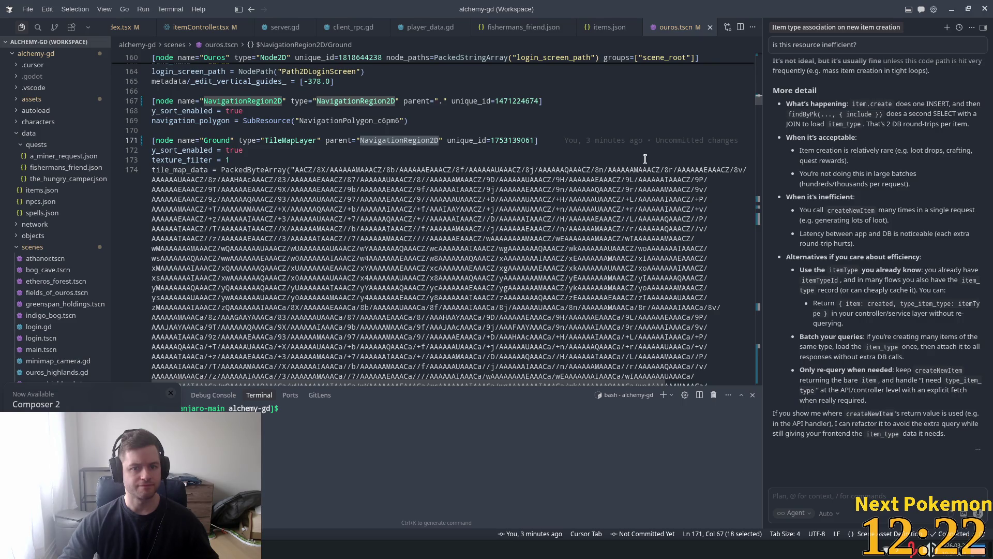
{"action": "double_click", "coordinate": [233, 150]}
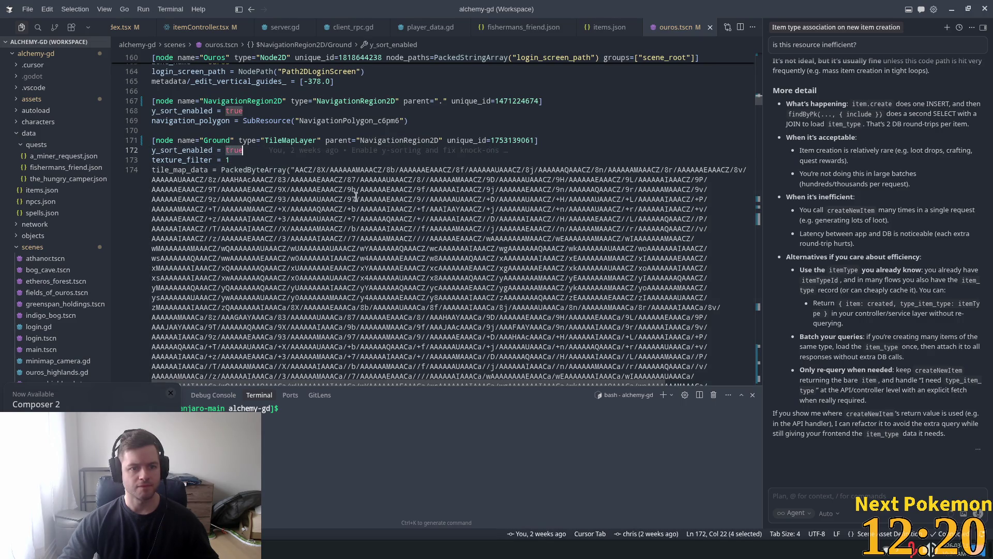
{"action": "double_click", "coordinate": [227, 159]}
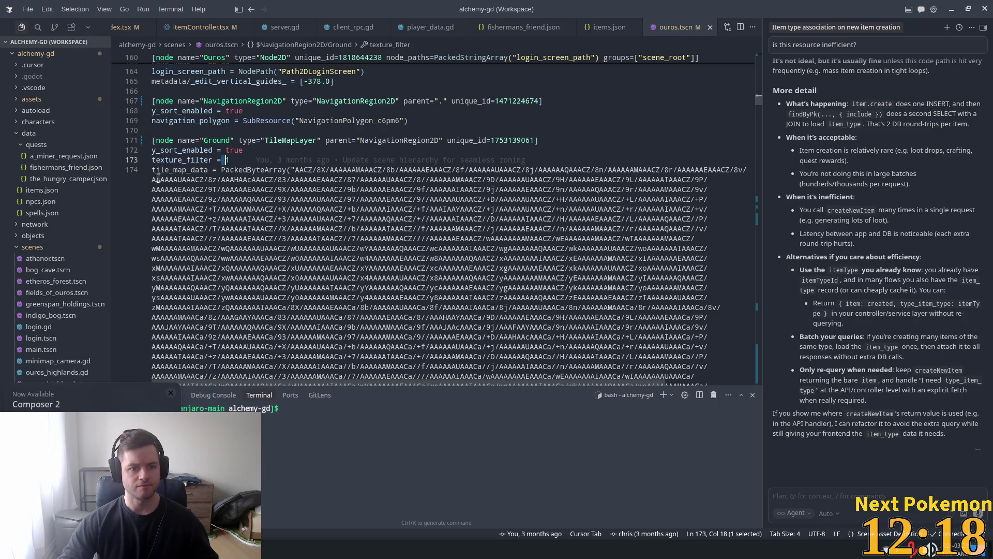
{"action": "key", "text": "alt+Tab"}
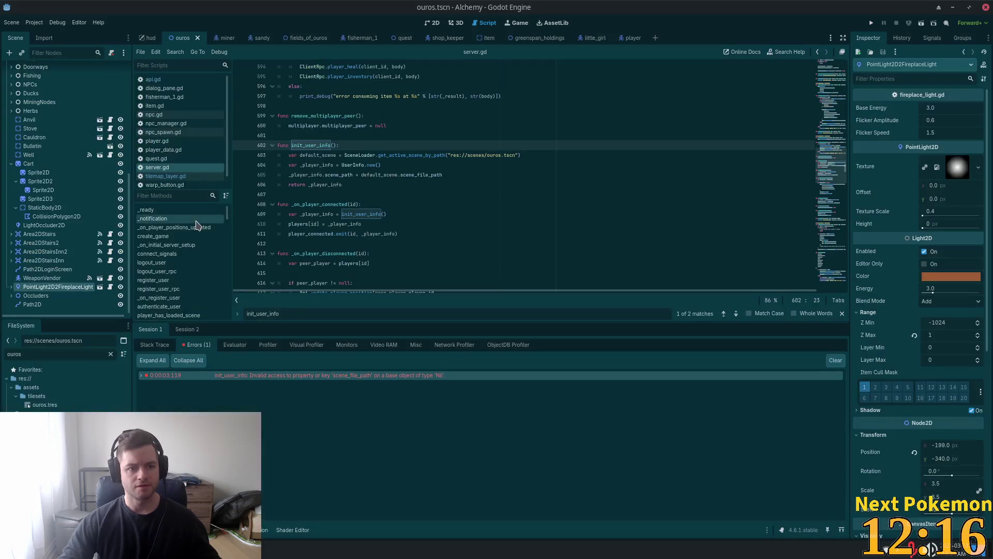
Expand the Interior node and view the Sandy NPC's properties in the Inspector
{"action": "scroll", "coordinate": [77, 124], "scroll_direction": "down", "scroll_amount": 3}
{"action": "scroll", "coordinate": [78, 124], "scroll_direction": "up", "scroll_amount": 5}
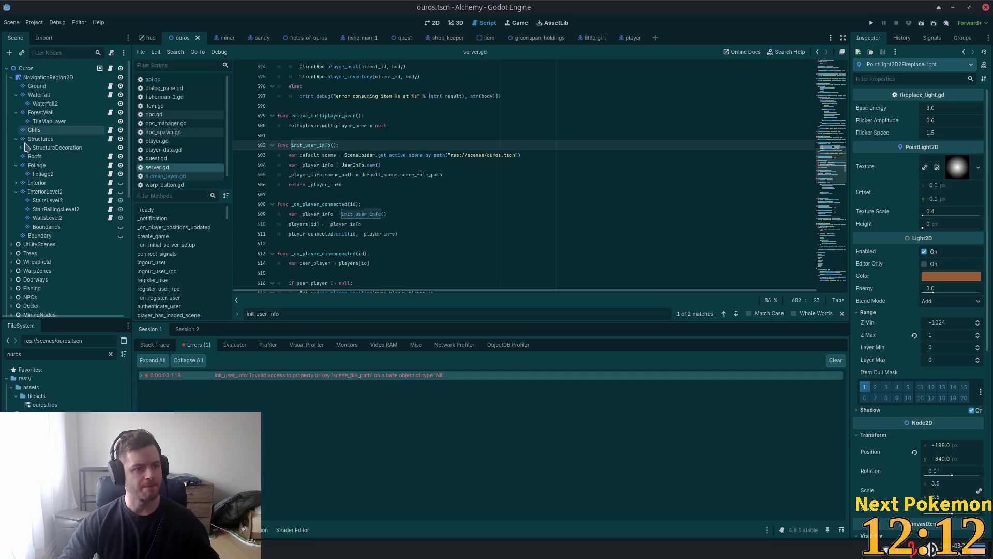
{"action": "left_click", "coordinate": [16, 183]}
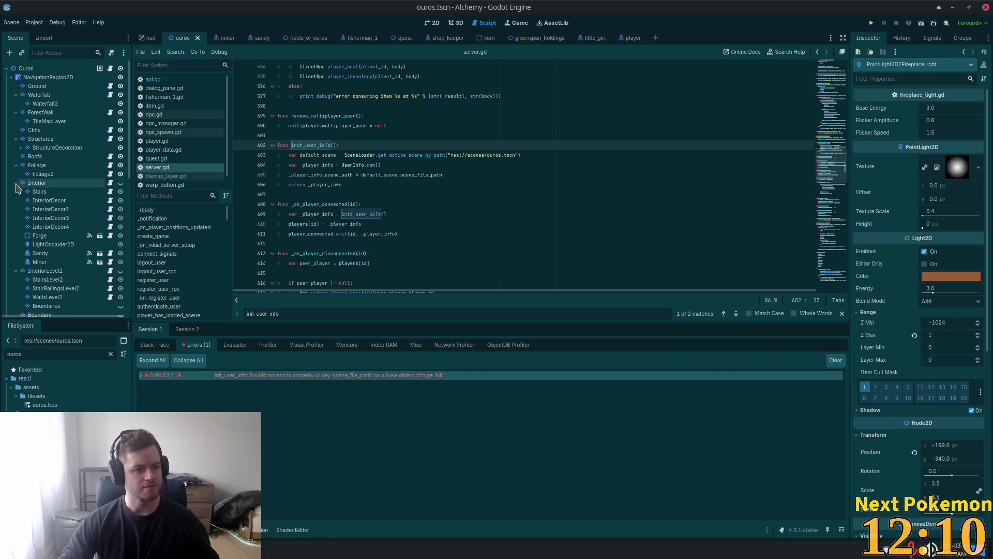
{"action": "left_click", "coordinate": [65, 253]}
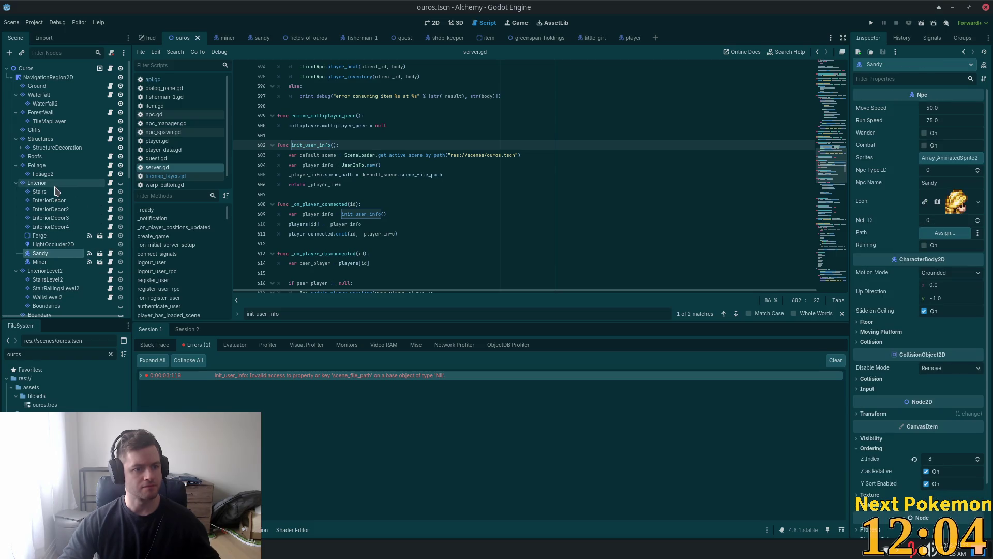
{"action": "key", "text": "alt+Tab"}
{"action": "scroll", "coordinate": [760, 121], "scroll_direction": "down", "scroll_amount": 3}
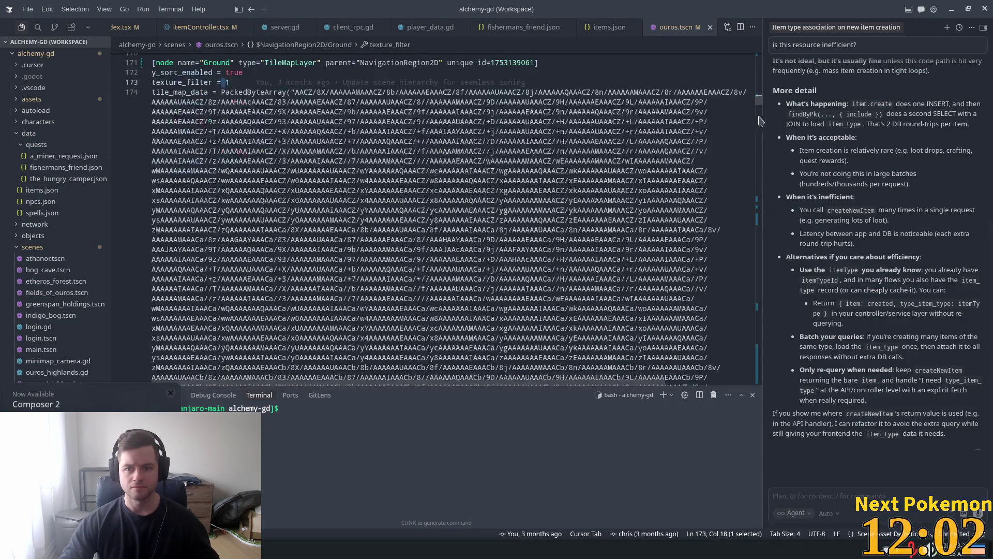
Check InteriorLevel2's NavigationRegion2D parent and y_sort_enabled around line 340 of ouros.tscn
{"action": "mouse_move", "coordinate": [761, 101]}
{"action": "left_mouse_down"}
{"action": "mouse_move", "coordinate": [753, 166]}
{"action": "mouse_move", "coordinate": [769, 360]}
{"action": "mouse_move", "coordinate": [777, 312]}
{"action": "left_mouse_up"}
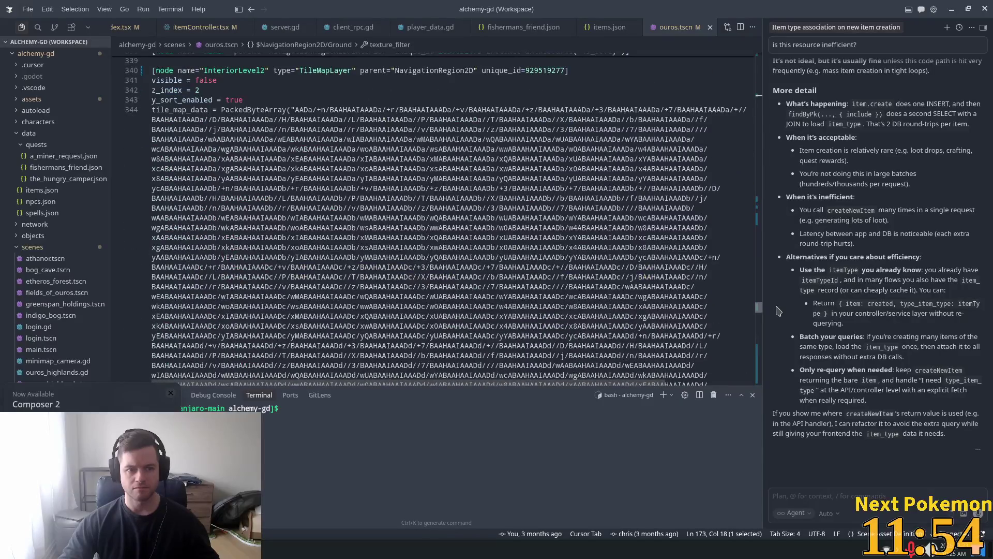
{"action": "double_click", "coordinate": [454, 70]}
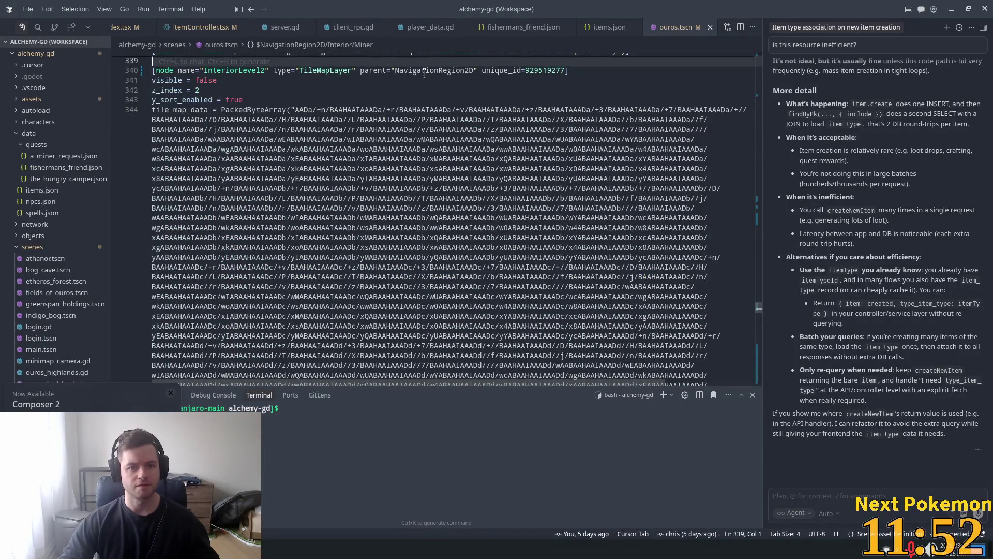
{"action": "double_click", "coordinate": [190, 99]}
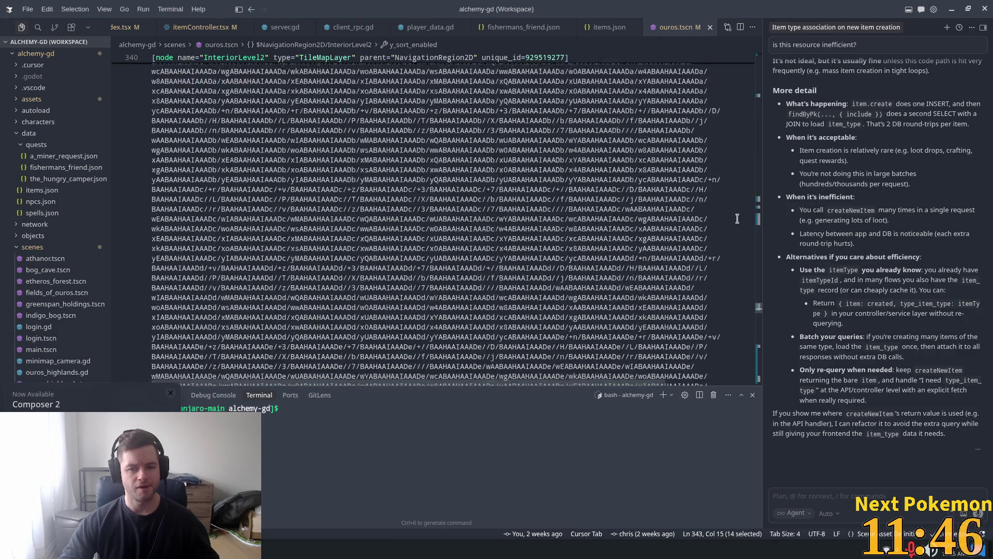
{"action": "scroll", "coordinate": [737, 218], "scroll_direction": "down", "scroll_amount": 5}
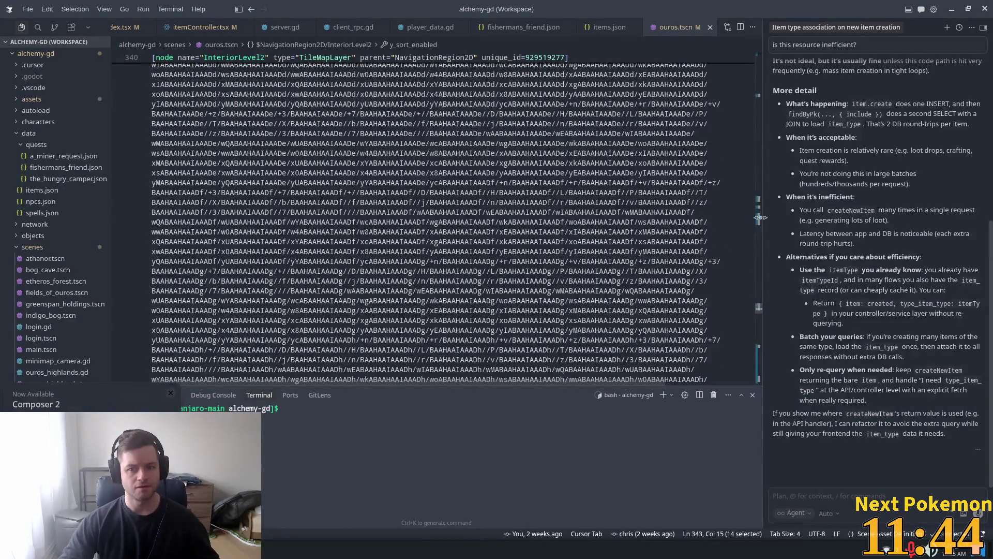
{"action": "left_click_drag", "start_coordinate": [761, 351], "coordinate": [760, 77]}
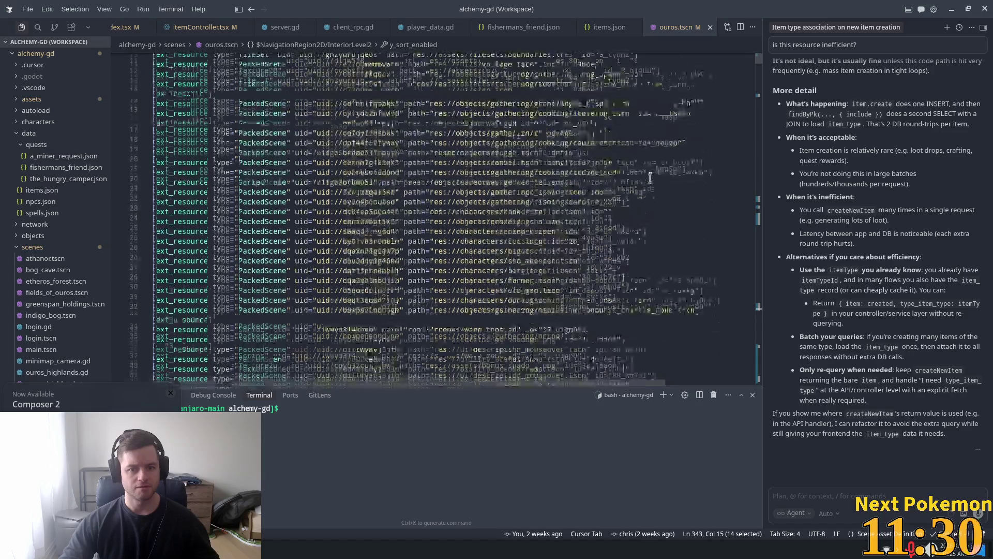
{"action": "scroll", "coordinate": [650, 177], "scroll_direction": "down", "scroll_amount": 3}
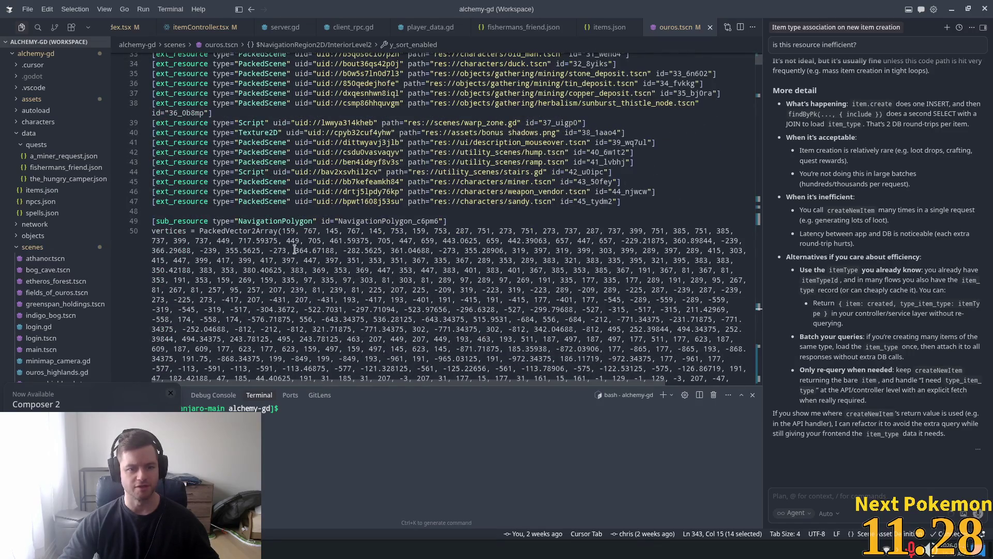
{"action": "left_click", "coordinate": [247, 220]}
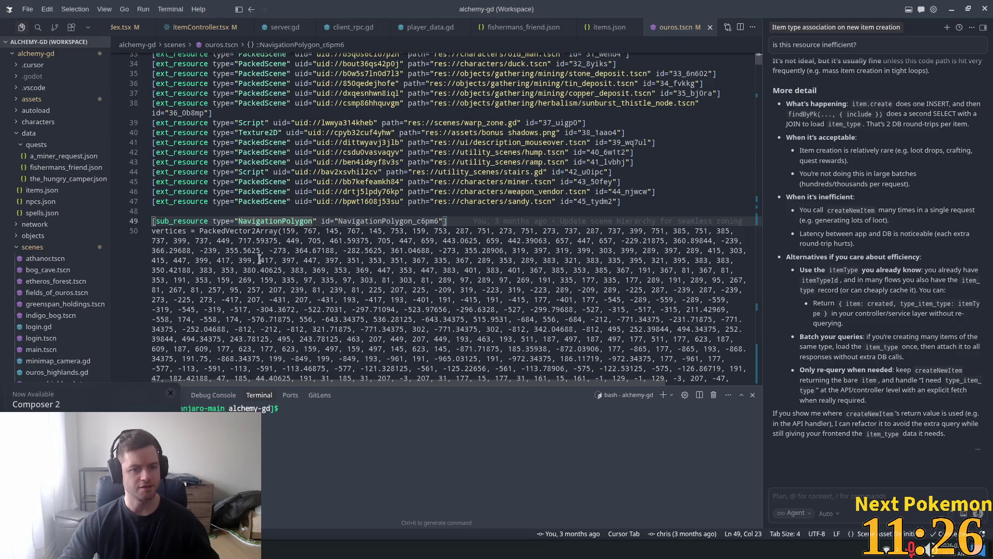
{"action": "scroll", "coordinate": [342, 260], "scroll_direction": "down", "scroll_amount": 2}
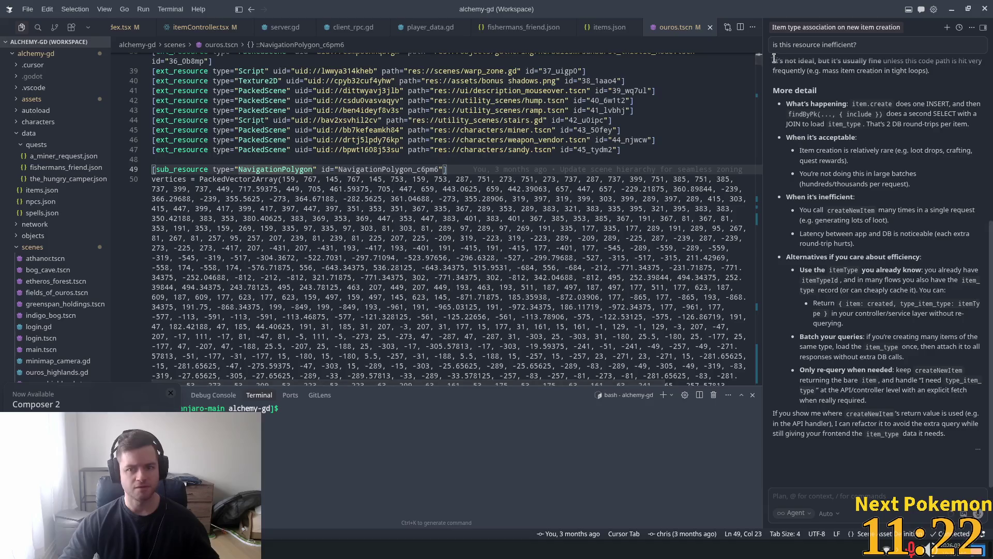
{"action": "mouse_move", "coordinate": [759, 66]}
{"action": "left_mouse_down"}
{"action": "mouse_move", "coordinate": [760, 196]}
{"action": "mouse_move", "coordinate": [795, 373]}
{"action": "mouse_move", "coordinate": [738, 4]}
{"action": "left_mouse_up"}
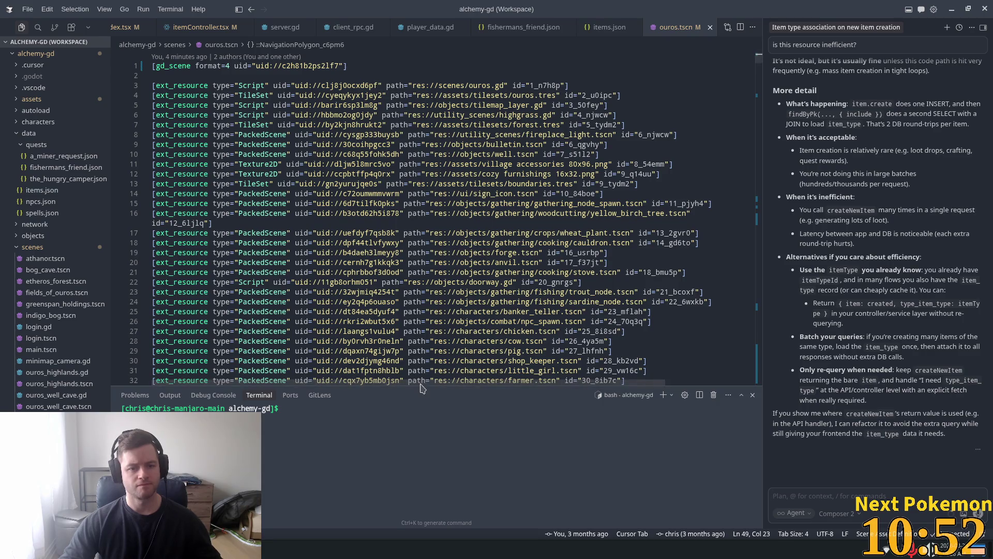
Set Editor Settings' Display Scale to Custom 0.8 and save and restart Godot
{"action": "key", "text": "alt+Tab"}
{"action": "left_click", "coordinate": [65, 24]}
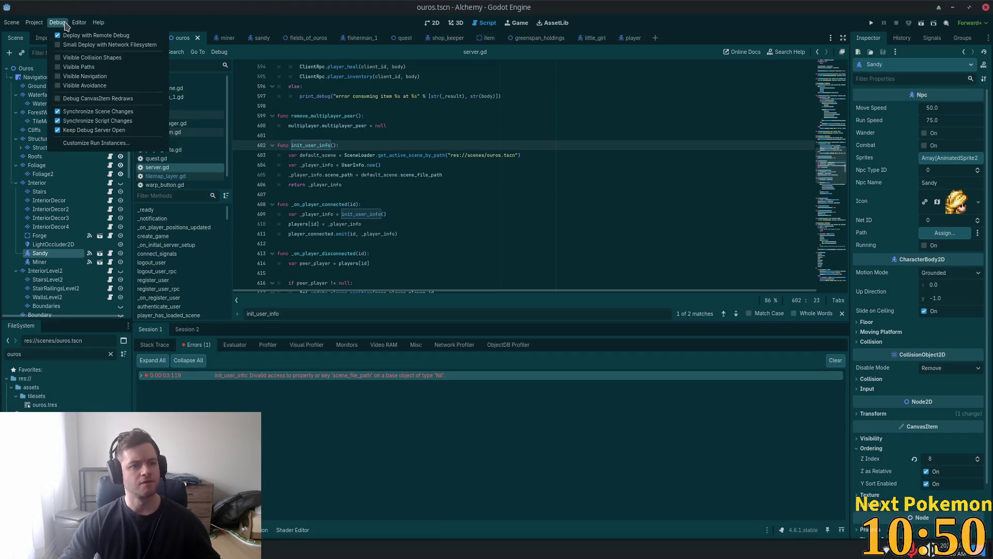
{"action": "left_click", "coordinate": [85, 35]}
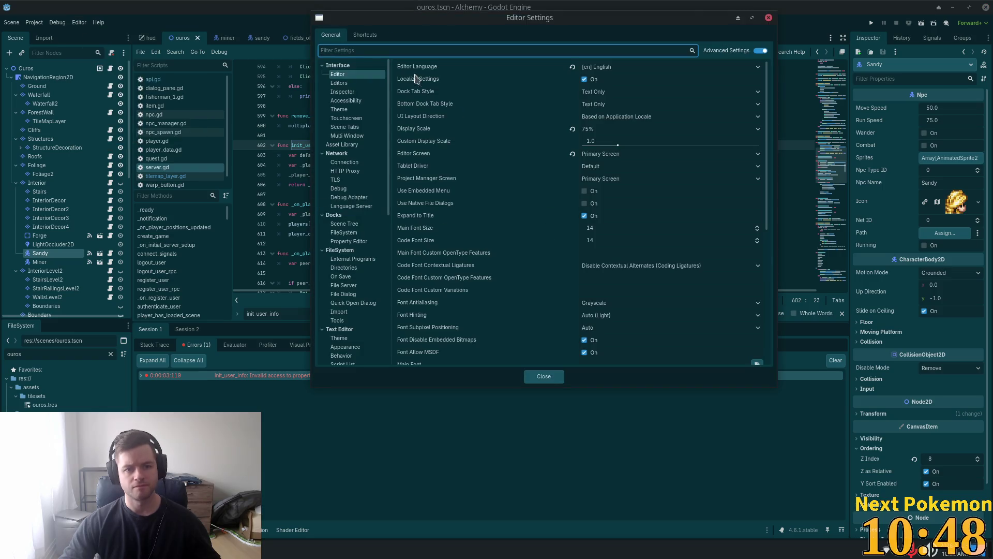
{"action": "left_click", "coordinate": [362, 110]}
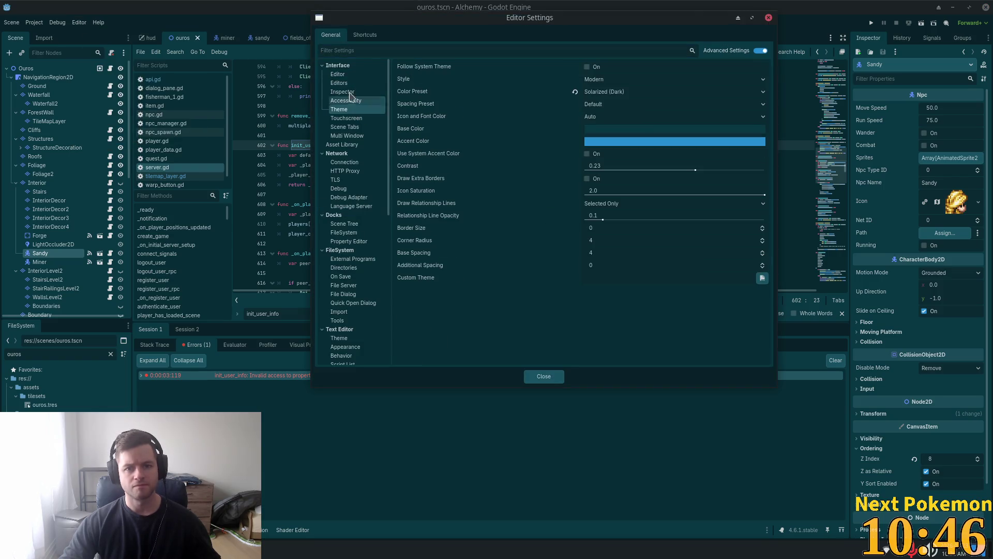
{"action": "left_click", "coordinate": [342, 75]}
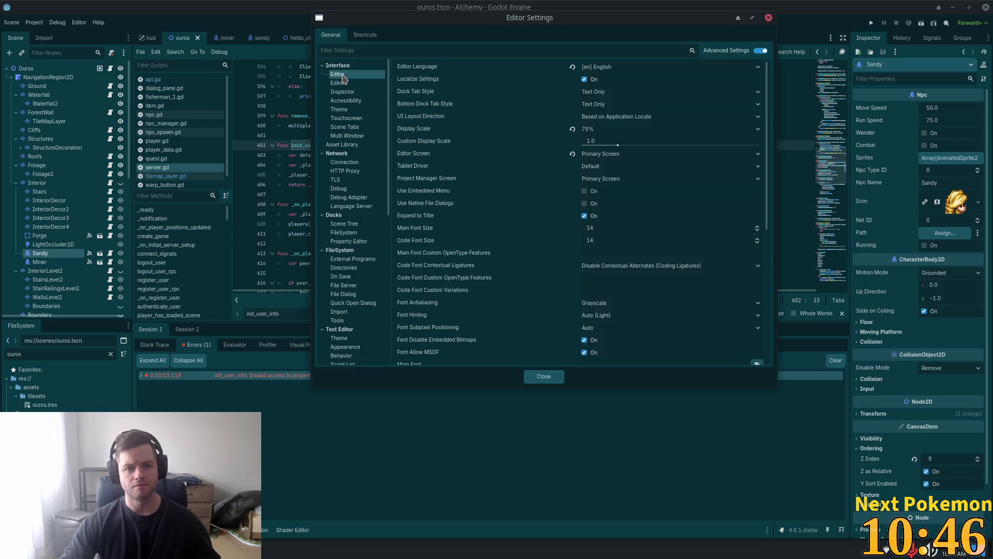
{"action": "left_click", "coordinate": [620, 130]}
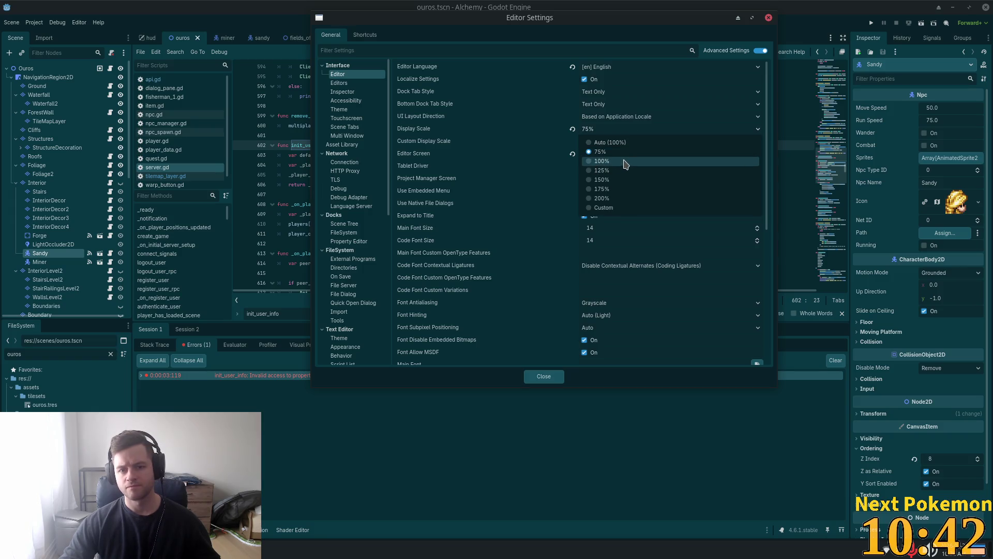
{"action": "left_click", "coordinate": [603, 207]}
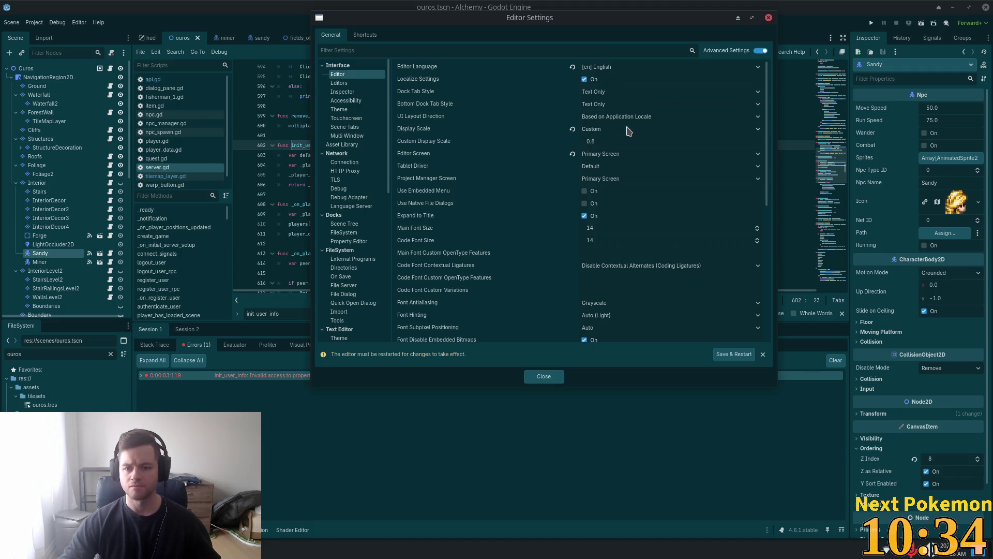
{"action": "key", "text": "Tab"}
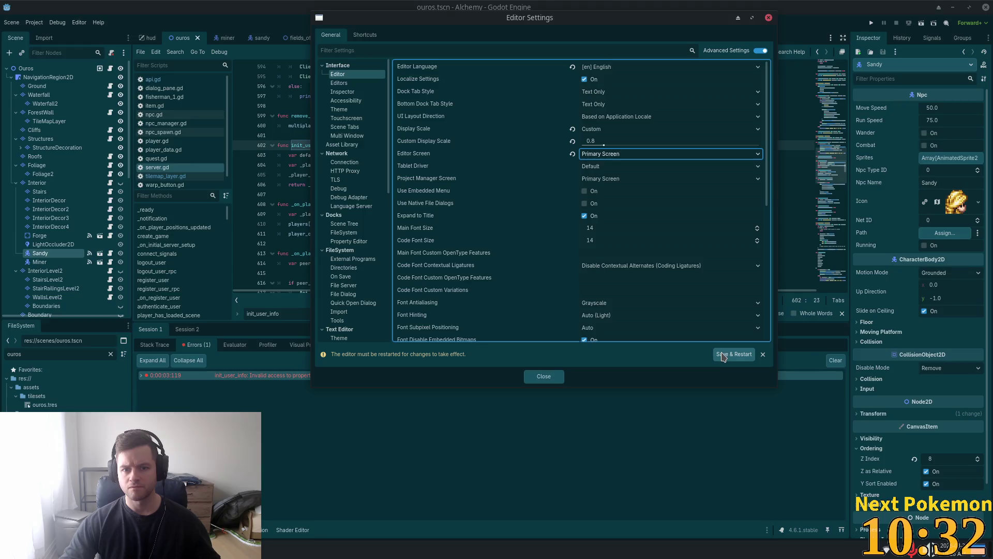
{"action": "left_click", "coordinate": [723, 356]}
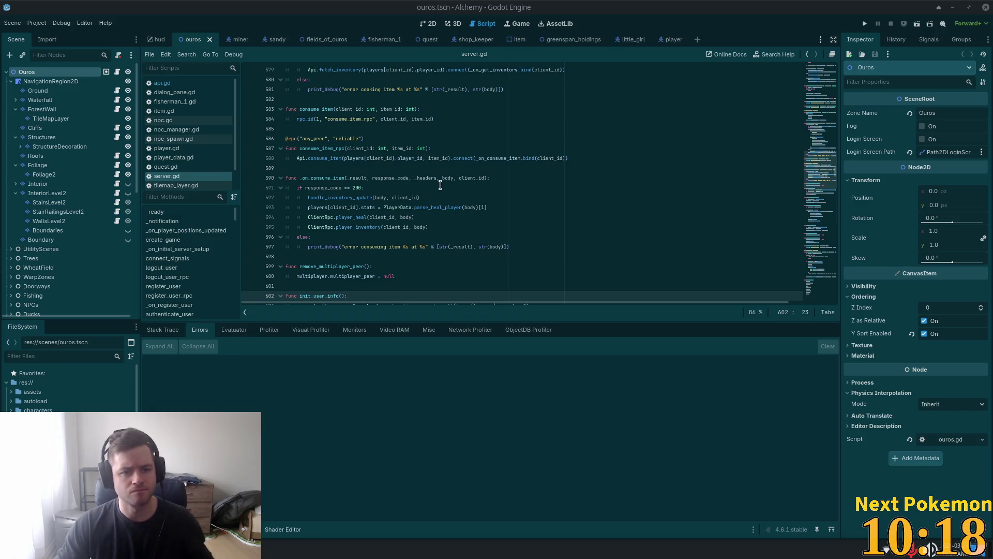
Zoom server.gd to 105%, show the ObjectDB Profiler, and enlarge the code area
{"action": "scroll", "coordinate": [436, 181], "scroll_direction": "up", "scroll_amount": 2, "text": "ctrl"}
{"action": "scroll", "coordinate": [571, 221], "scroll_direction": "down", "scroll_amount": 4}
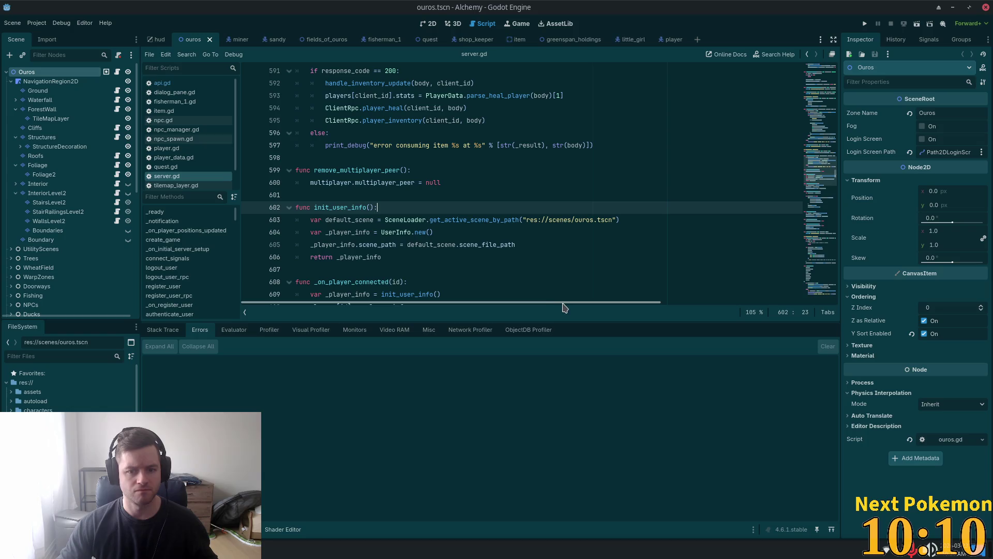
{"action": "left_click", "coordinate": [527, 331]}
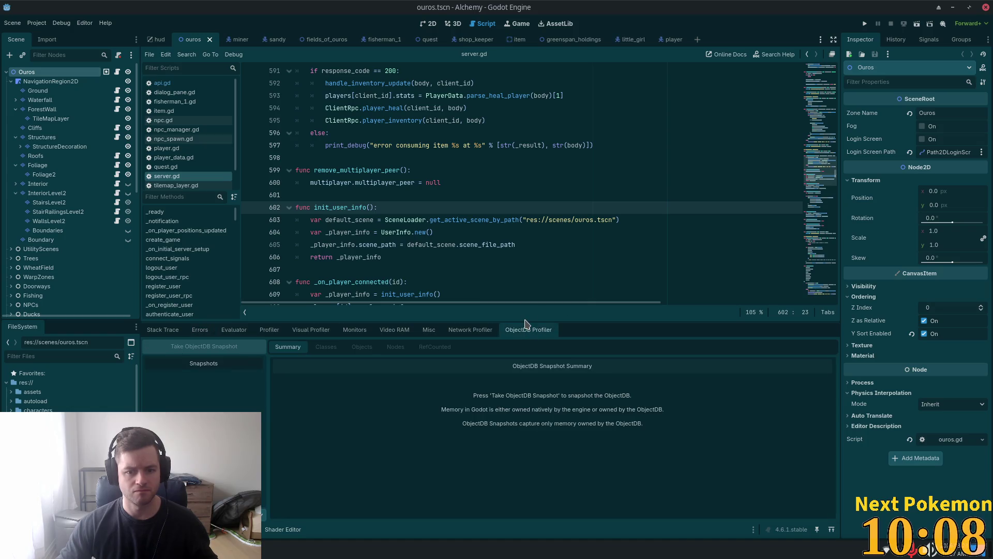
{"action": "mouse_move", "coordinate": [523, 321]}
{"action": "left_mouse_down"}
{"action": "mouse_move", "coordinate": [543, 398]}
{"action": "mouse_move", "coordinate": [557, 386]}
{"action": "left_mouse_up"}
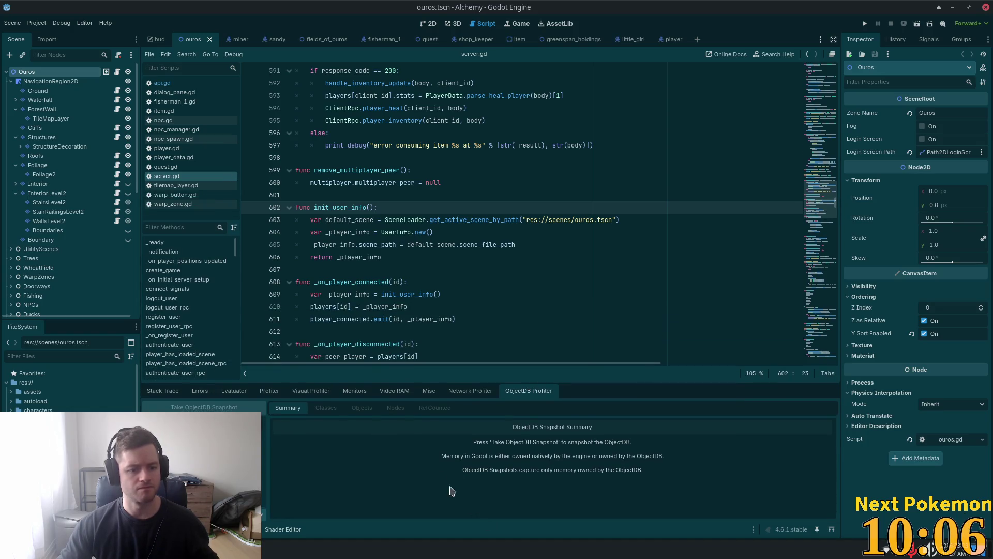
Run the game and walk the player through the doorway and east inside the tavern
{"action": "left_click", "coordinate": [866, 24]}
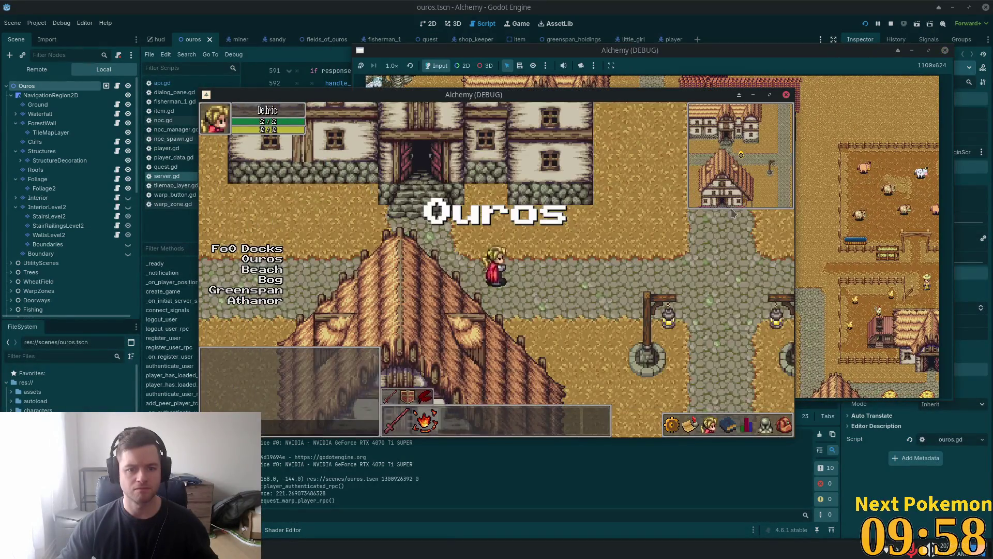
{"action": "key", "text": "Up"}
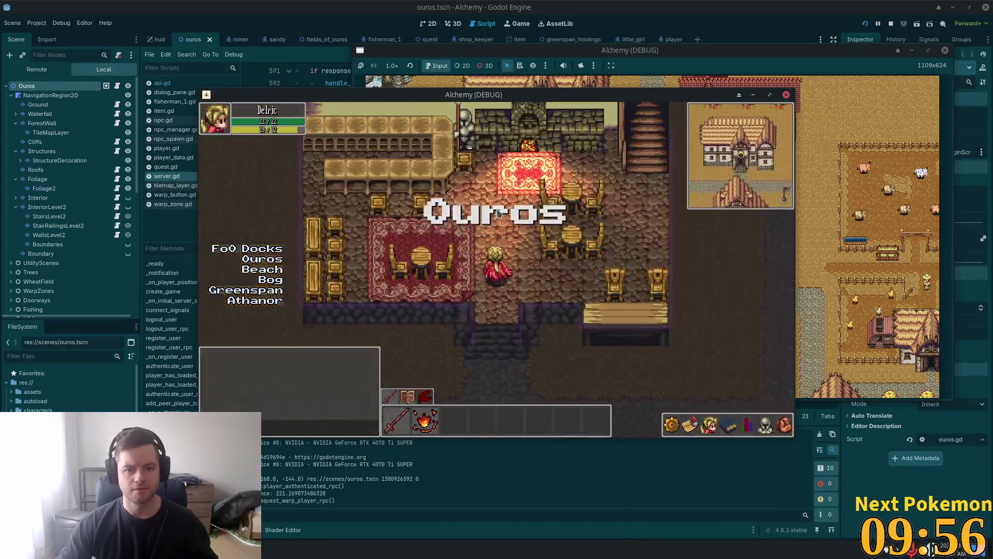
{"action": "key", "text": "Right"}
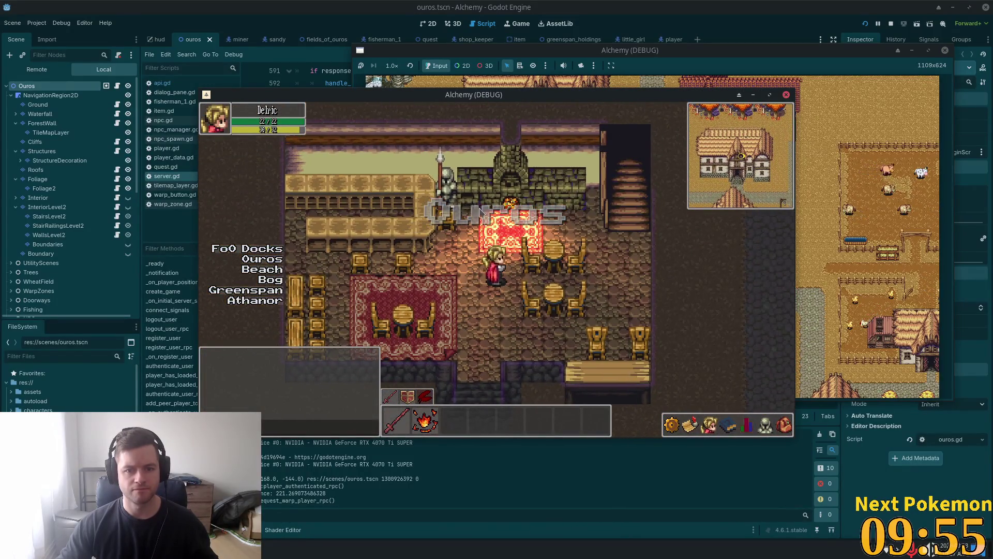
{"action": "key", "text": "Left"}
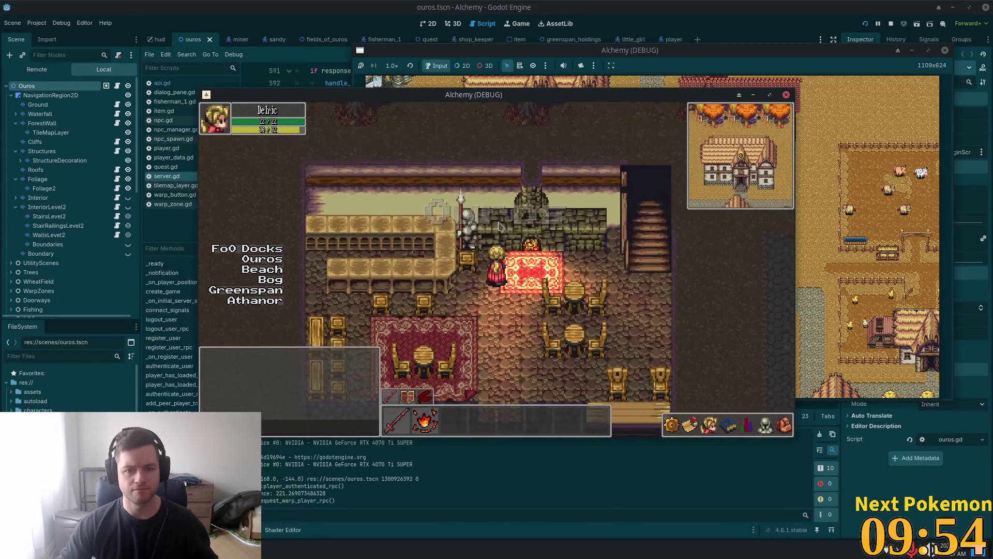
{"action": "key", "text": "Up"}
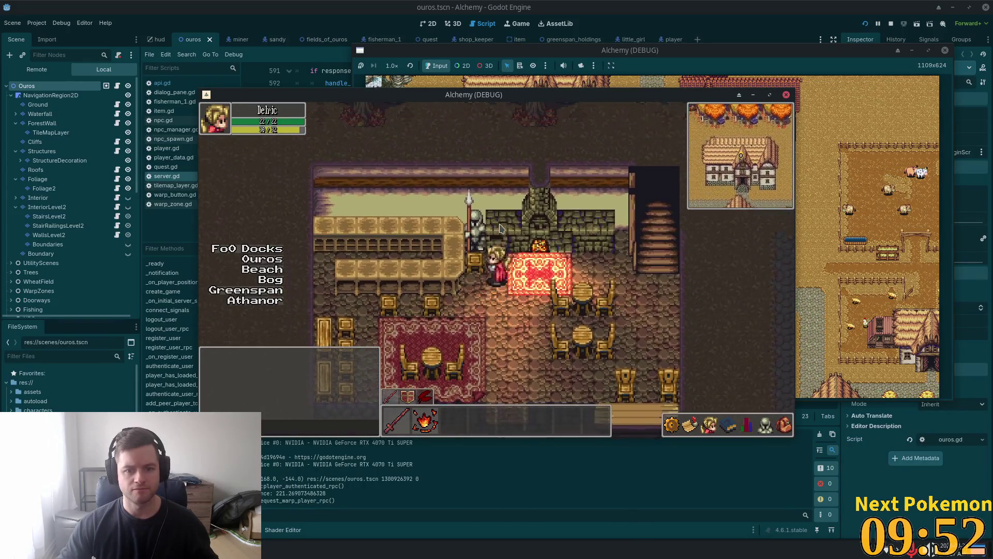
{"action": "key", "text": "Right"}
Walk onto the rug by the fireplace, testing movement back and forth around it
{"action": "key", "text": "Left"}
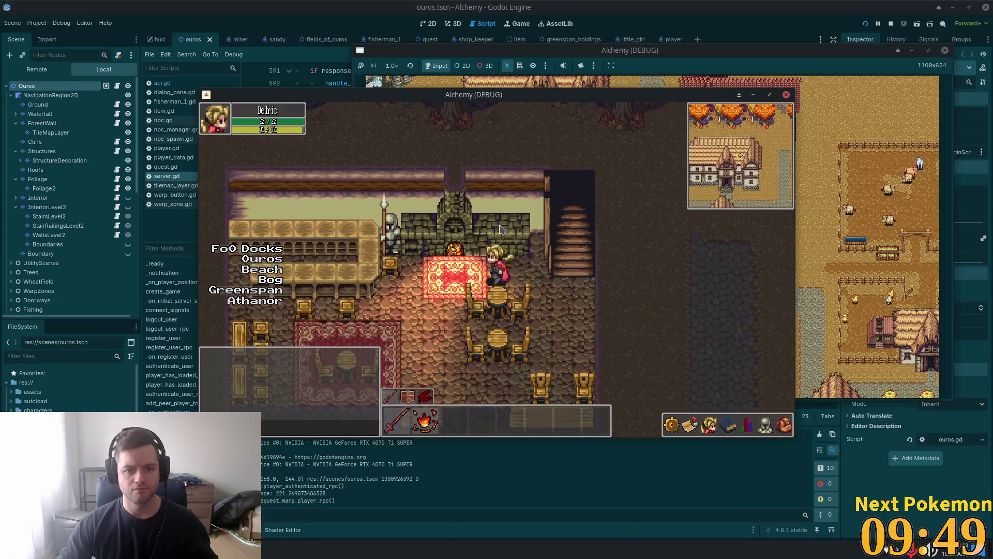
{"action": "key", "text": "Left"}
{"action": "key", "text": "Up"}
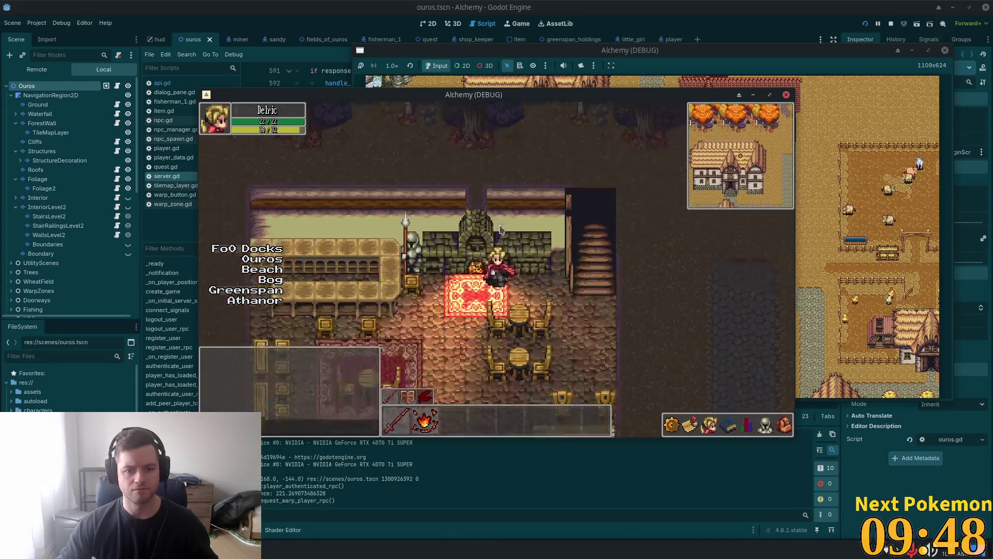
{"action": "key", "text": "Left"}
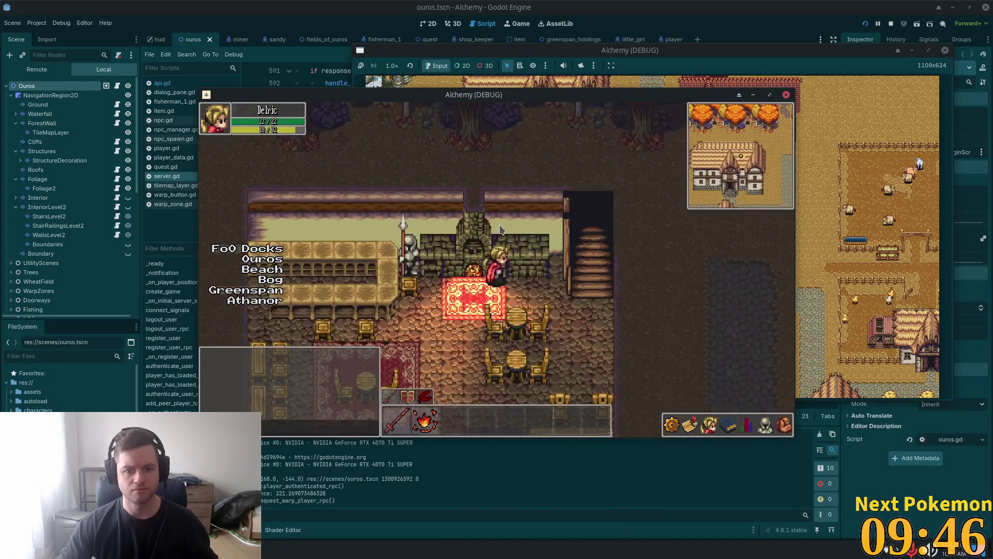
{"action": "key", "text": "Right"}
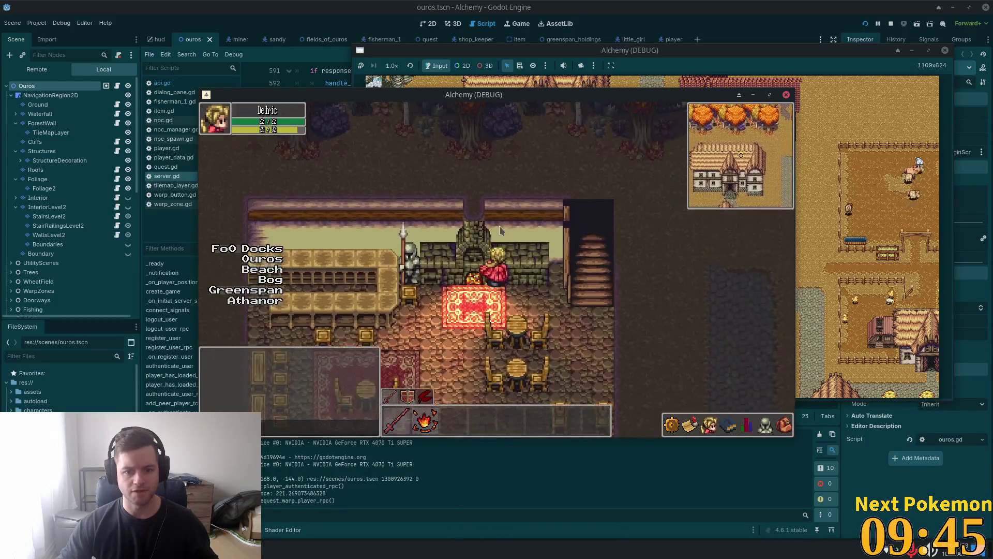
{"action": "key", "text": "Right"}
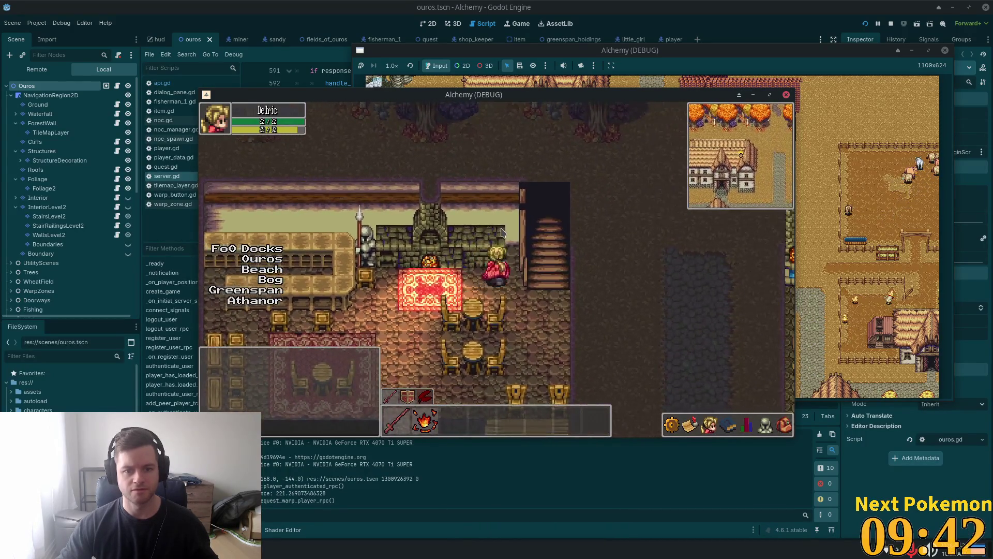
{"action": "key", "text": "Left"}
{"action": "key", "text": "Up"}
{"action": "key", "text": "Down"}
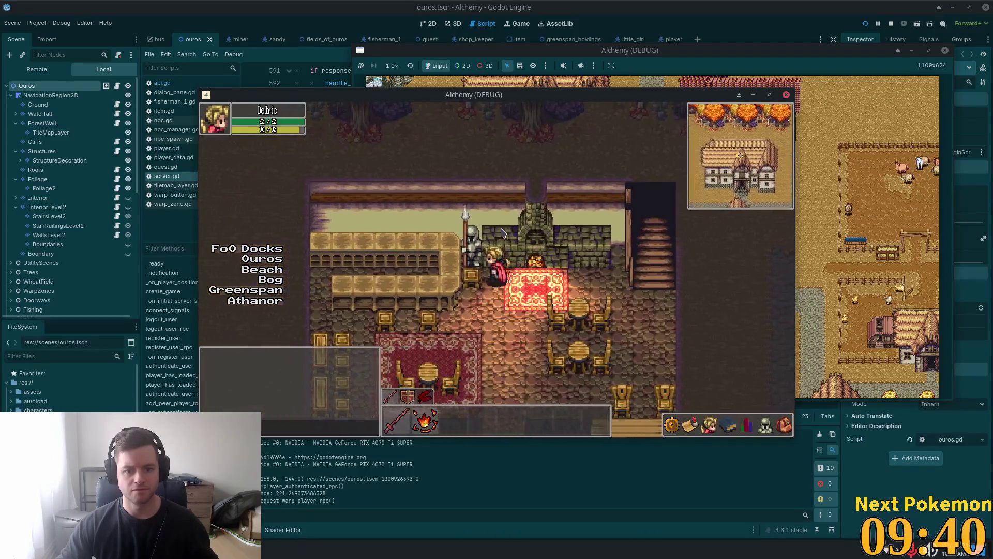
{"action": "key", "text": "Down"}
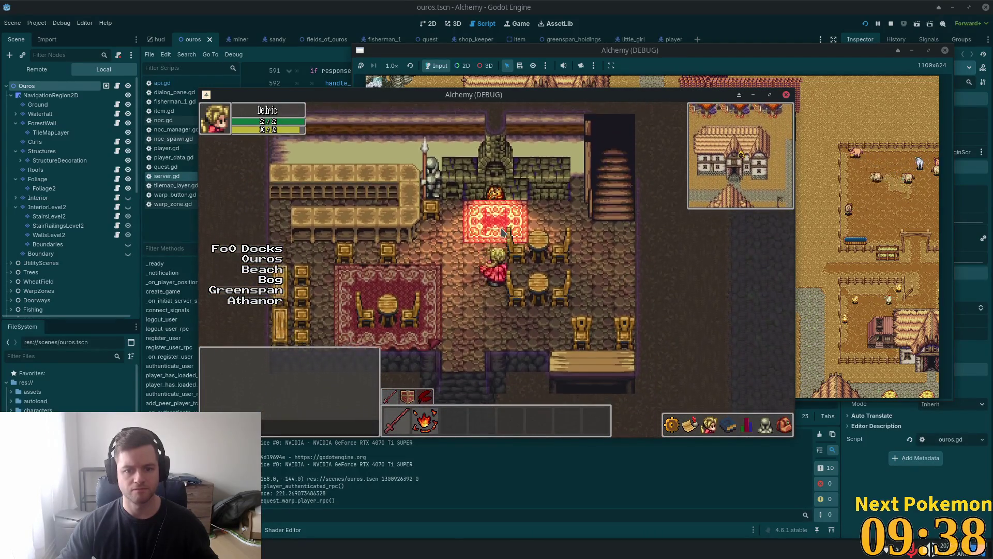
Walk the player around the tavern tables over to the tavern's right side
{"action": "key", "text": "Right"}
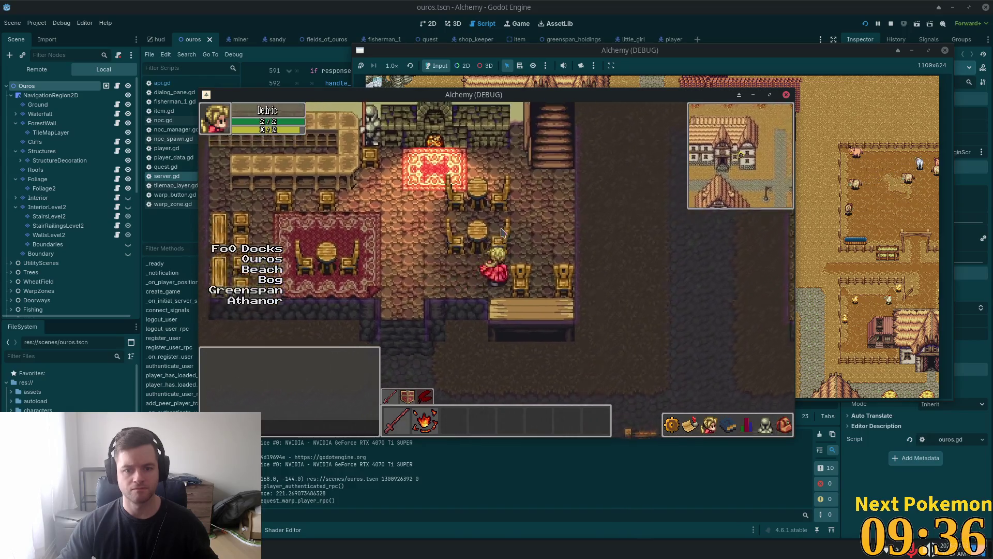
{"action": "key", "text": "Up"}
{"action": "key", "text": "Down"}
{"action": "key", "text": "Left"}
{"action": "key", "text": "Up"}
{"action": "key", "text": "Down"}
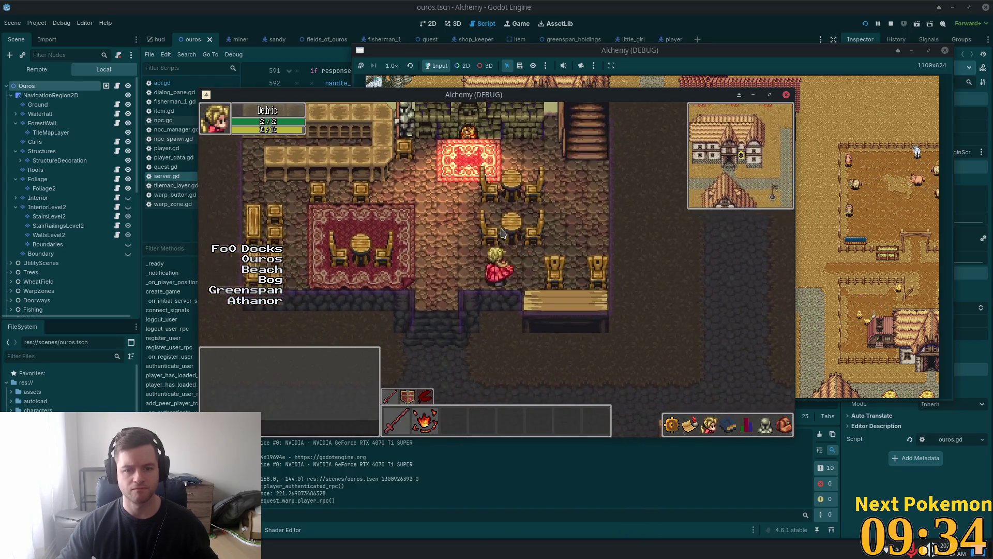
{"action": "key", "text": "Left"}
{"action": "key", "text": "Left"}
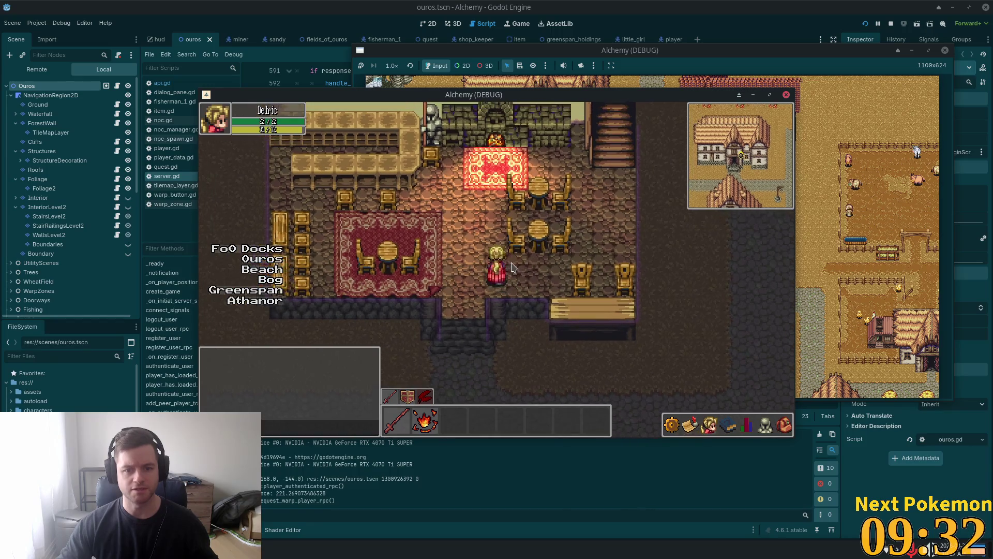
{"action": "key", "text": "Down"}
{"action": "key", "text": "Right"}
{"action": "key", "text": "Up"}
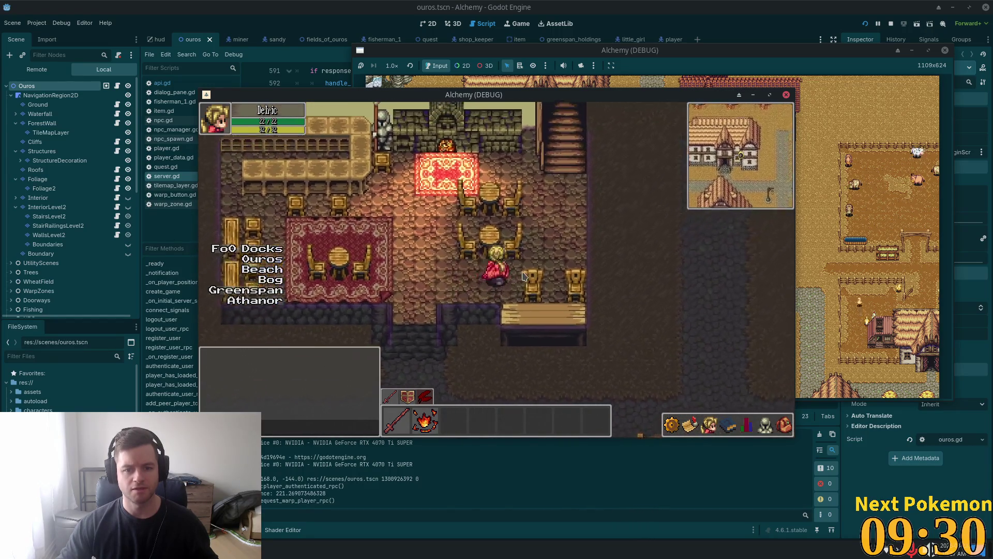
{"action": "key", "text": "Right"}
Climb the stairs, explore the walled upper floor, and head back down
{"action": "key", "text": "Up"}
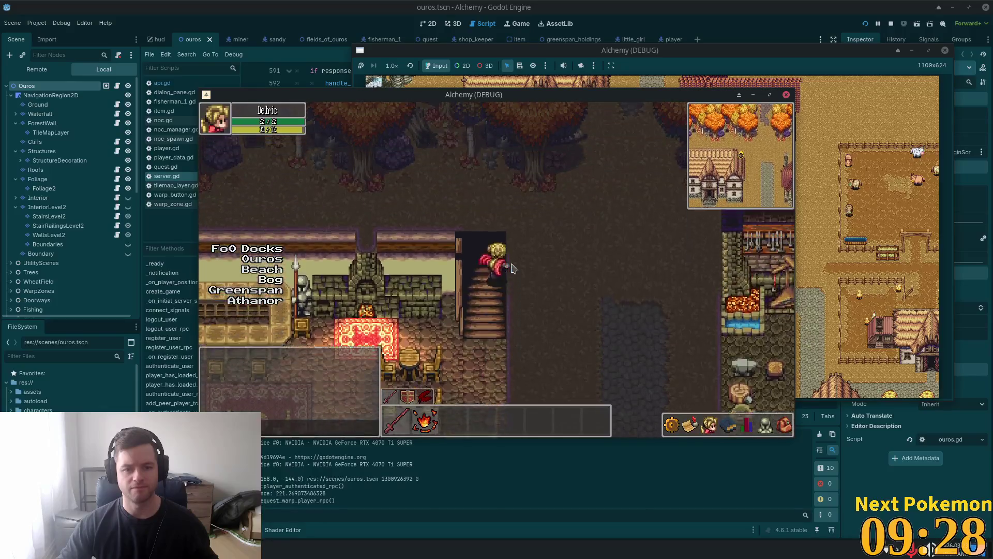
{"action": "key", "text": "Down"}
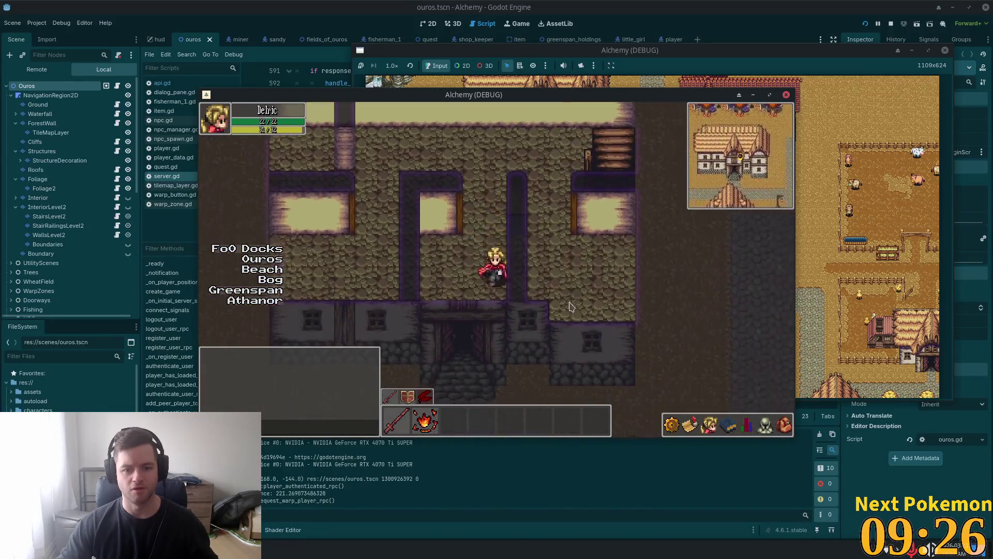
{"action": "key", "text": "Up"}
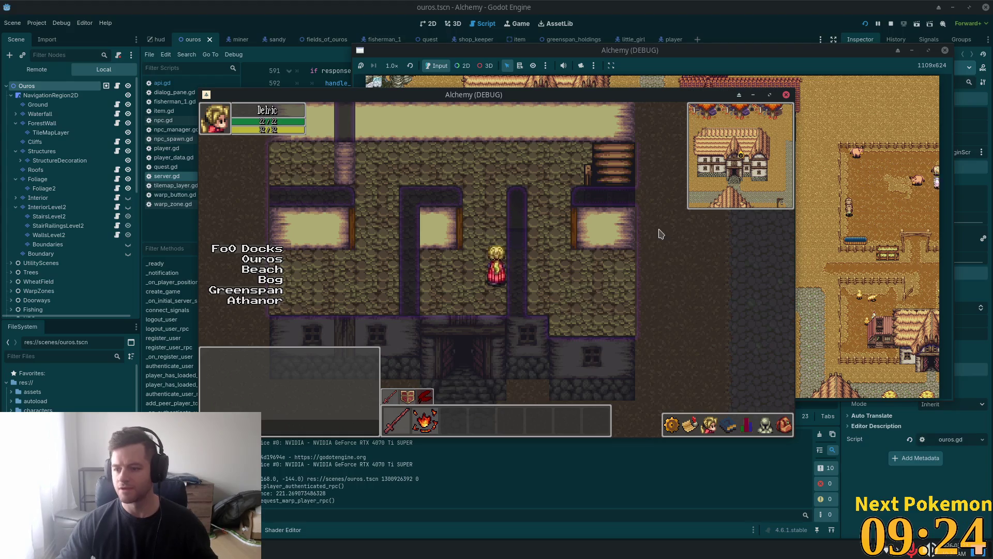
{"action": "key", "text": "Up"}
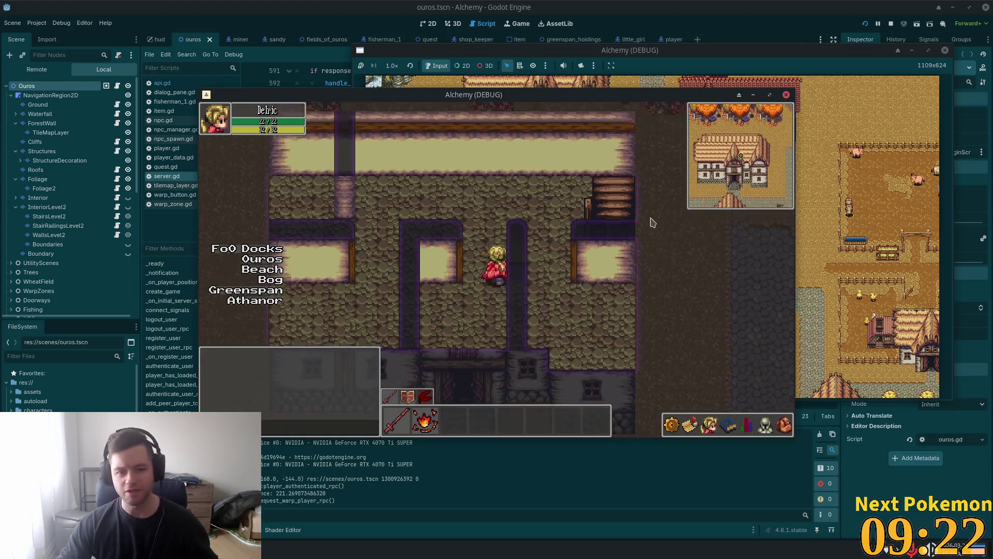
{"action": "key", "text": "Left"}
{"action": "key", "text": "Right"}
{"action": "key", "text": "Up"}
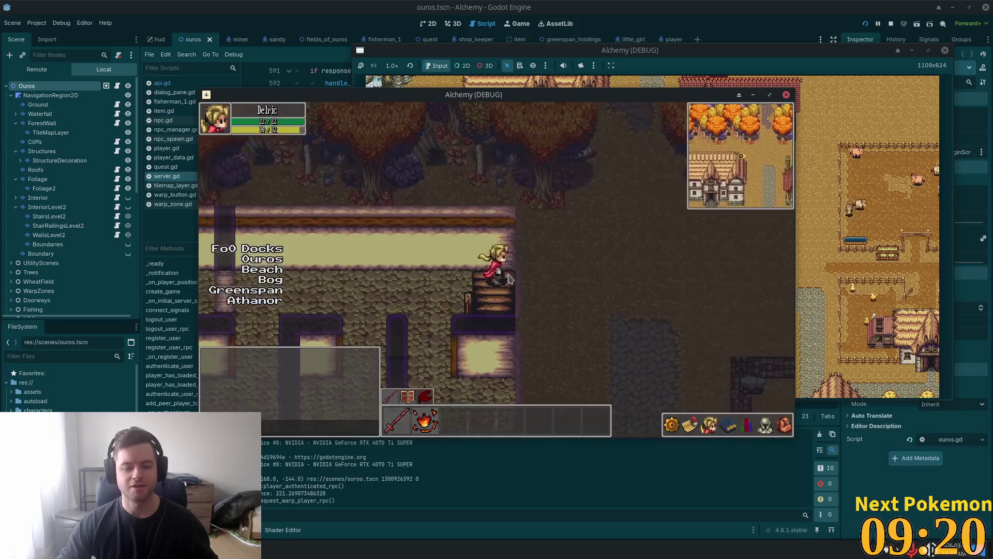
Walk the player out of the tavern door and back inside
{"action": "key", "text": "Left"}
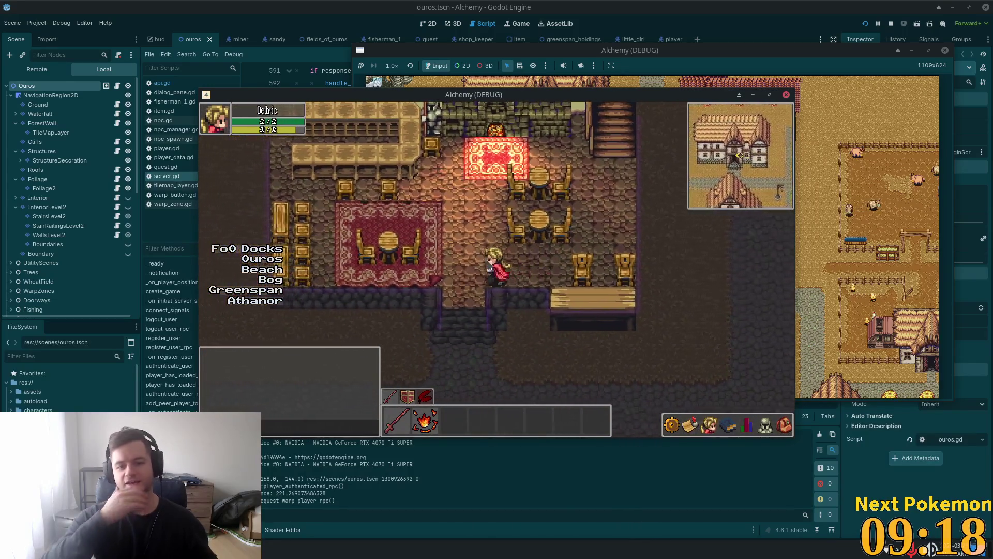
{"action": "key", "text": "Up"}
{"action": "key", "text": "Up"}
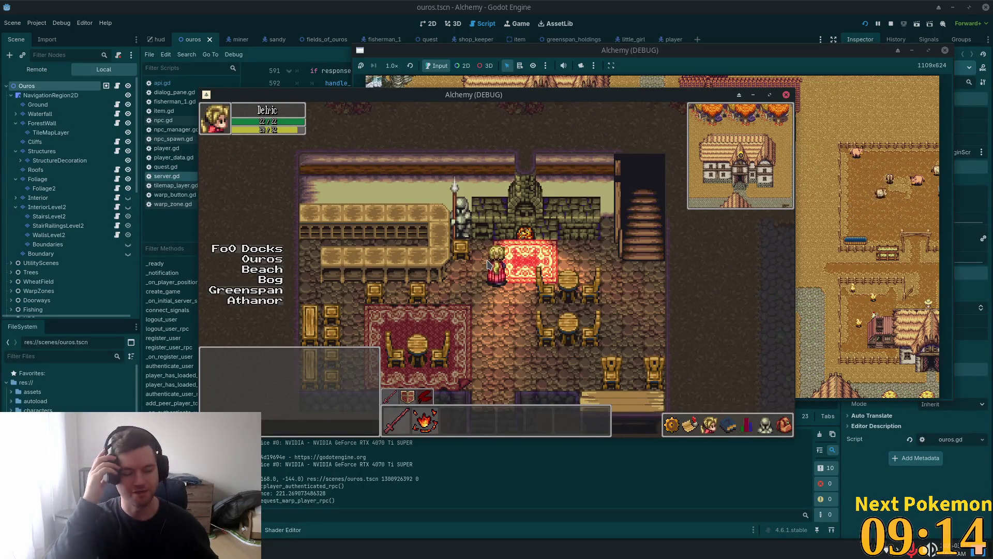
{"action": "key", "text": "Down"}
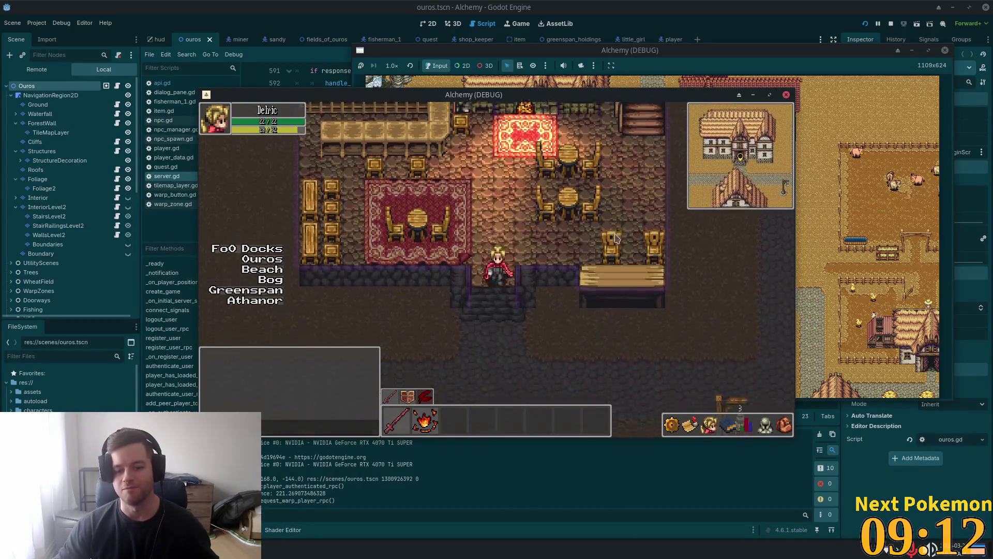
{"action": "key", "text": "Up"}
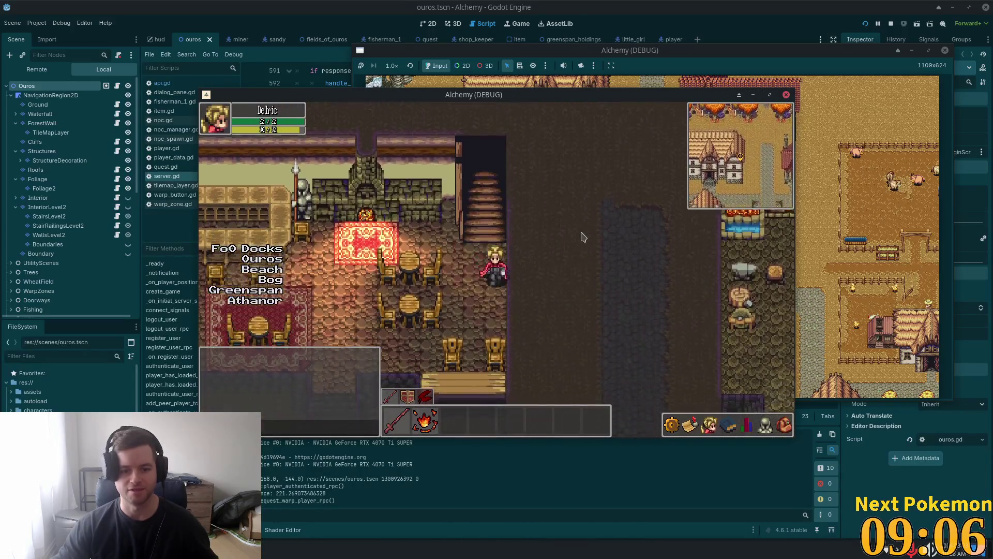
Leave the tavern, cross the stone bridge over the river, and enter the house
{"action": "key", "text": "Down"}
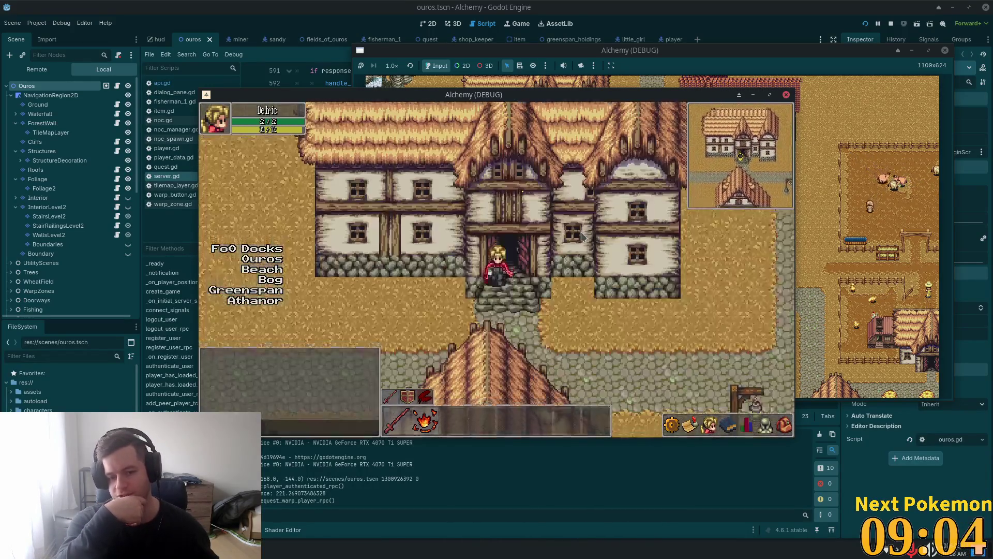
{"action": "key", "text": "Down"}
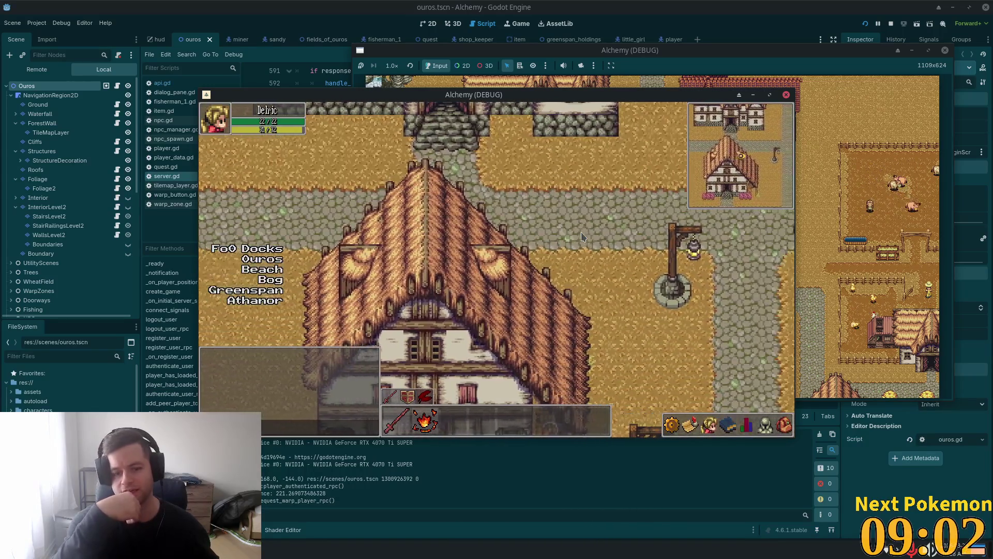
{"action": "key", "text": "Left"}
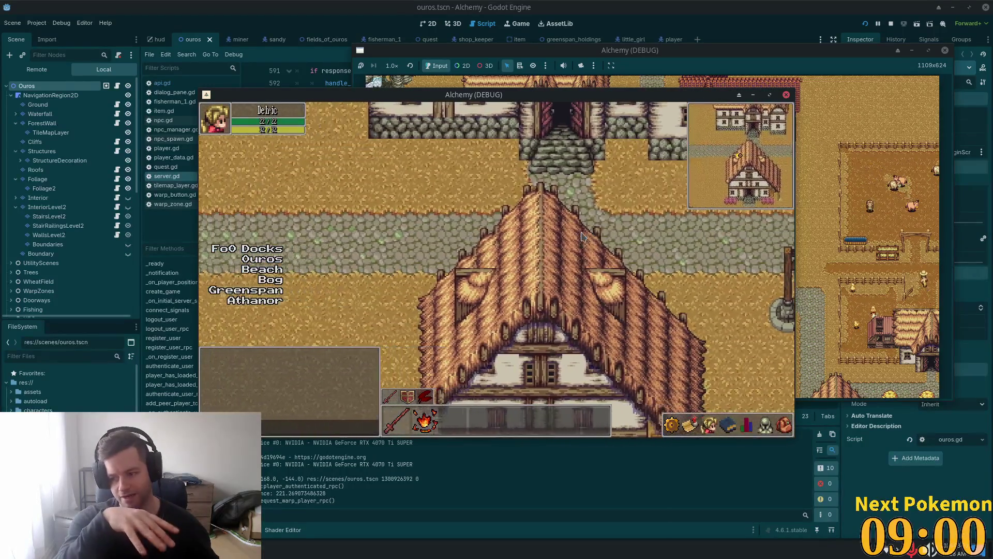
{"action": "key", "text": "Left"}
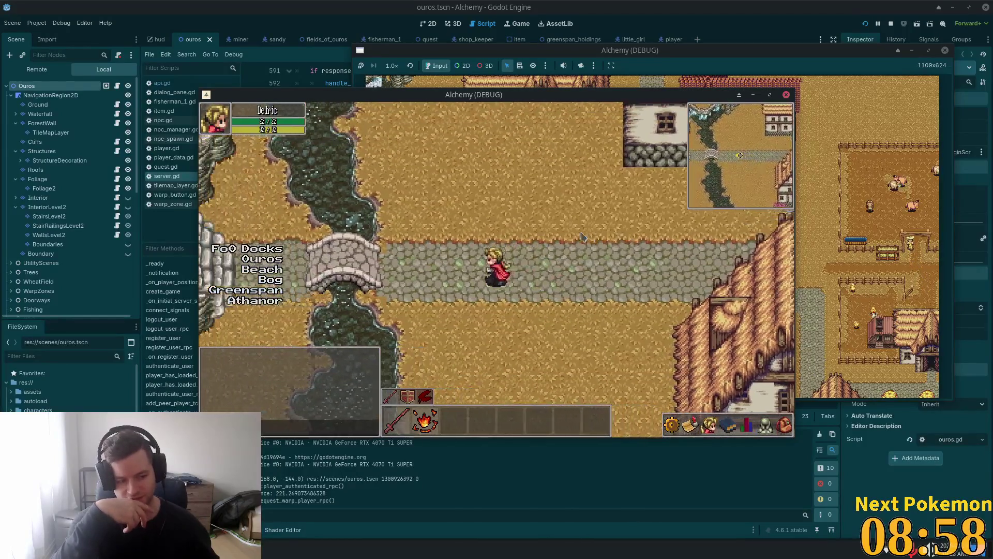
{"action": "key", "text": "Left"}
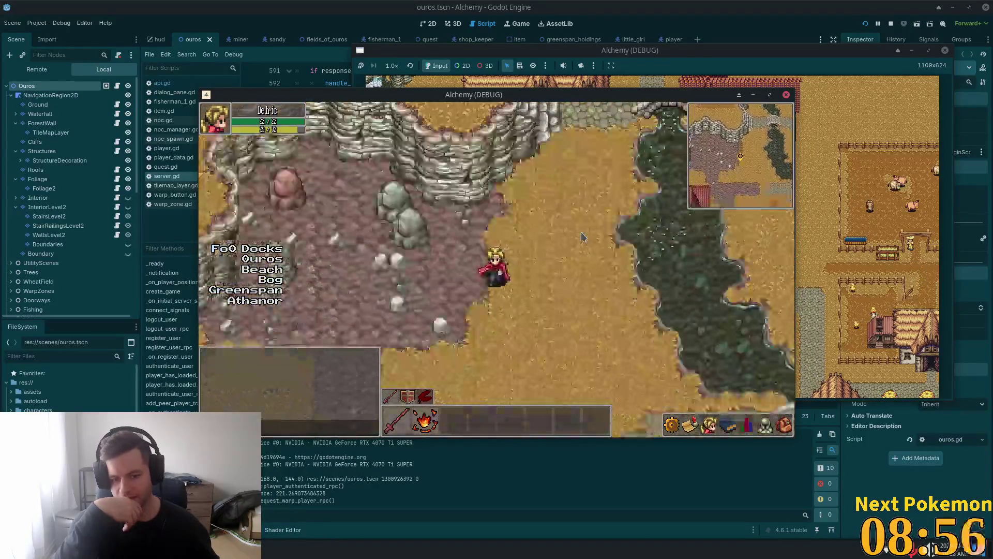
{"action": "key", "text": "Down"}
{"action": "key", "text": "Down"}
{"action": "key", "text": "Left"}
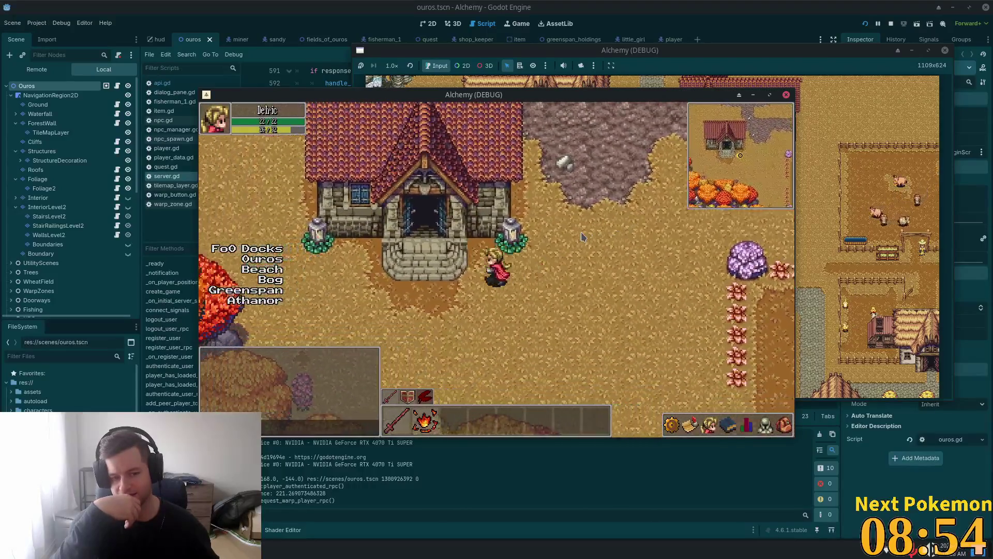
{"action": "key", "text": "Up"}
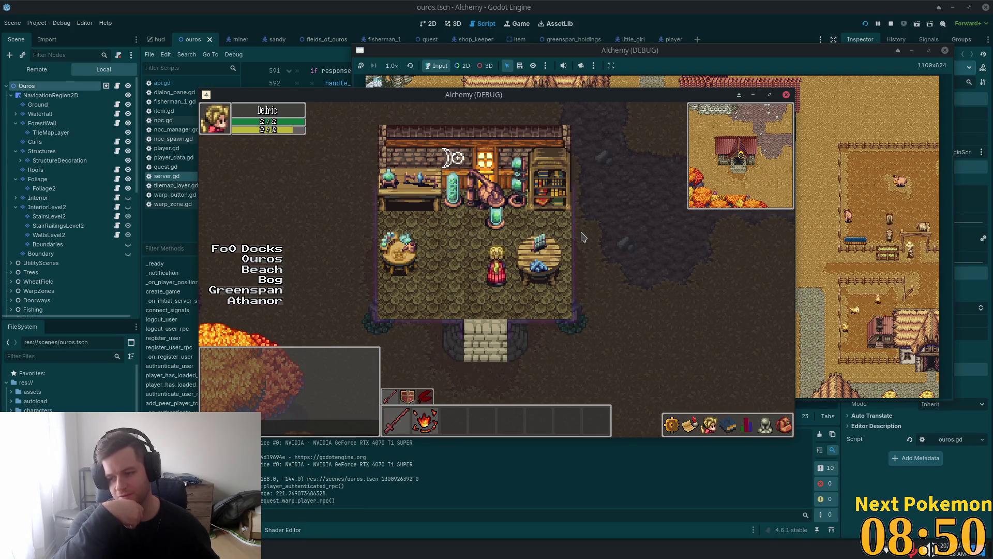
Leave the house, walk north past the well into the tavern, and test its stairs
{"action": "key", "text": "Down"}
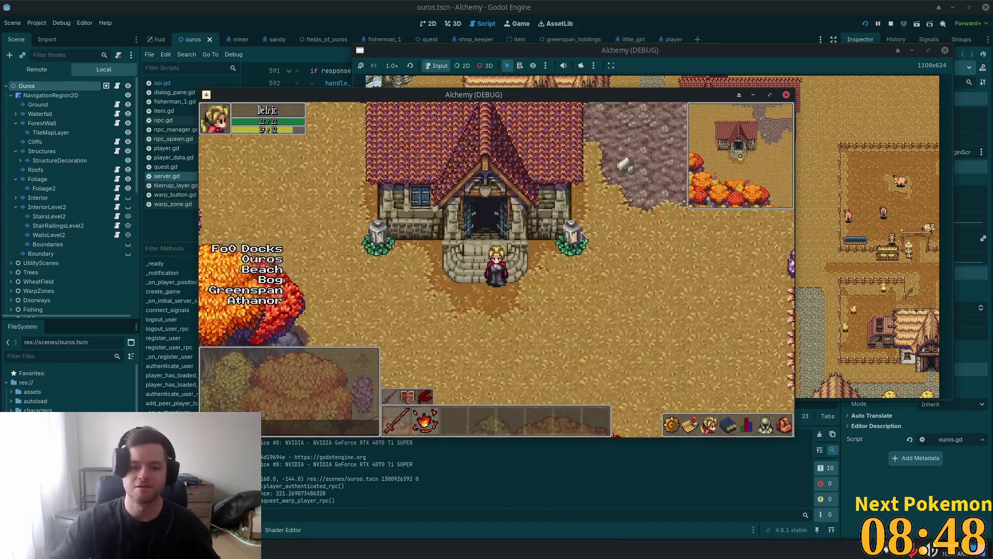
{"action": "key", "text": "Right"}
{"action": "key", "text": "Up"}
{"action": "key", "text": "Right"}
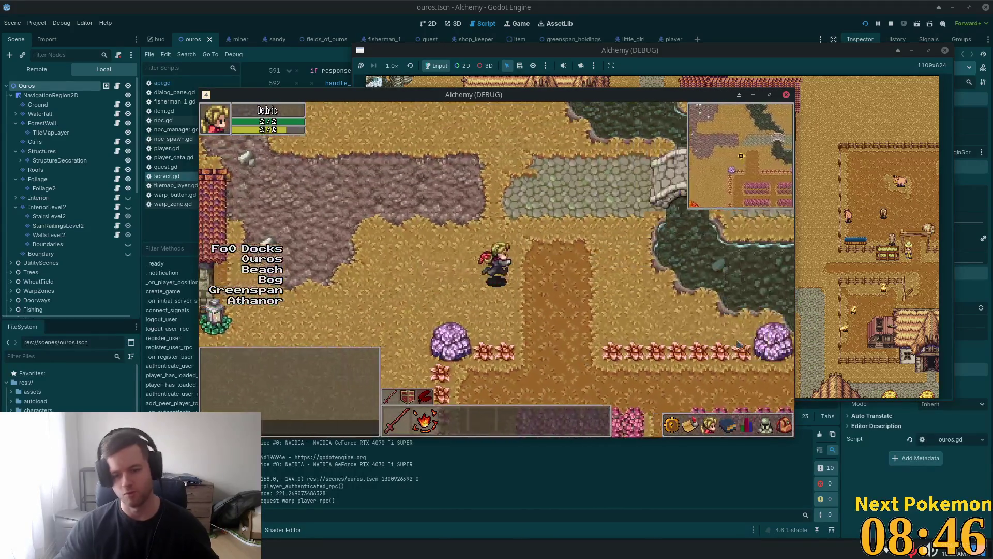
{"action": "key", "text": "Up"}
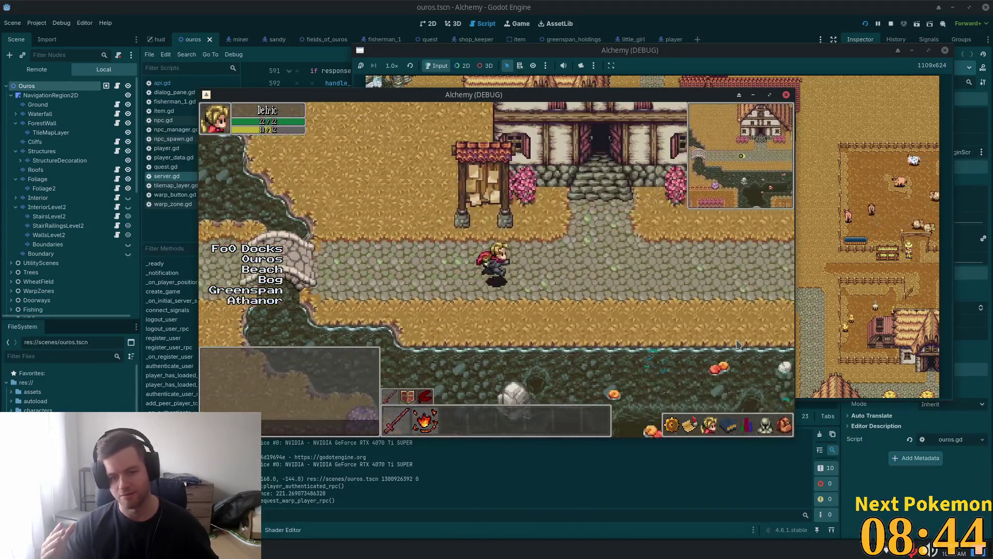
{"action": "key", "text": "Up"}
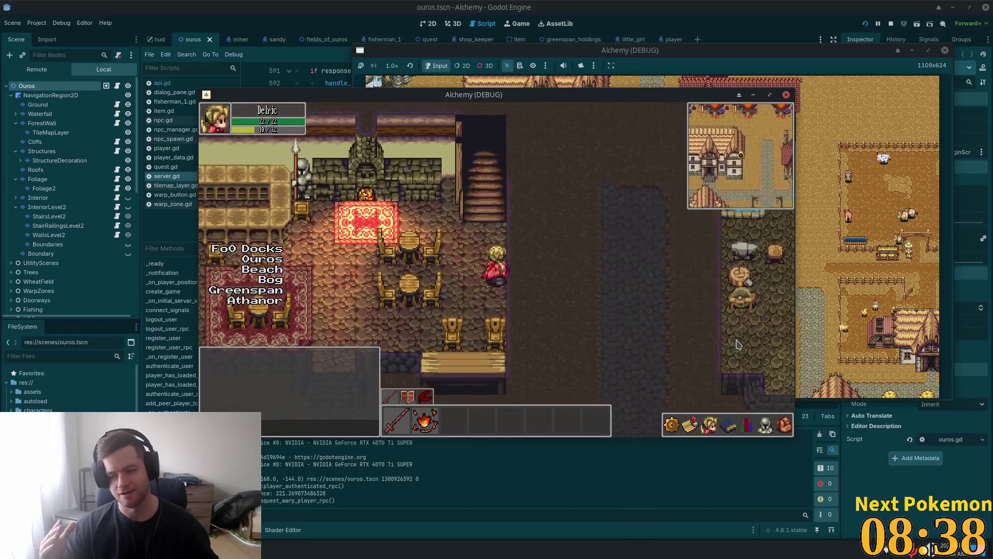
{"action": "key", "text": "Up"}
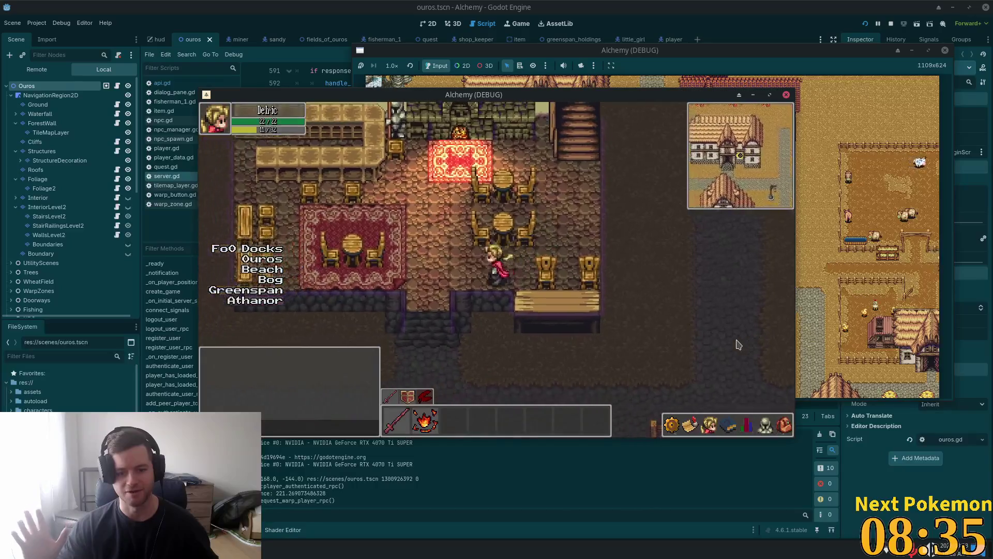
Leave the tavern heading west toward the river, then warp the player to the Bog
{"action": "key", "text": "Down"}
{"action": "key", "text": "Left"}
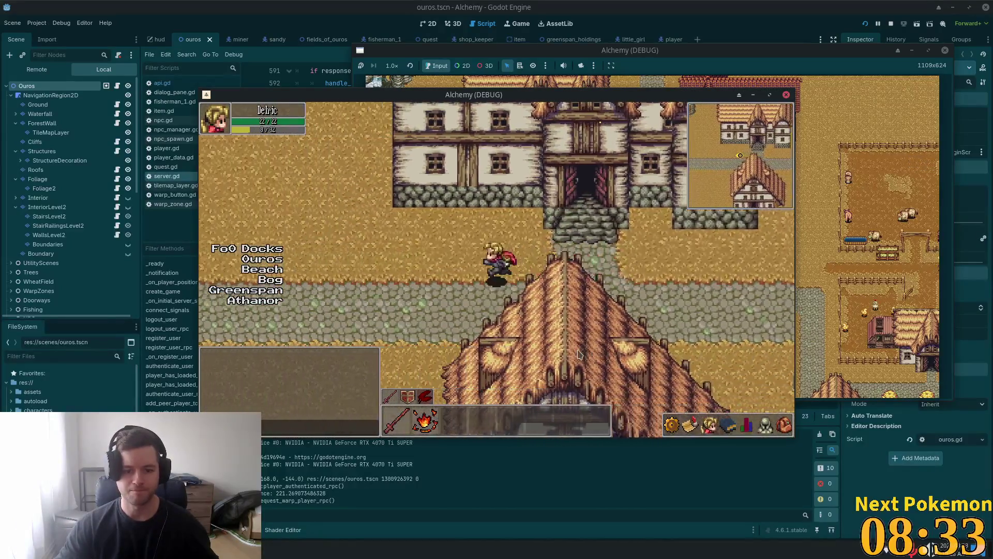
{"action": "key", "text": "Left"}
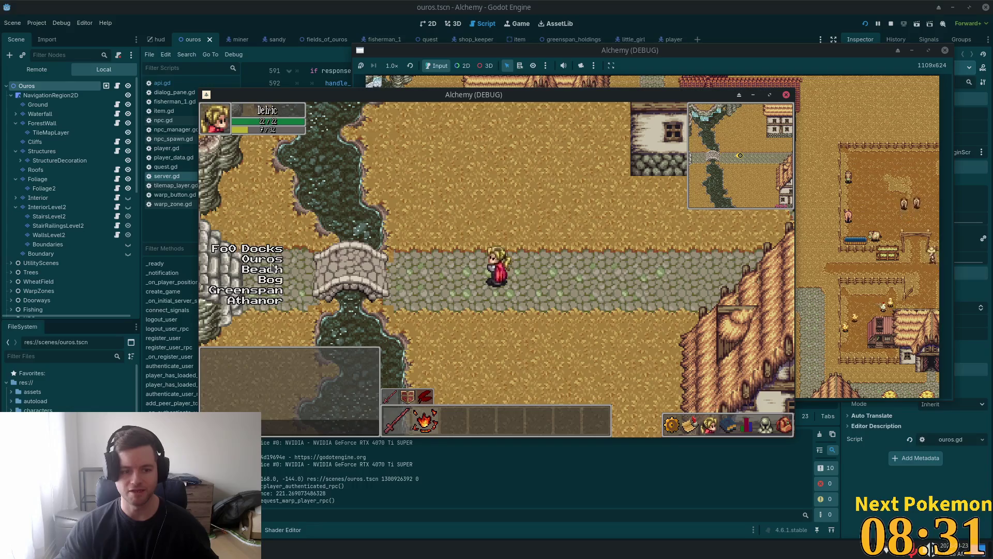
{"action": "left_click", "coordinate": [268, 282]}
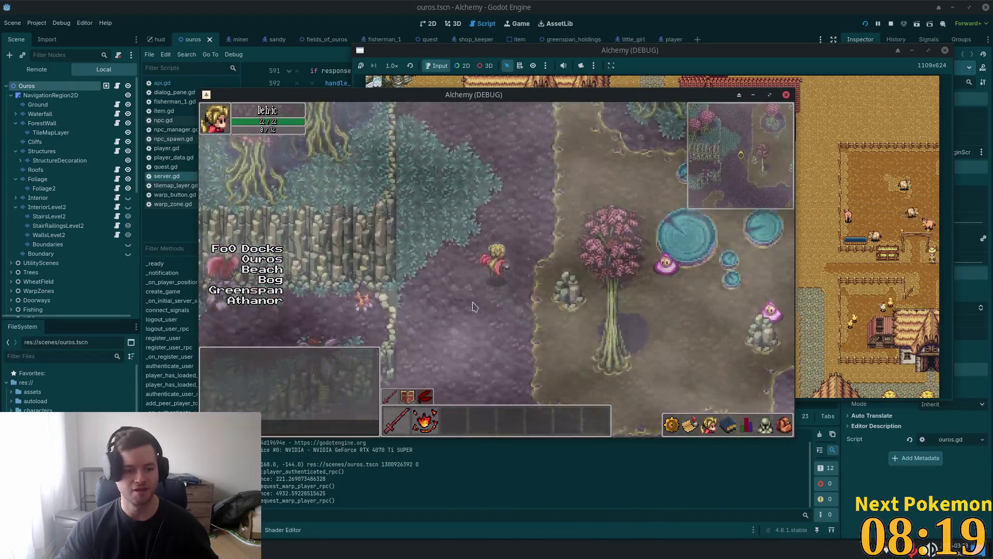
Walk north from Indigo Bog through the cliff cave into Sunken Pass
{"action": "key", "text": "w"}
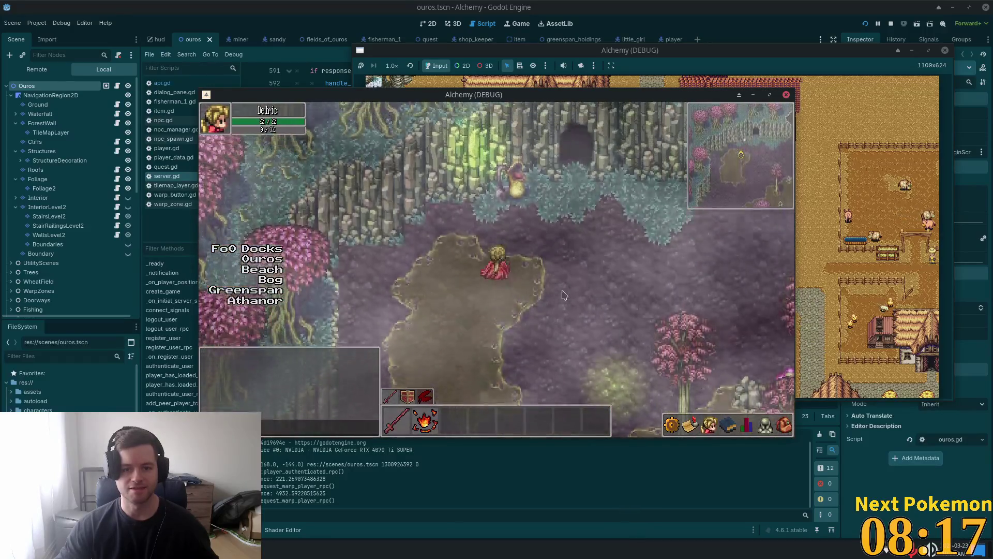
{"action": "key", "text": "w"}
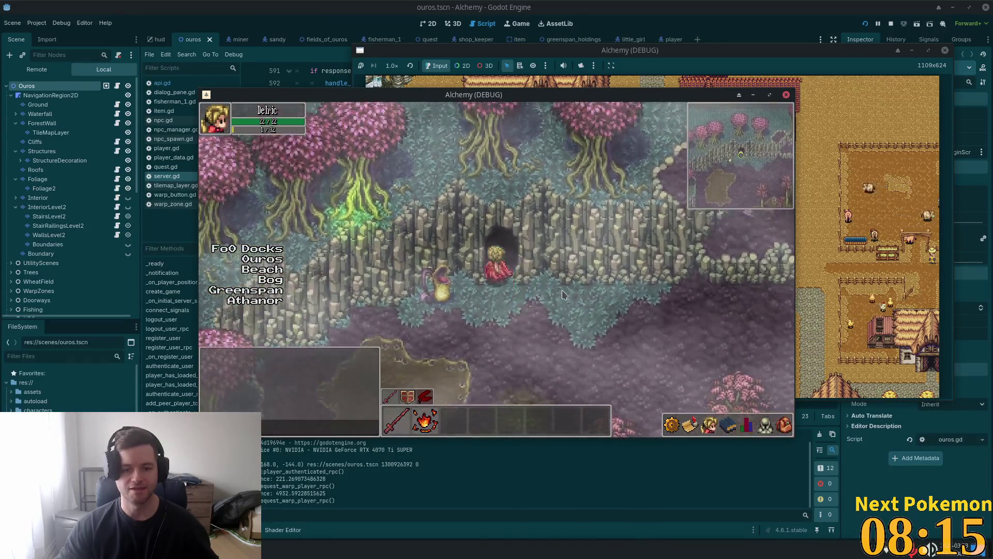
{"action": "key", "text": "w"}
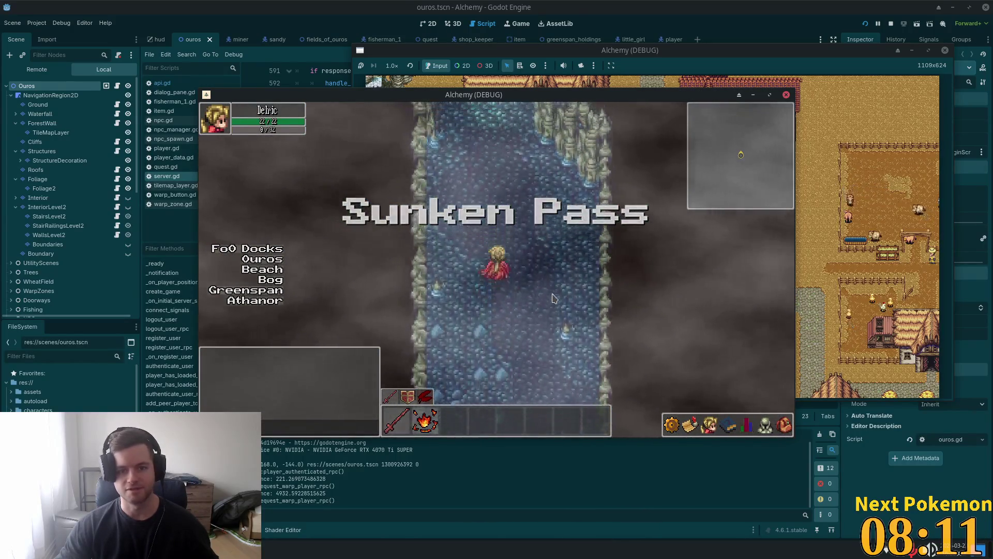
Leave Sunken Pass for Greenspan Holdings, walk west along the fence and cobble path toward the stairs building
{"action": "key", "text": "w"}
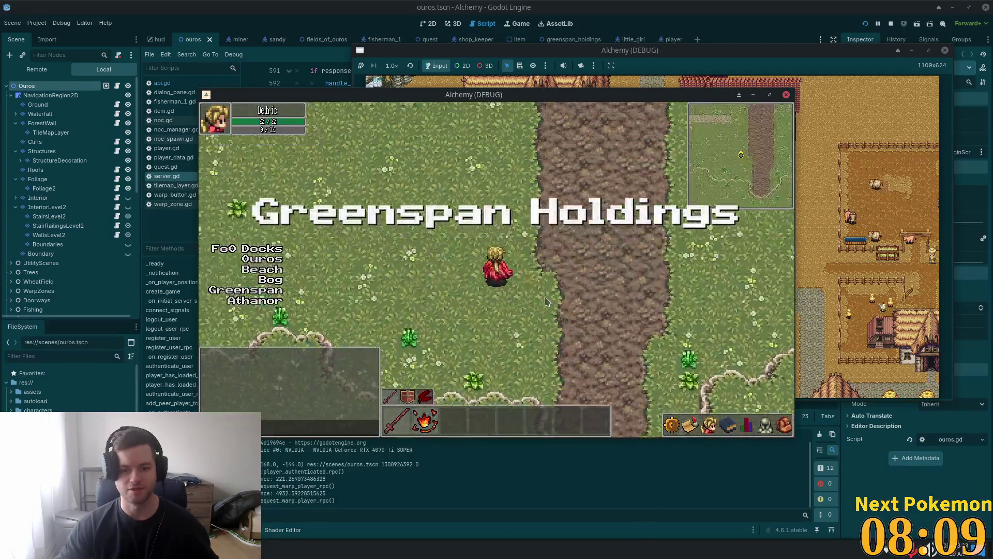
{"action": "key", "text": "w"}
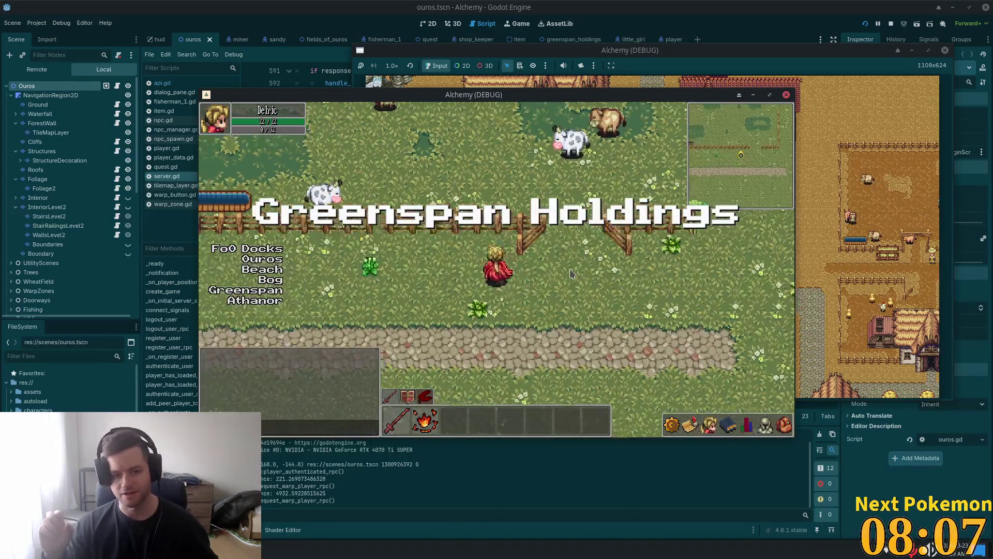
{"action": "key", "text": "a"}
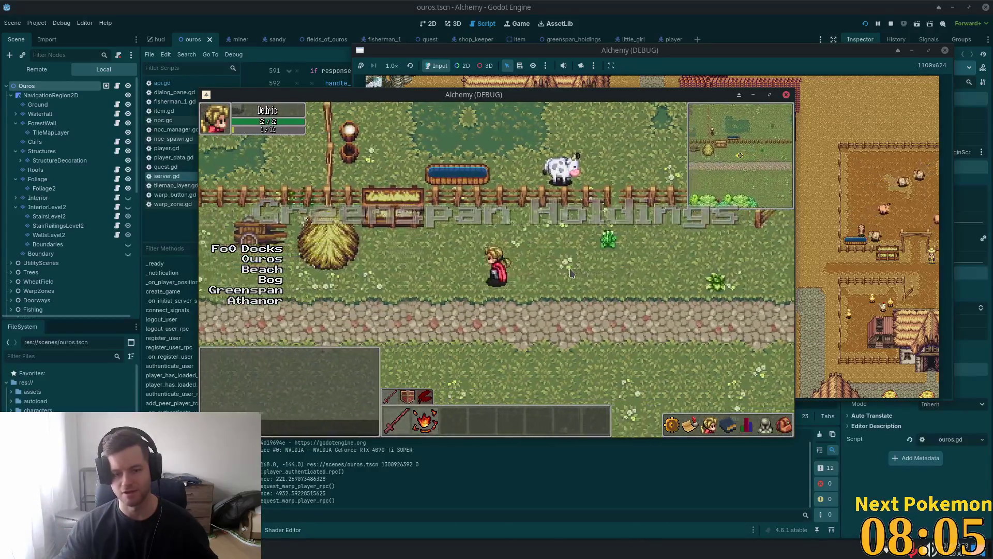
{"action": "key", "text": "a"}
{"action": "key", "text": "w"}
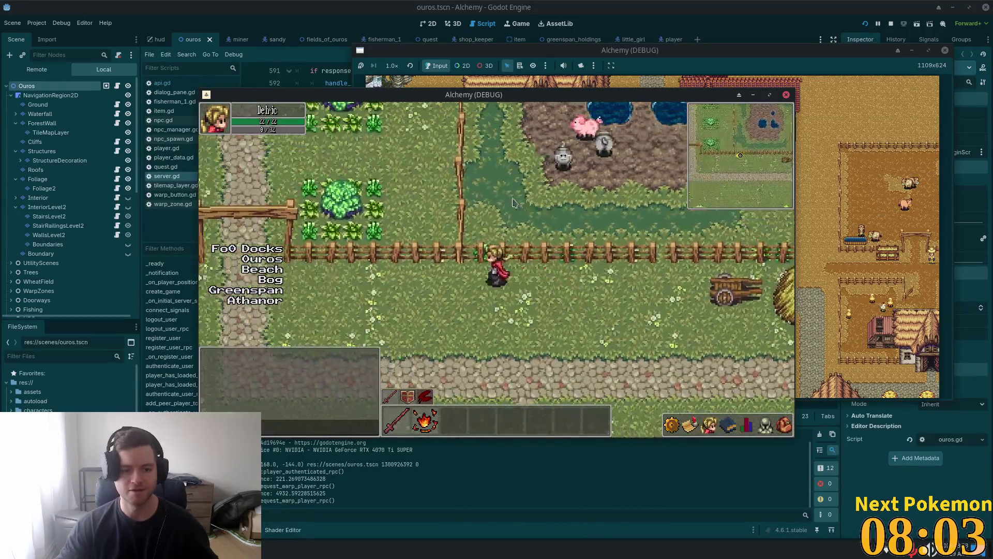
{"action": "key", "text": "a"}
{"action": "key", "text": "w"}
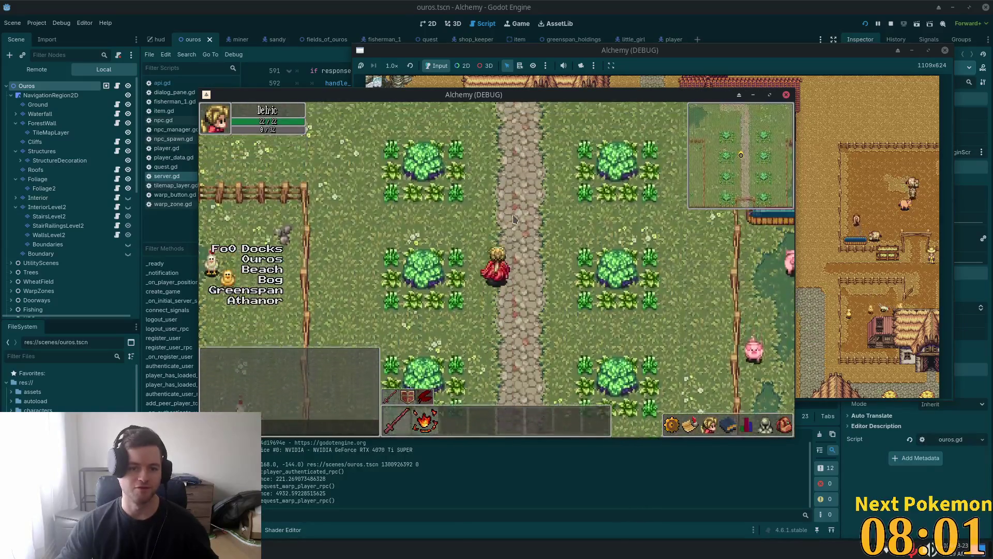
{"action": "key", "text": "w"}
{"action": "key", "text": "a"}
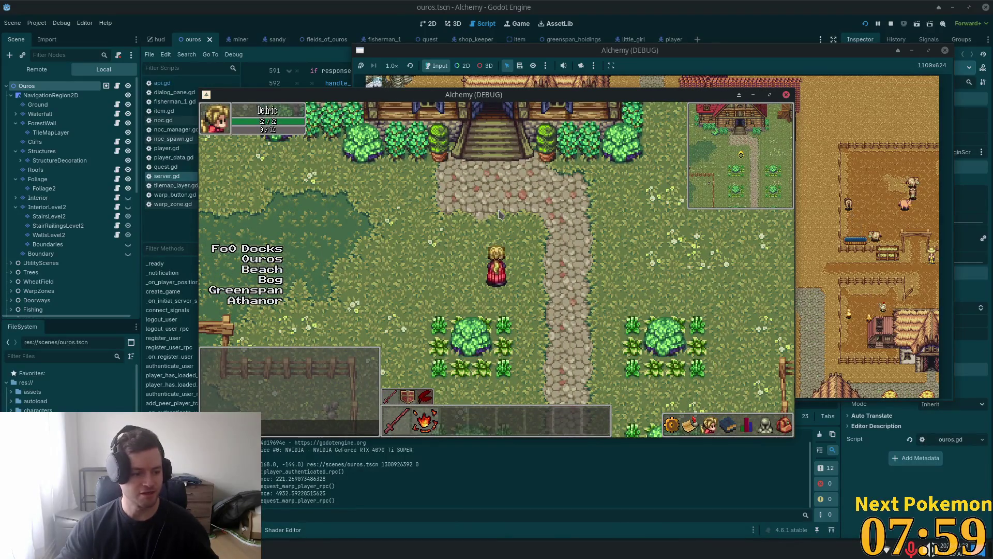
Walk past the crates, up the stairs into the house, then back out onto the grass
{"action": "key", "text": "d"}
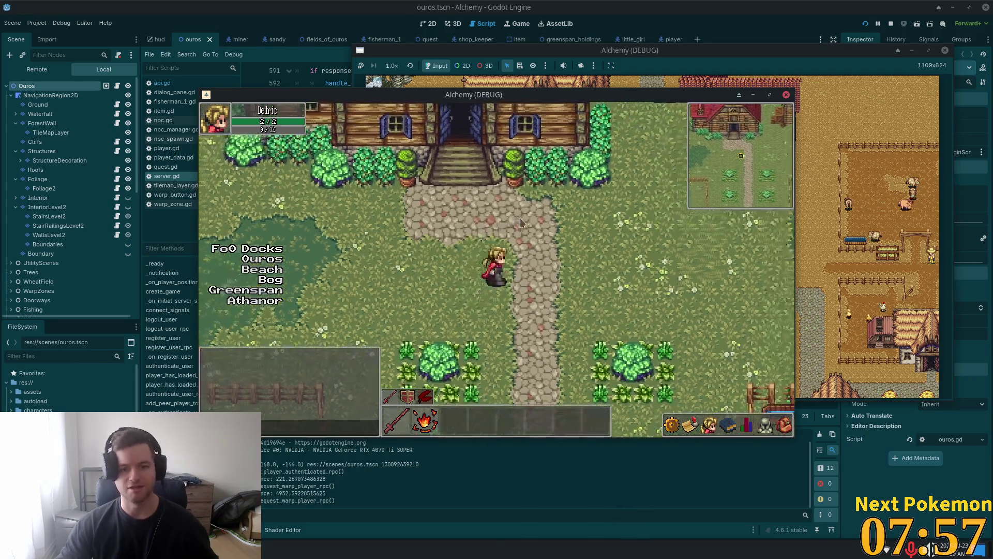
{"action": "key", "text": "w"}
{"action": "key", "text": "a"}
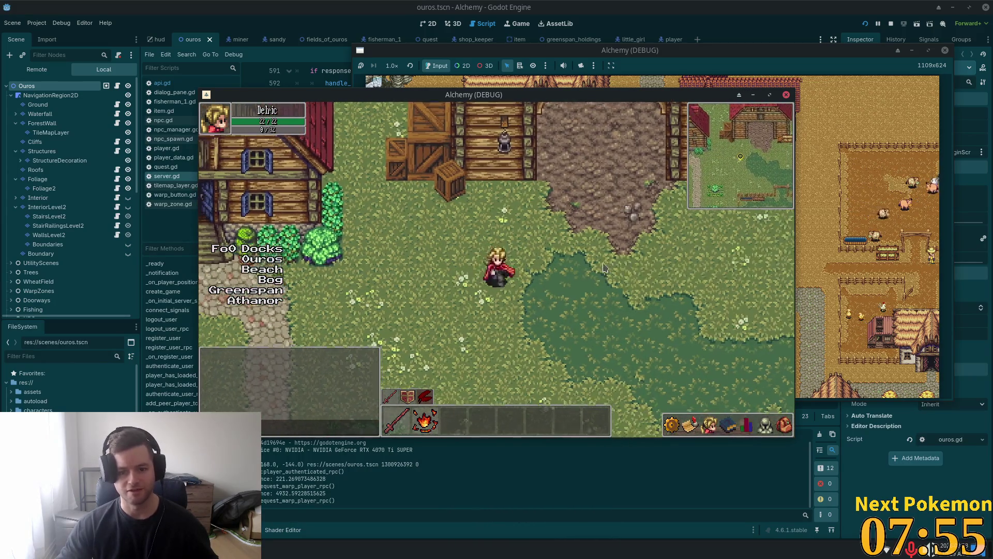
{"action": "key", "text": "w"}
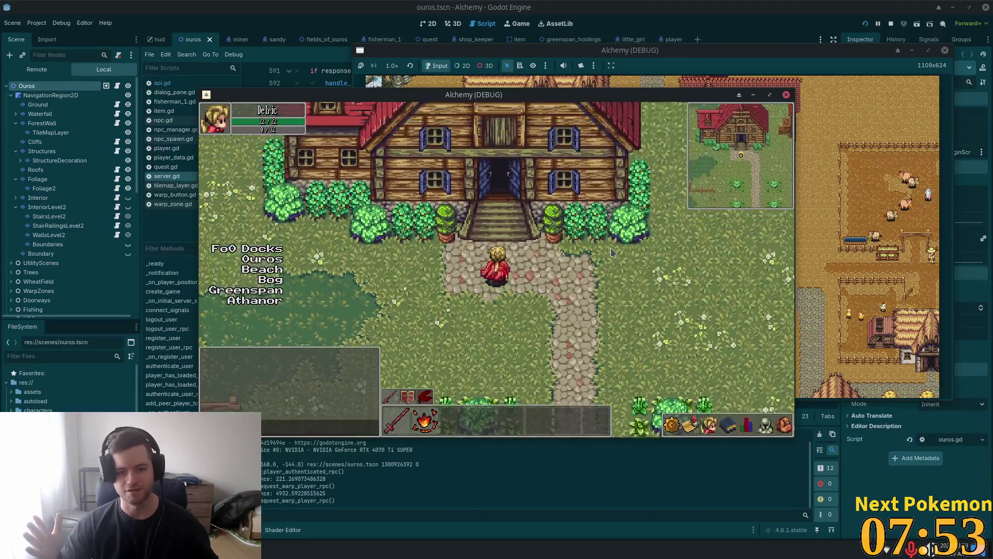
{"action": "key", "text": "s"}
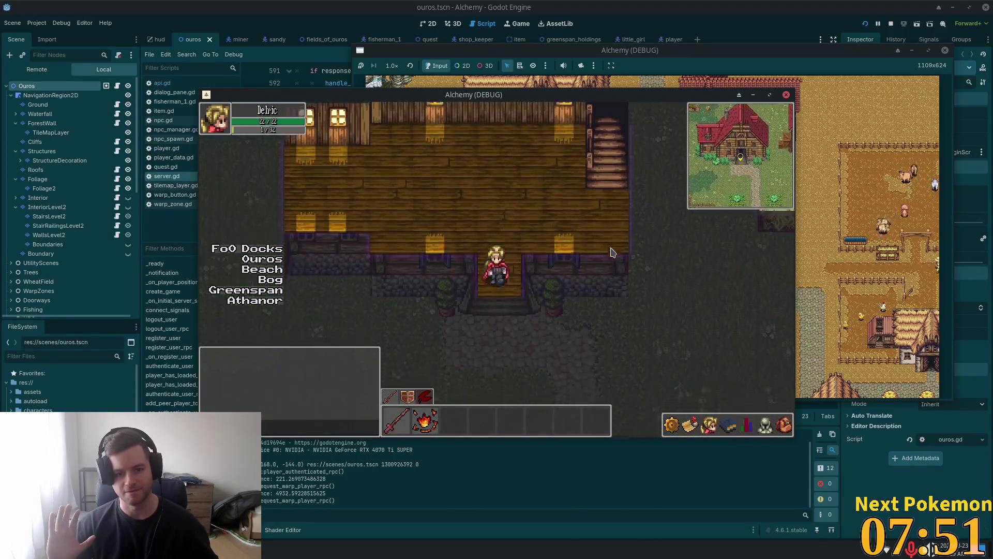
{"action": "key", "text": "a"}
{"action": "key", "text": "a"}
Walk through the crop field, east past the house, and north to the pond
{"action": "key", "text": "w"}
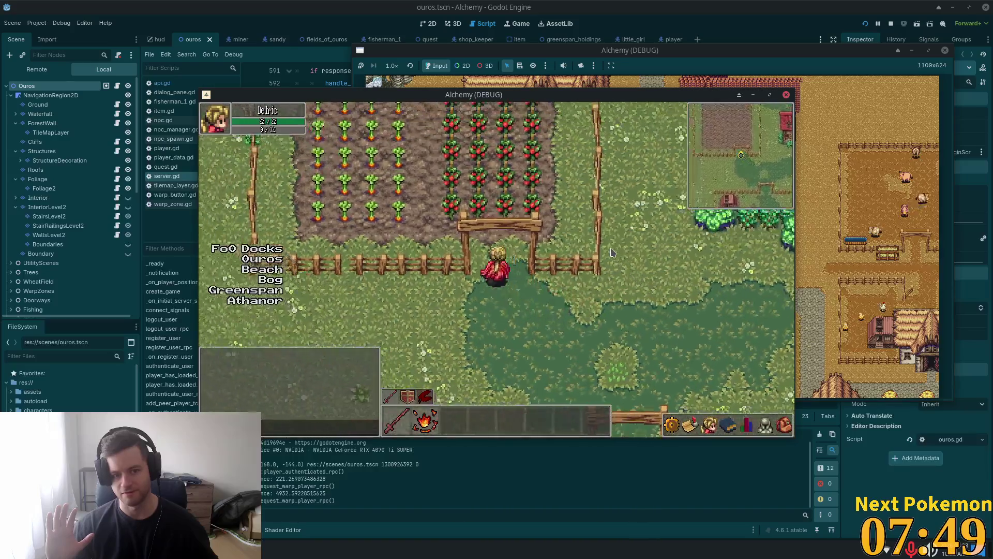
{"action": "key", "text": "w"}
{"action": "key", "text": "d"}
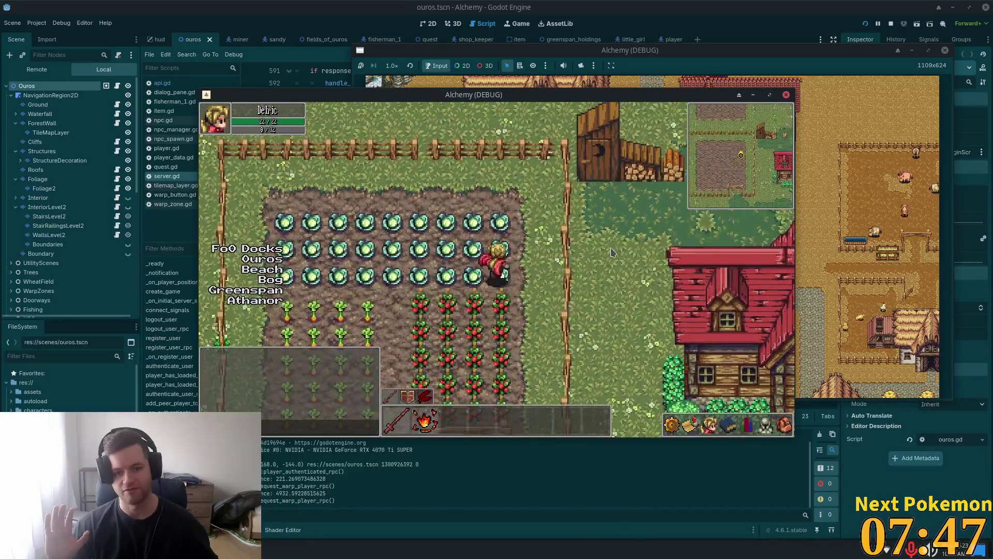
{"action": "key", "text": "s"}
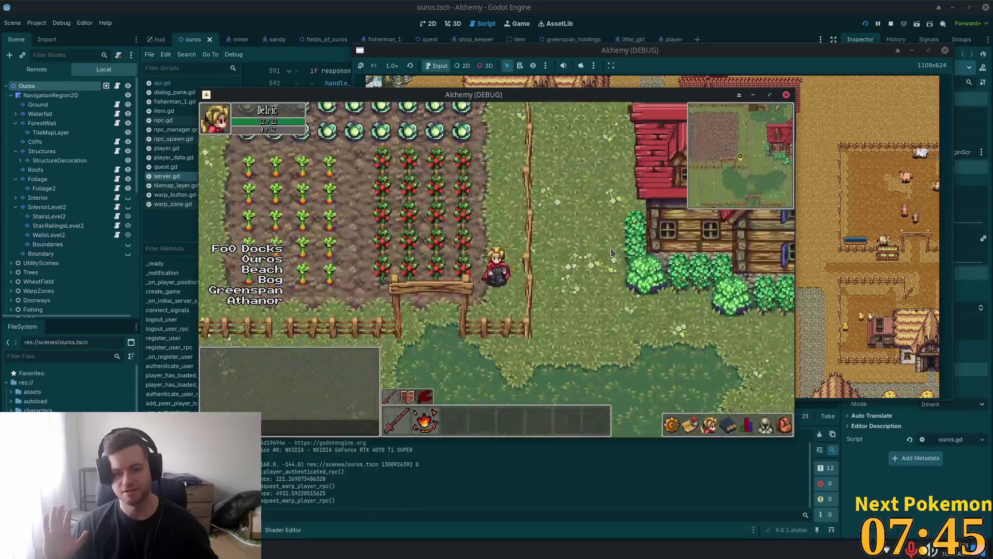
{"action": "key", "text": "w"}
{"action": "key", "text": "d"}
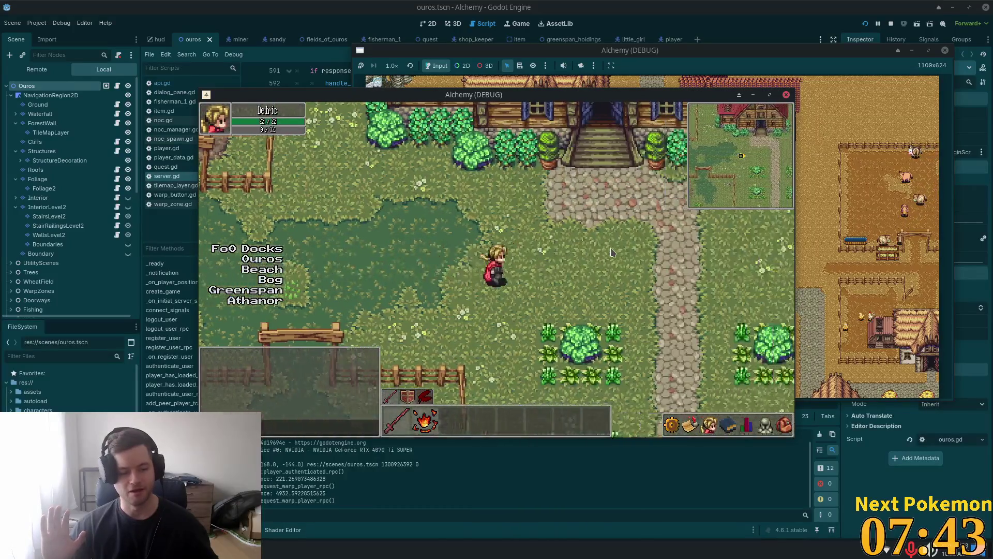
{"action": "key", "text": "w"}
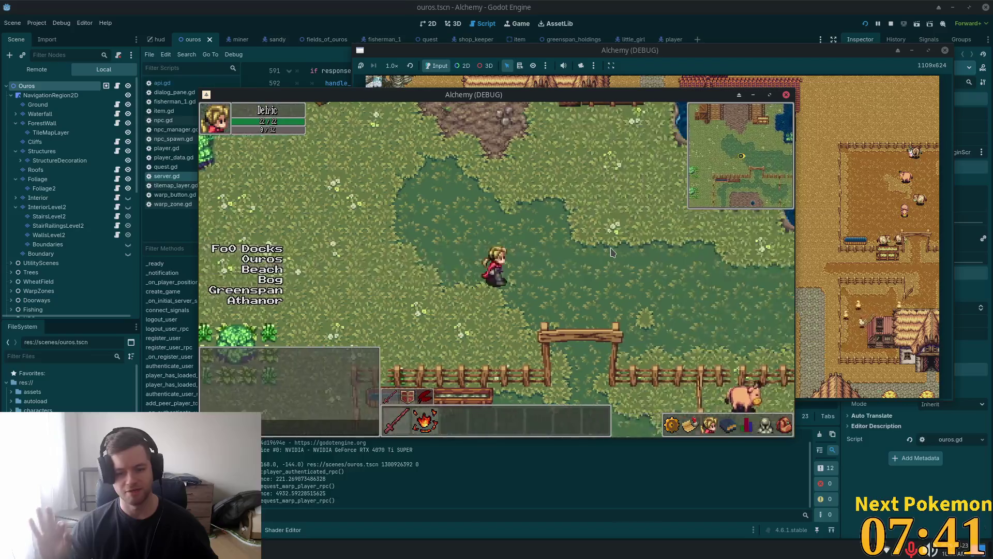
Circle the large tree along the dirt path and head out toward the cow field
{"action": "key", "text": "d"}
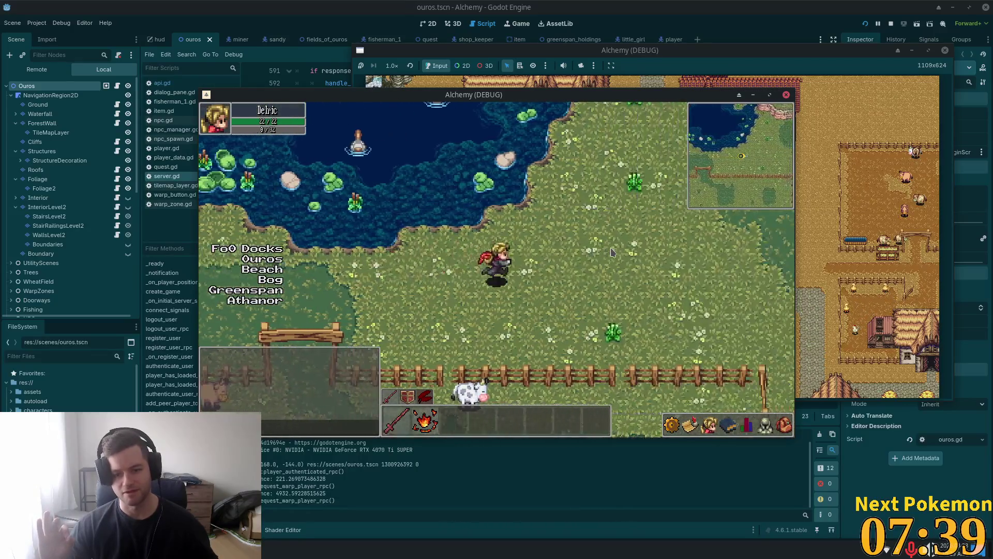
{"action": "key", "text": "w"}
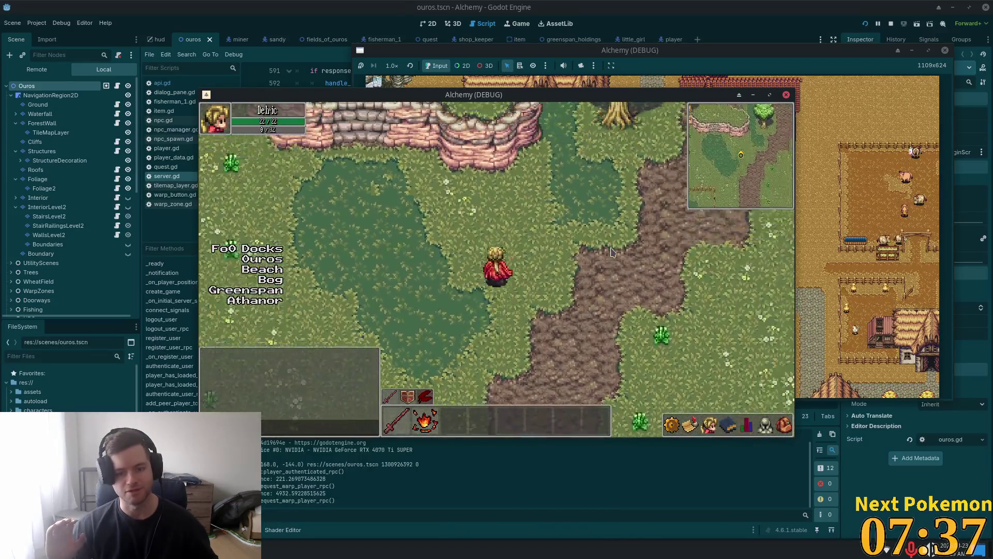
{"action": "key", "text": "d"}
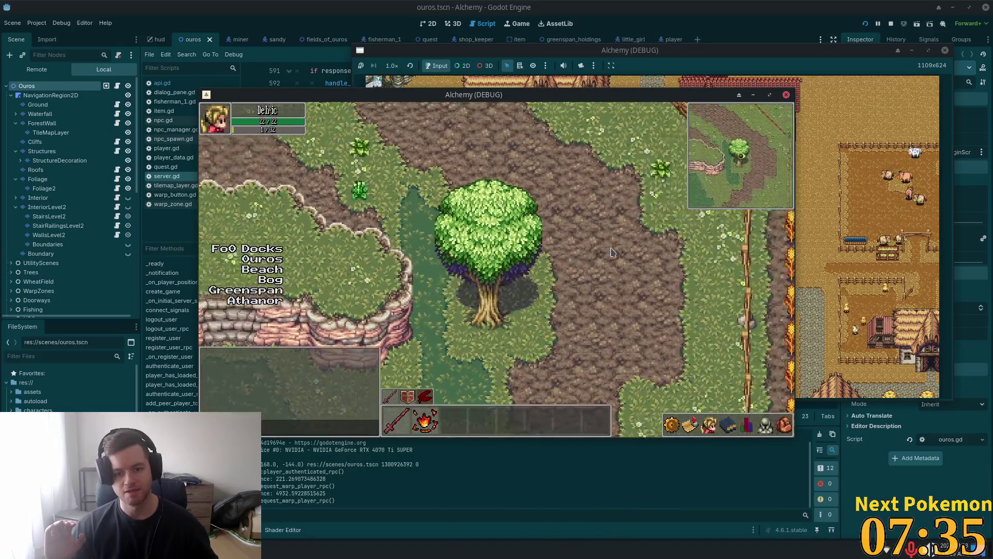
{"action": "key", "text": "a"}
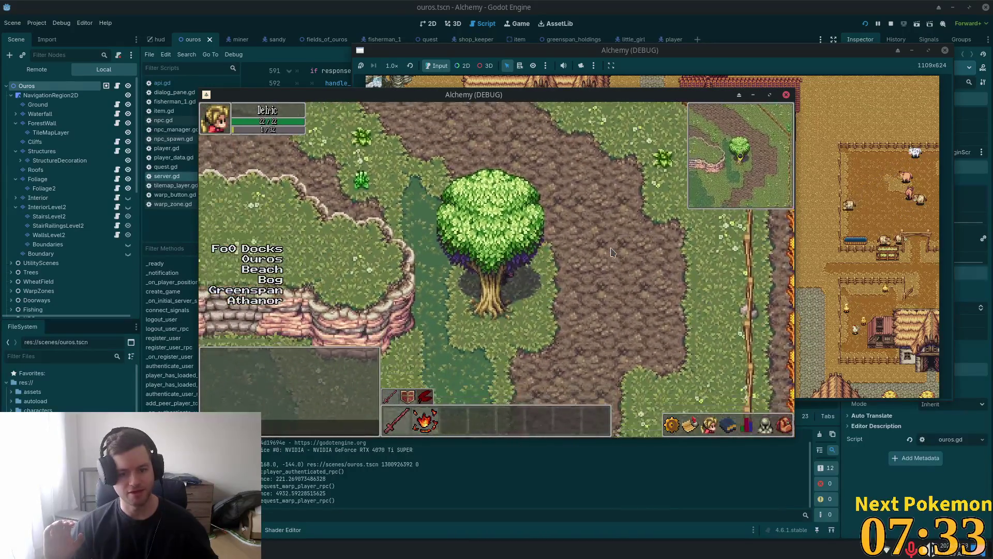
{"action": "key", "text": "s"}
{"action": "key", "text": "w"}
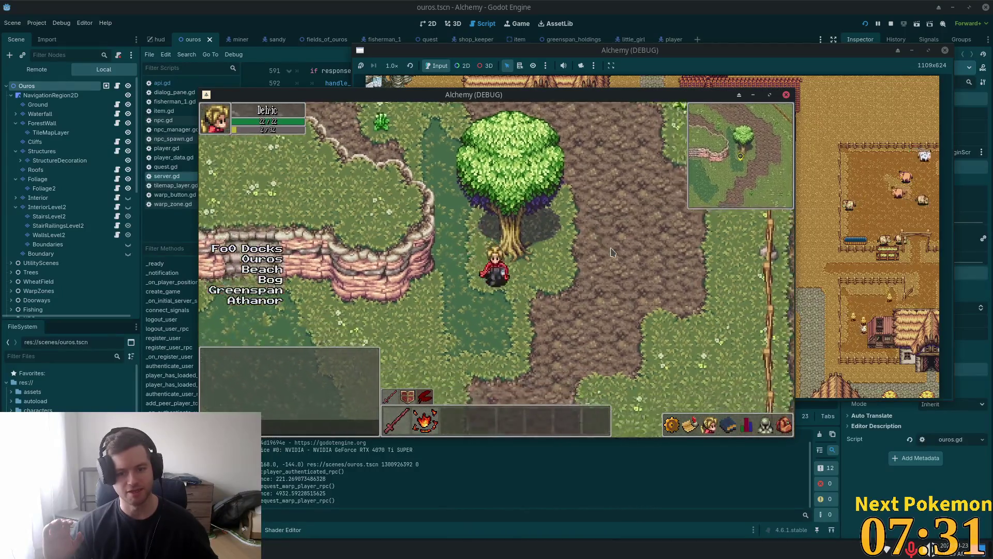
{"action": "key", "text": "d"}
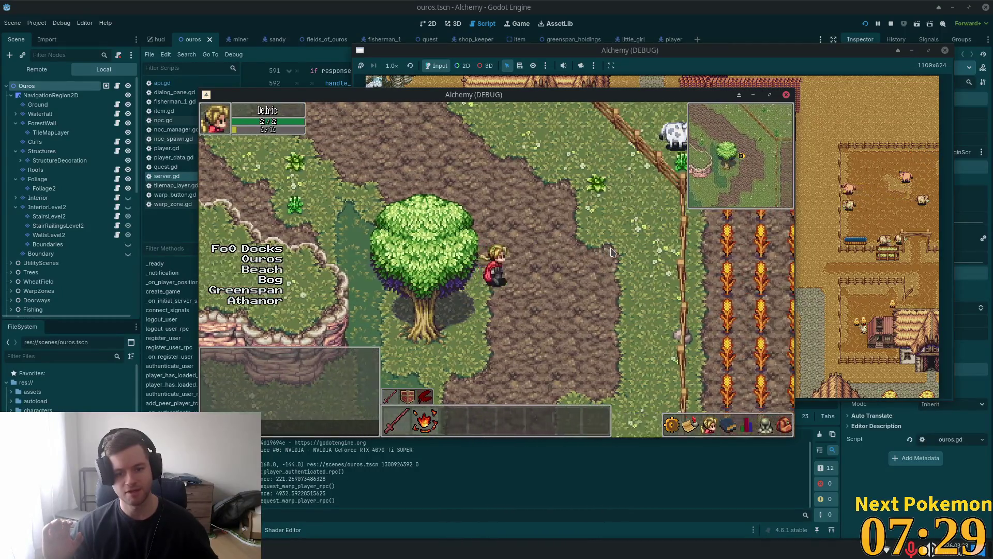
{"action": "key", "text": "w"}
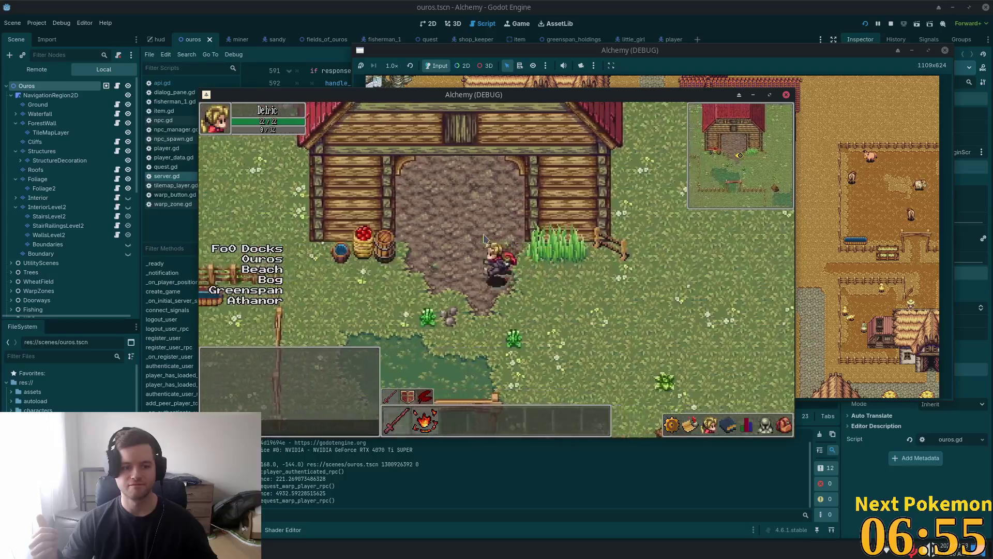
Walk among the horses, then north past the barns up to the castle wall
{"action": "key", "text": "s"}
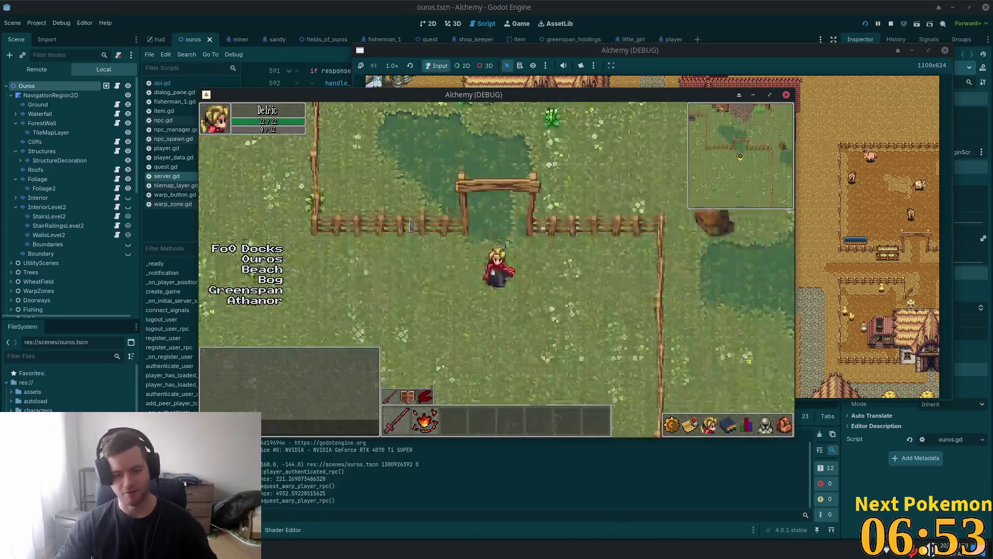
{"action": "key", "text": "d"}
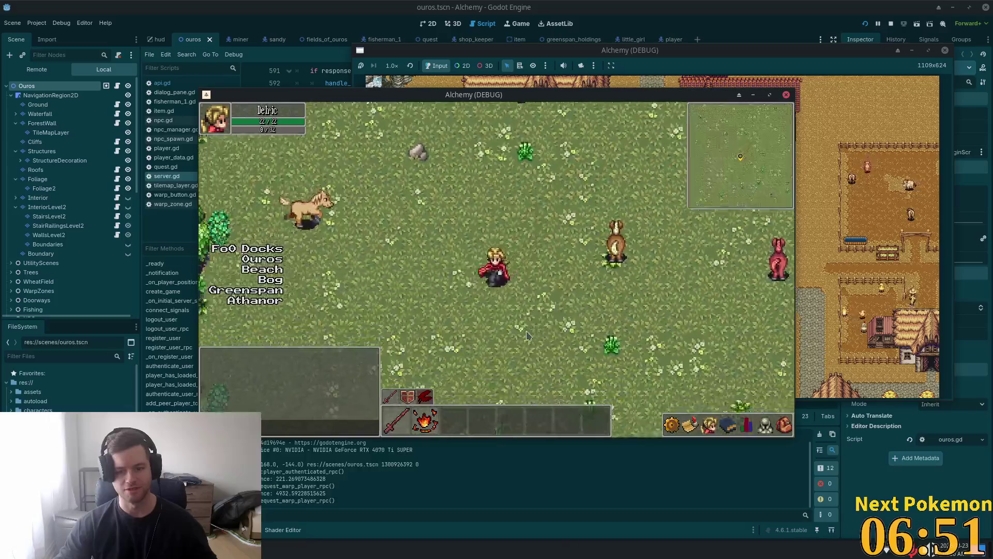
{"action": "key", "text": "w"}
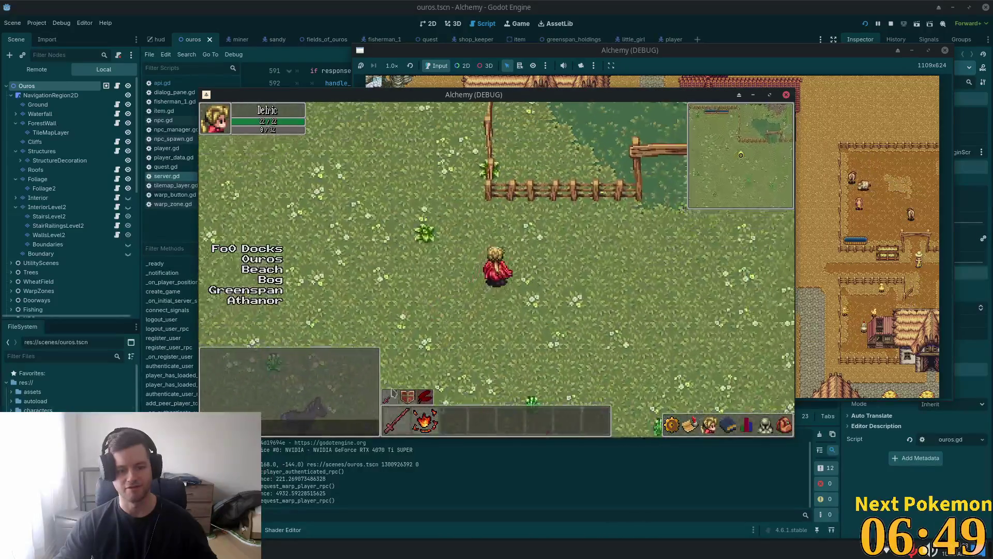
{"action": "key", "text": "w"}
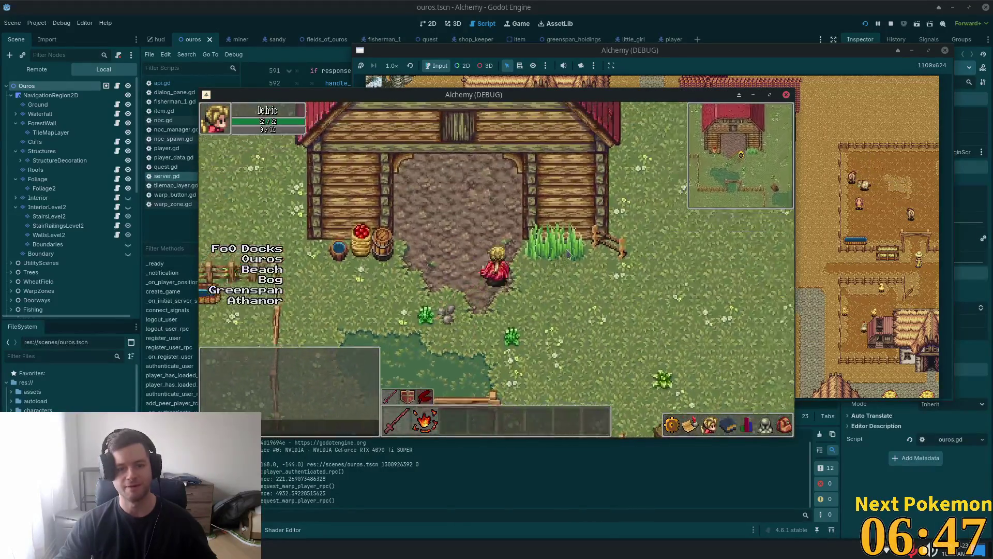
{"action": "key", "text": "w"}
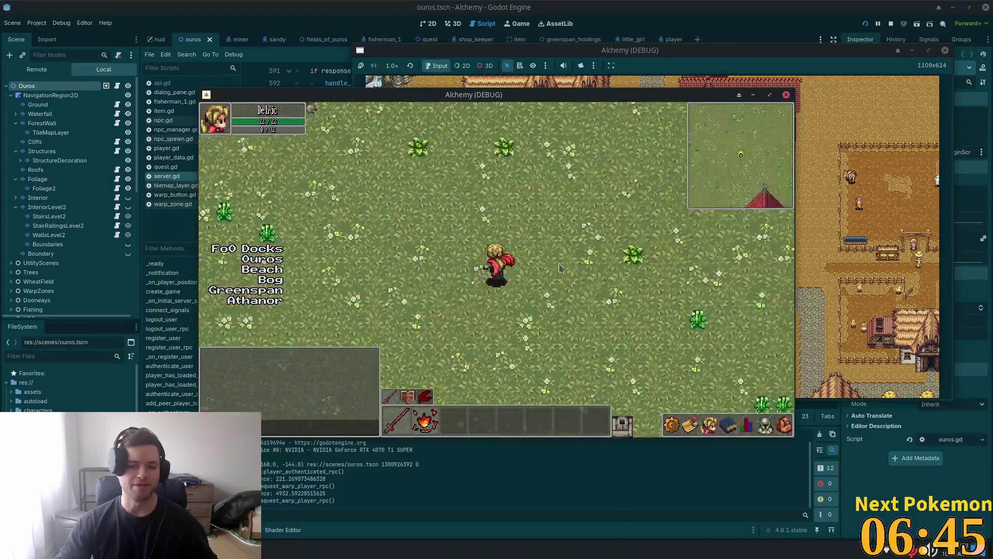
{"action": "key", "text": "w"}
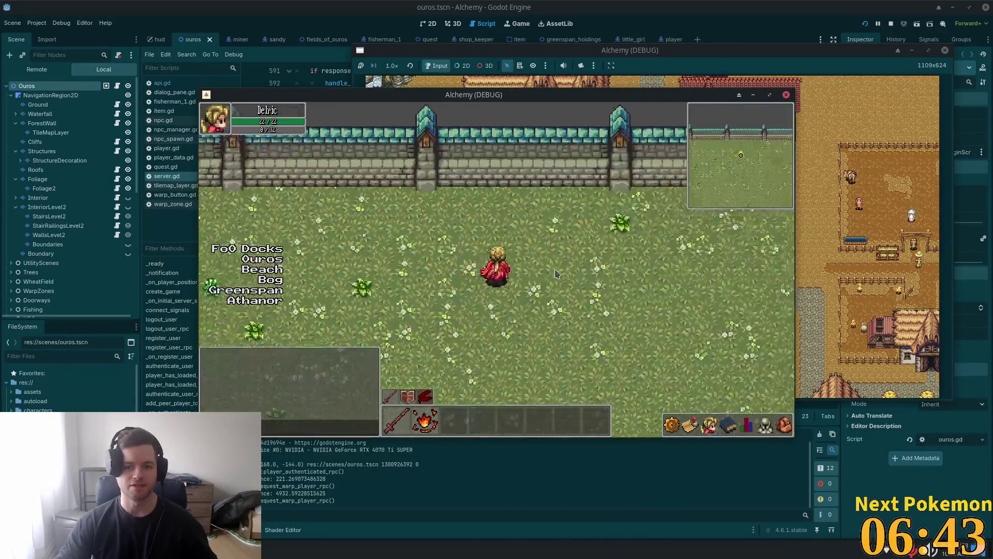
Walk along the castle wall into the gate archway, then travel to Greenspan Holdings and cross the grass
{"action": "key", "text": "d"}
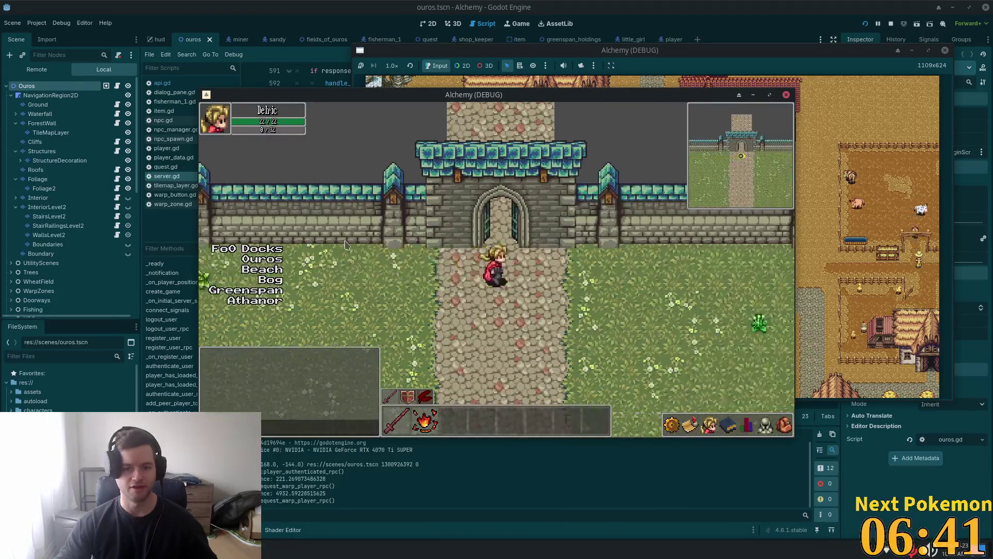
{"action": "key", "text": "a"}
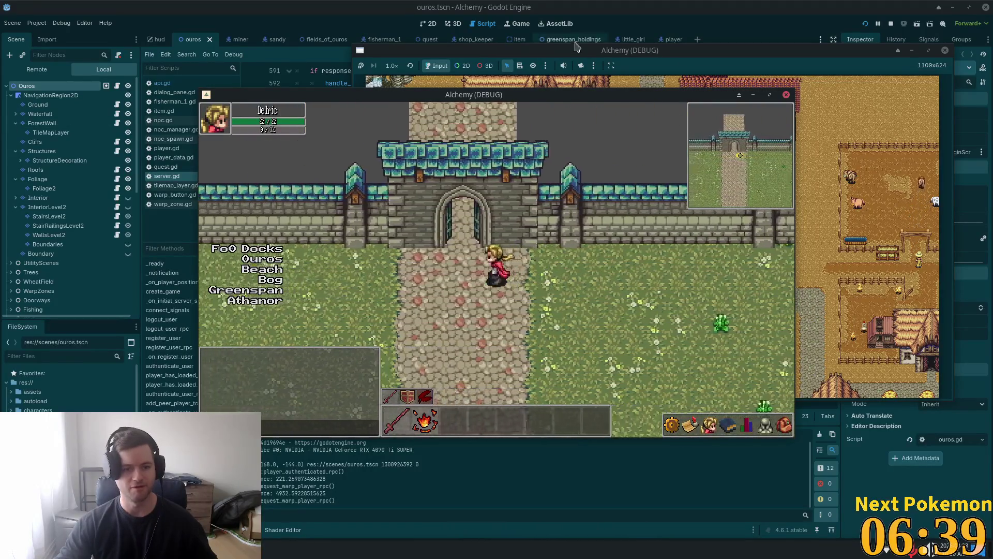
{"action": "key", "text": "d"}
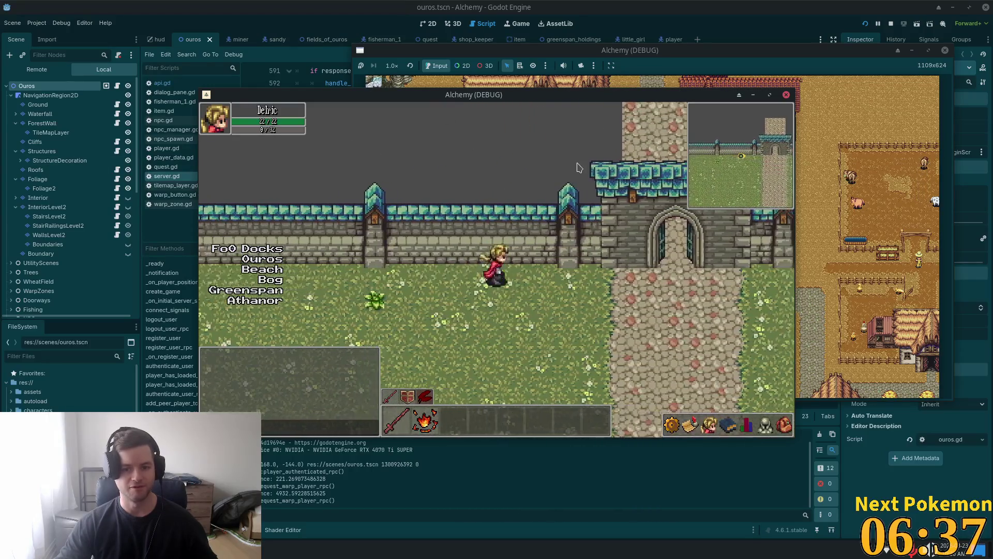
{"action": "key", "text": "w"}
{"action": "key", "text": "w"}
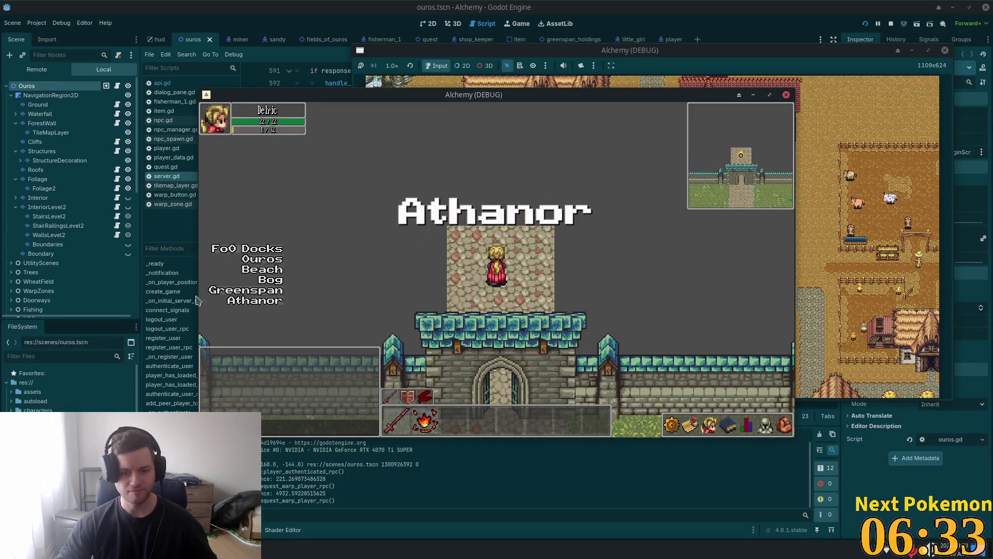
{"action": "key", "text": "s"}
{"action": "key", "text": "s"}
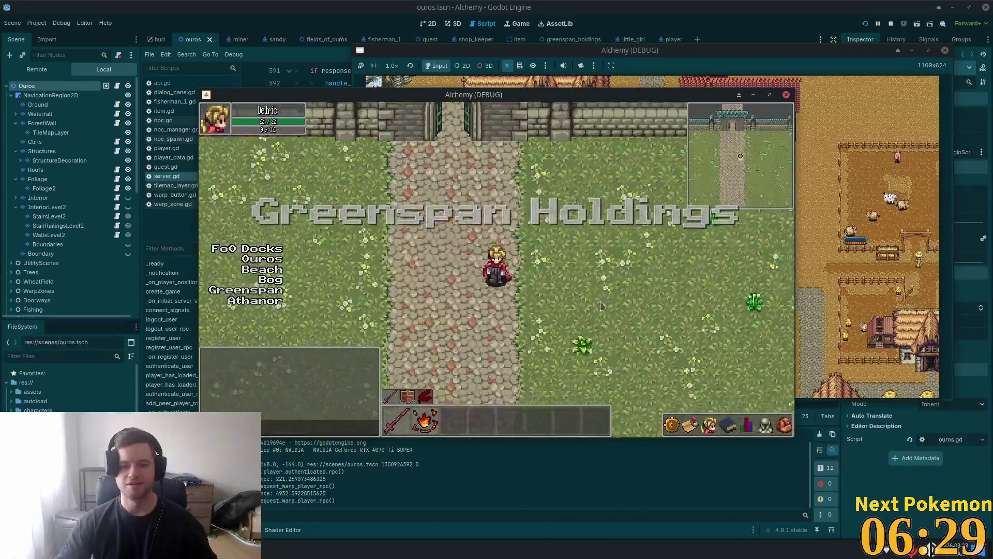
{"action": "key", "text": "d"}
{"action": "key", "text": "d"}
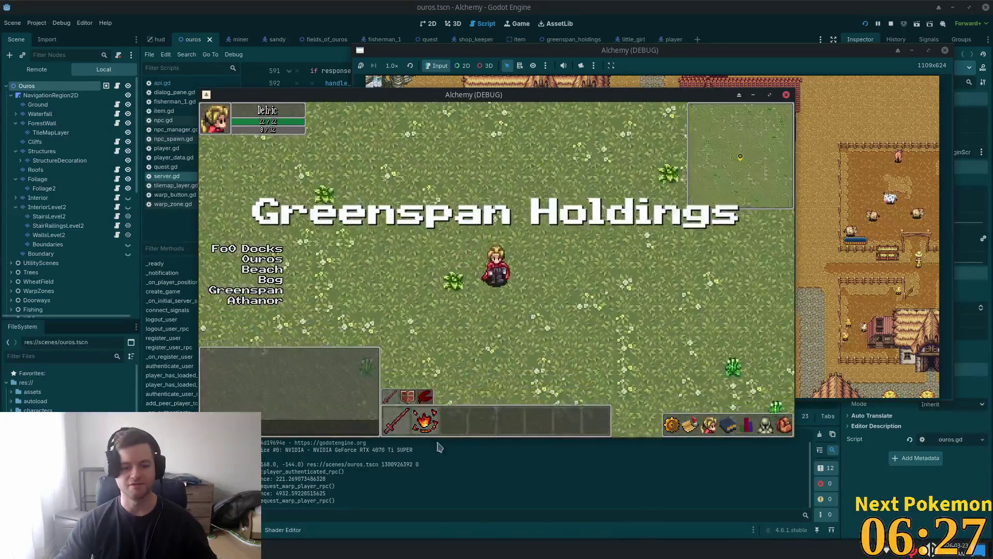
{"action": "key", "text": "s"}
{"action": "key", "text": "d"}
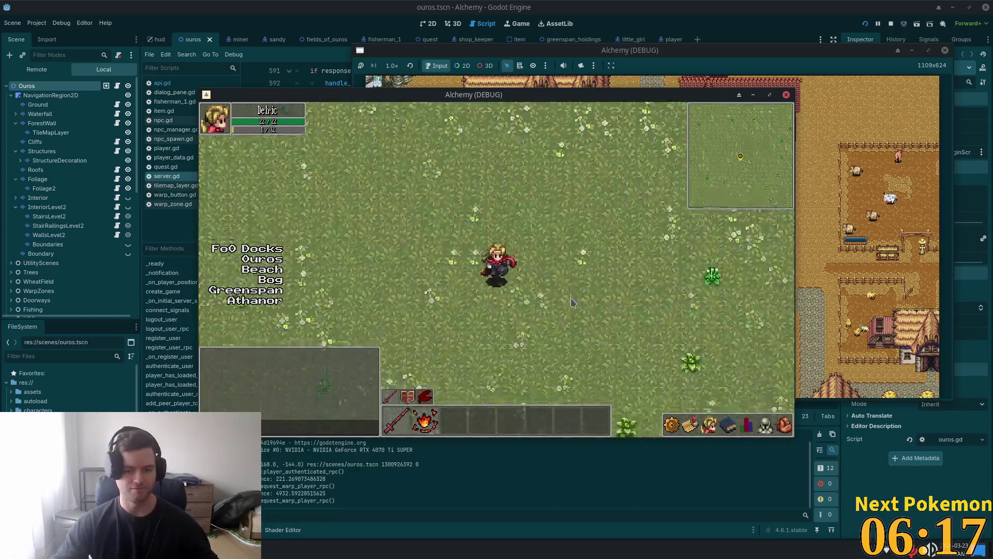
Walk along the fence while opening the equipment panel and toggling the inventory grid
{"action": "key", "text": "Down"}
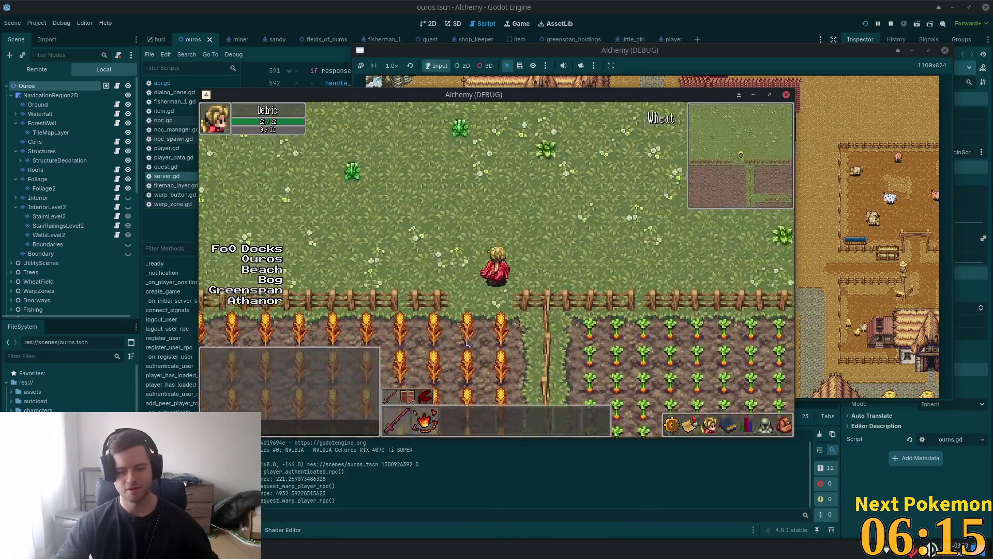
{"action": "key", "text": "Right"}
{"action": "key", "text": "Right"}
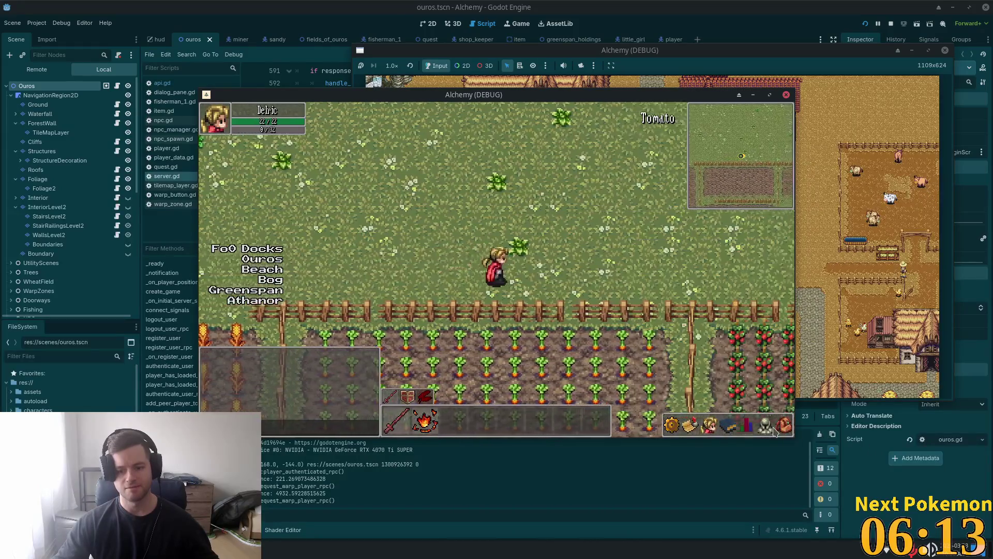
{"action": "left_click", "coordinate": [768, 426]}
{"action": "key", "text": "Left"}
{"action": "left_click", "coordinate": [781, 425]}
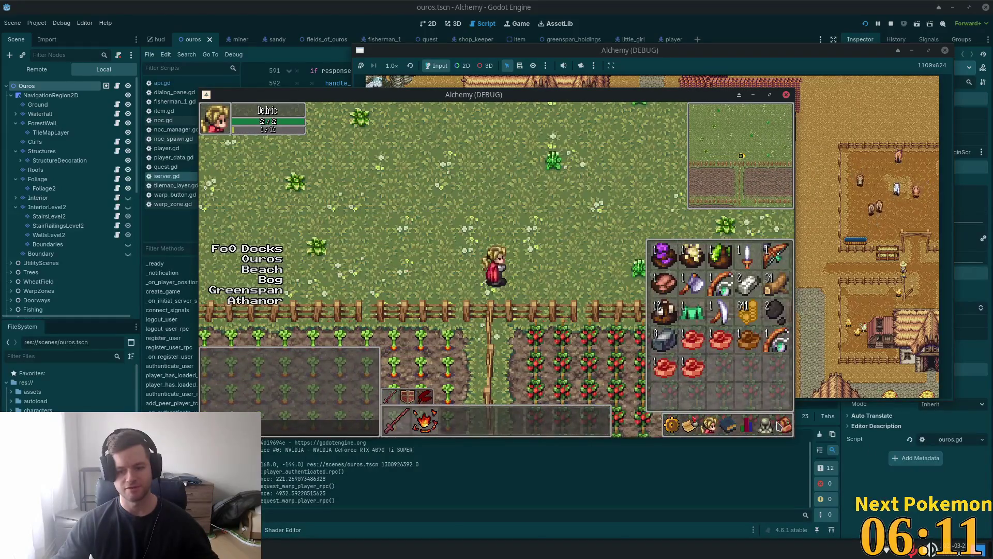
{"action": "left_click", "coordinate": [781, 425]}
{"action": "key", "text": "Right"}
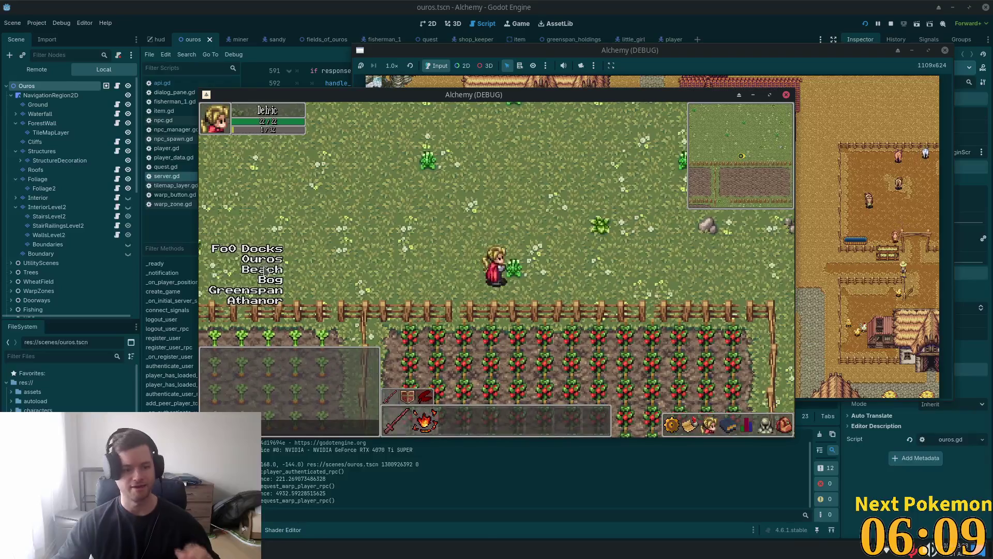
Warp to Ouros town, reopen the equipment and stats panels, and walk north through town
{"action": "left_click", "coordinate": [263, 259]}
{"action": "left_click", "coordinate": [785, 428]}
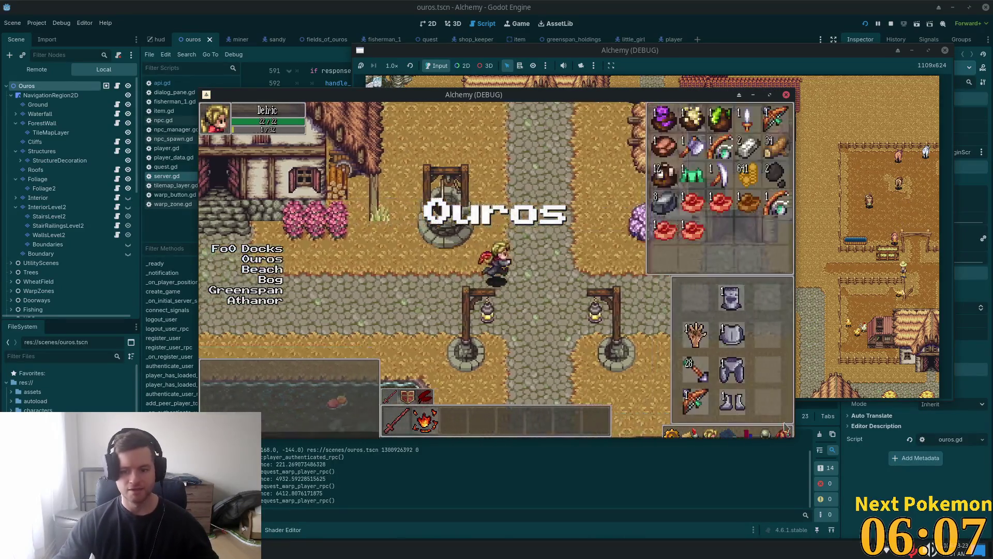
{"action": "left_click", "coordinate": [785, 427]}
{"action": "key", "text": "Up"}
{"action": "left_click", "coordinate": [765, 425]}
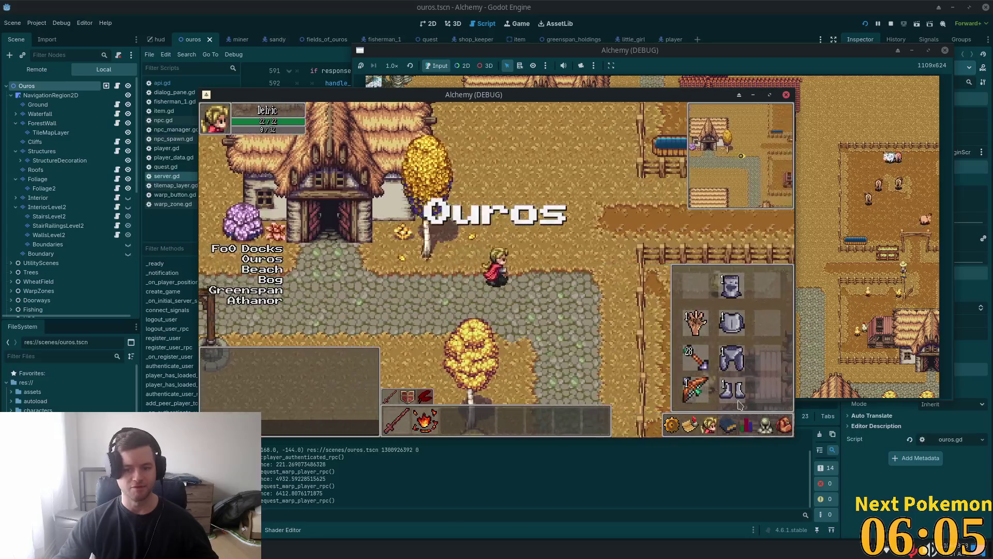
{"action": "key", "text": "Right"}
{"action": "key", "text": "c"}
{"action": "key", "text": "Up"}
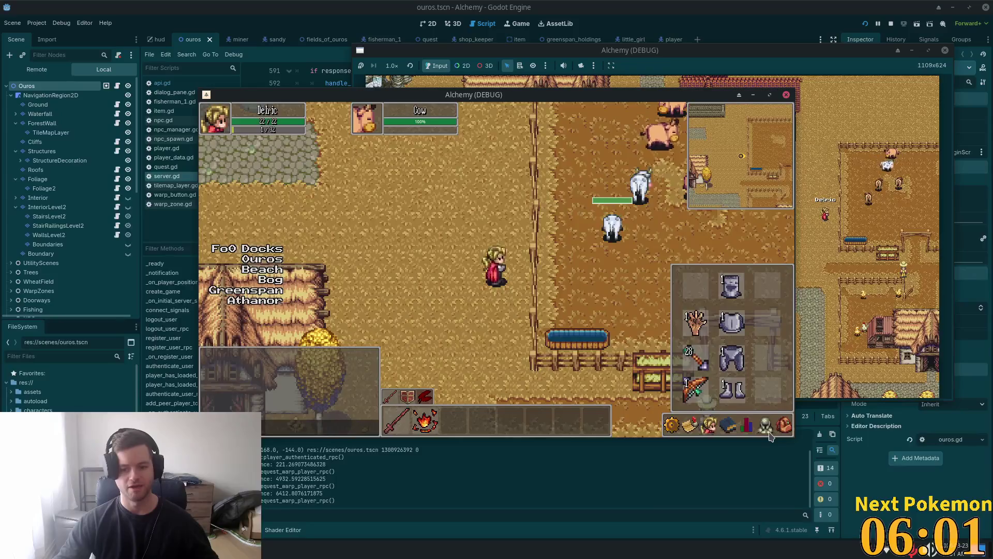
Toggle the equipment panel, then close the stats and equipment panels over the field
{"action": "left_click", "coordinate": [768, 431]}
{"action": "left_click", "coordinate": [767, 432]}
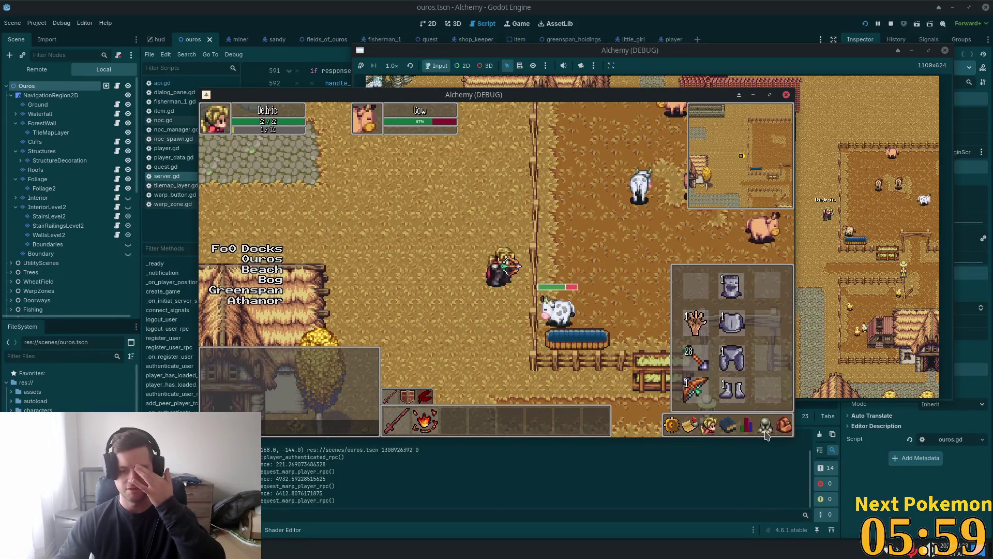
{"action": "left_click", "coordinate": [756, 422]}
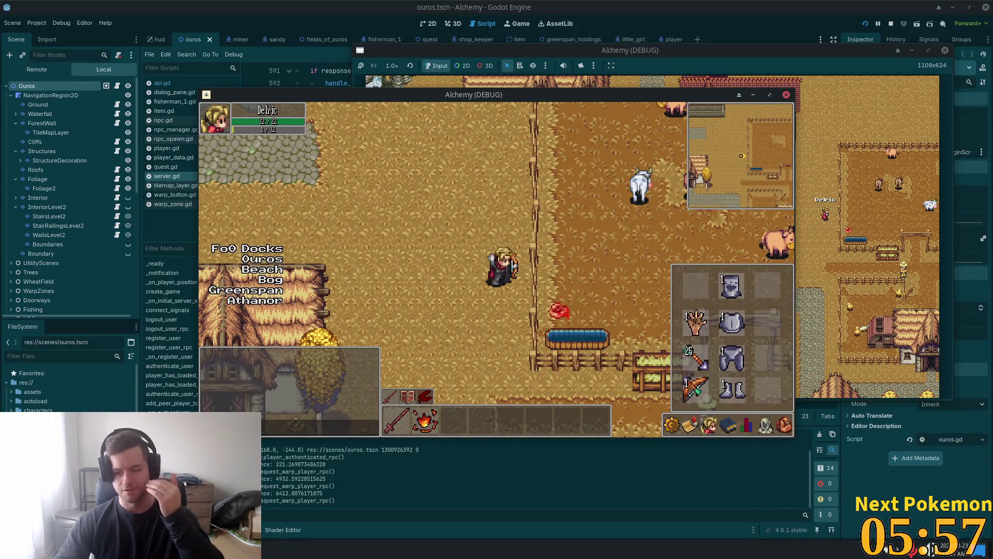
{"action": "left_click", "coordinate": [616, 355]}
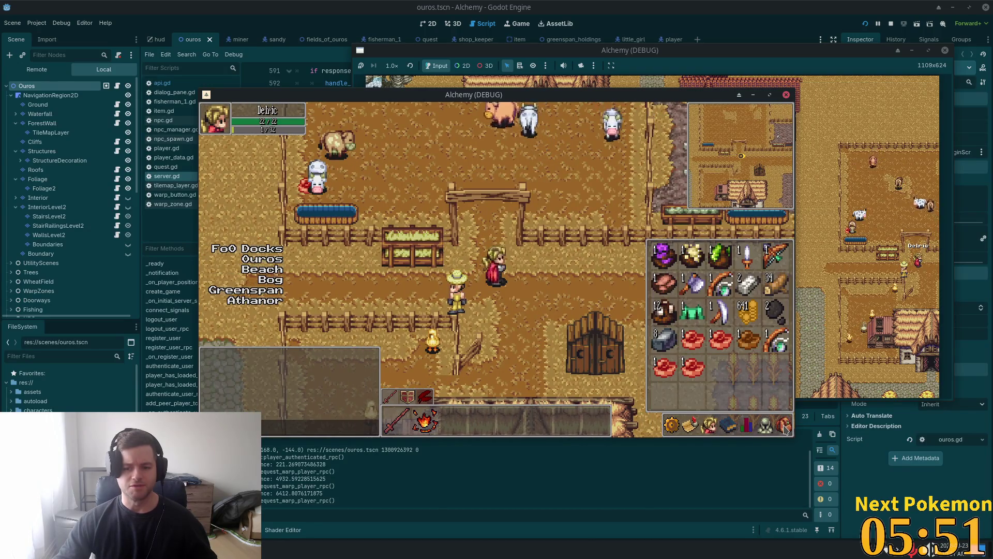
Walk from the farm along the cobblestone path through the fence gap into Fields of Ouros
{"action": "key", "text": "Left"}
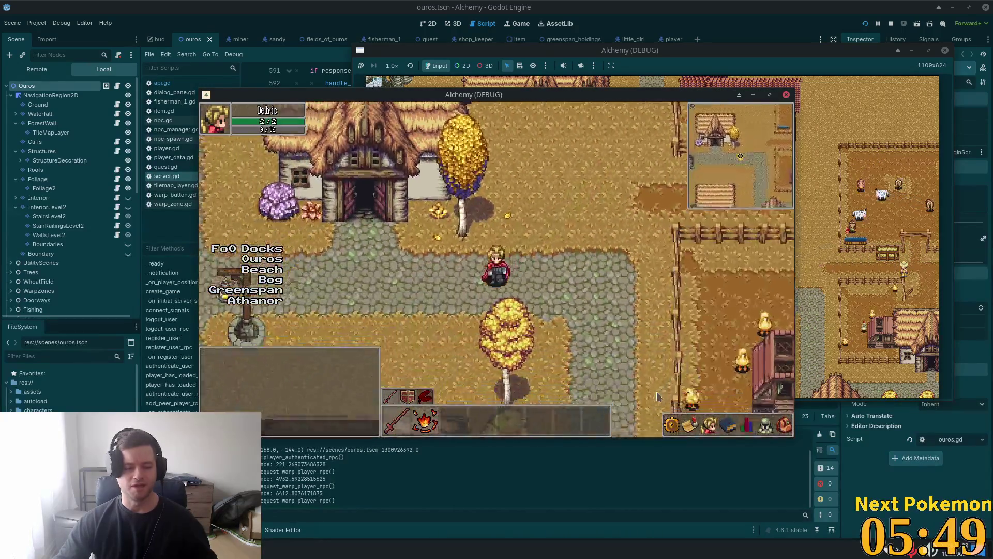
{"action": "key", "text": "Down"}
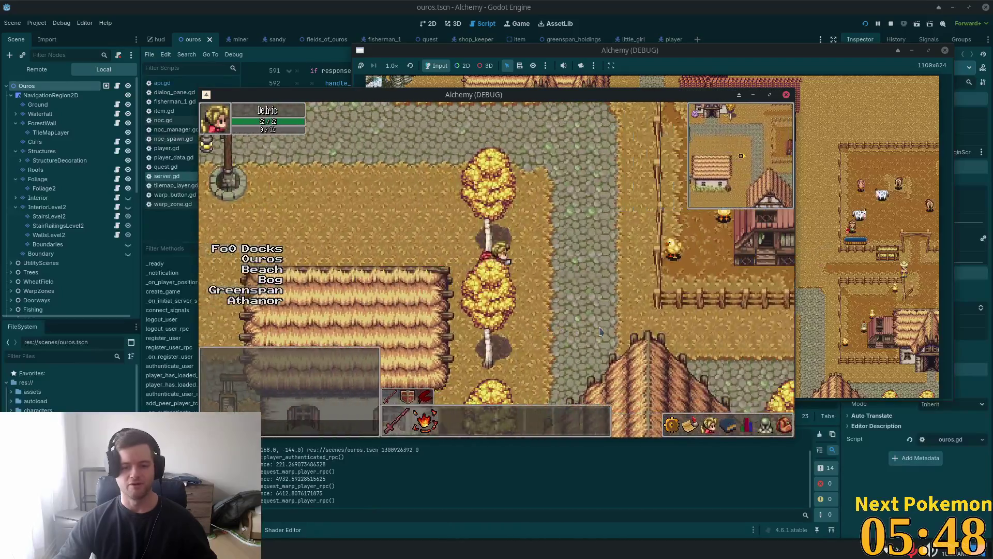
{"action": "key", "text": "Right"}
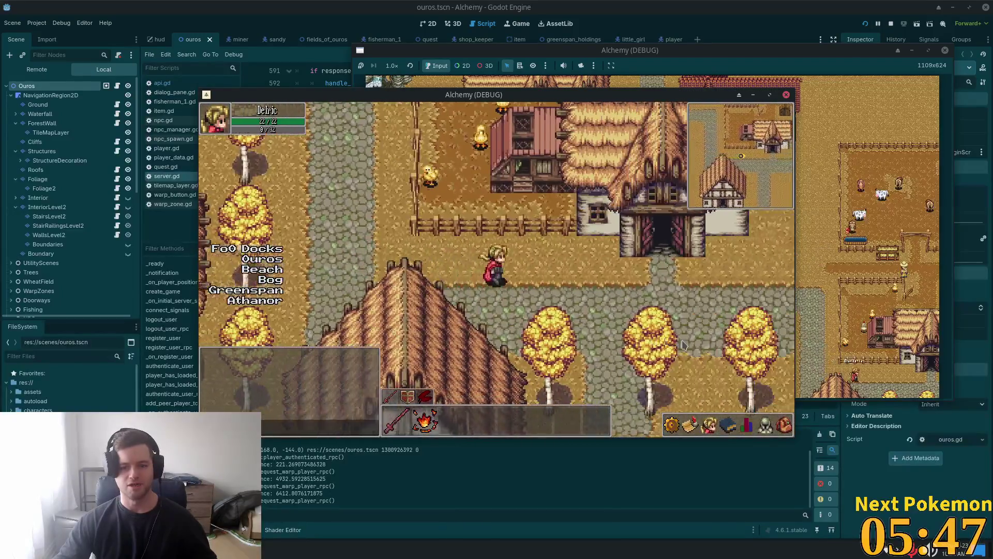
{"action": "key", "text": "Down"}
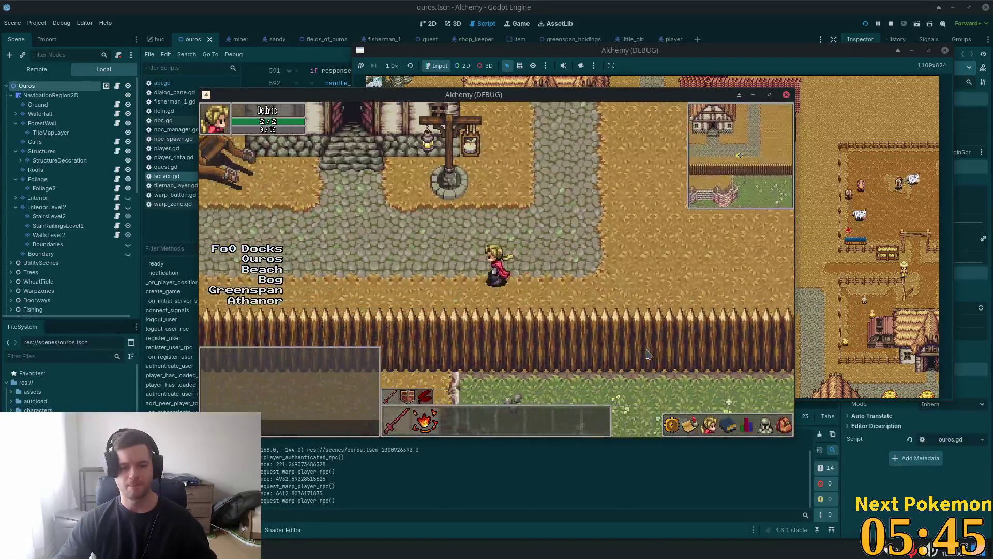
{"action": "key", "text": "Left"}
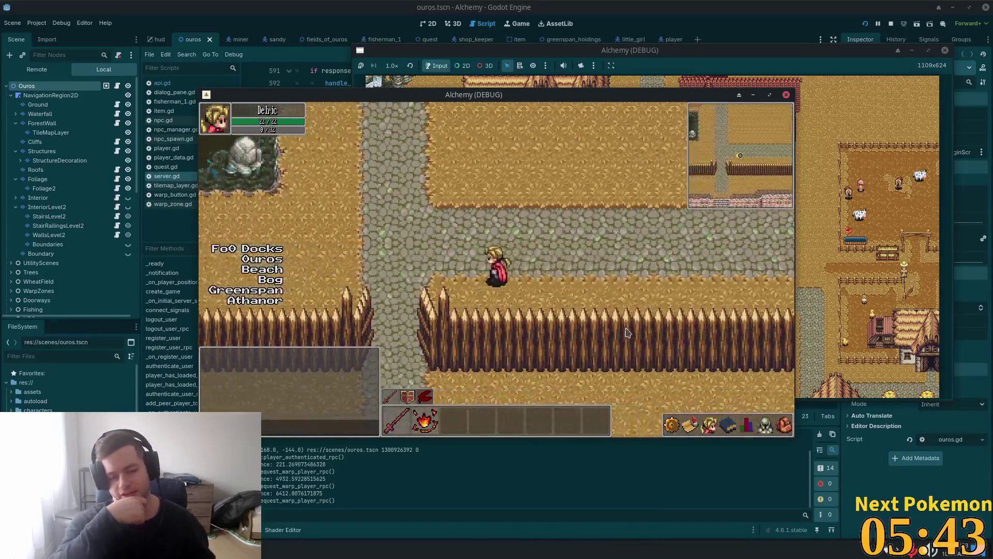
{"action": "key", "text": "Down"}
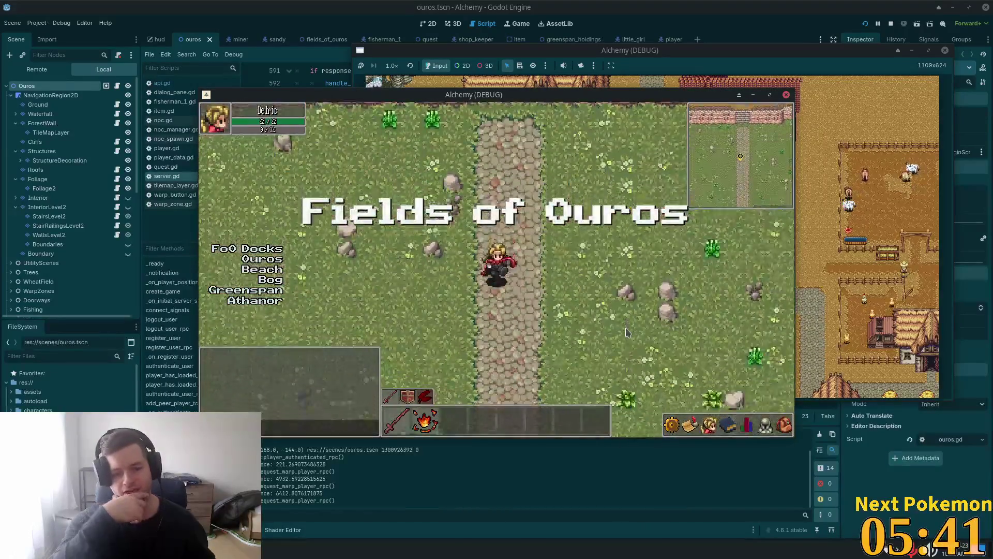
{"action": "key", "text": "Down"}
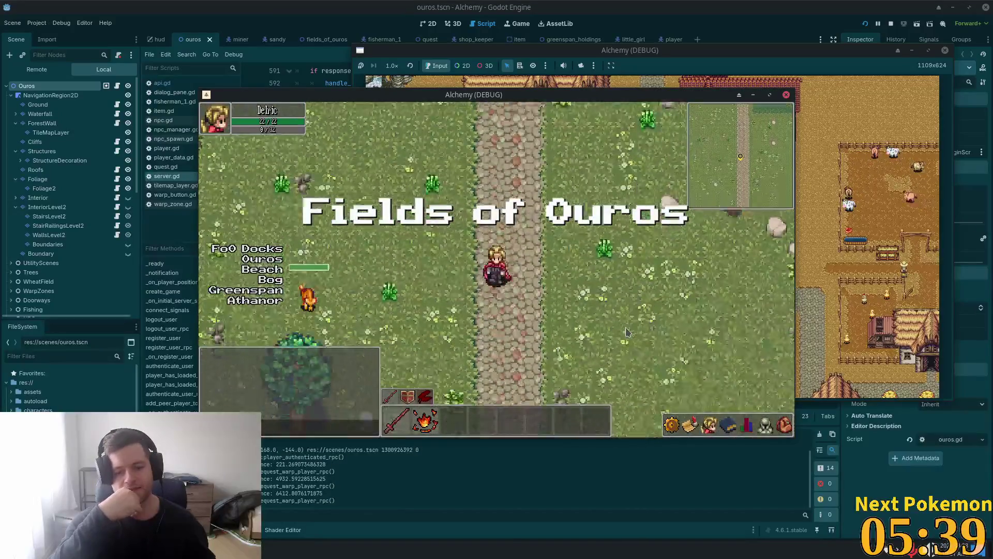
{"action": "key", "text": "Down"}
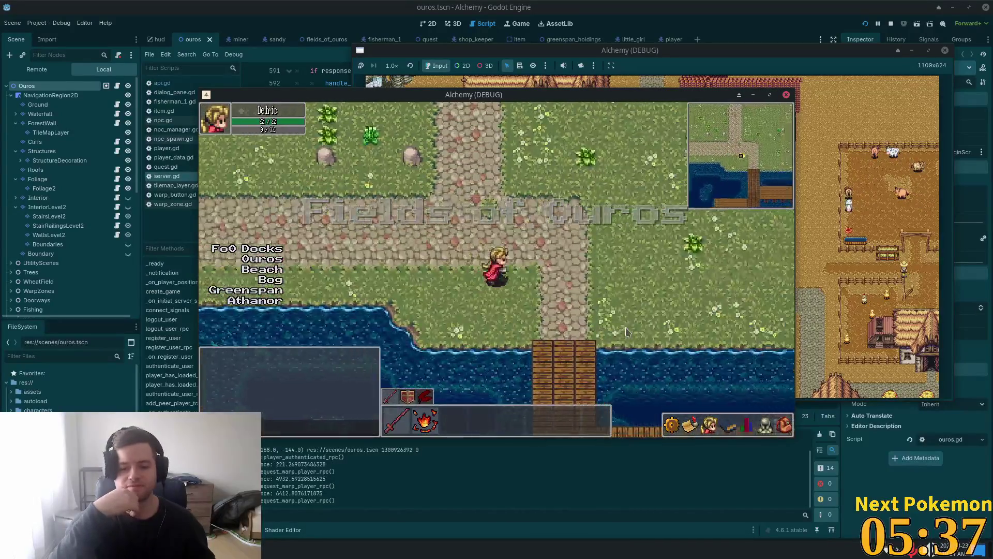
Walk back through the grass and up the path, climbing the cliff stairs into Ouros
{"action": "key", "text": "Up"}
{"action": "key", "text": "Right"}
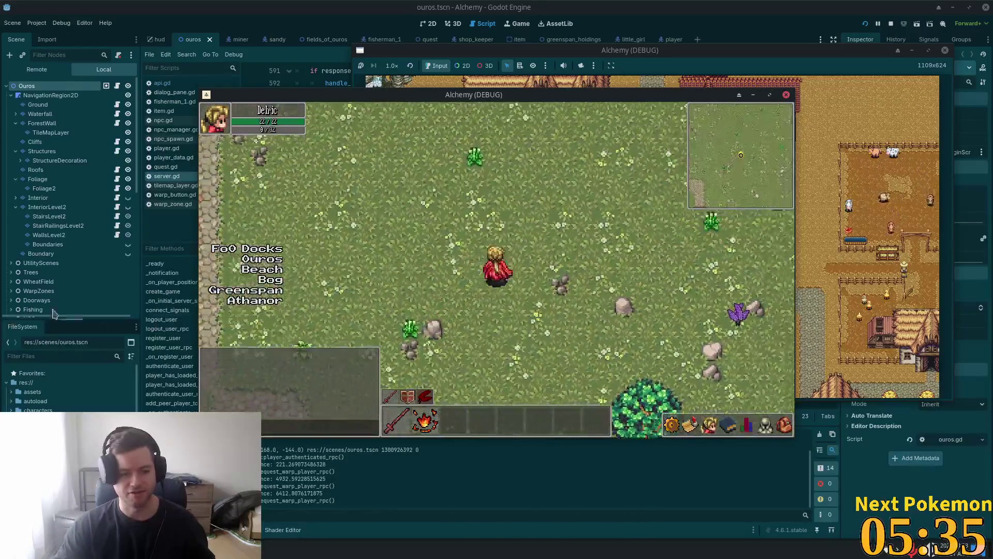
{"action": "key", "text": "Up"}
{"action": "key", "text": "Left"}
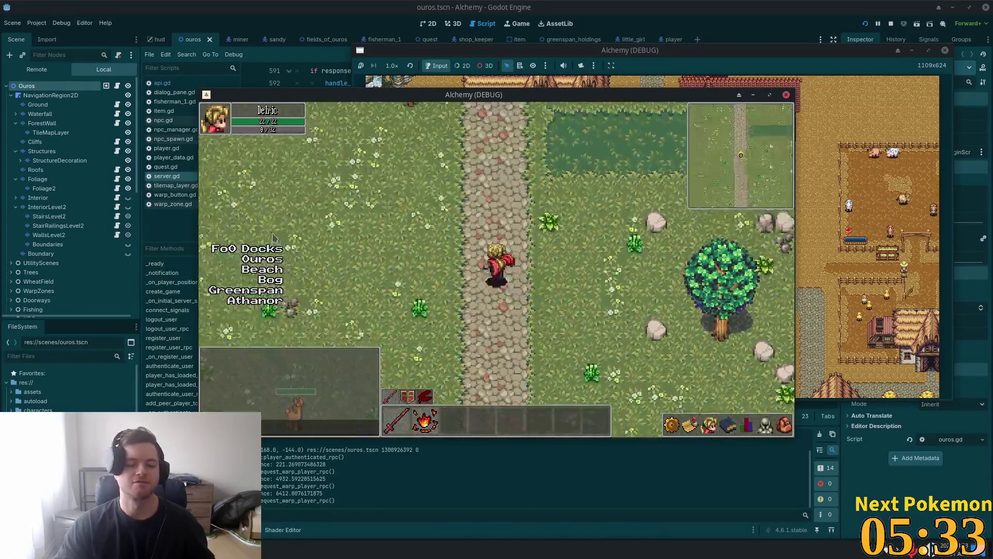
{"action": "key", "text": "Up"}
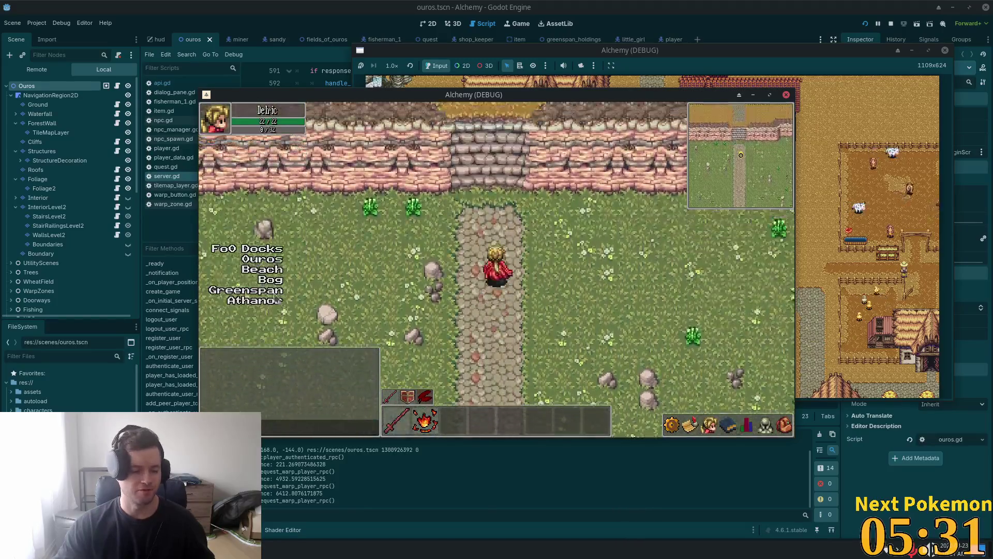
{"action": "key", "text": "Up"}
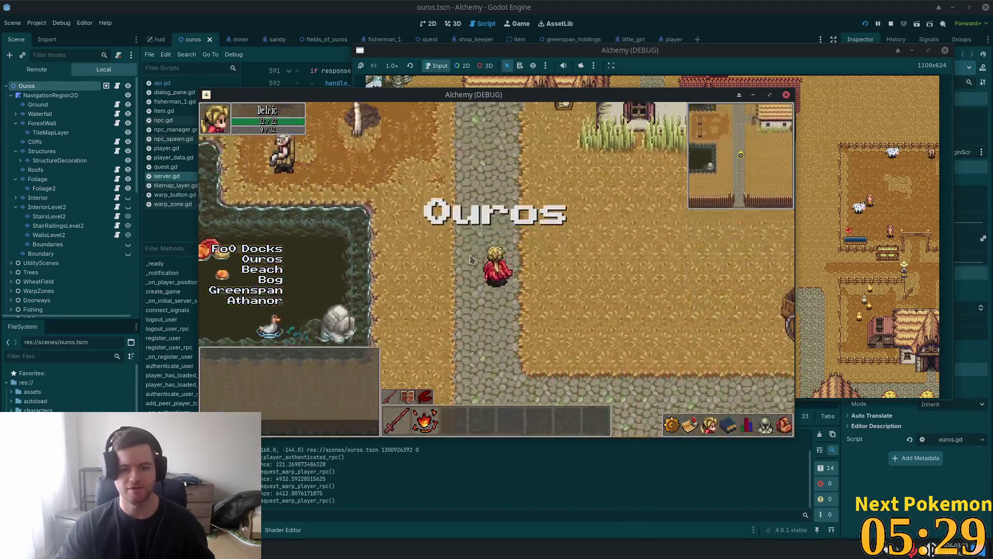
Walk north through Ouros to test the large house's doorway warp, then stop the game
{"action": "key", "text": "Up"}
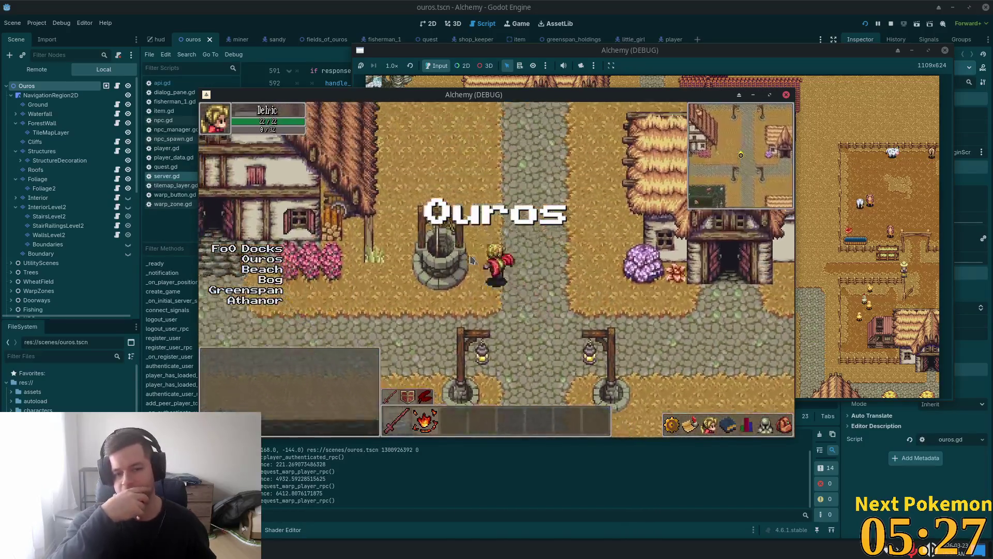
{"action": "key", "text": "Up"}
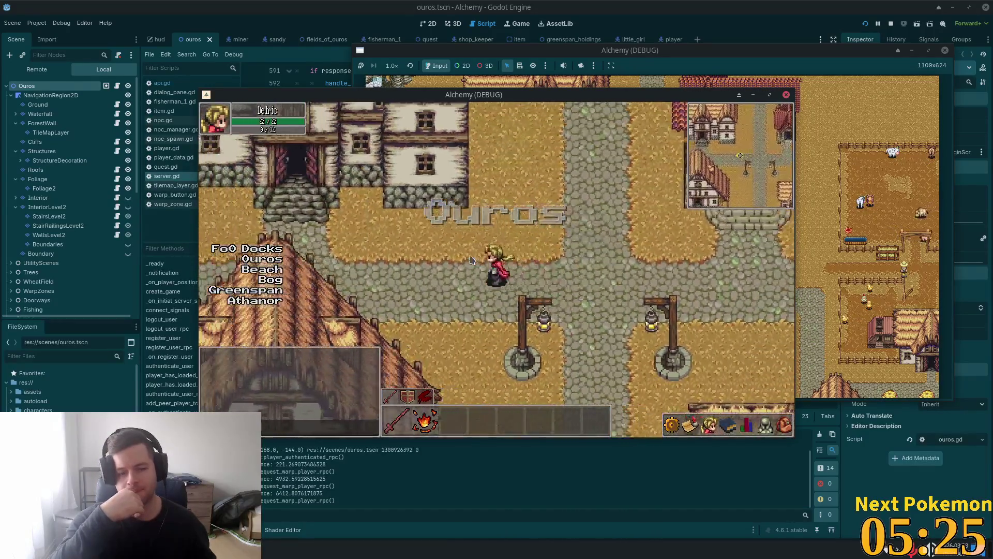
{"action": "key", "text": "Up"}
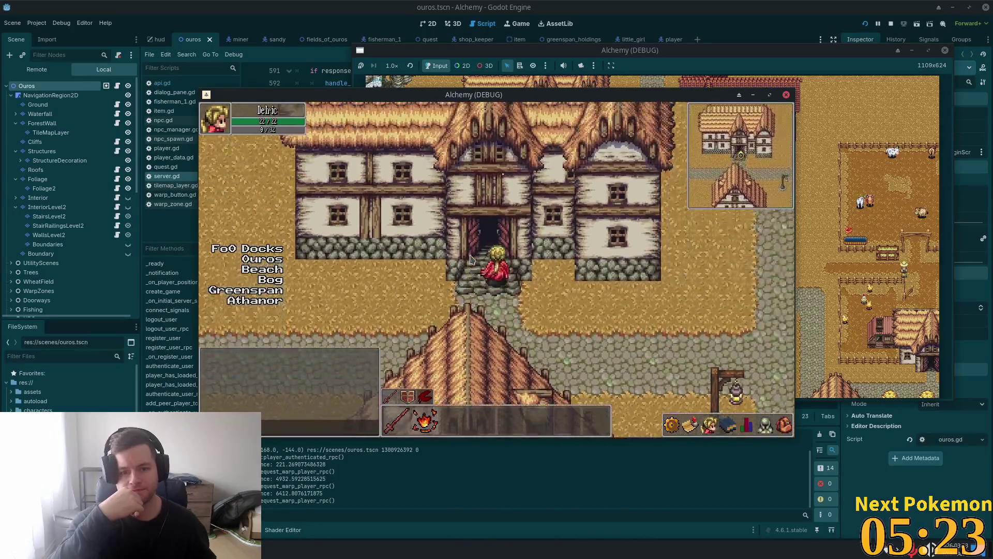
{"action": "key", "text": "Up"}
{"action": "key", "text": "Down"}
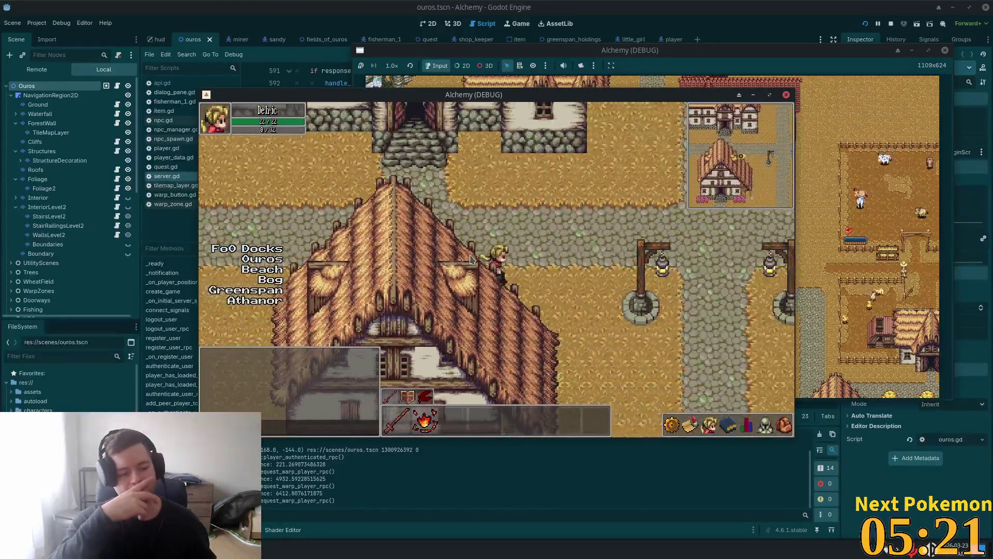
{"action": "key", "text": "Left"}
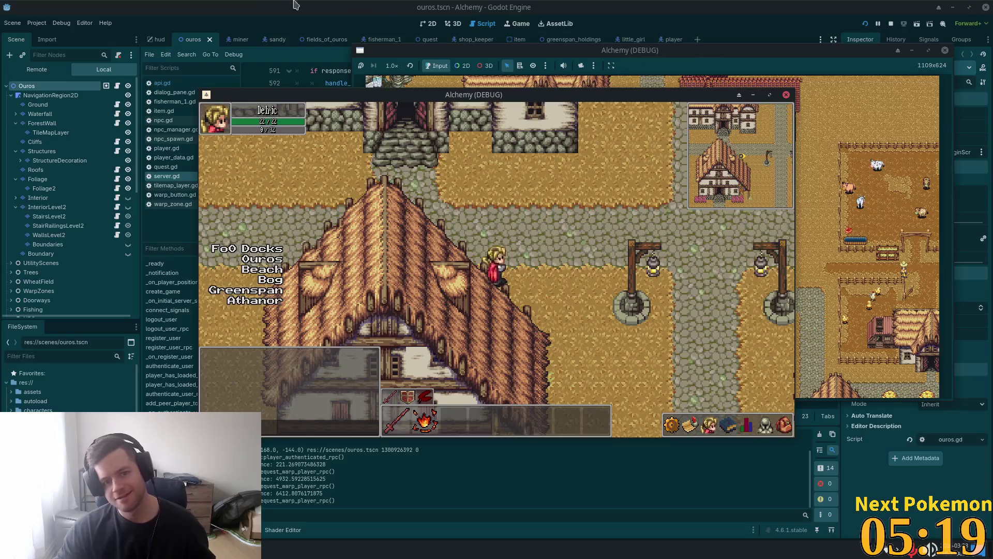
{"action": "left_click", "coordinate": [891, 23]}
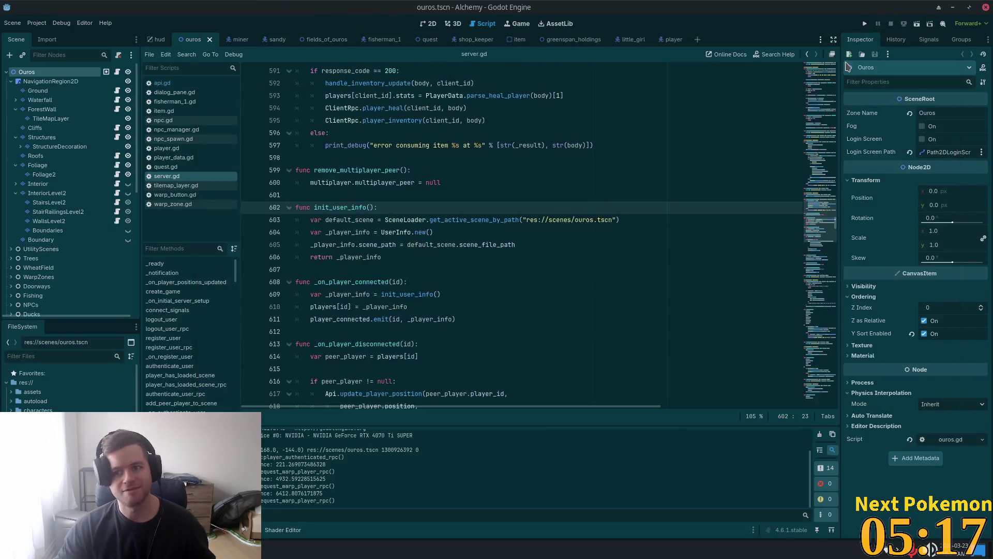
Confirm the three-instance Customize Run Instances setup and relaunch Alchemy
{"action": "left_click", "coordinate": [82, 26]}
{"action": "mouse_move", "coordinate": [61, 23]}
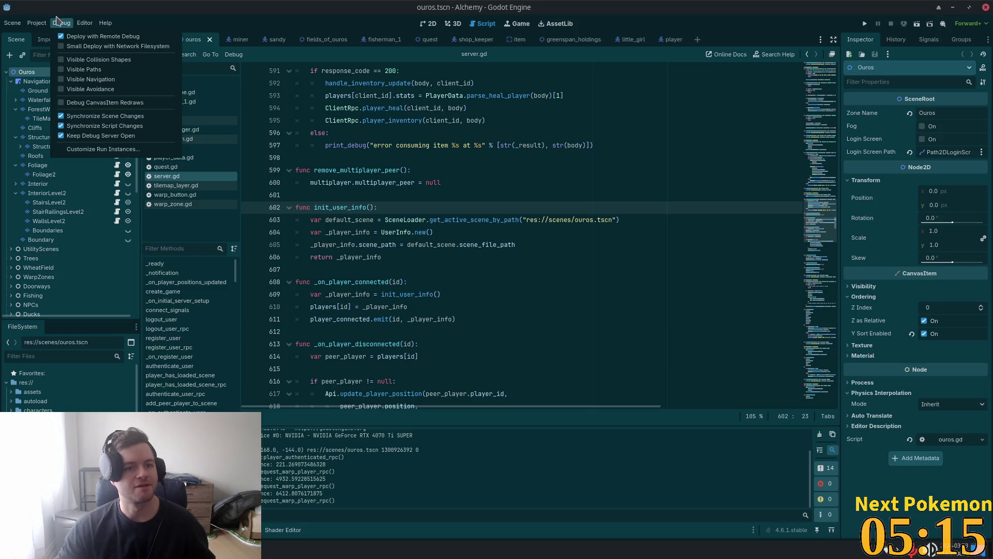
{"action": "left_click", "coordinate": [98, 149]}
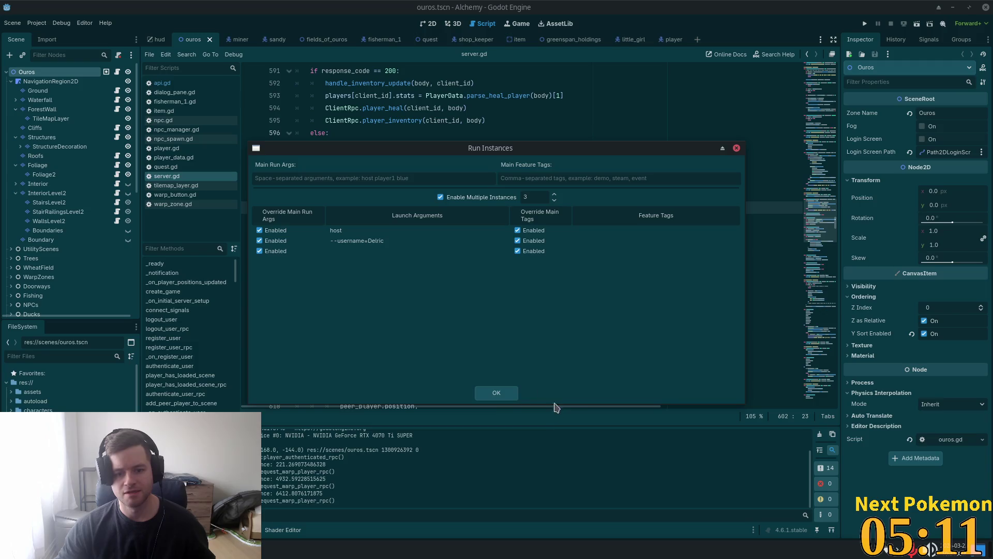
{"action": "left_click", "coordinate": [502, 396]}
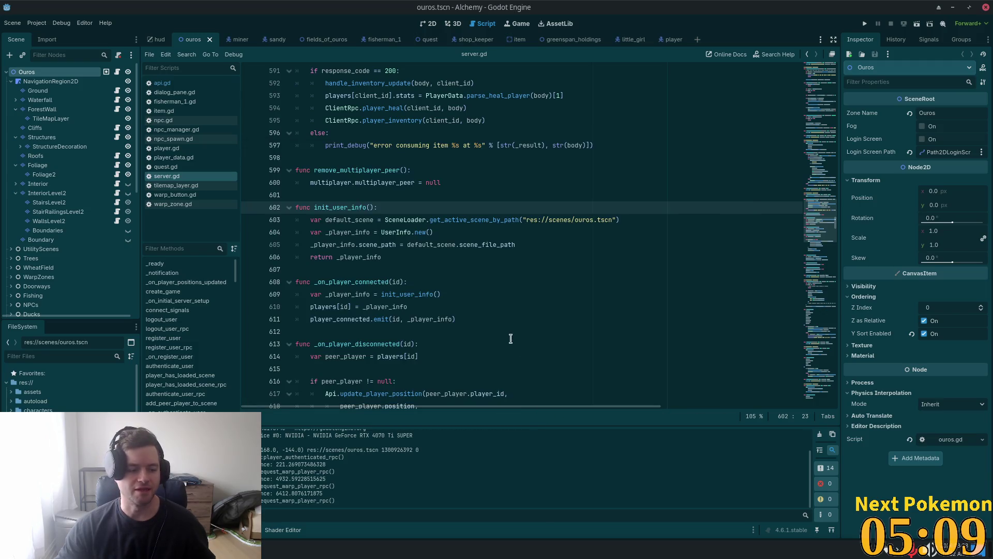
{"action": "left_click", "coordinate": [866, 23]}
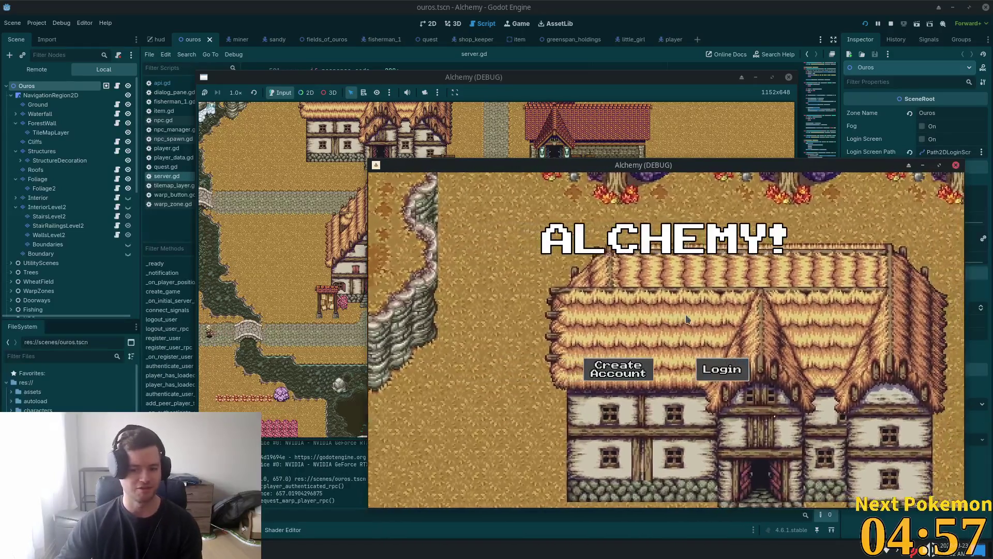
Check the Login form, then submit a new account via Create Account and stop the instances
{"action": "left_click", "coordinate": [721, 369]}
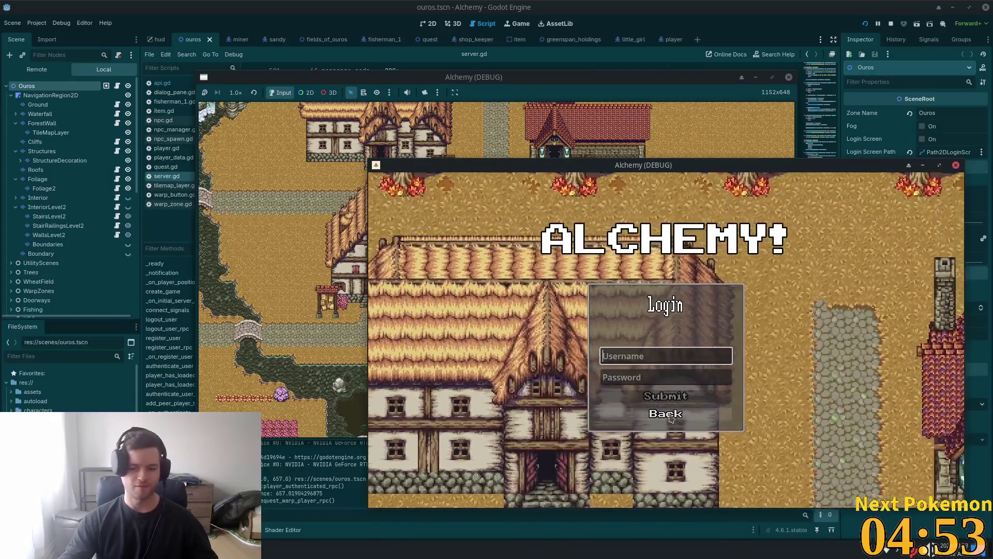
{"action": "left_click", "coordinate": [651, 418]}
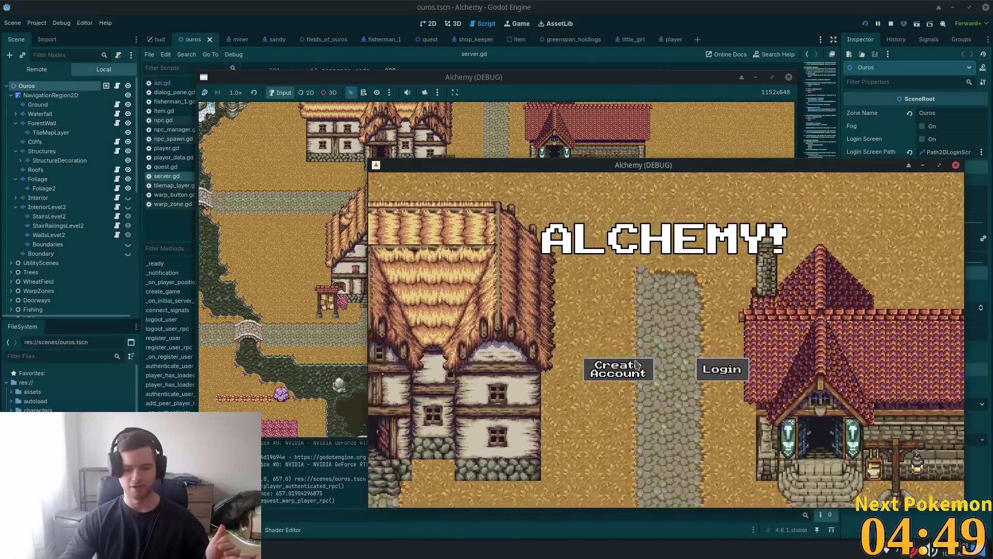
{"action": "left_click", "coordinate": [618, 369]}
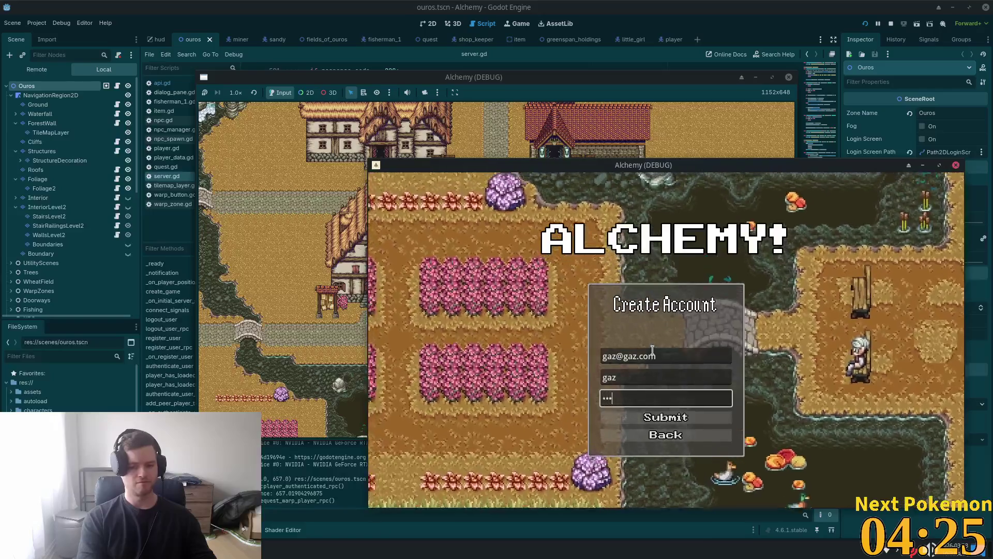
{"action": "left_click", "coordinate": [668, 419]}
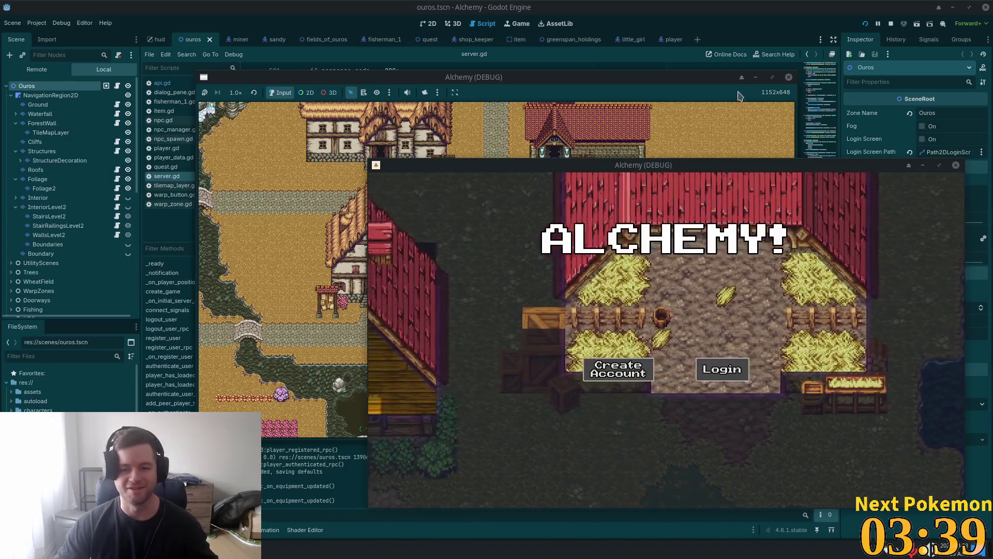
{"action": "left_click", "coordinate": [891, 23]}
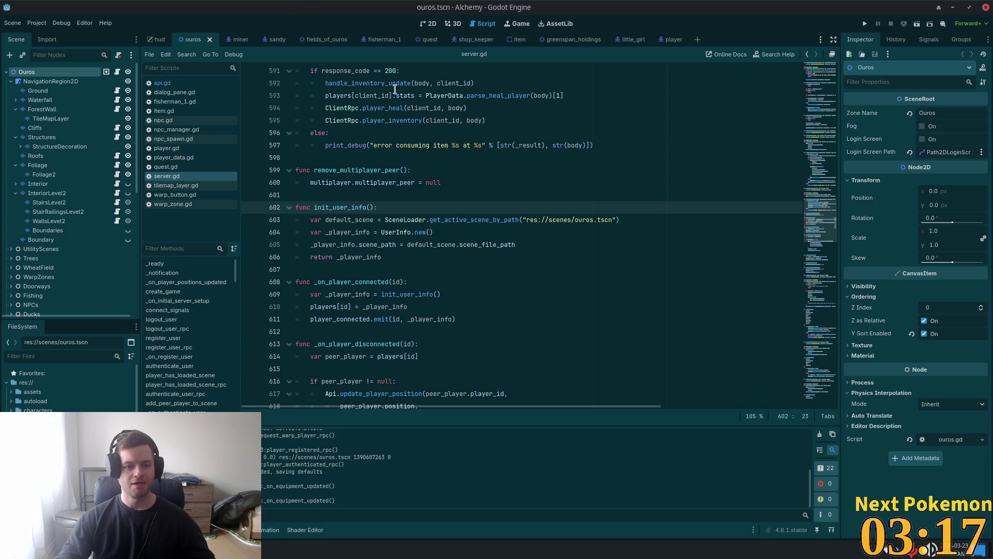
Read the handle_inventory_update docs in server.gd and switch the bottom panel to Debugger
{"action": "mouse_move", "coordinate": [395, 89]}
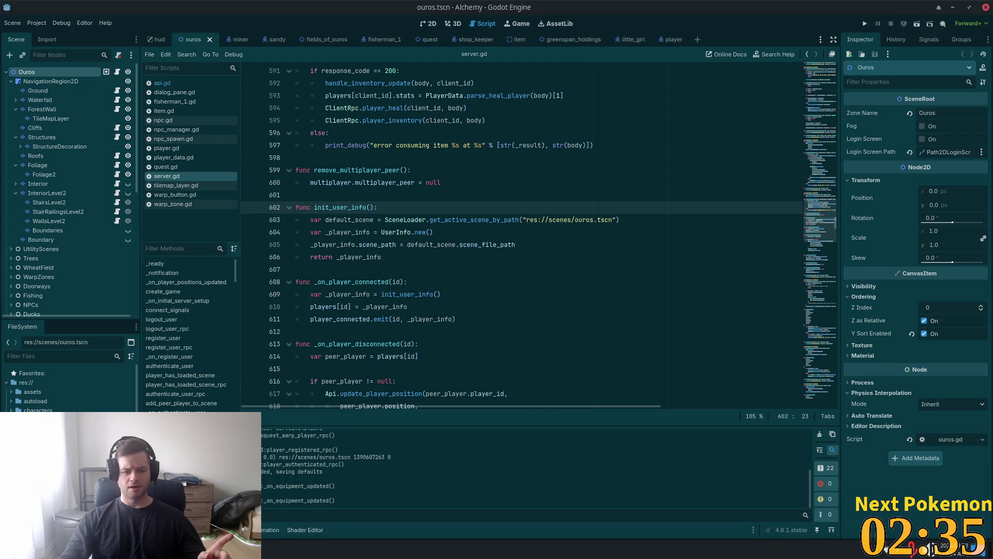
{"action": "key", "text": "alt+d"}
Show Session 3's Errors tab and scroll through its 105 ERR_UNAUTHORIZED errors
{"action": "left_click", "coordinate": [238, 391]}
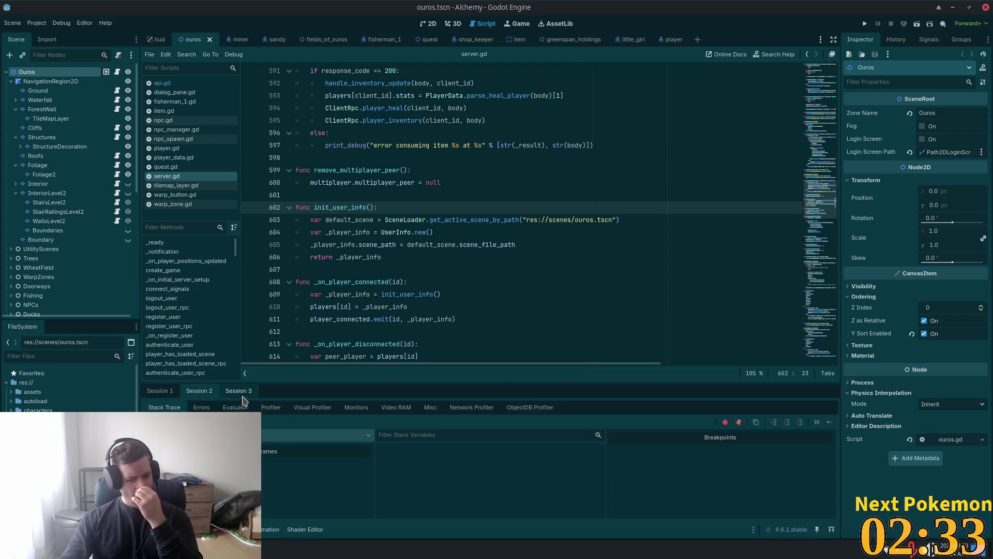
{"action": "left_click", "coordinate": [201, 407]}
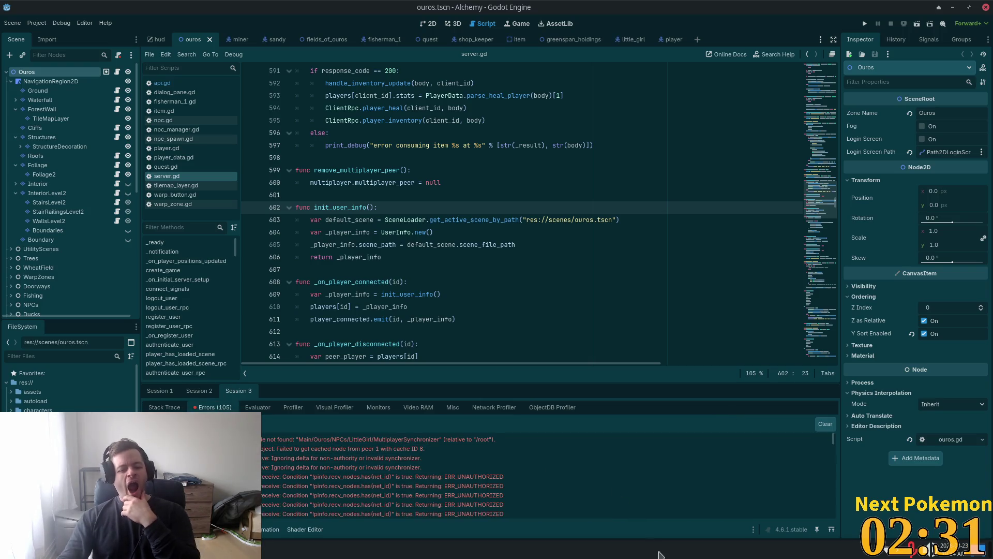
{"action": "scroll", "coordinate": [477, 495], "scroll_direction": "down", "scroll_amount": 3}
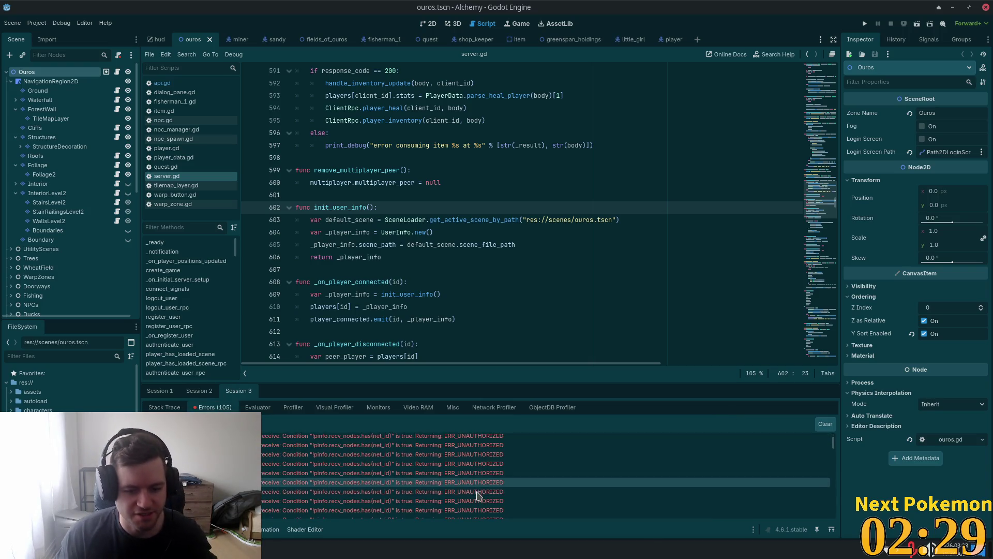
{"action": "scroll", "coordinate": [481, 497], "scroll_direction": "down", "scroll_amount": 2}
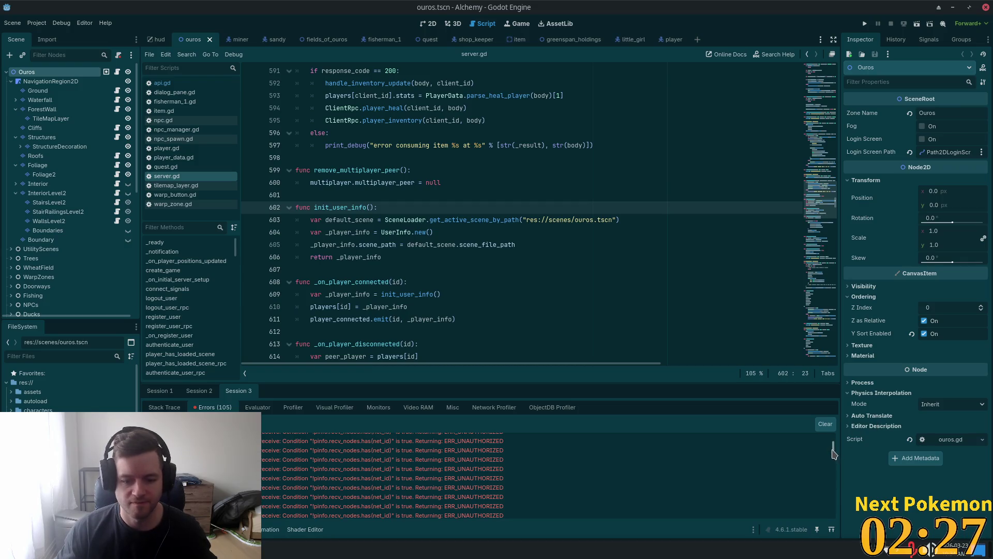
{"action": "scroll", "coordinate": [833, 453], "scroll_direction": "up", "scroll_amount": 5}
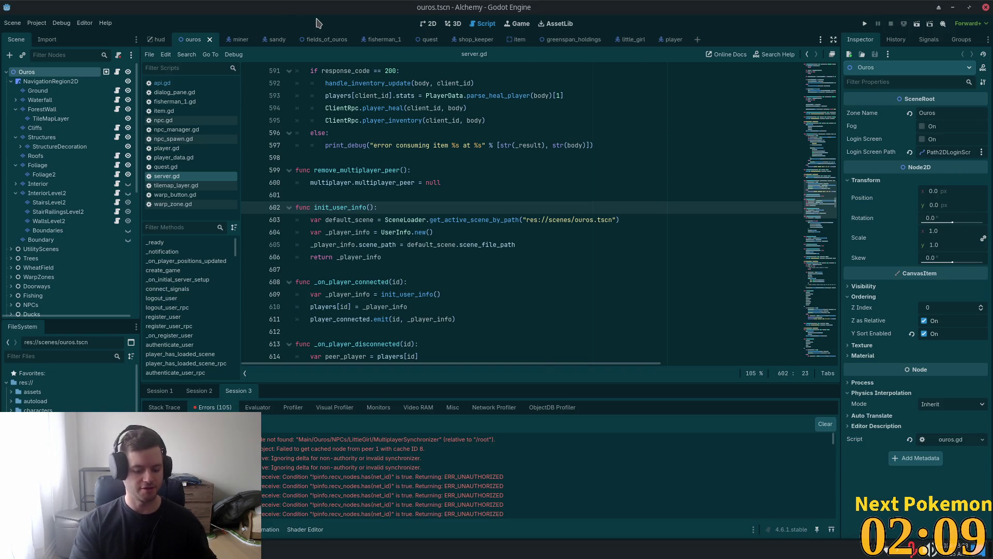
Quick-open greenspan_holdings.tscn via 'greenspan', toggle the Interior layer's visibility, and save
{"action": "key", "text": "alt+shift+o"}
{"action": "type", "text": "f"}
{"action": "key", "text": "BackSpace"}
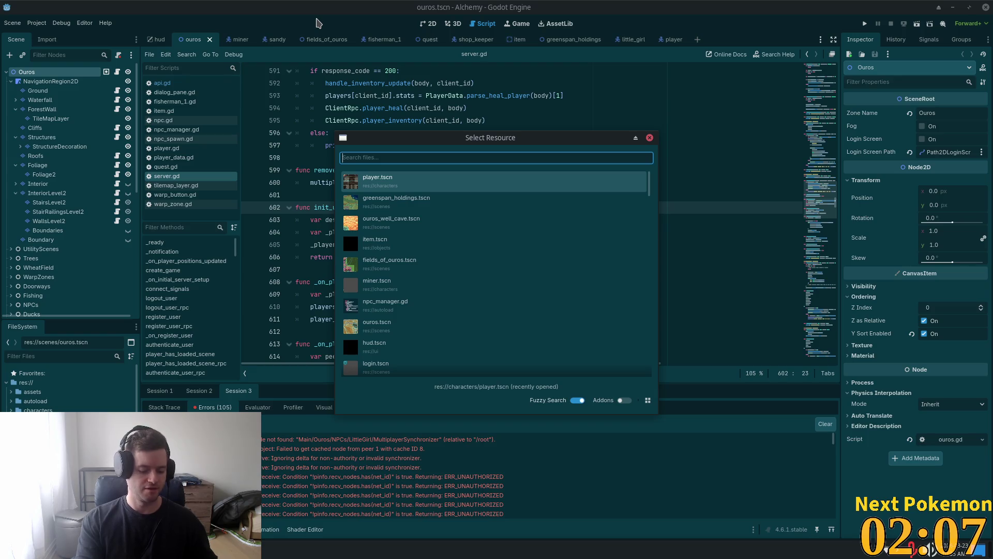
{"action": "type", "text": "greenspan"}
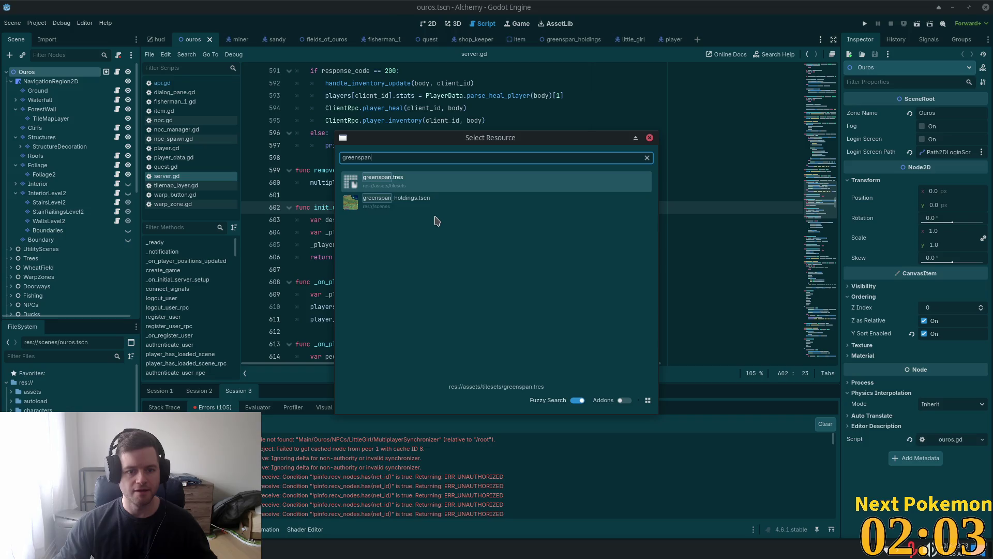
{"action": "left_click", "coordinate": [409, 202]}
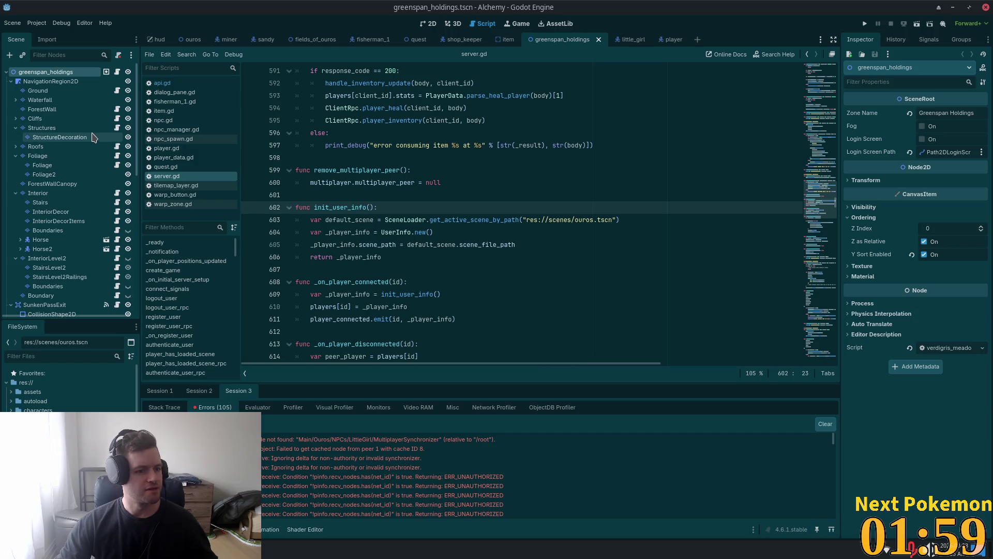
{"action": "left_click", "coordinate": [128, 193]}
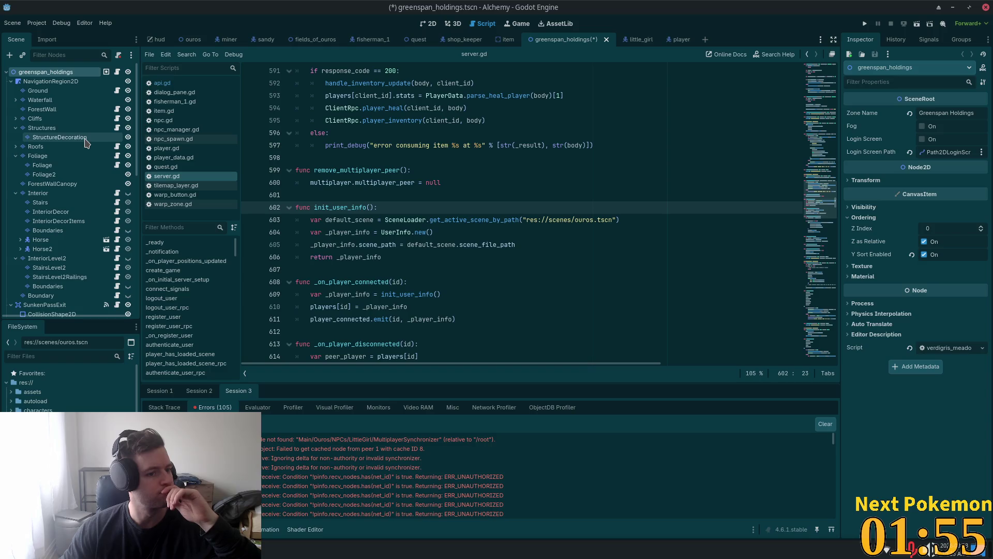
{"action": "key", "text": "ctrl+s"}
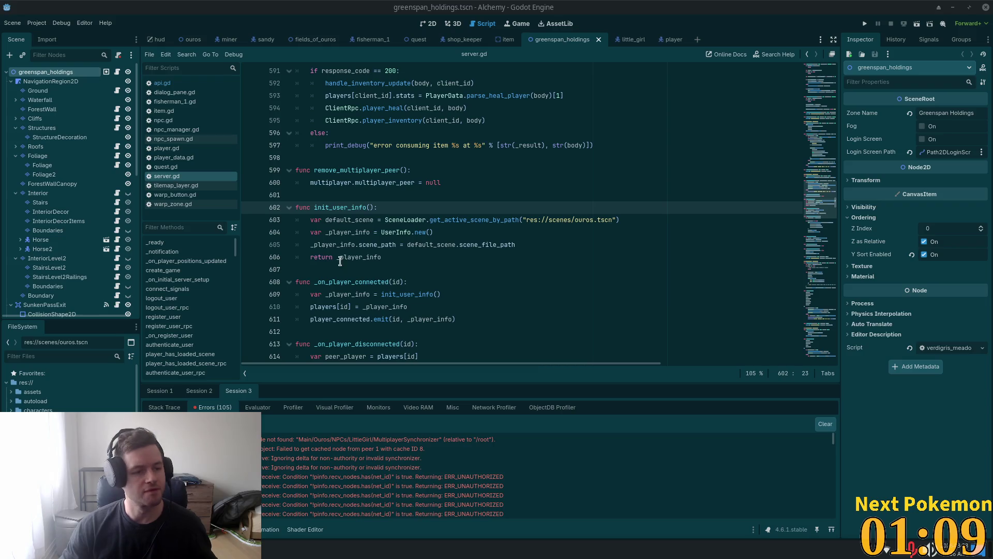
Collapse the NavigationRegion2D and exit nodes, inspect SunkenPassExit's CollisionShape2D, then return to ouros.tscn
{"action": "left_click", "coordinate": [11, 82]}
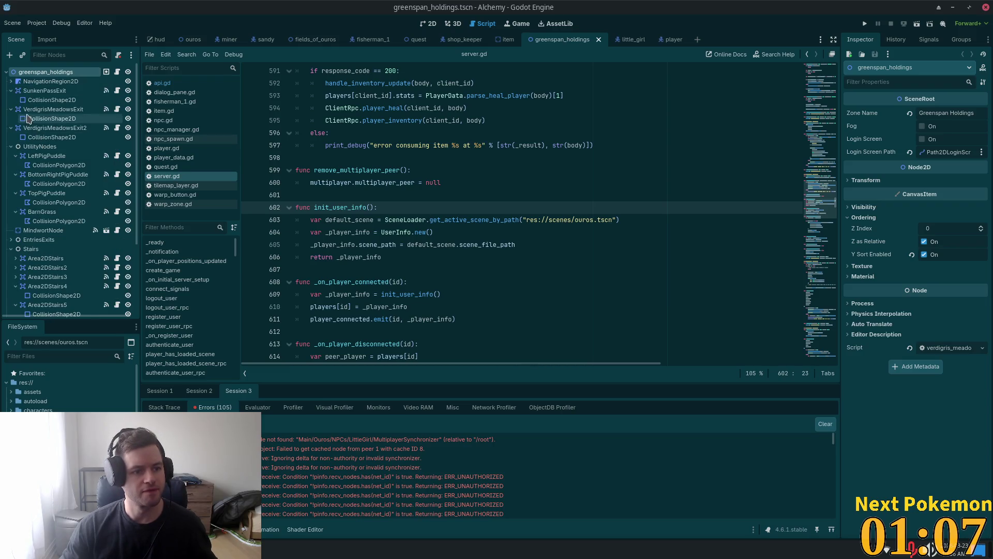
{"action": "left_click", "coordinate": [52, 100]}
{"action": "left_click", "coordinate": [10, 90]}
{"action": "left_click", "coordinate": [11, 90]}
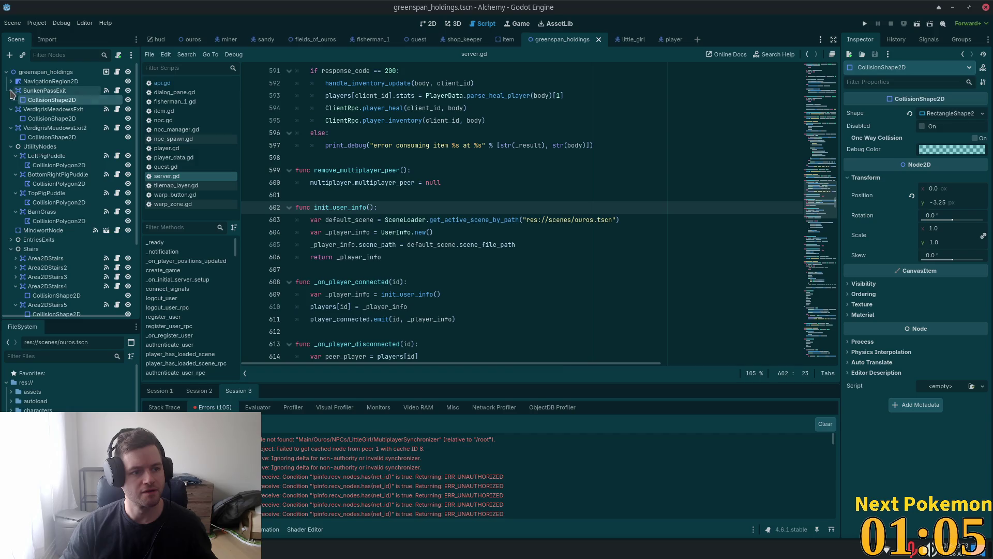
{"action": "left_click", "coordinate": [10, 90]}
{"action": "left_click", "coordinate": [11, 100]}
{"action": "left_click", "coordinate": [11, 110]}
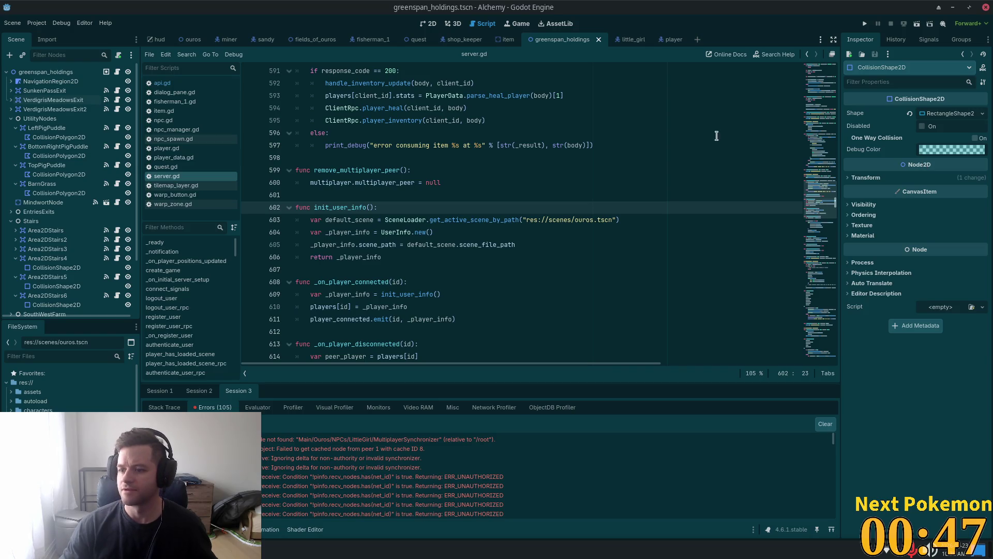
{"action": "left_click", "coordinate": [439, 120]}
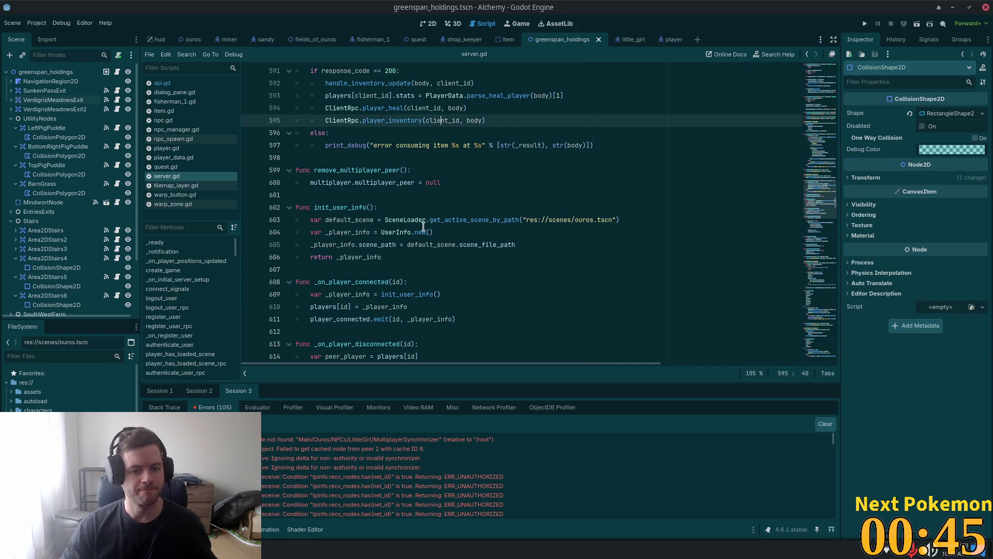
{"action": "scroll", "coordinate": [173, 241], "scroll_direction": "down", "scroll_amount": 1}
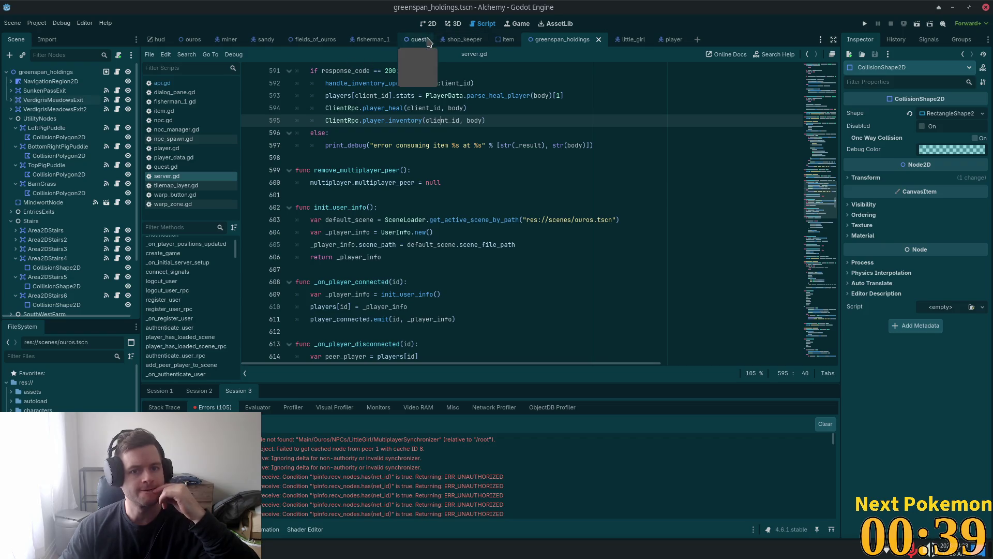
{"action": "left_click", "coordinate": [191, 39]}
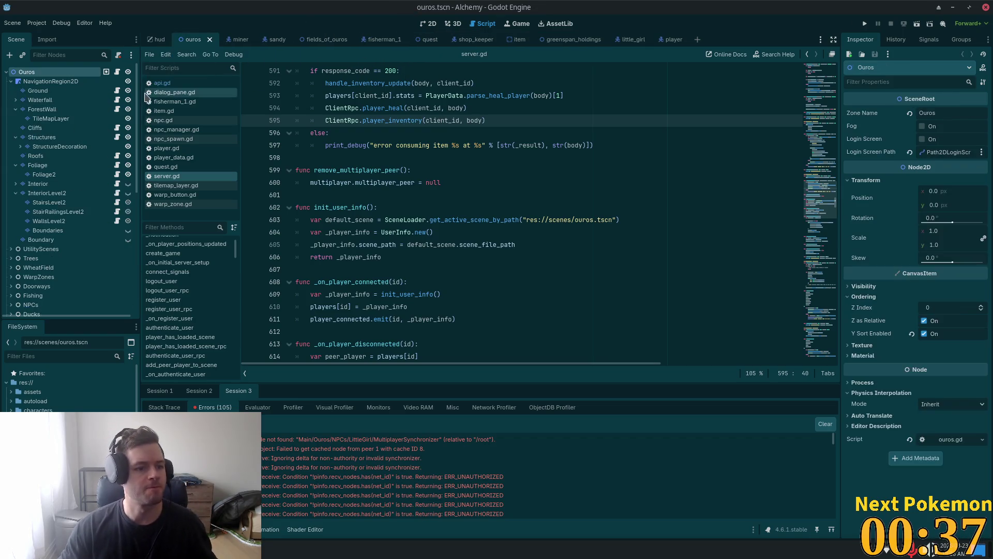
Attach the existing res://objects/tilemap_layer.gd script to the Boundaries layer
{"action": "left_click", "coordinate": [109, 231]}
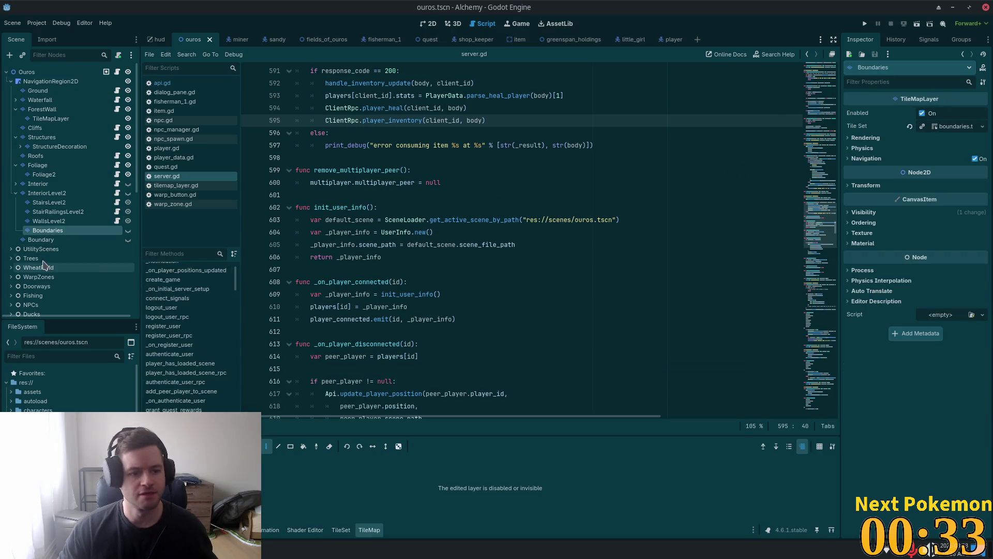
{"action": "left_click", "coordinate": [117, 54]}
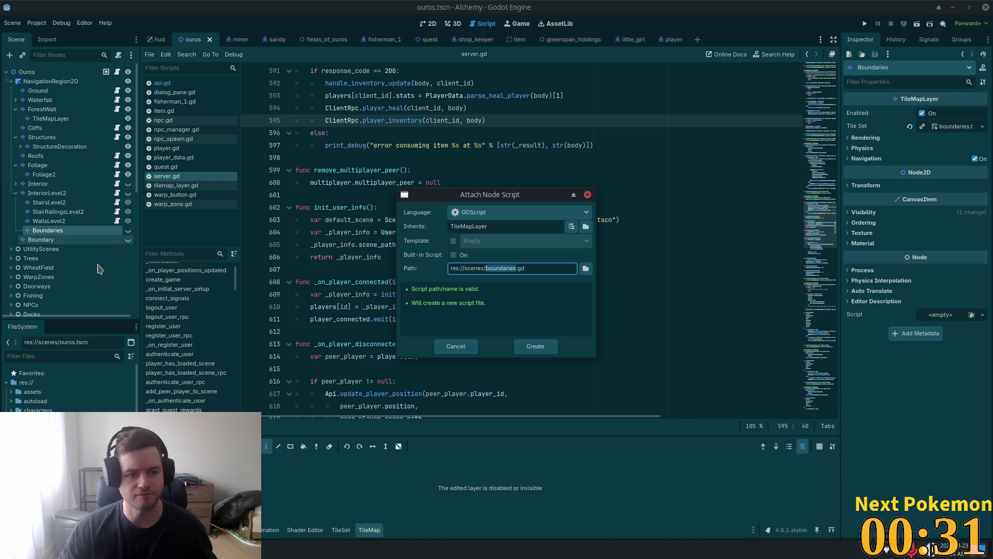
{"action": "left_click", "coordinate": [585, 269]}
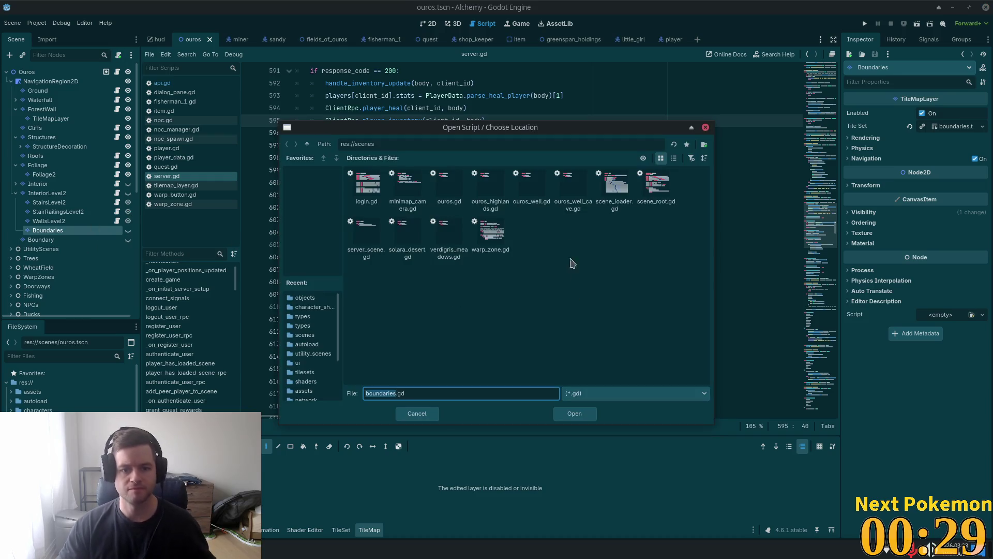
{"action": "left_click", "coordinate": [306, 144]}
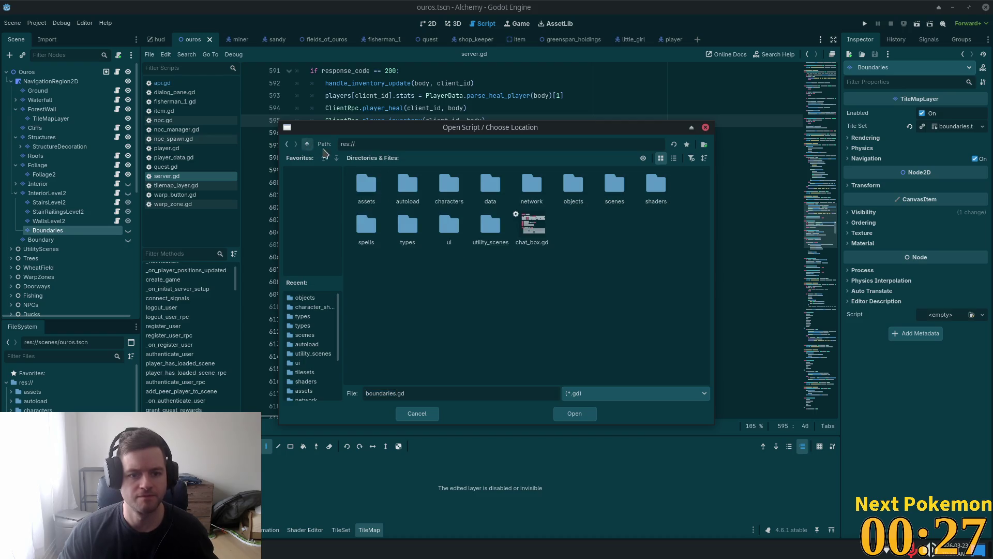
{"action": "double_click", "coordinate": [573, 184]}
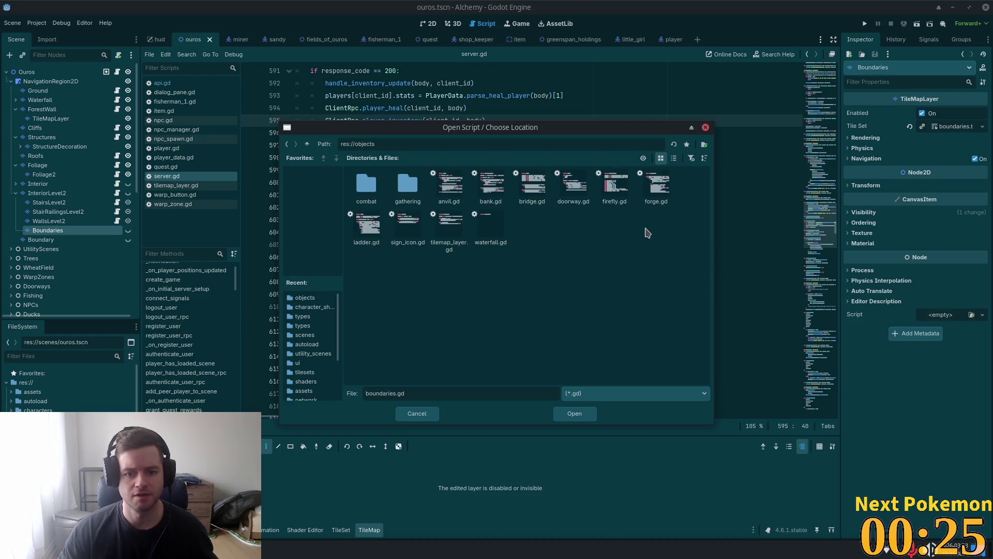
{"action": "double_click", "coordinate": [449, 228]}
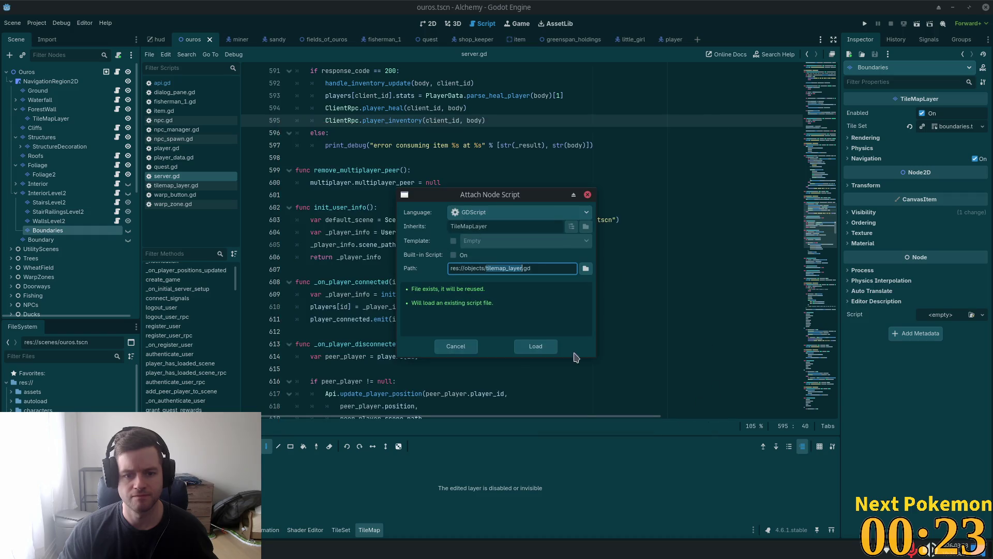
{"action": "left_click", "coordinate": [531, 345]}
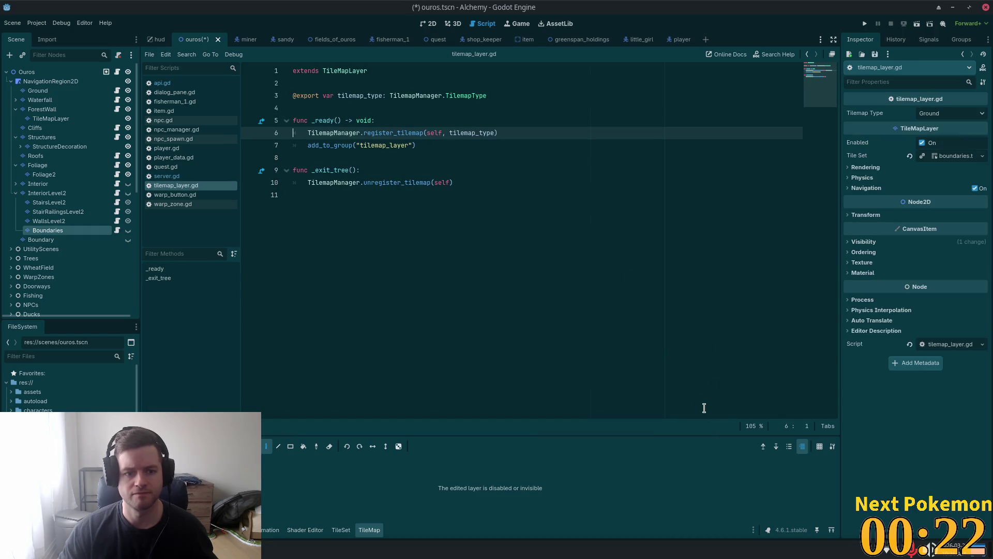
Set Boundaries' Tilemap Type to Interior Level Two and start a playtest
{"action": "left_click", "coordinate": [963, 117]}
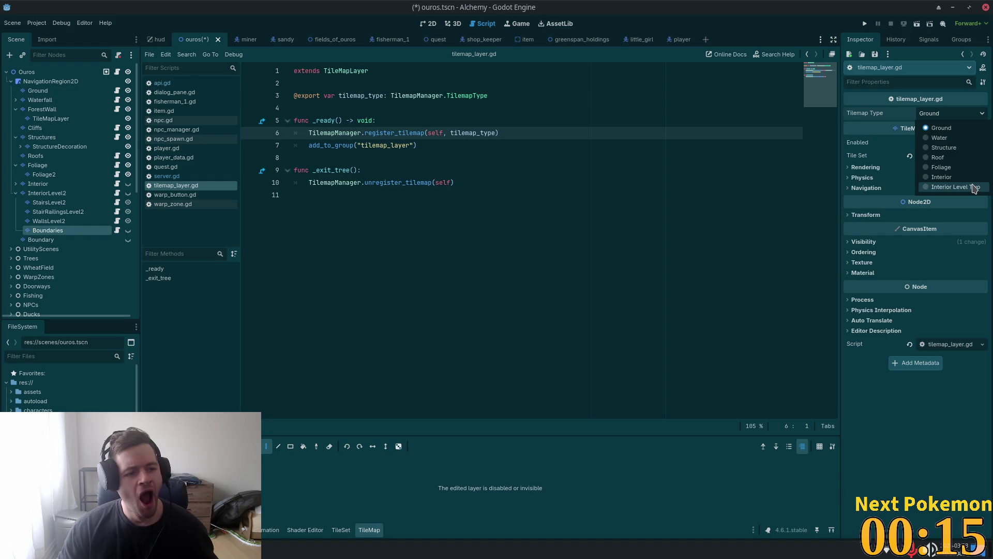
{"action": "left_click", "coordinate": [974, 187]}
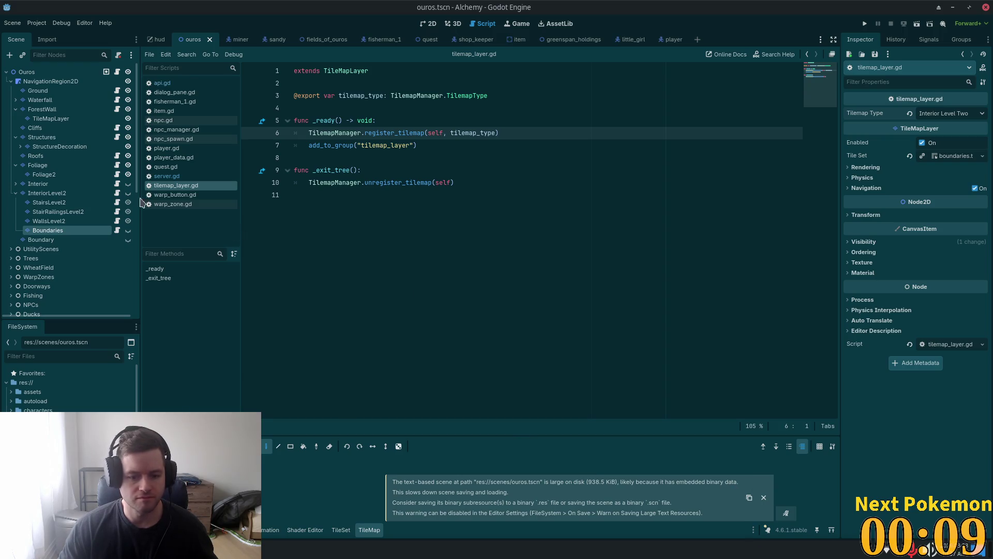
{"action": "left_click", "coordinate": [16, 184]}
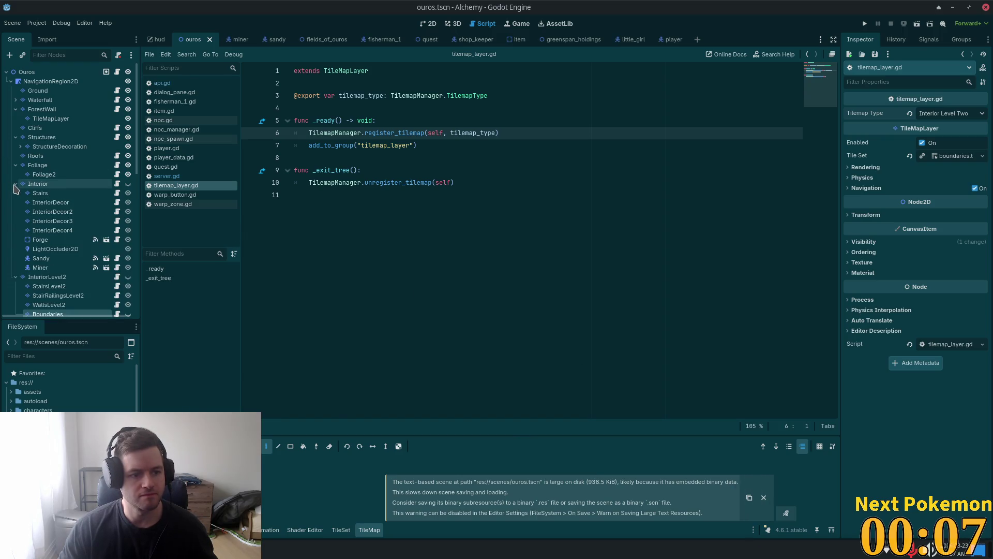
{"action": "left_click", "coordinate": [15, 184]}
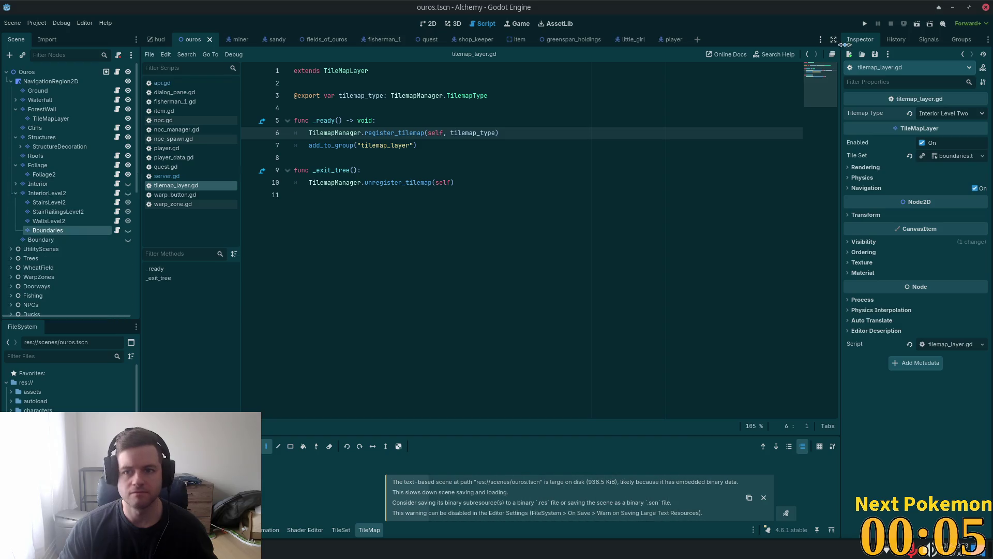
{"action": "left_click", "coordinate": [865, 23]}
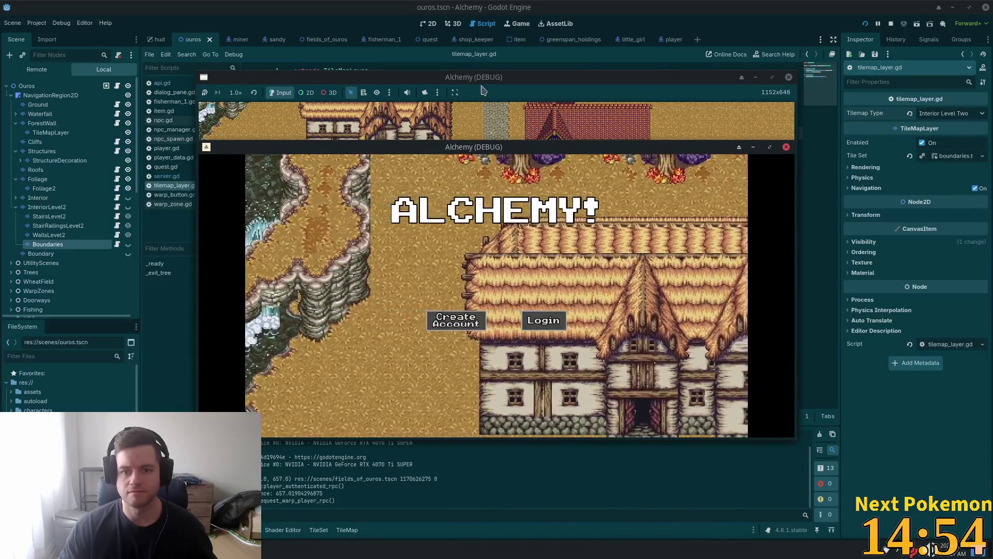
Stop the two-window run, recheck the Run Instances settings, and relaunch the game
{"action": "left_click", "coordinate": [509, 78]}
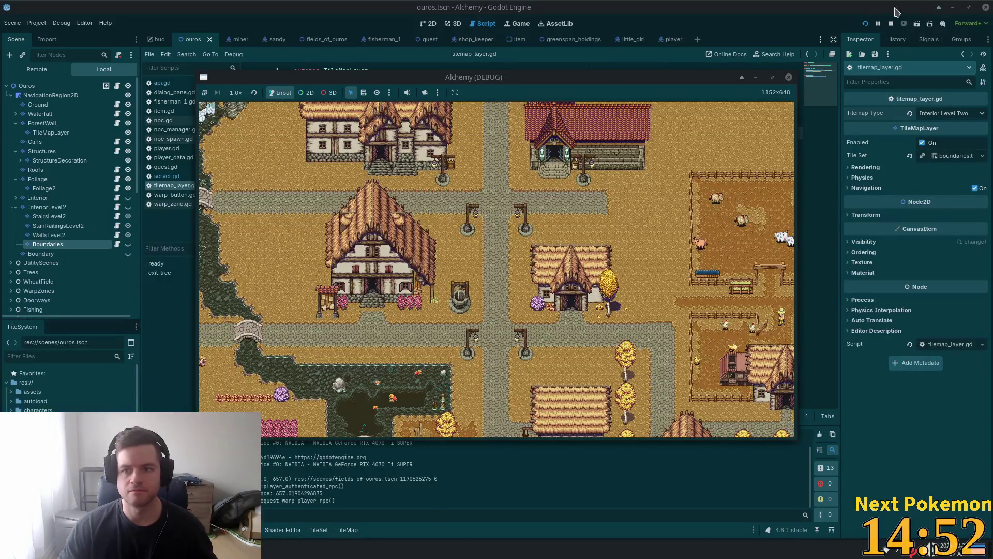
{"action": "left_click", "coordinate": [890, 23]}
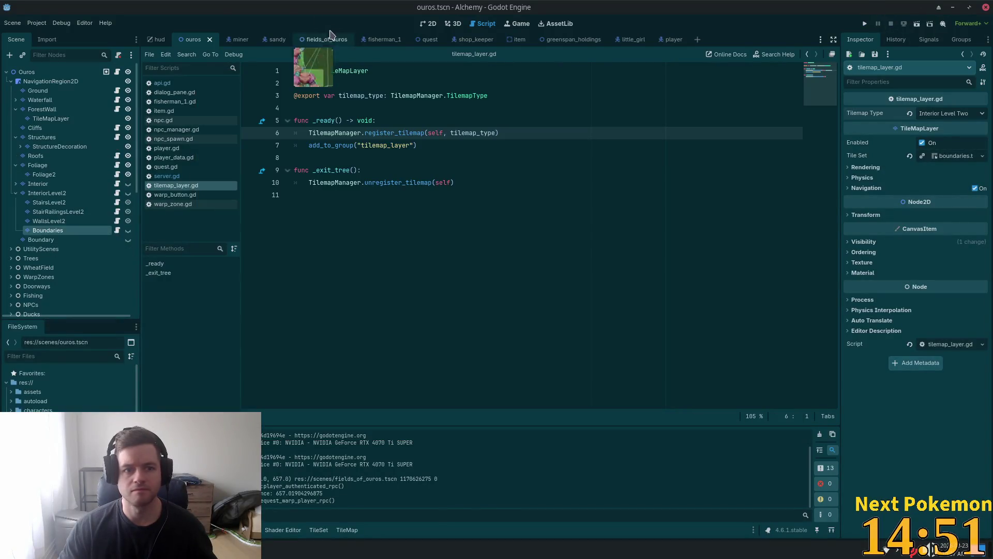
{"action": "left_click", "coordinate": [64, 23]}
{"action": "left_click", "coordinate": [140, 152]}
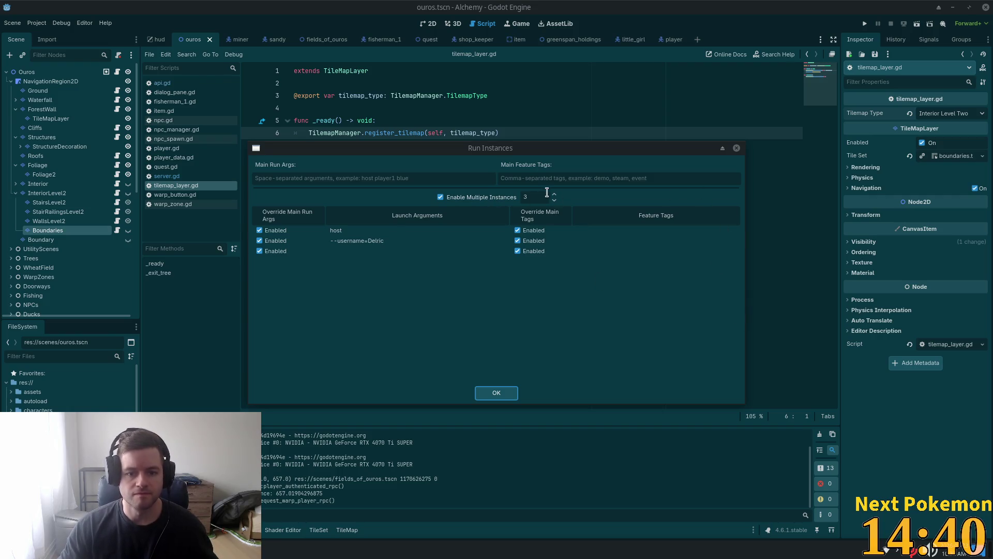
{"action": "left_click", "coordinate": [492, 394]}
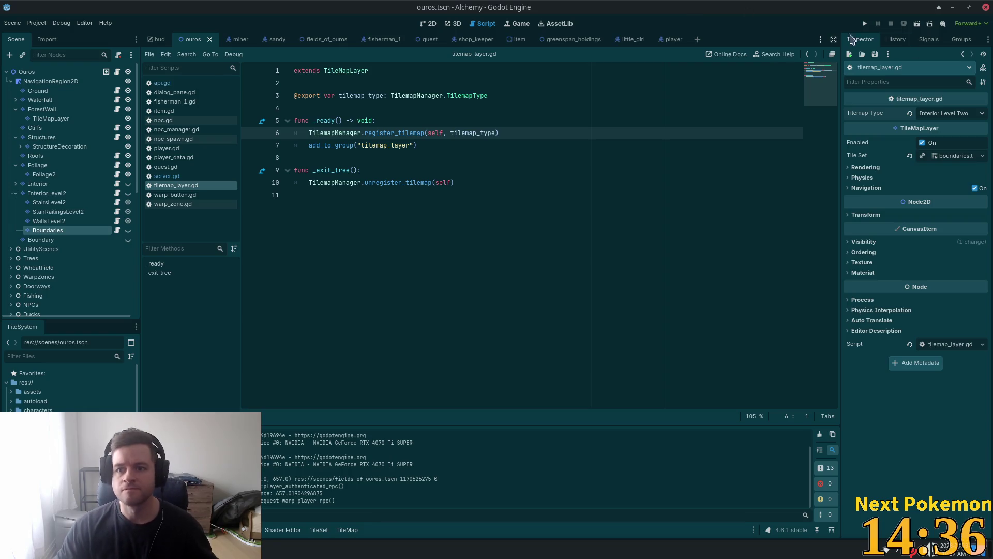
{"action": "left_click", "coordinate": [864, 23]}
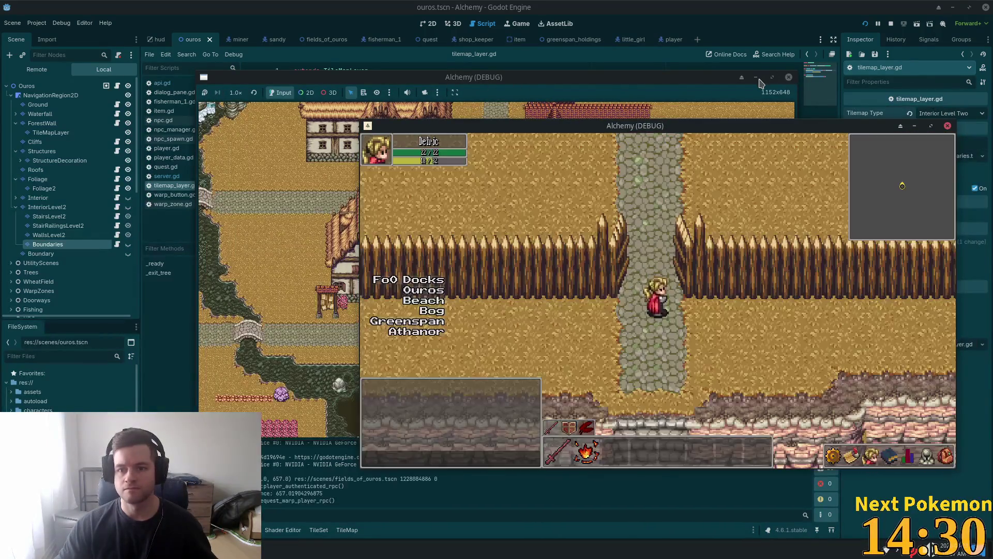
Close the extra game window, walk north through Ouros into the tavern's fireplace rug, then return to the editor
{"action": "left_click", "coordinate": [756, 78]}
{"action": "key", "text": "w"}
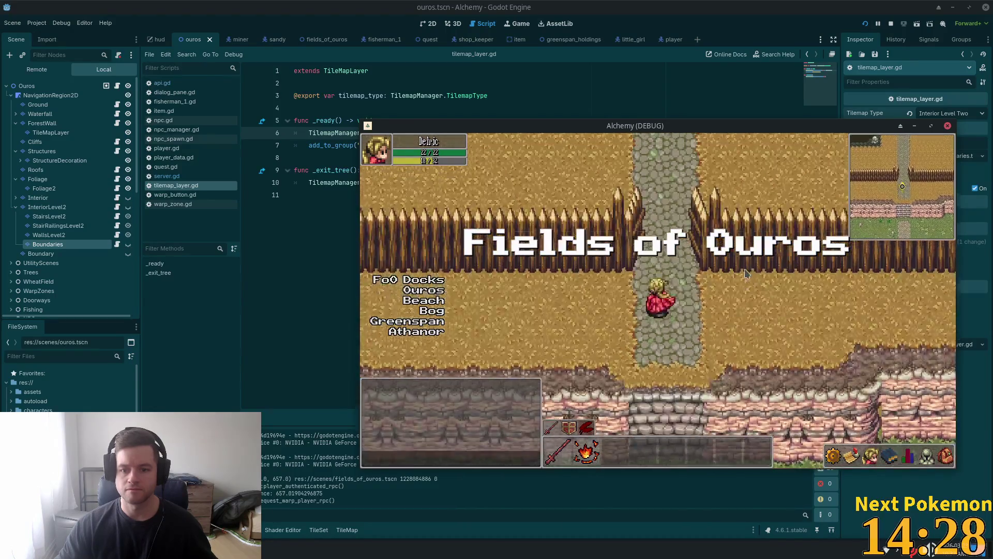
{"action": "key", "text": "w"}
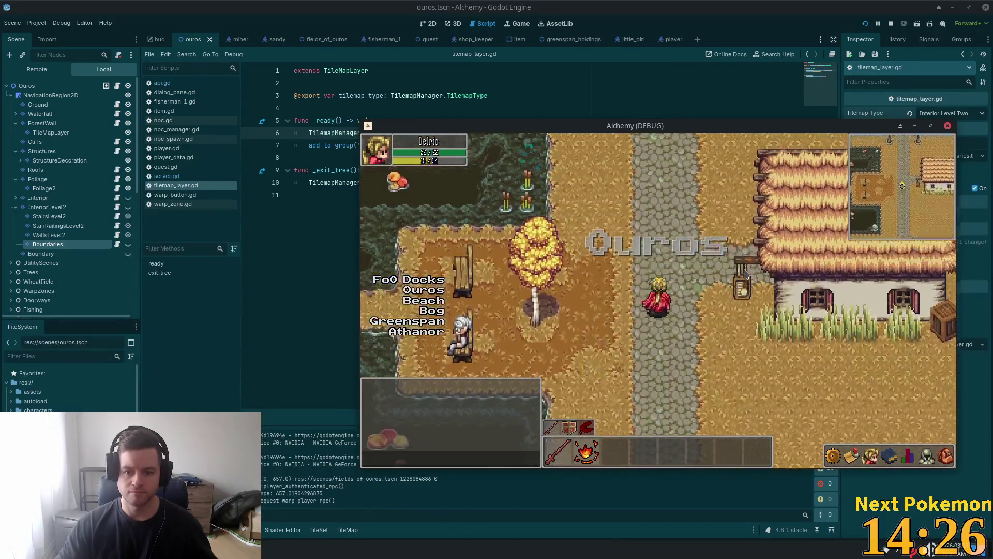
{"action": "key", "text": "w"}
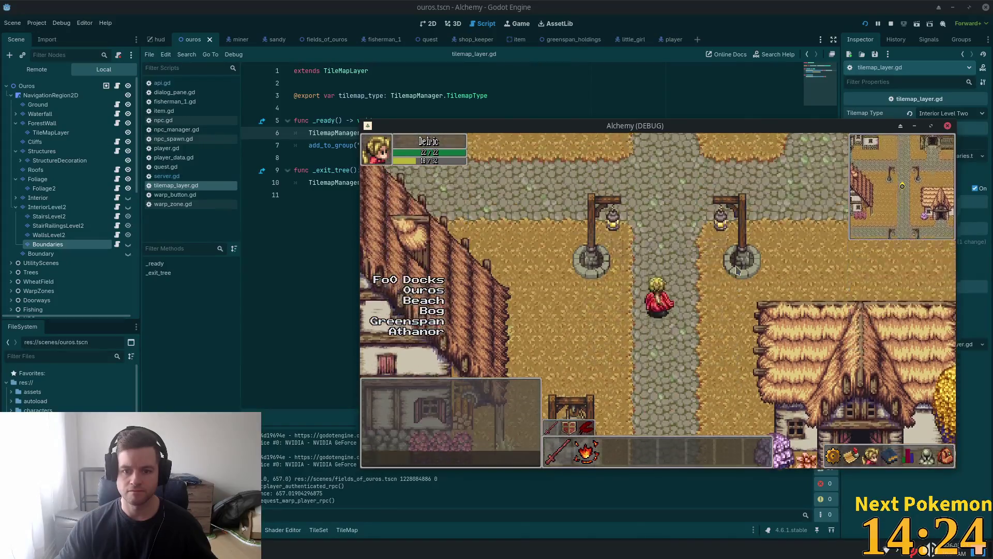
{"action": "key", "text": "w"}
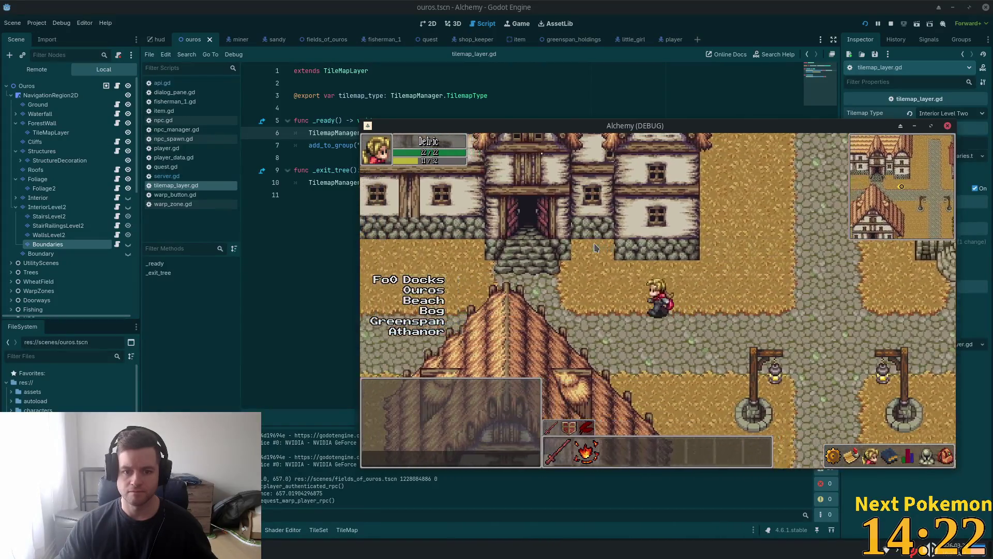
{"action": "key", "text": "w"}
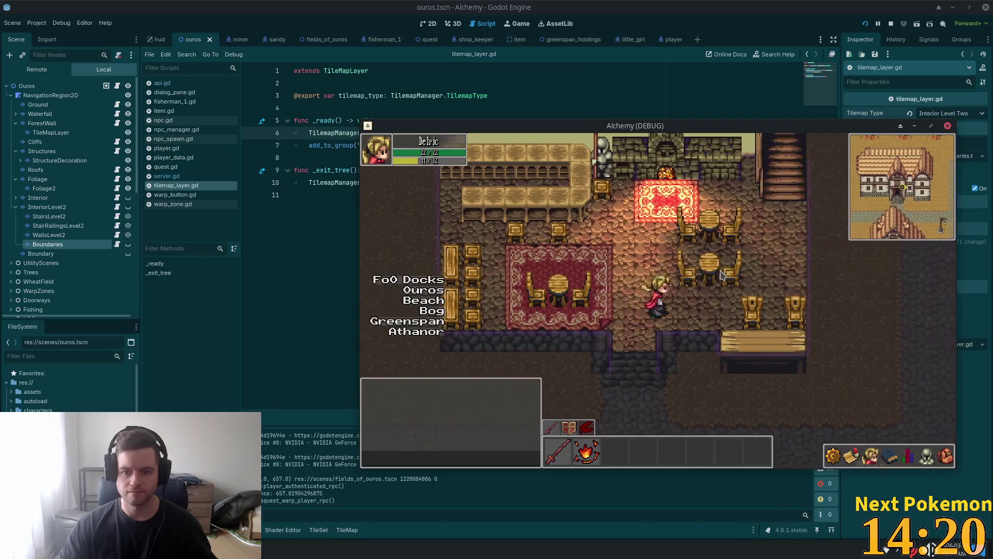
{"action": "key", "text": "w"}
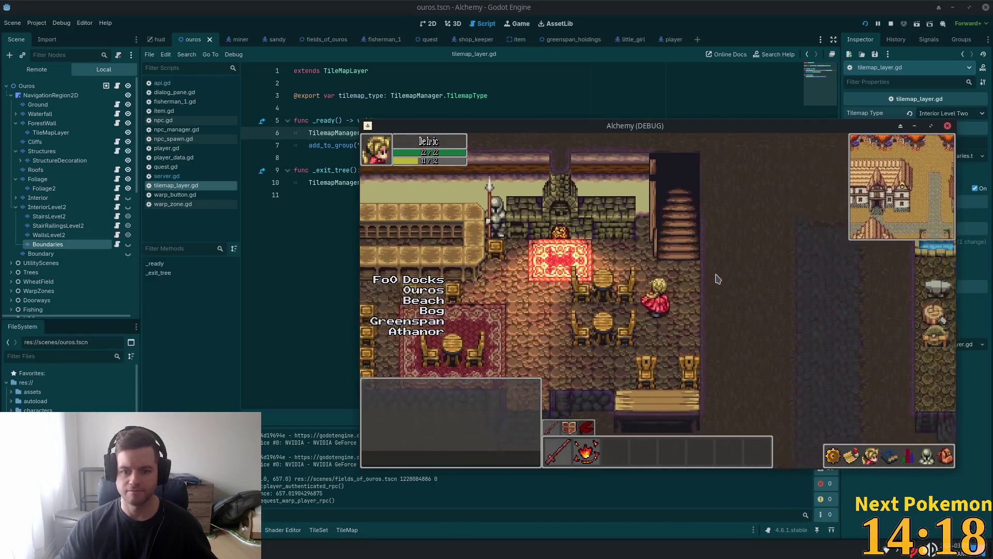
{"action": "key", "text": "w"}
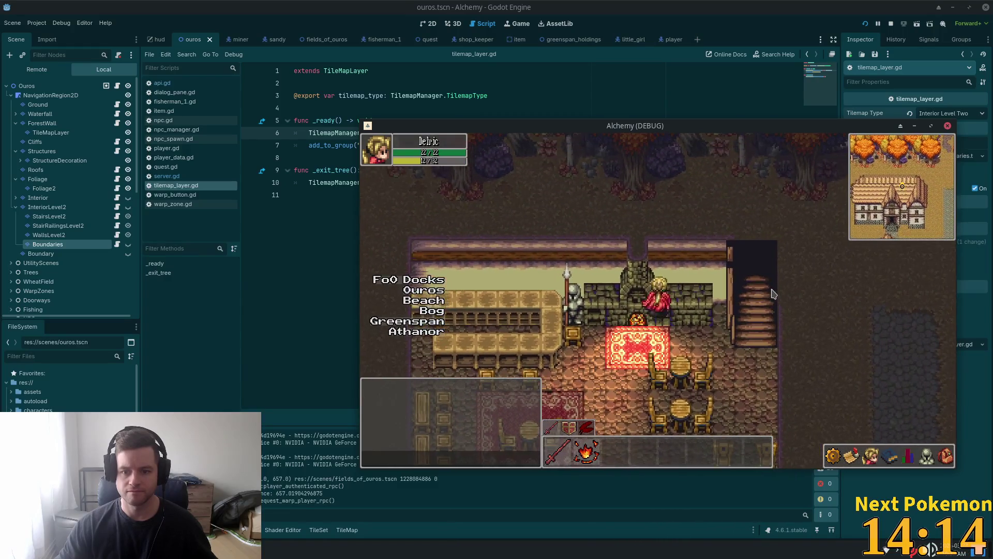
{"action": "key", "text": "s"}
{"action": "left_click", "coordinate": [669, 59]}
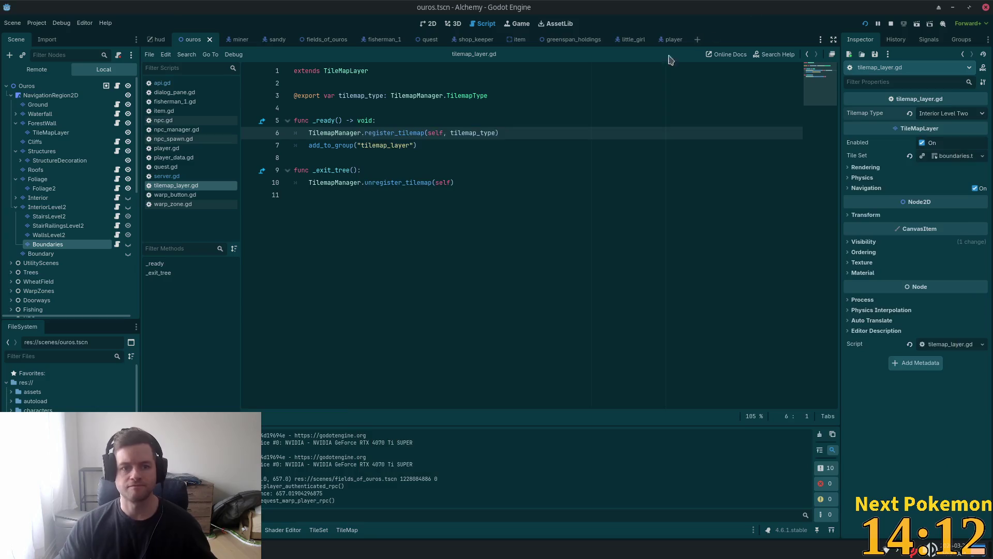
In the 2D view, select the InteriorDecor layer and make the Interior layer group visible on the tavern map
{"action": "left_click", "coordinate": [433, 24]}
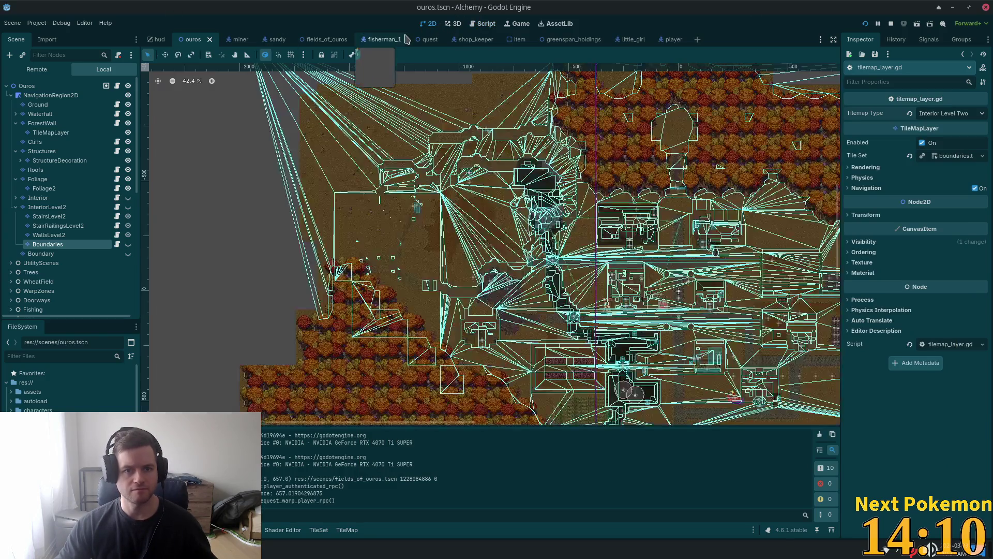
{"action": "scroll", "coordinate": [647, 228], "scroll_direction": "up", "scroll_amount": 5}
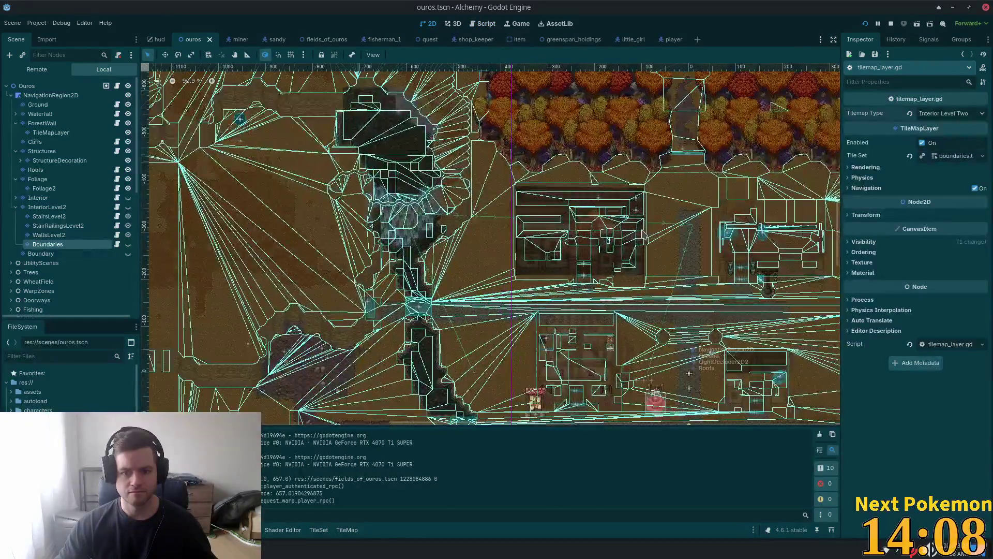
{"action": "left_click", "coordinate": [36, 207]}
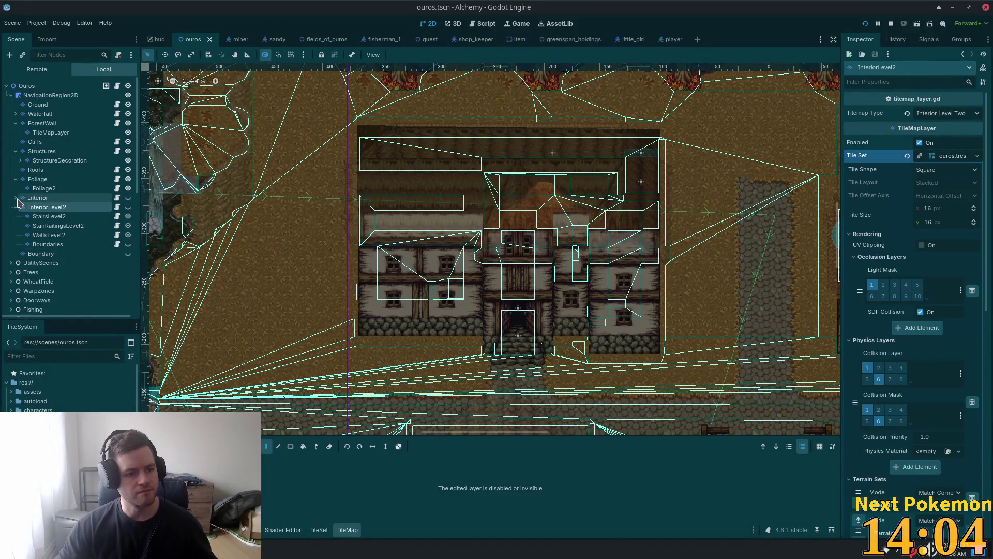
{"action": "left_click", "coordinate": [16, 198]}
{"action": "left_click", "coordinate": [50, 216]}
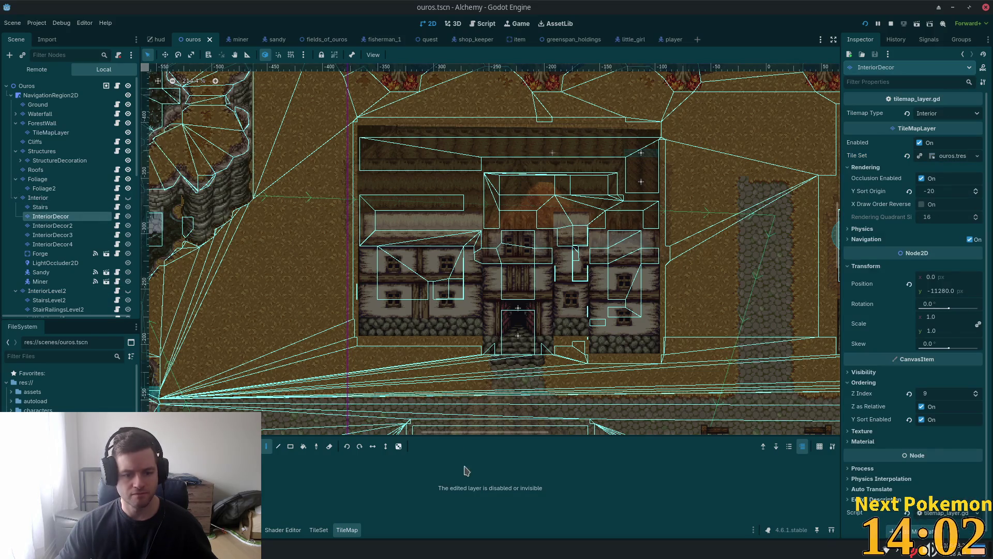
{"action": "mouse_move", "coordinate": [568, 438]}
{"action": "left_mouse_down"}
{"action": "mouse_move", "coordinate": [518, 328]}
{"action": "mouse_move", "coordinate": [476, 273]}
{"action": "mouse_move", "coordinate": [489, 356]}
{"action": "left_mouse_up"}
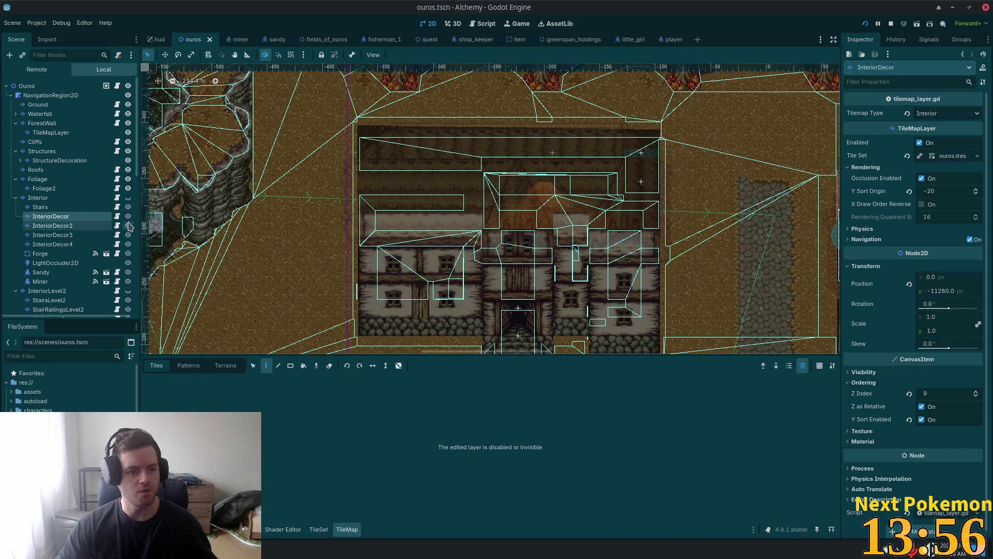
{"action": "left_click", "coordinate": [127, 197]}
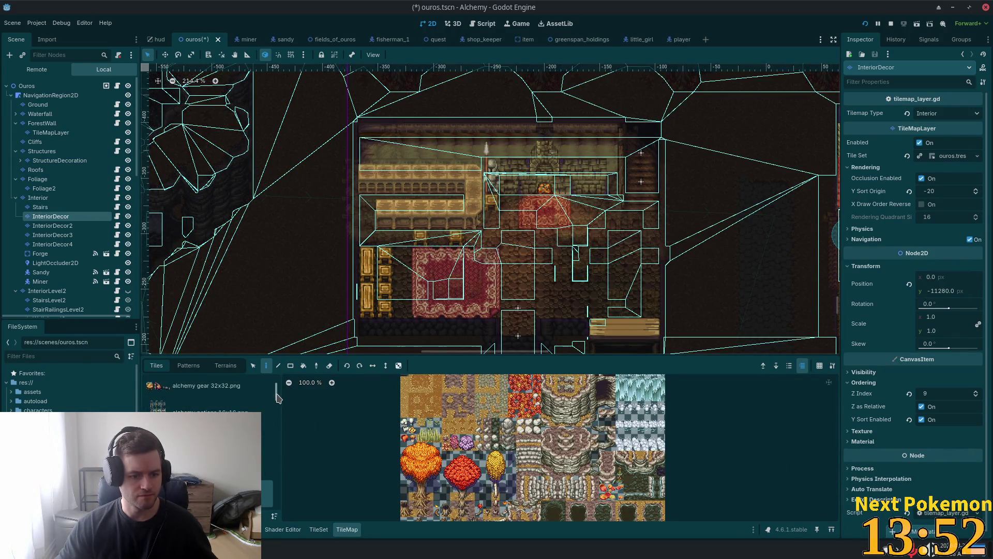
Pick the interior-decor tile source and bring up its atlas 45 in the TileSet editor
{"action": "scroll", "coordinate": [269, 408], "scroll_direction": "down", "scroll_amount": 1}
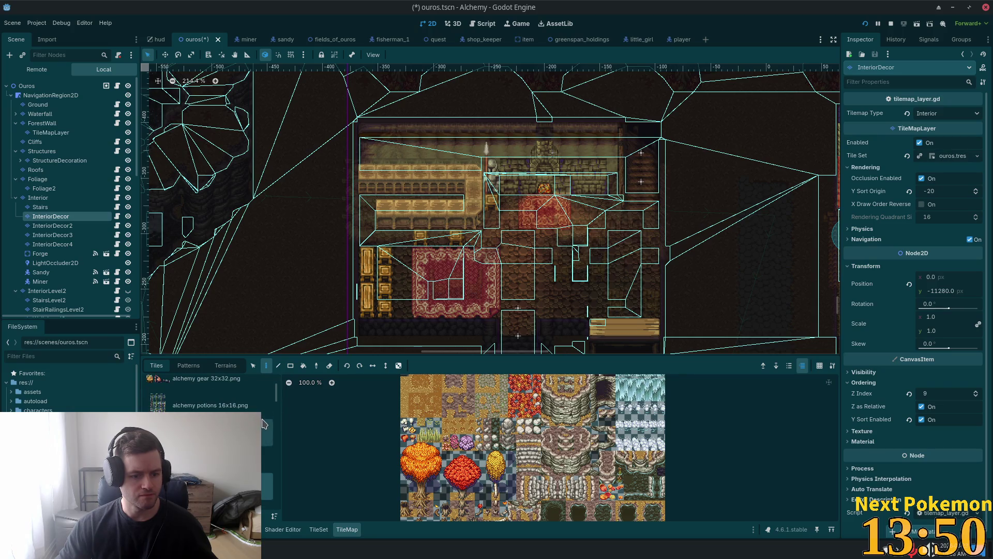
{"action": "scroll", "coordinate": [264, 424], "scroll_direction": "down", "scroll_amount": 3}
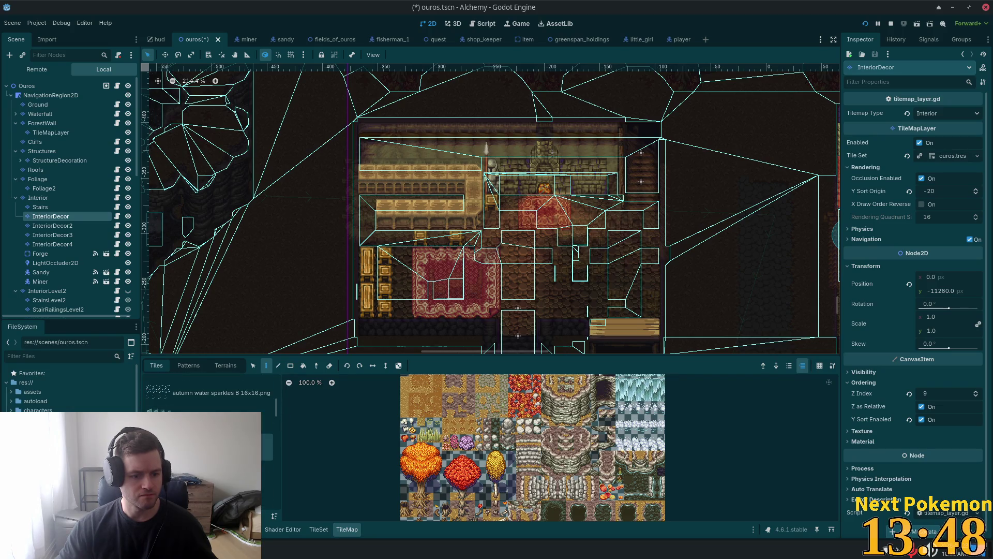
{"action": "left_click", "coordinate": [267, 473]}
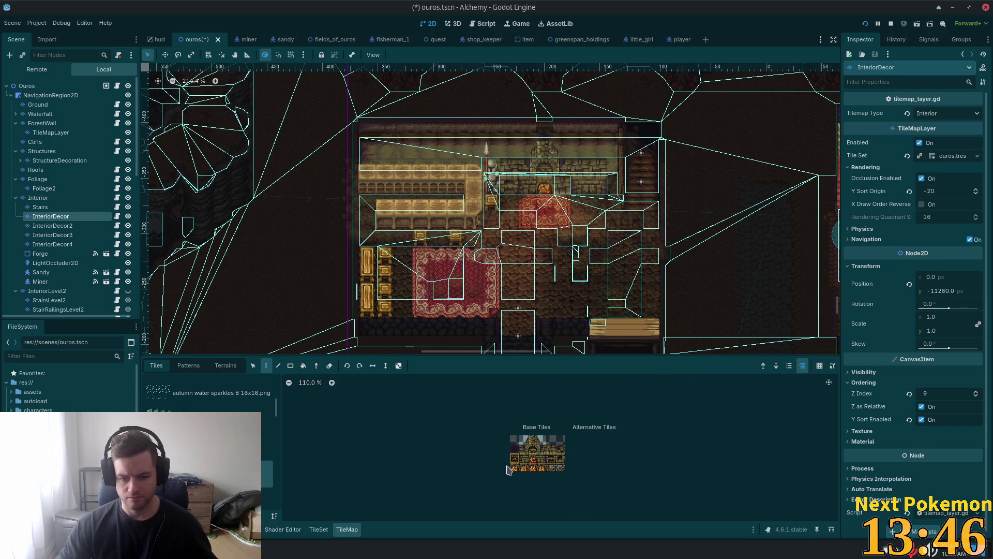
{"action": "left_click", "coordinate": [319, 529]}
{"action": "scroll", "coordinate": [601, 498], "scroll_direction": "up", "scroll_amount": 1}
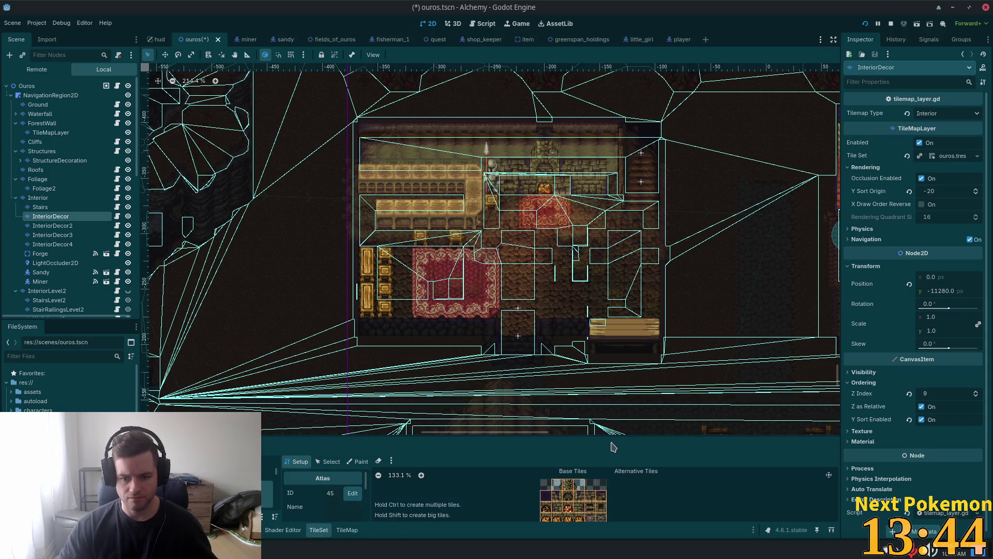
Enlarge the TileSet panel and, in Select mode, select the red rug tile at atlas coordinates 3,2
{"action": "left_click_drag", "start_coordinate": [601, 436], "coordinate": [600, 403]}
{"action": "scroll", "coordinate": [644, 482], "scroll_direction": "up", "scroll_amount": 9}
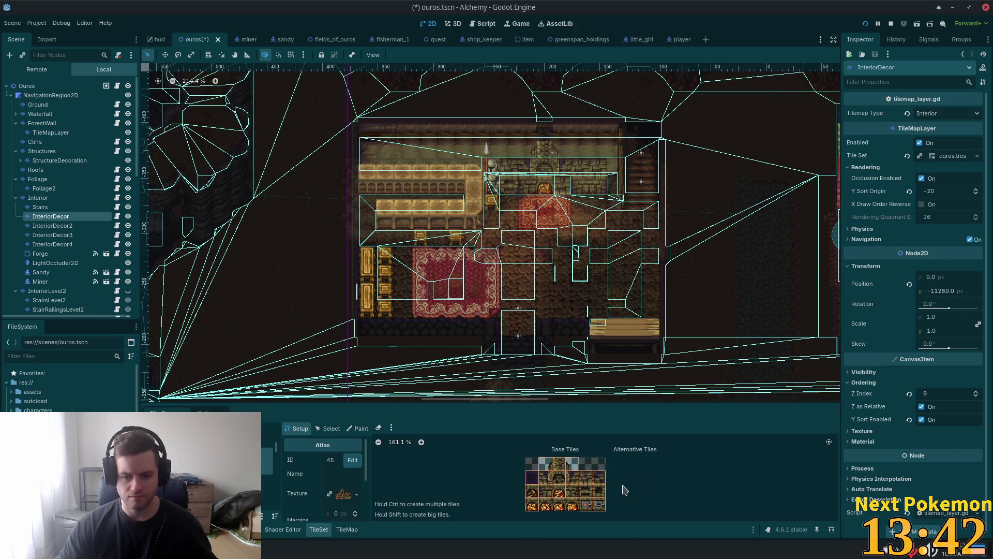
{"action": "left_click", "coordinate": [329, 429]}
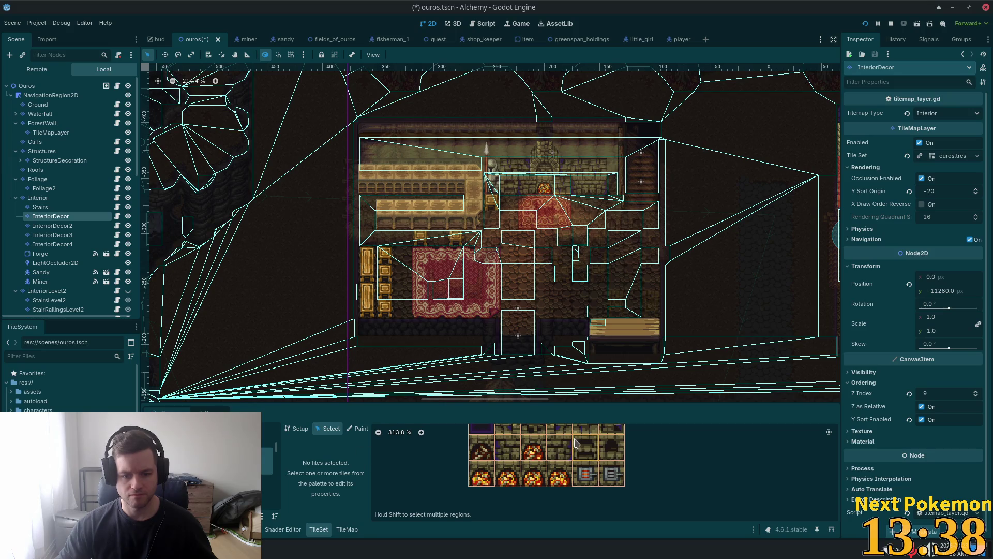
{"action": "left_click", "coordinate": [559, 446]}
Expand the tile's Physics Layer 0 to reveal its full-square collision polygon editor
{"action": "scroll", "coordinate": [354, 476], "scroll_direction": "down", "scroll_amount": 2}
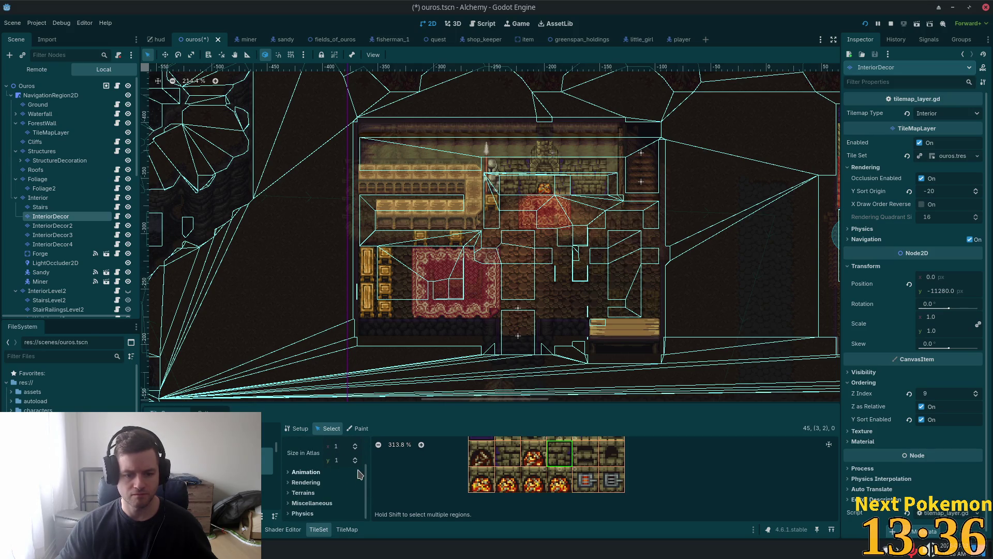
{"action": "scroll", "coordinate": [322, 512], "scroll_direction": "down", "scroll_amount": 1}
{"action": "left_click", "coordinate": [312, 515]}
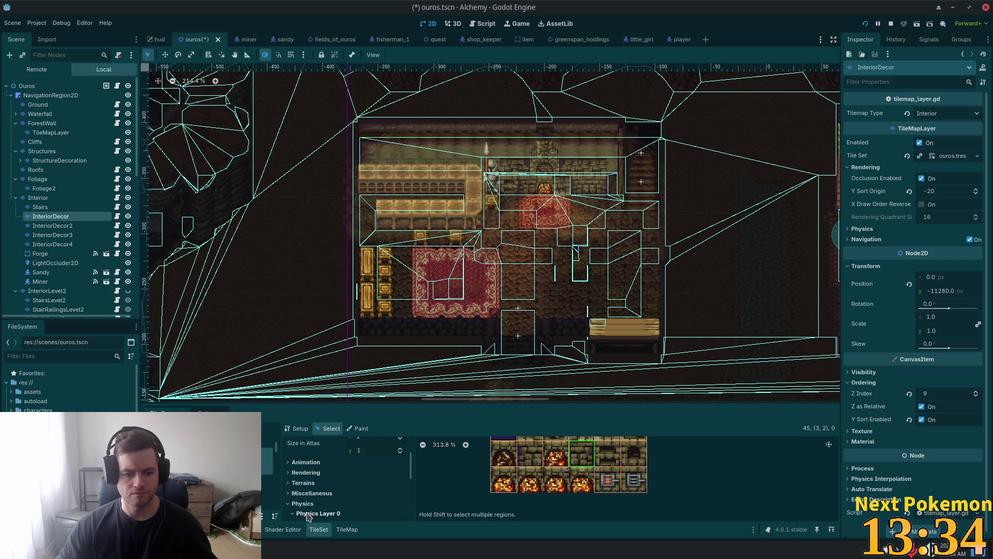
{"action": "scroll", "coordinate": [331, 507], "scroll_direction": "down", "scroll_amount": 2}
{"action": "scroll", "coordinate": [335, 504], "scroll_direction": "down", "scroll_amount": 2}
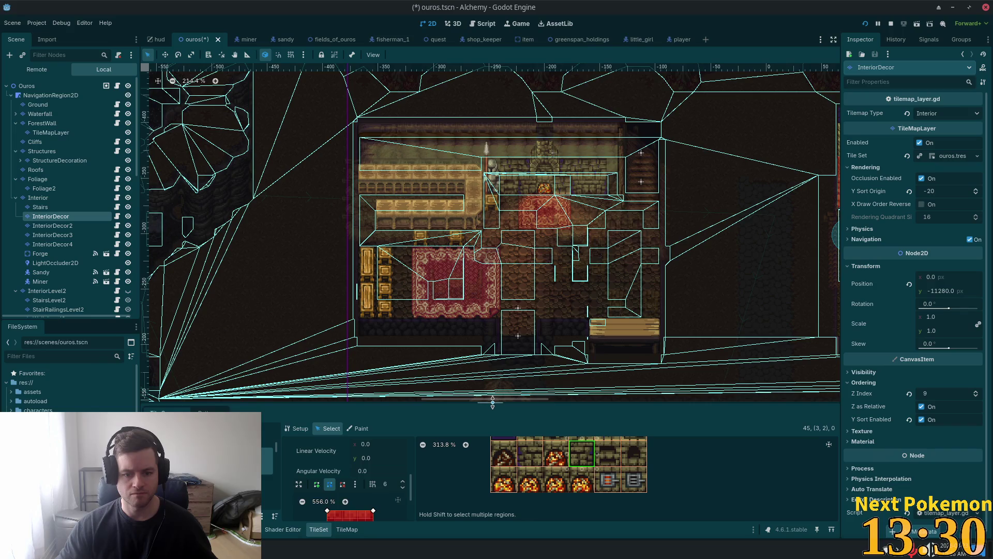
{"action": "left_click_drag", "start_coordinate": [493, 402], "coordinate": [497, 373]}
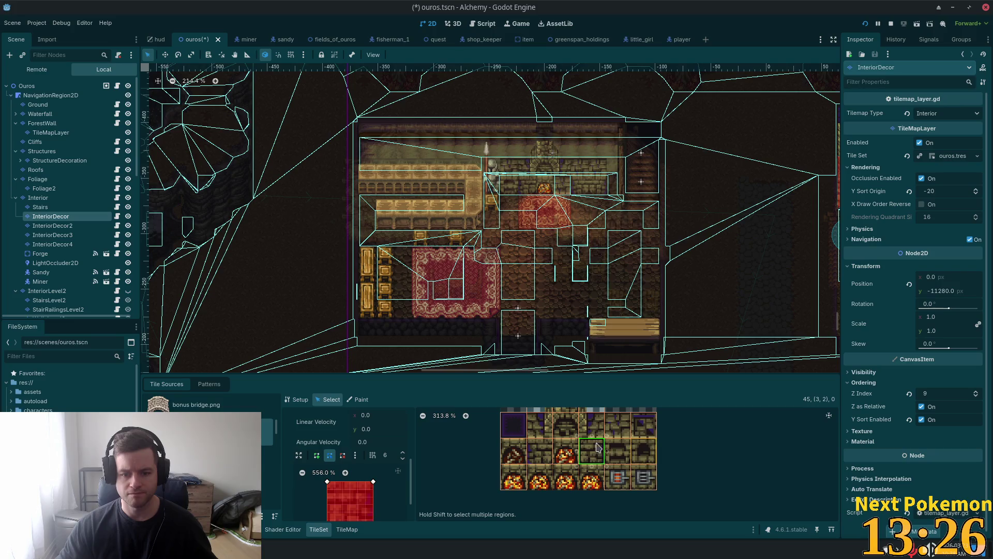
{"action": "scroll", "coordinate": [383, 465], "scroll_direction": "down", "scroll_amount": 2}
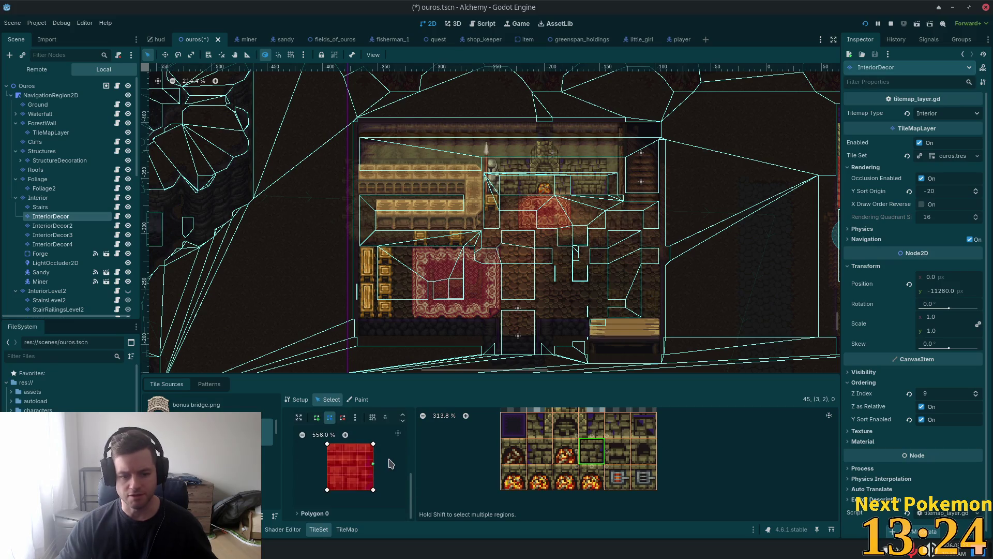
{"action": "left_click", "coordinate": [409, 469]}
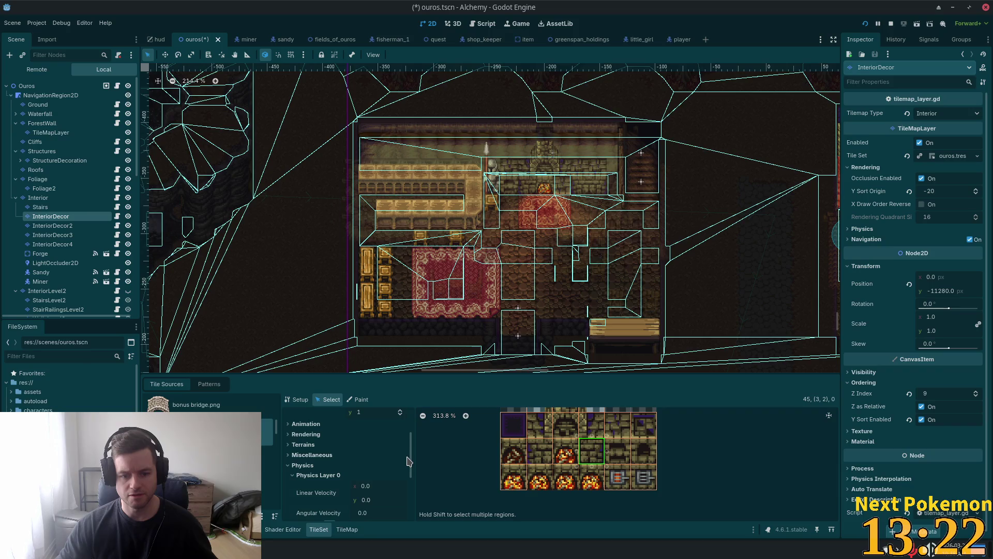
{"action": "scroll", "coordinate": [382, 475], "scroll_direction": "down", "scroll_amount": 5}
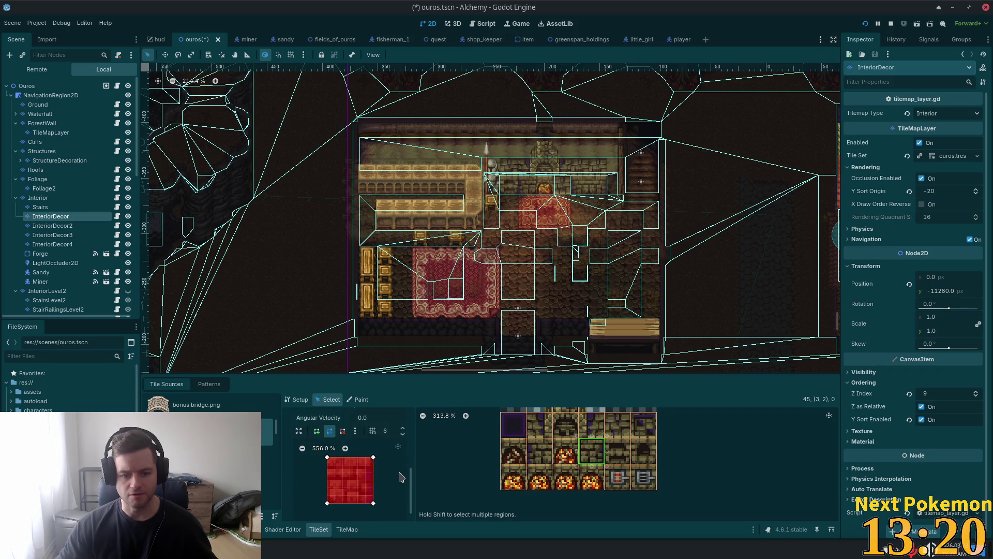
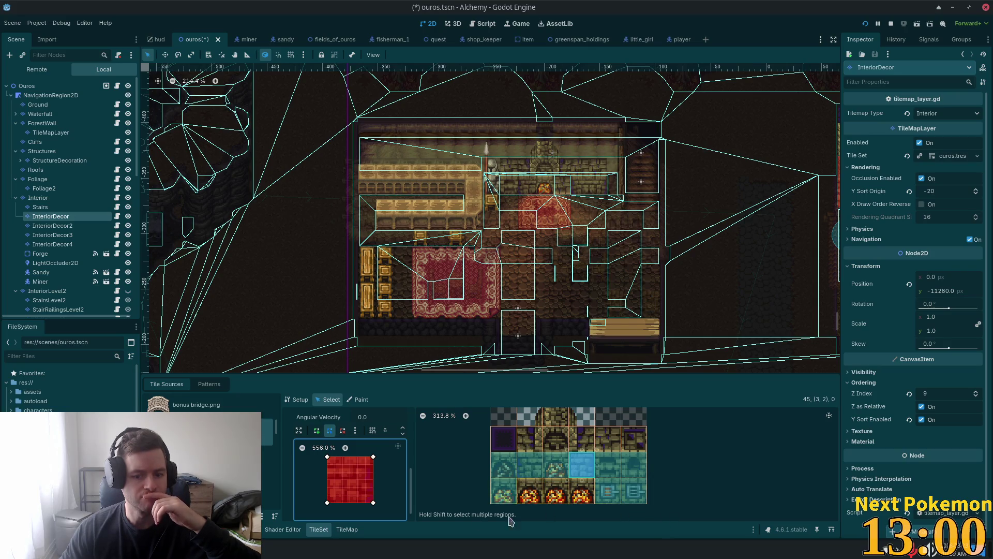
Give atlas tile (4,1) the blocking collision shape, save the ouros scene and dismiss the large-file warning
{"action": "left_click", "coordinate": [609, 441]}
{"action": "key", "text": "ctrl+s"}
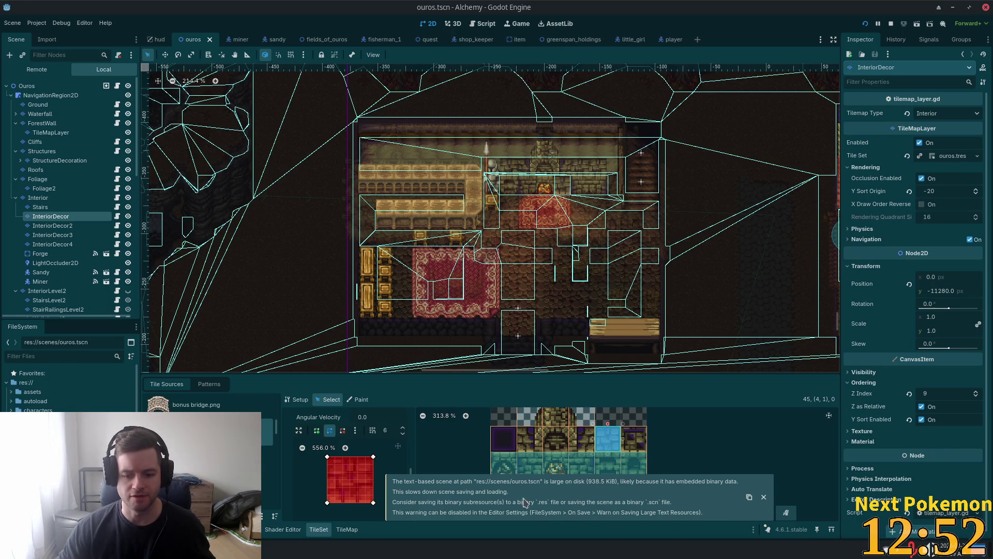
{"action": "left_click", "coordinate": [763, 498]}
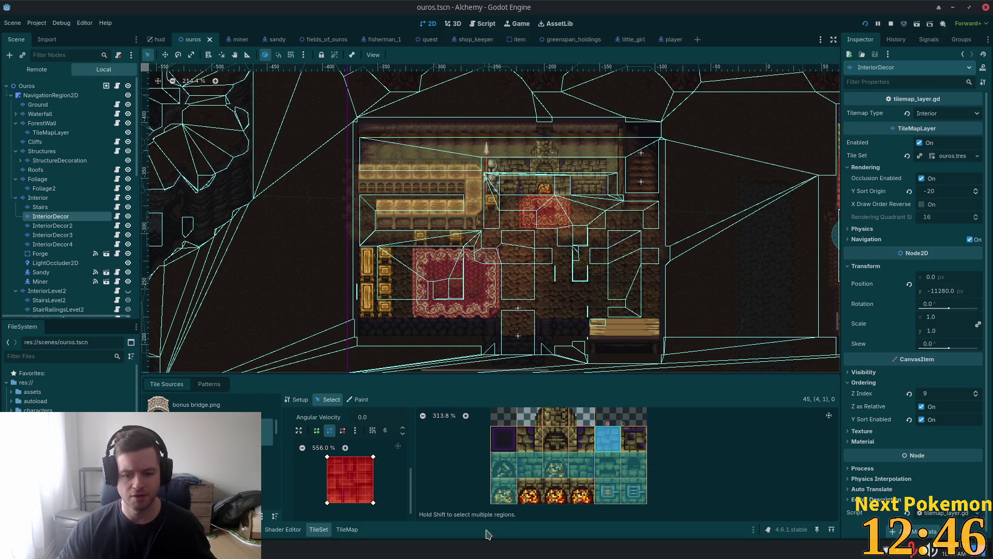
{"action": "left_click", "coordinate": [865, 24]}
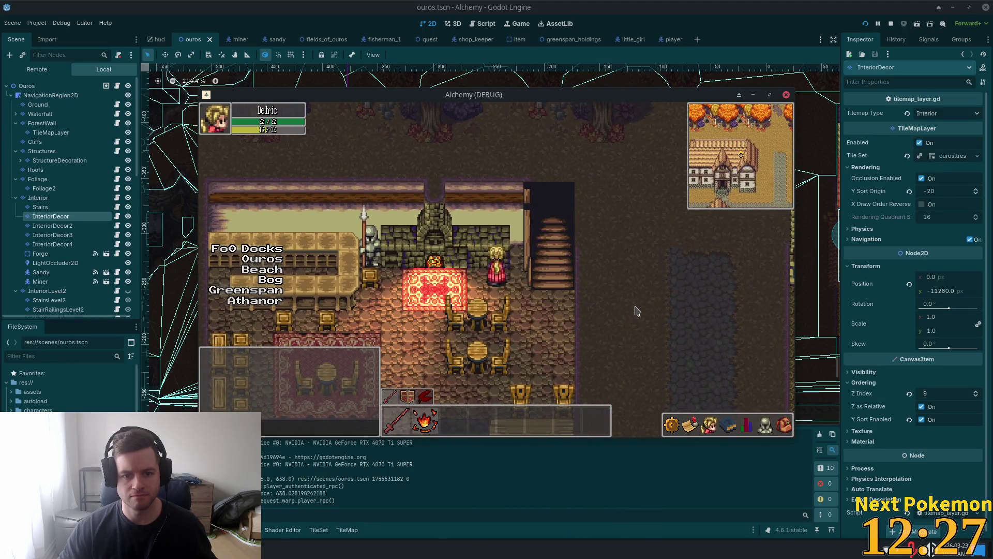
Walk the player down past the tables and left onto the red rug, then stop the game with F8
{"action": "key", "text": "Down"}
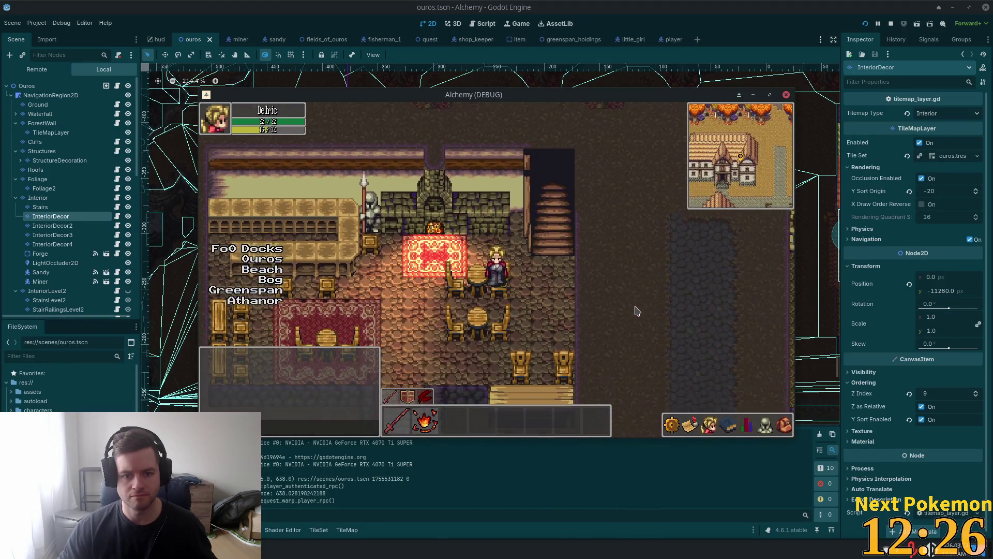
{"action": "key", "text": "Left"}
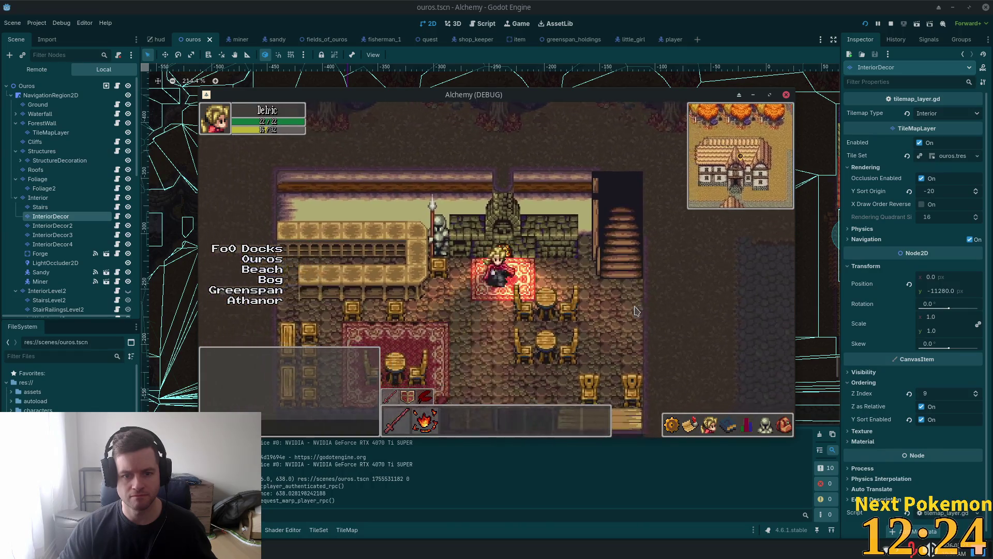
{"action": "key", "text": "Down"}
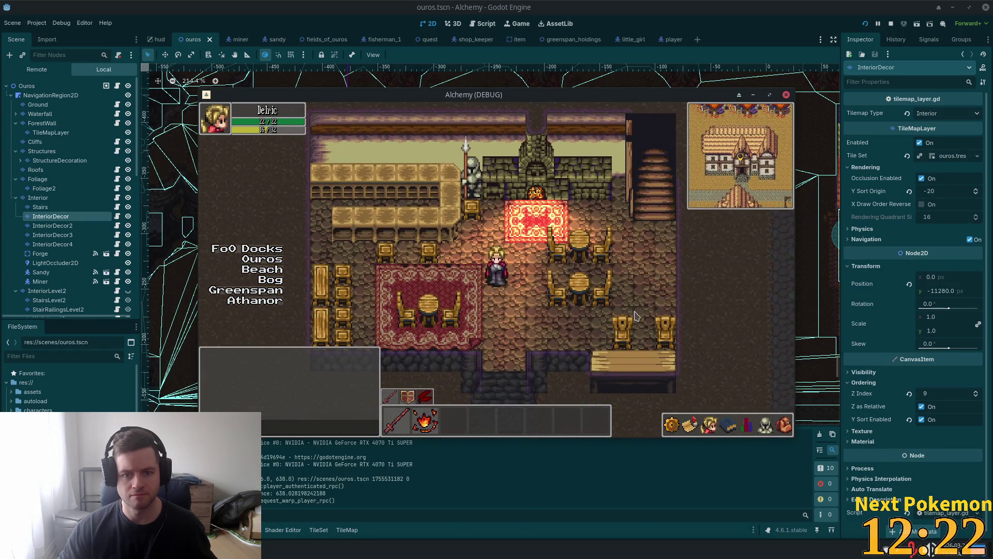
{"action": "key", "text": "F8"}
{"action": "scroll", "coordinate": [573, 174], "scroll_direction": "up", "scroll_amount": 2}
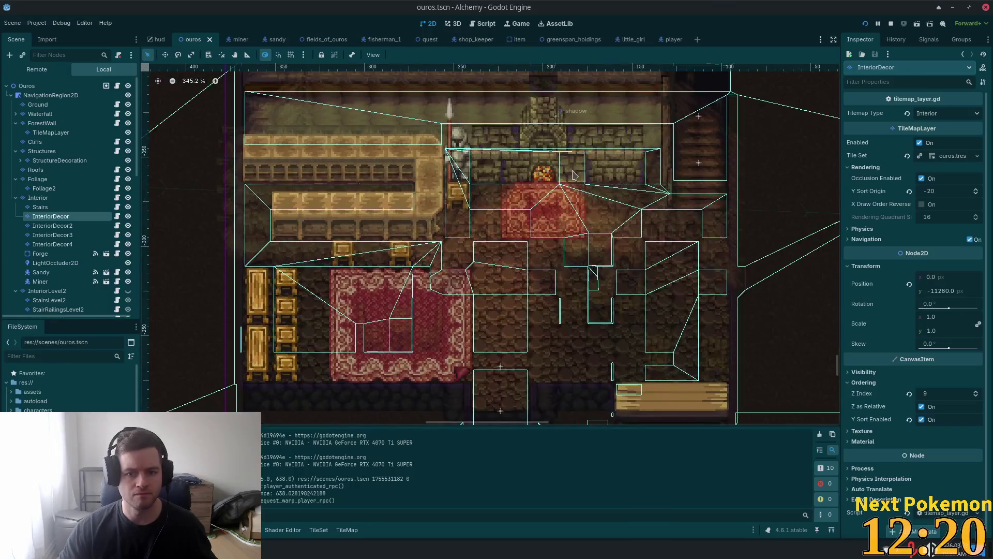
Paint a tile on the InteriorDecor layer beside the hearth, using the tile left of the fire
{"action": "scroll", "coordinate": [573, 175], "scroll_direction": "up", "scroll_amount": 2}
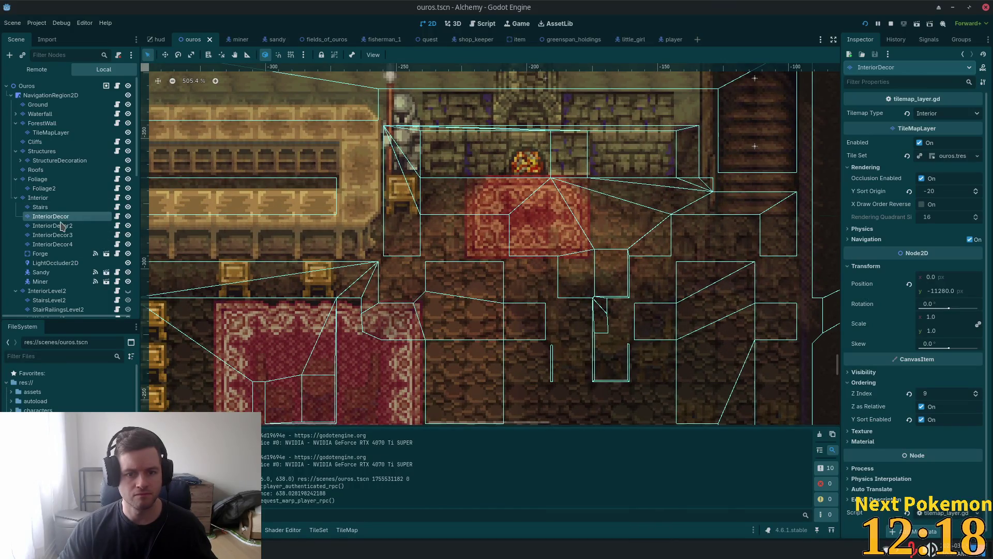
{"action": "left_click", "coordinate": [61, 220]}
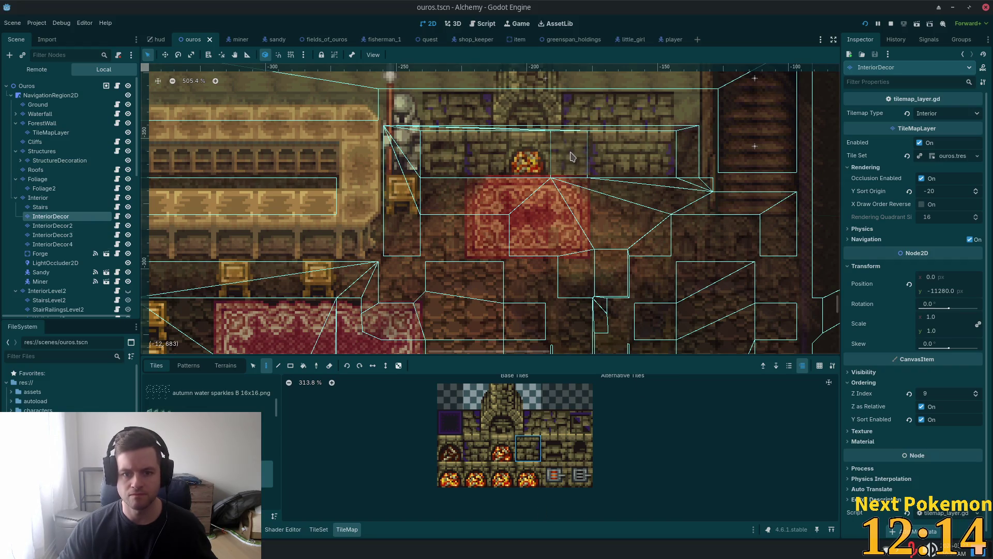
{"action": "left_click", "coordinate": [569, 153]}
{"action": "left_click", "coordinate": [476, 450]}
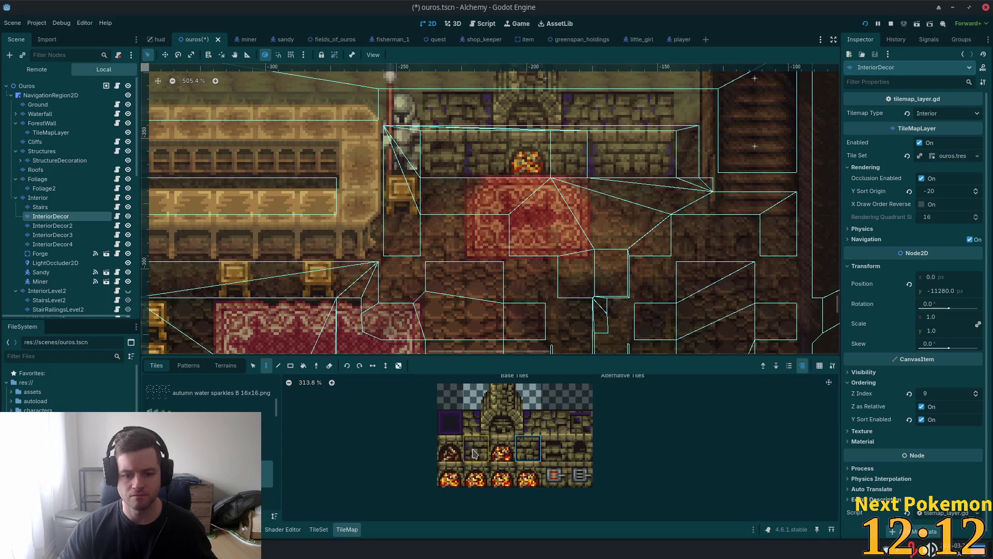
Save and re-run the game, walking the player up, left and down before stopping it
{"action": "key", "text": "ctrl+s"}
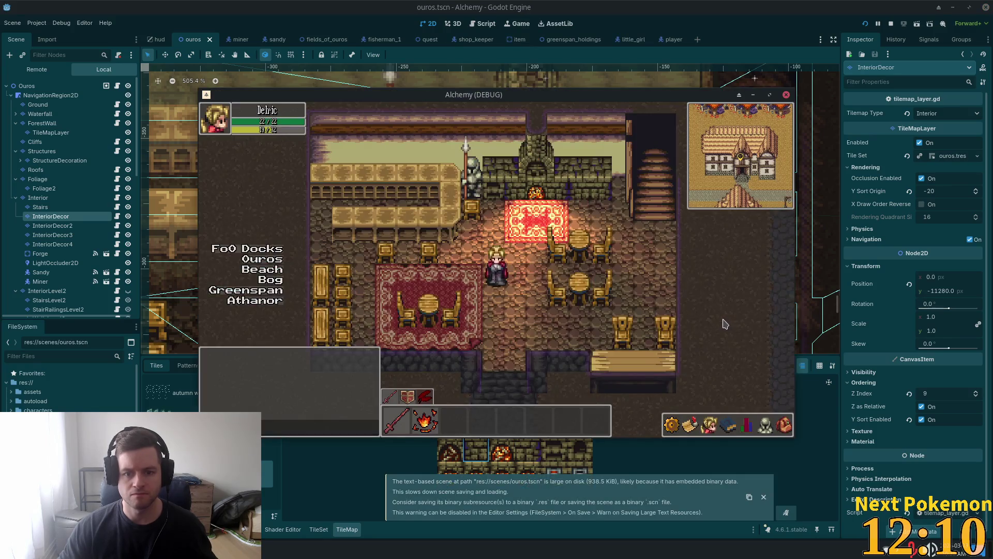
{"action": "key", "text": "Left"}
{"action": "key", "text": "Up"}
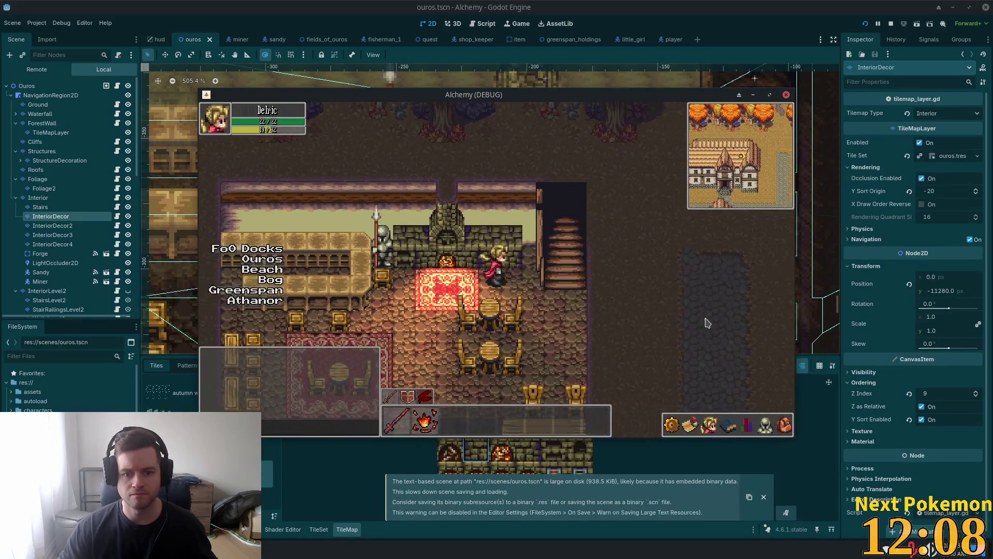
{"action": "key", "text": "Down"}
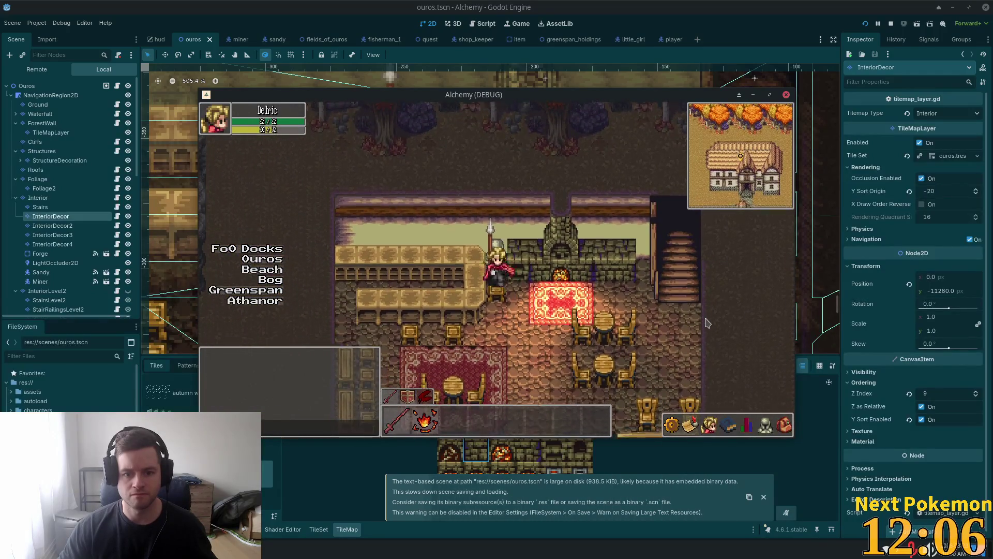
{"action": "key", "text": "Up"}
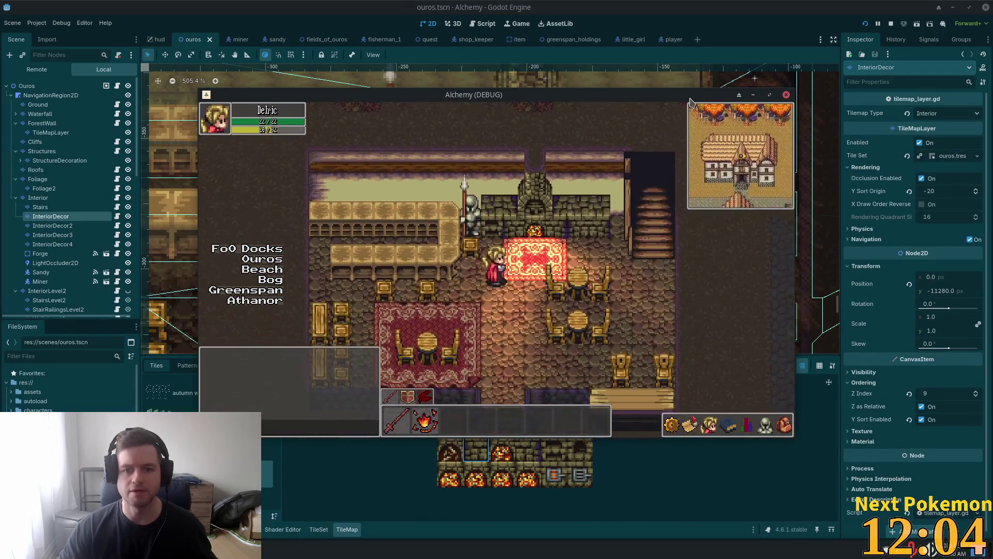
{"action": "key", "text": "F8"}
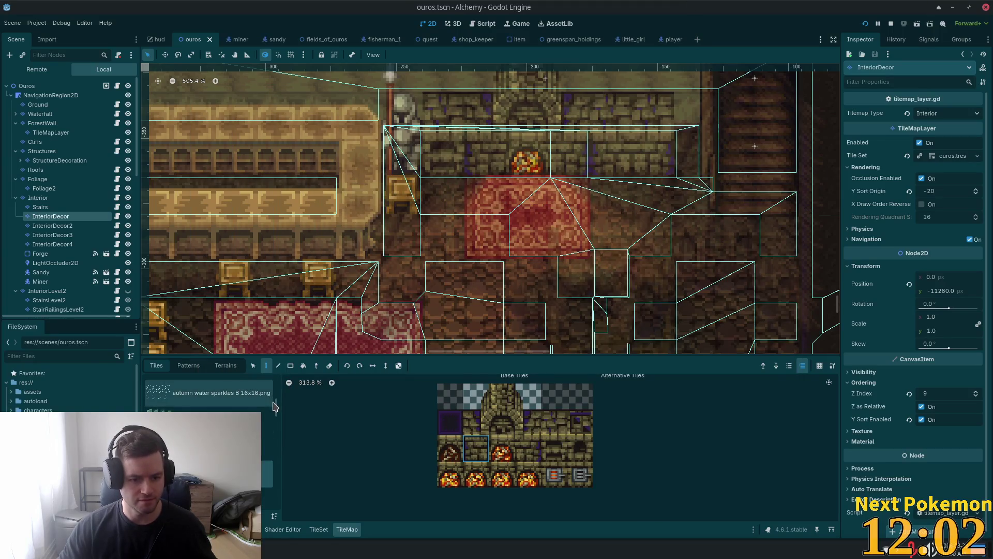
{"action": "left_click", "coordinate": [272, 430]}
Show the furniture tile source in the TileMap tile list
{"action": "mouse_move", "coordinate": [276, 417]}
{"action": "left_mouse_down"}
{"action": "mouse_move", "coordinate": [278, 392]}
{"action": "mouse_move", "coordinate": [267, 486]}
{"action": "mouse_move", "coordinate": [275, 425]}
{"action": "left_mouse_up"}
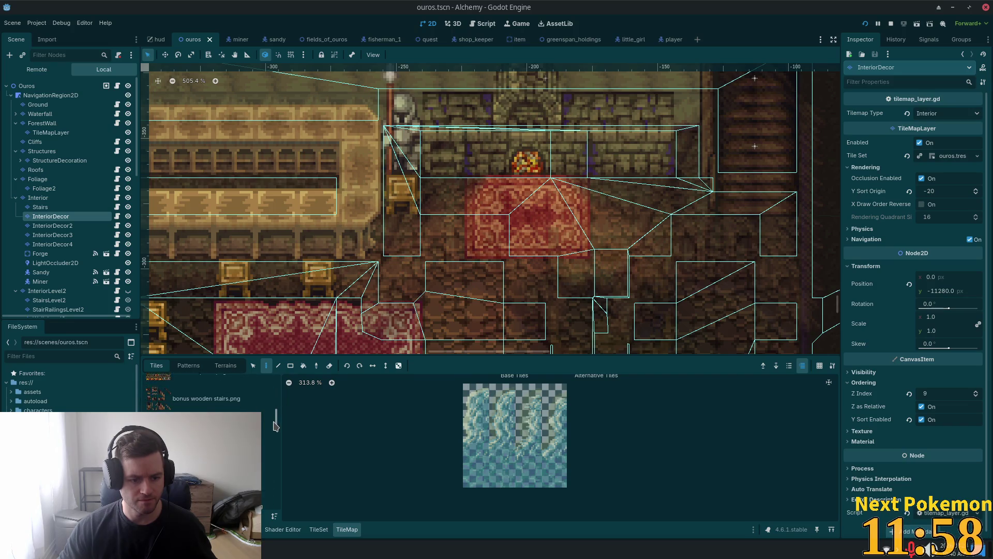
{"action": "left_click", "coordinate": [267, 423]}
{"action": "scroll", "coordinate": [402, 442], "scroll_direction": "down", "scroll_amount": 8}
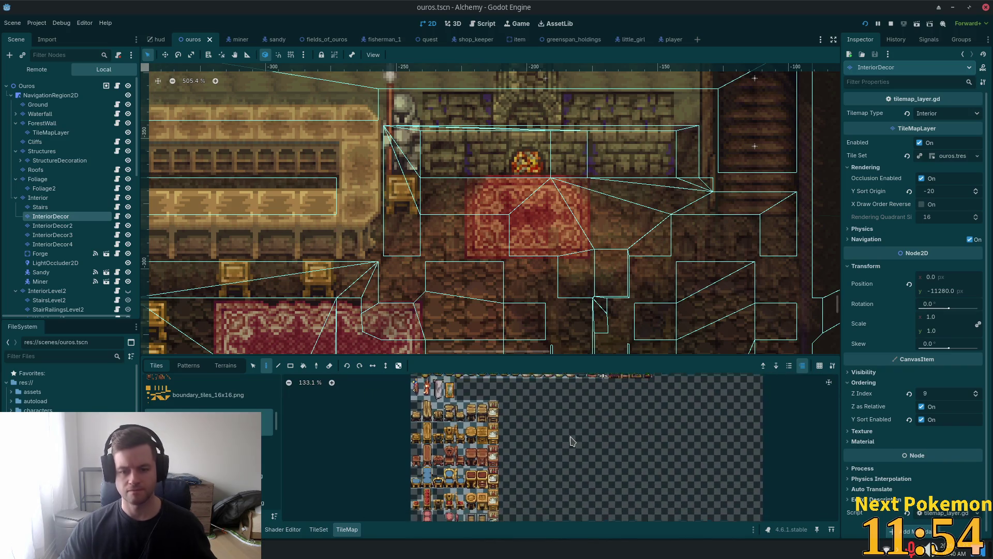
{"action": "scroll", "coordinate": [571, 455], "scroll_direction": "down", "scroll_amount": 5}
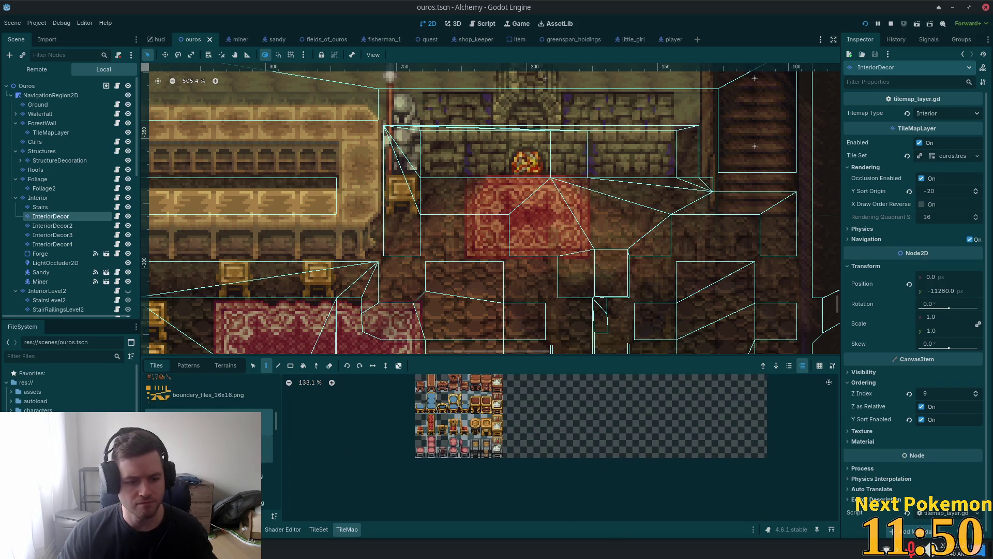
{"action": "scroll", "coordinate": [571, 446], "scroll_direction": "up", "scroll_amount": 5}
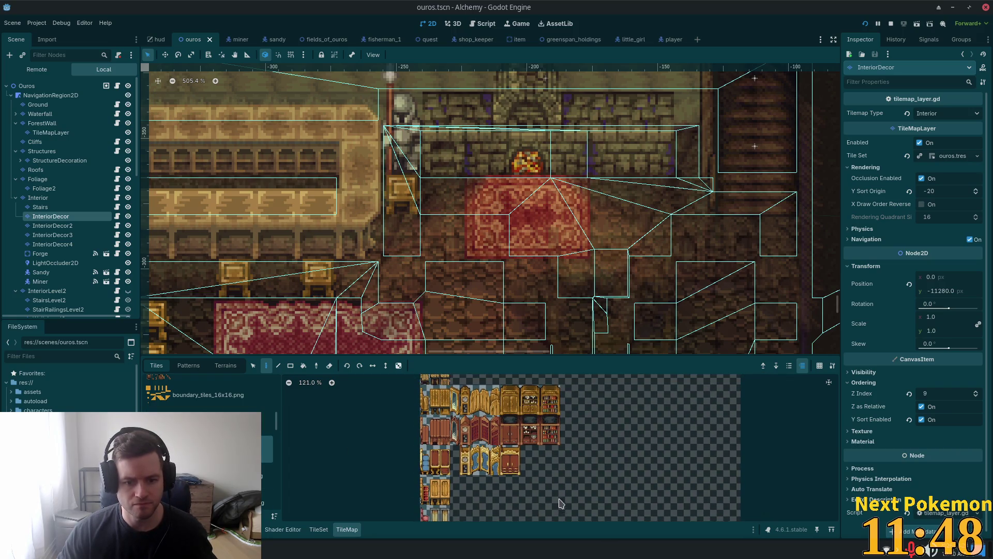
{"action": "scroll", "coordinate": [571, 448], "scroll_direction": "up", "scroll_amount": 1}
{"action": "scroll", "coordinate": [535, 463], "scroll_direction": "up", "scroll_amount": 5}
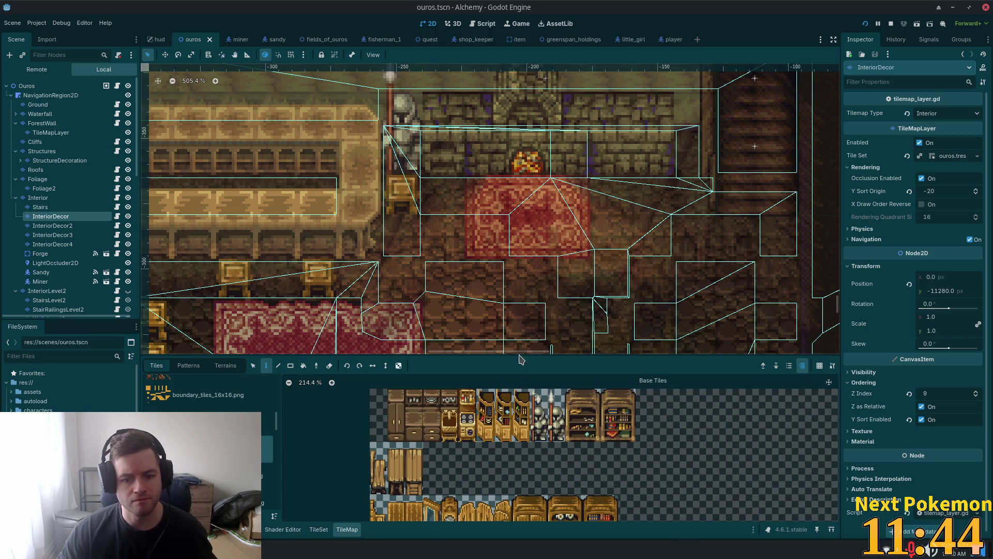
Switch to the Select tool and pick furniture atlas tile (10,2) in the TileSet editor
{"action": "left_click", "coordinate": [253, 366]}
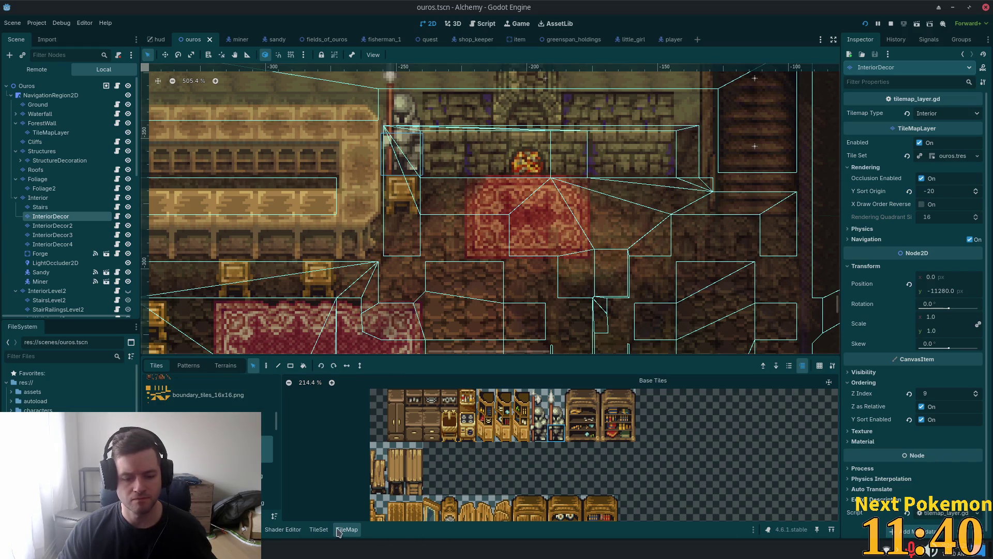
{"action": "left_click", "coordinate": [318, 529]}
{"action": "scroll", "coordinate": [574, 463], "scroll_direction": "up", "scroll_amount": 2}
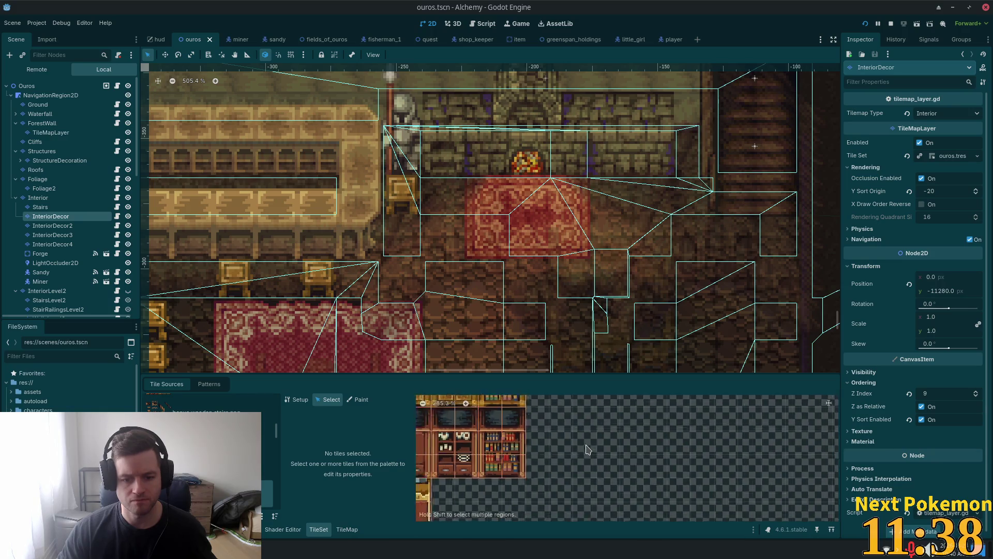
{"action": "scroll", "coordinate": [588, 449], "scroll_direction": "down", "scroll_amount": 4}
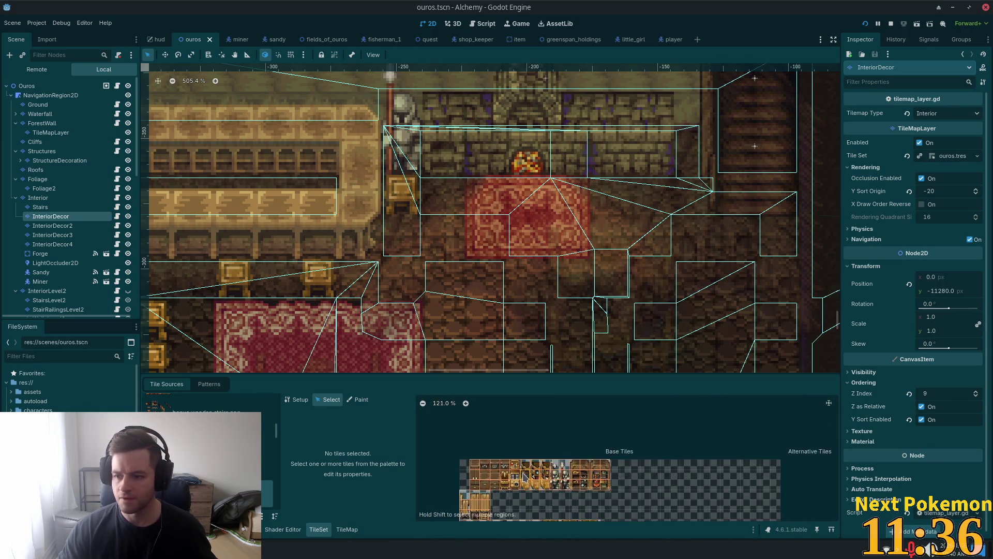
{"action": "scroll", "coordinate": [524, 477], "scroll_direction": "up", "scroll_amount": 4}
{"action": "left_click", "coordinate": [623, 490]}
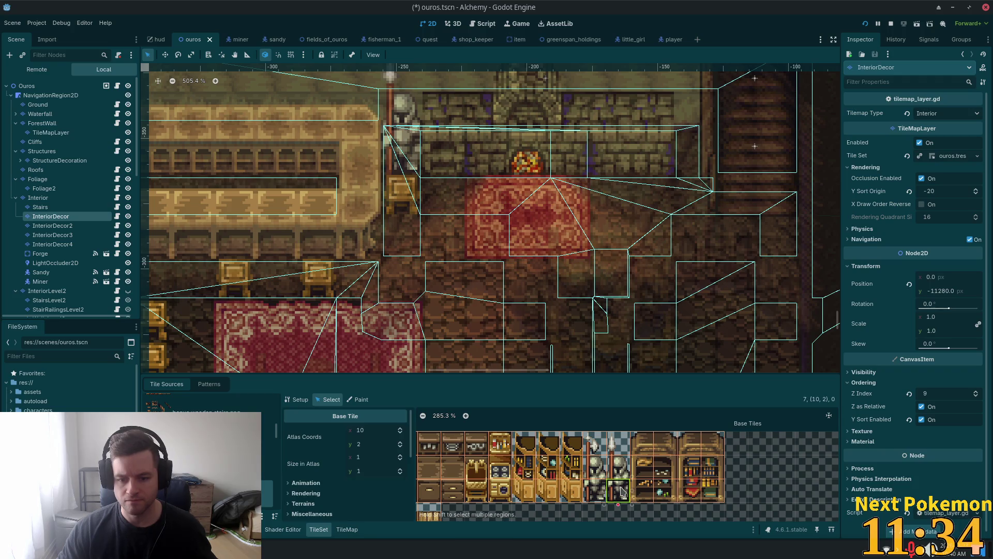
Add the neighbouring tile to the selection, save the scene and dismiss the large-file warning
{"action": "left_click", "coordinate": [598, 494], "text": "shift"}
{"action": "scroll", "coordinate": [407, 440], "scroll_direction": "down", "scroll_amount": 1}
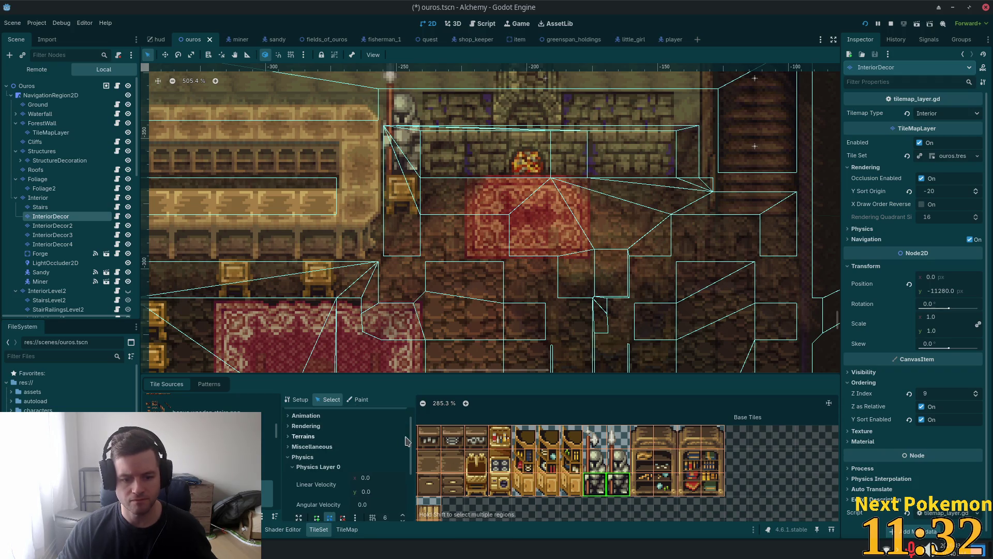
{"action": "scroll", "coordinate": [407, 450], "scroll_direction": "down", "scroll_amount": 4}
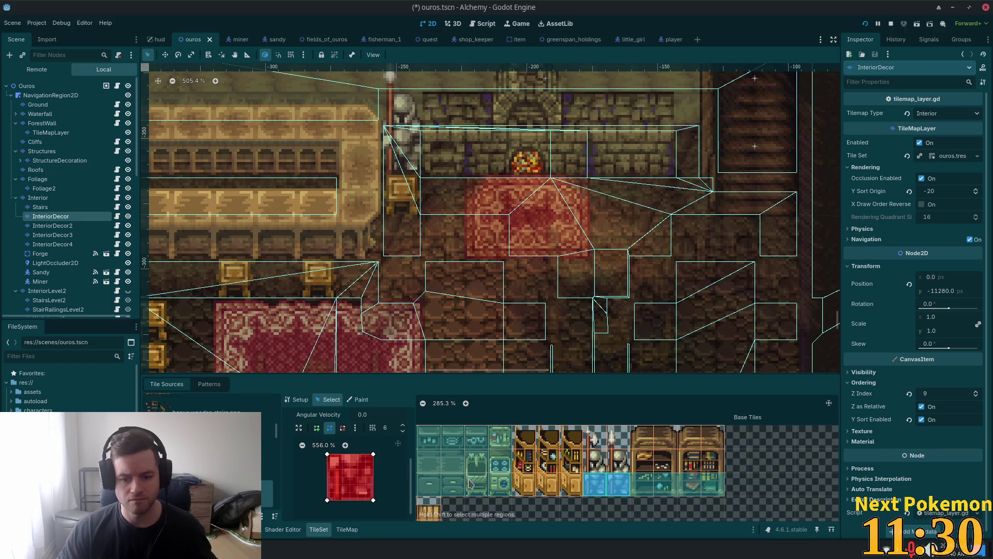
{"action": "key", "text": "ctrl+s"}
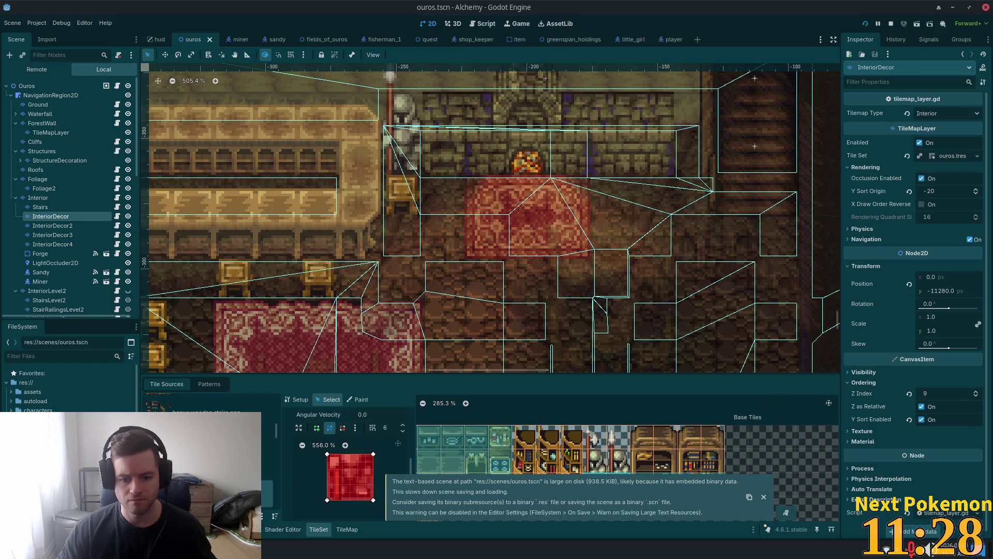
{"action": "left_click", "coordinate": [756, 476]}
{"action": "left_click", "coordinate": [765, 497]}
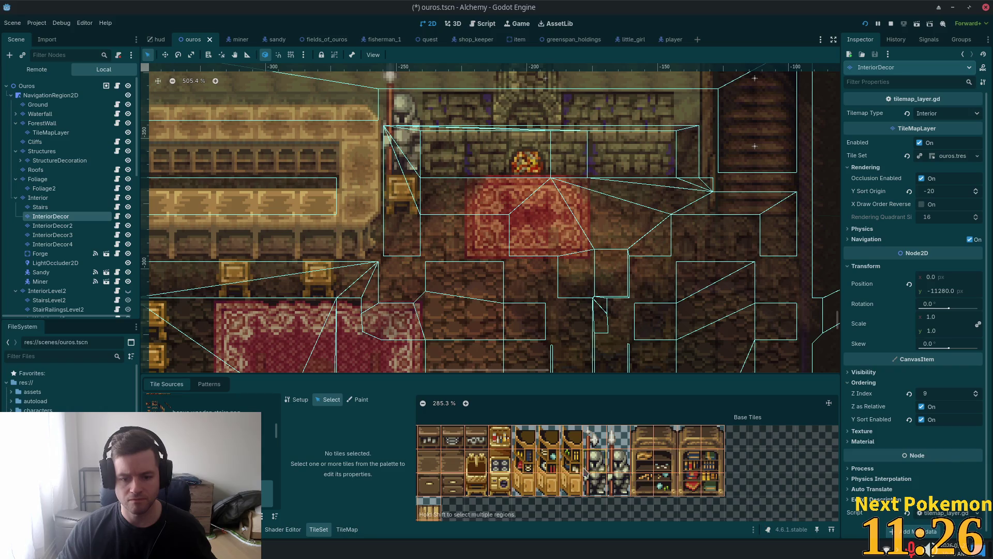
Select two lower counter tiles and give them a full blocking collision shape
{"action": "left_click", "coordinate": [519, 489]}
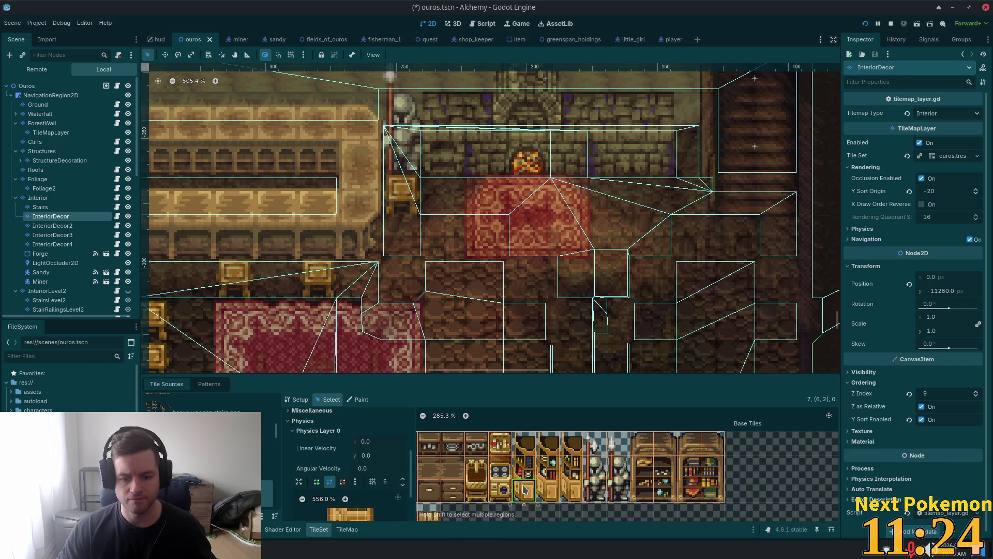
{"action": "left_click", "coordinate": [569, 493], "text": "shift"}
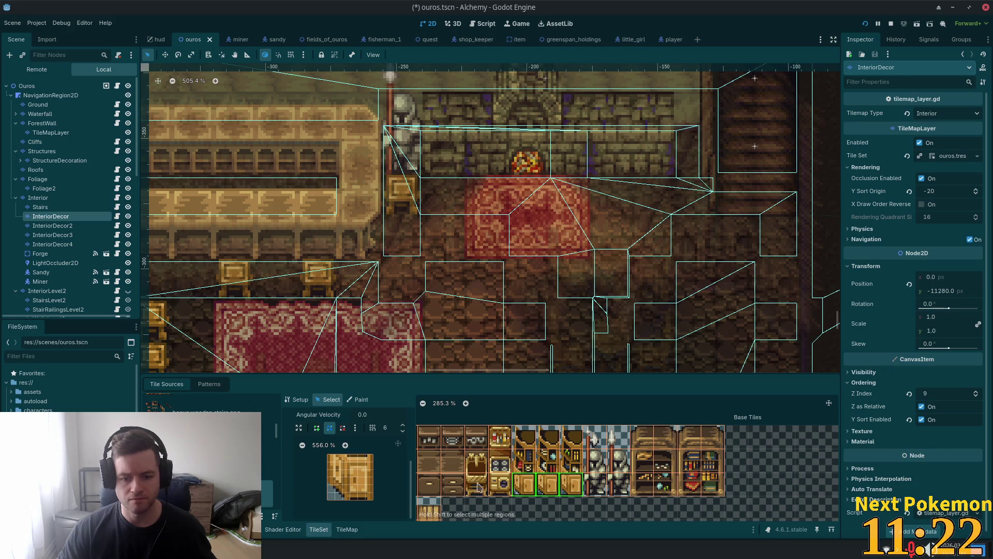
{"action": "left_click", "coordinate": [401, 487]}
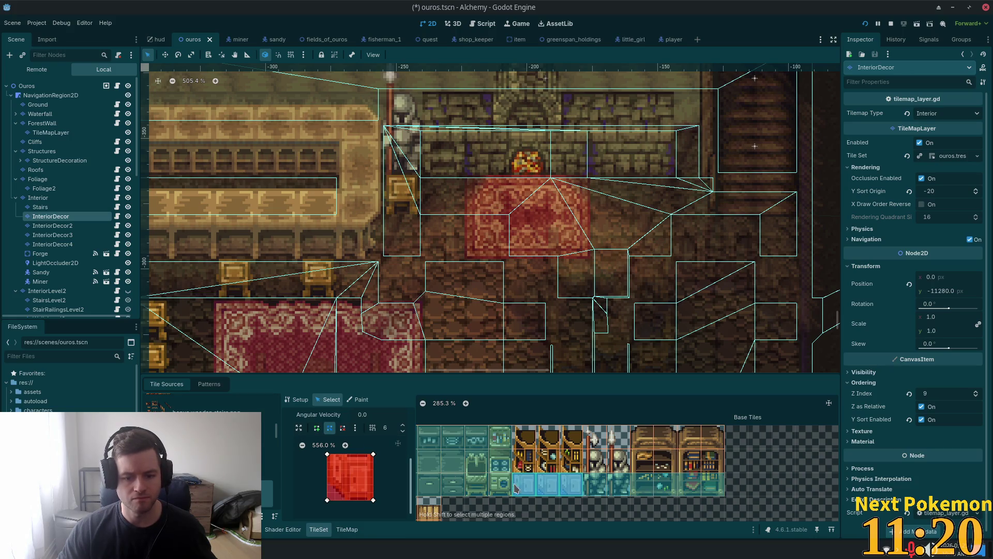
{"action": "key", "text": "ctrl+s"}
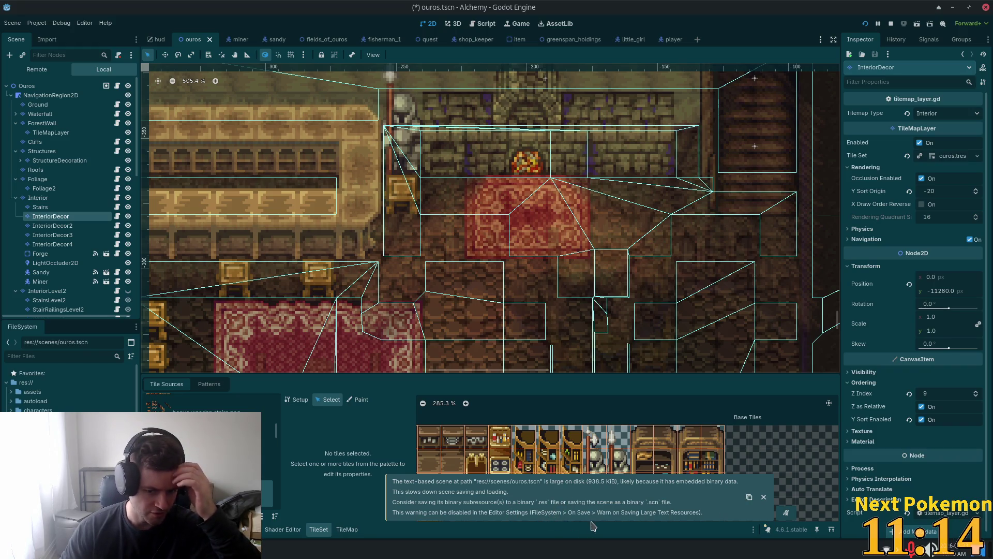
{"action": "left_click", "coordinate": [37, 23]}
Open Project Settings and search for 'on sa' and 'files' to find the large-save warning
{"action": "left_click", "coordinate": [62, 23]}
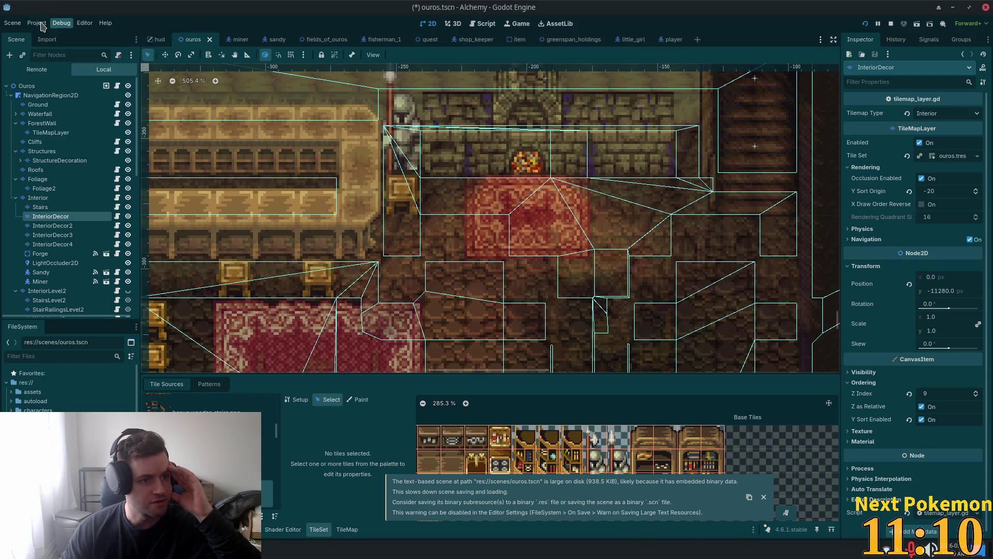
{"action": "left_click", "coordinate": [37, 22]}
{"action": "left_click", "coordinate": [51, 38]}
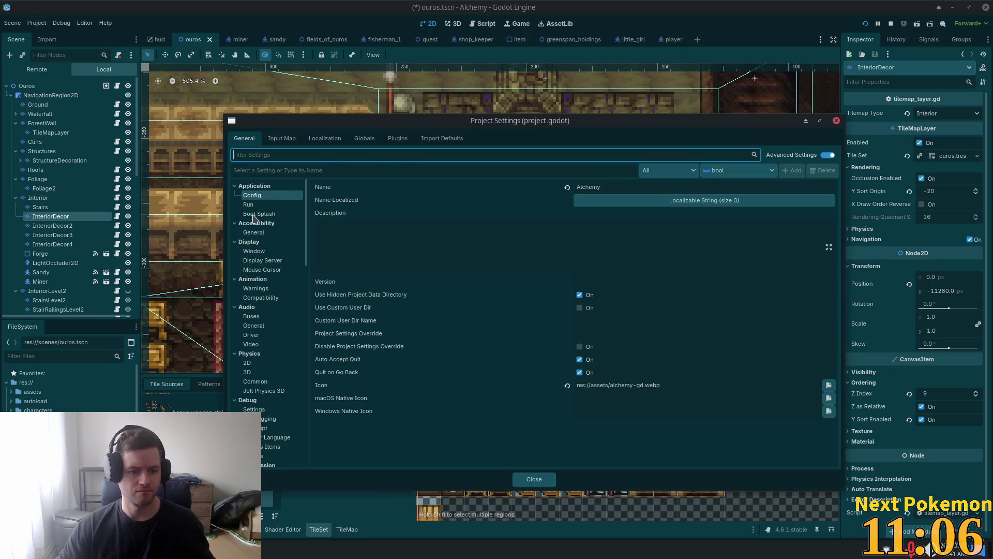
{"action": "left_click", "coordinate": [489, 166]}
{"action": "type", "text": "fi"}
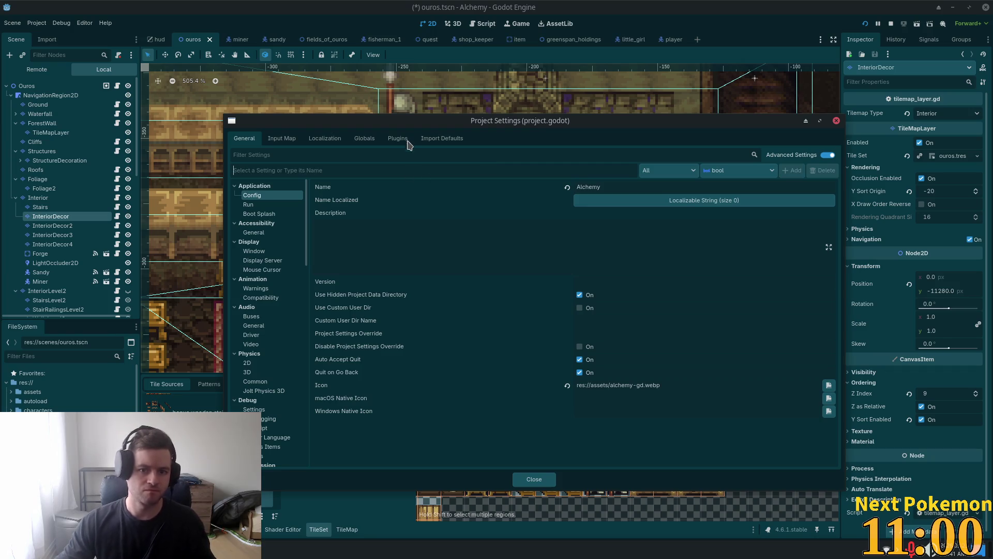
{"action": "left_click", "coordinate": [414, 156]}
{"action": "type", "text": "on sa"}
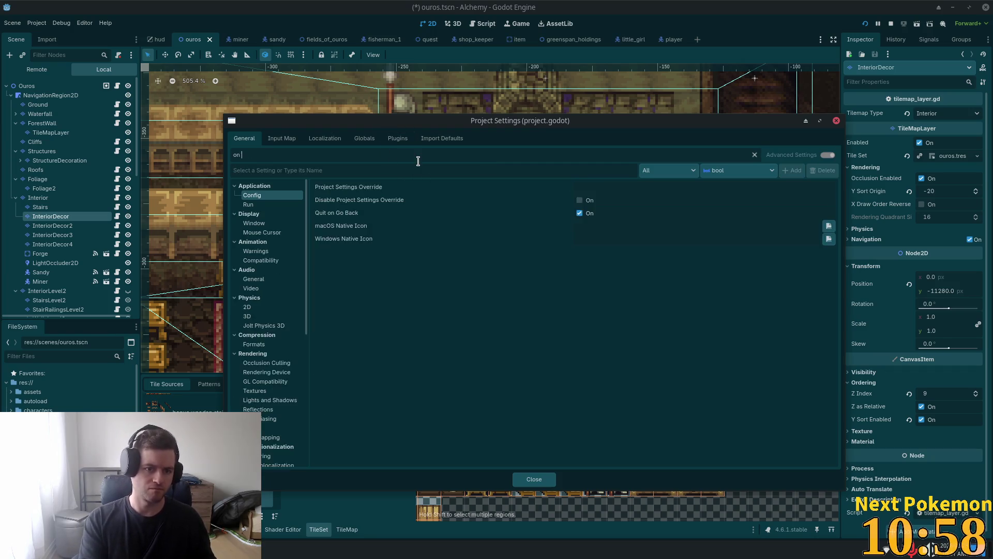
{"action": "key", "text": "BackSpace"}
{"action": "key", "text": "BackSpace"}
{"action": "key", "text": "BackSpace"}
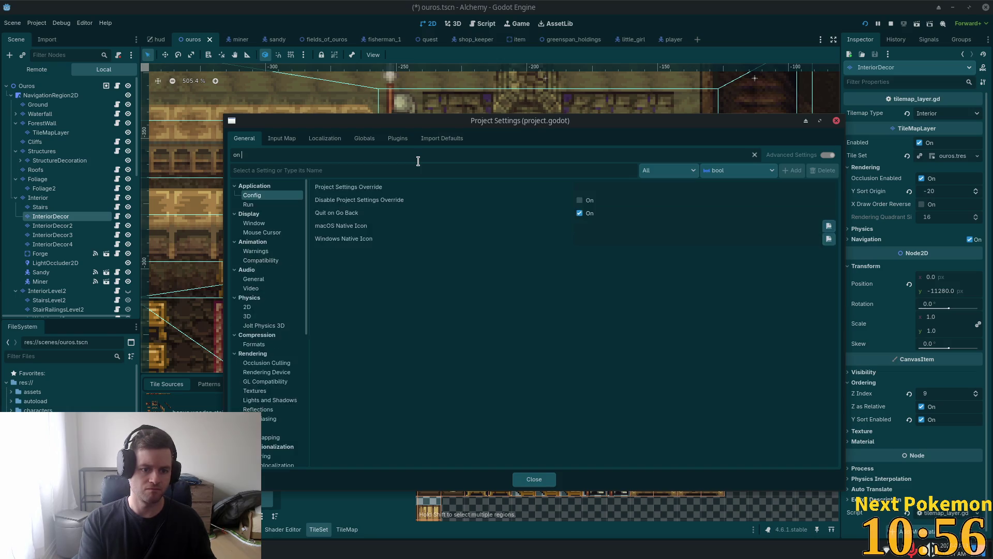
{"action": "type", "text": "files"}
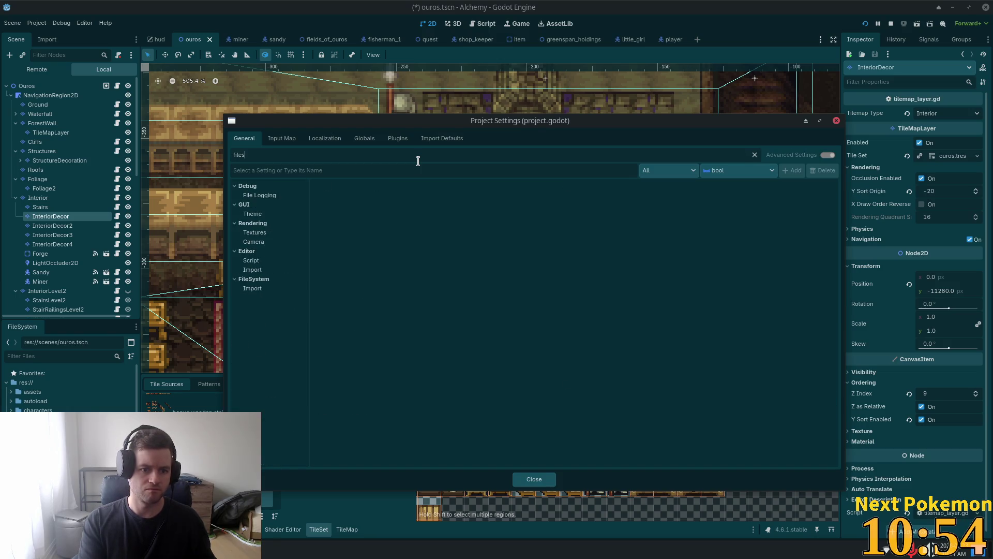
{"action": "left_click", "coordinate": [270, 279]}
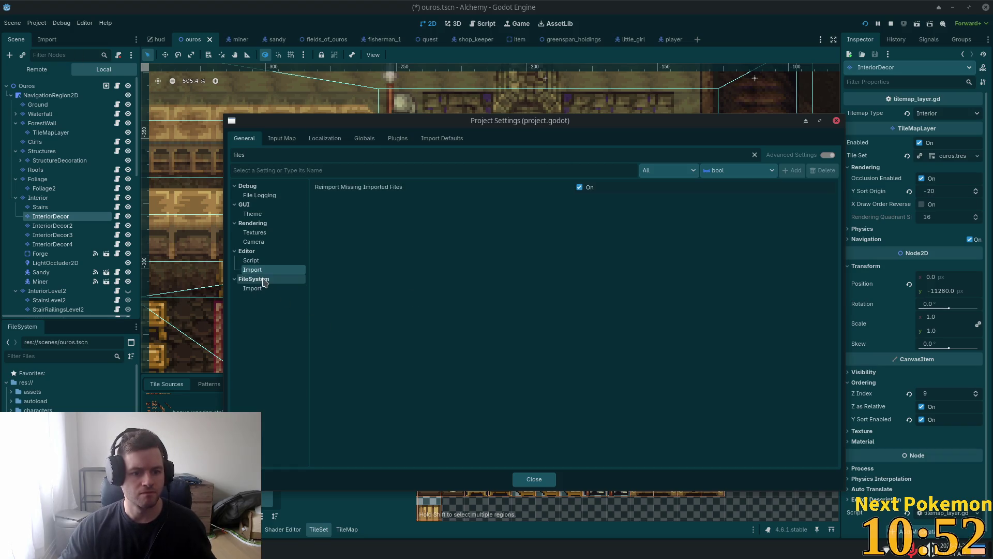
Clear the search, browse down to the last settings section, and close Project Settings
{"action": "left_click", "coordinate": [754, 155]}
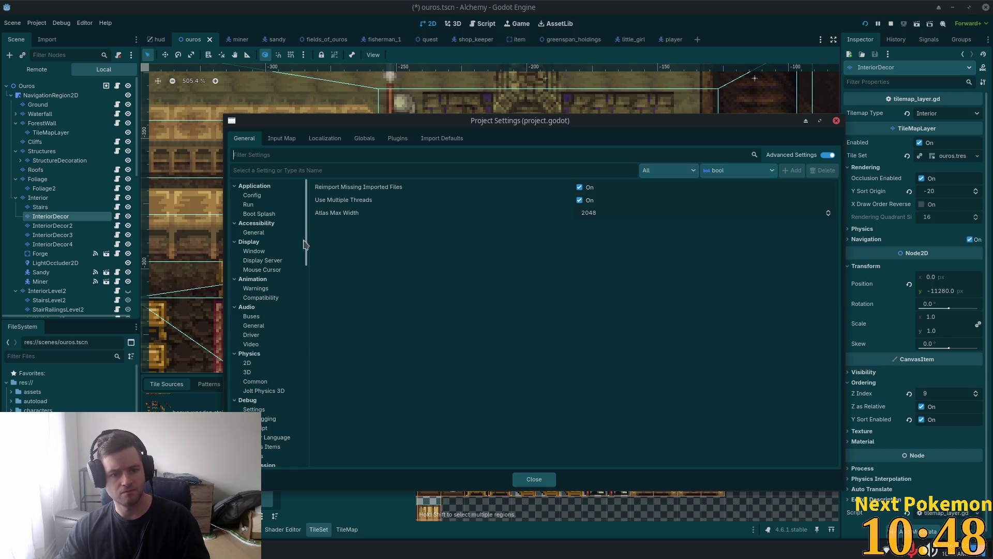
{"action": "left_click_drag", "start_coordinate": [305, 244], "coordinate": [305, 446]}
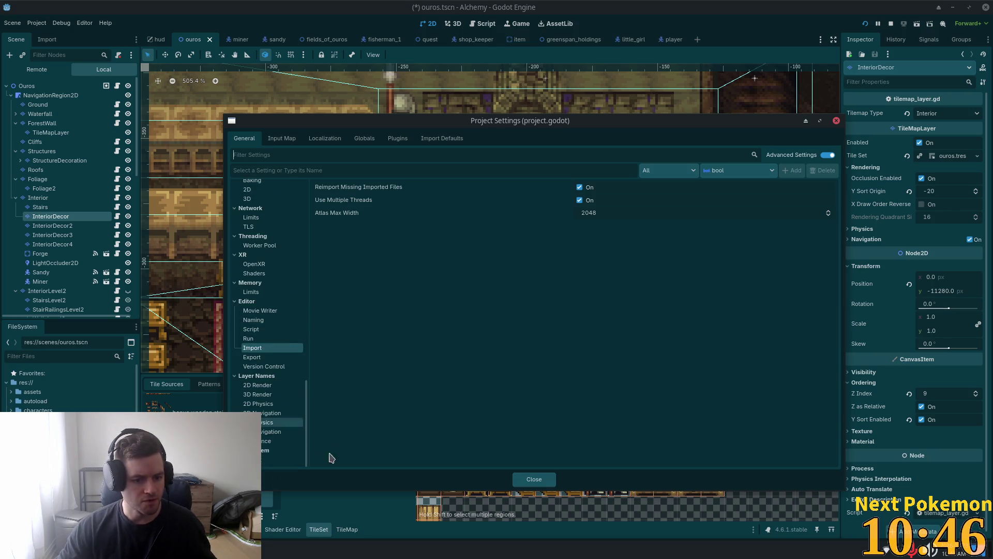
{"action": "left_click", "coordinate": [265, 461]}
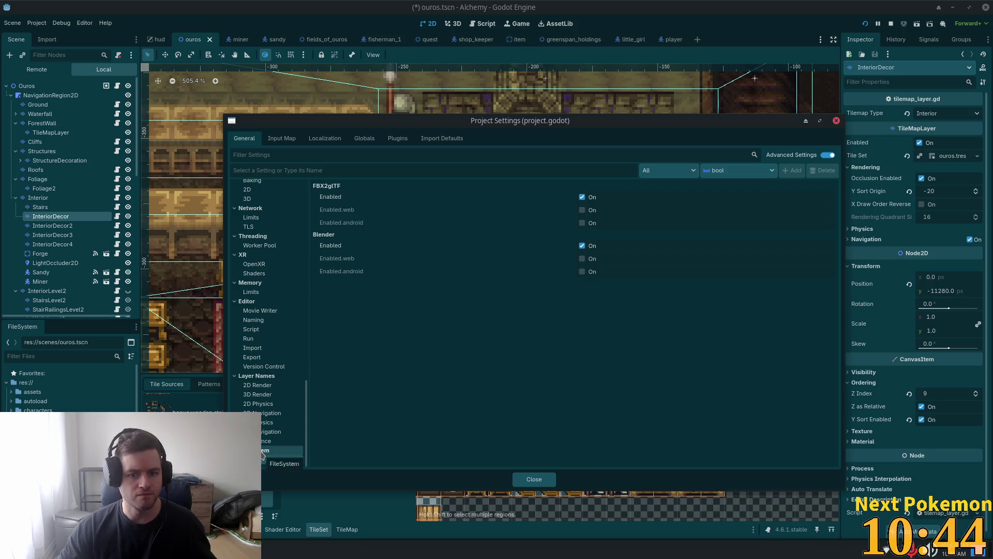
{"action": "scroll", "coordinate": [262, 454], "scroll_direction": "up", "scroll_amount": 1}
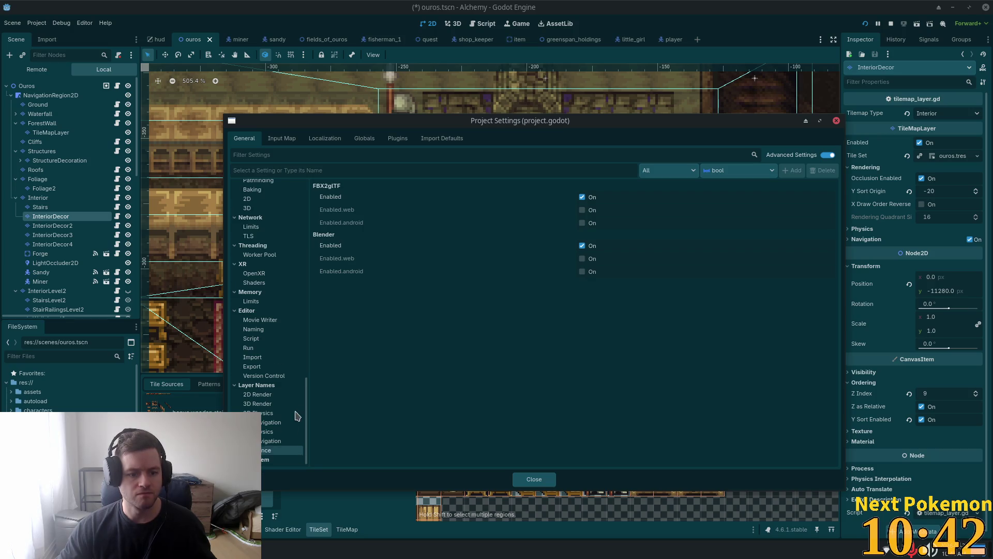
{"action": "scroll", "coordinate": [298, 415], "scroll_direction": "down", "scroll_amount": 1}
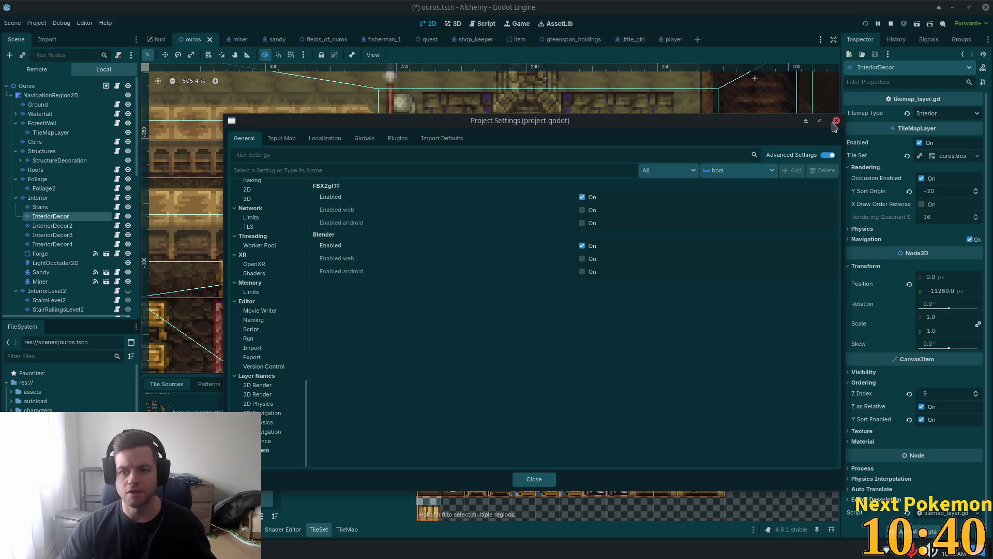
{"action": "left_click", "coordinate": [833, 124]}
{"action": "left_click", "coordinate": [84, 23]}
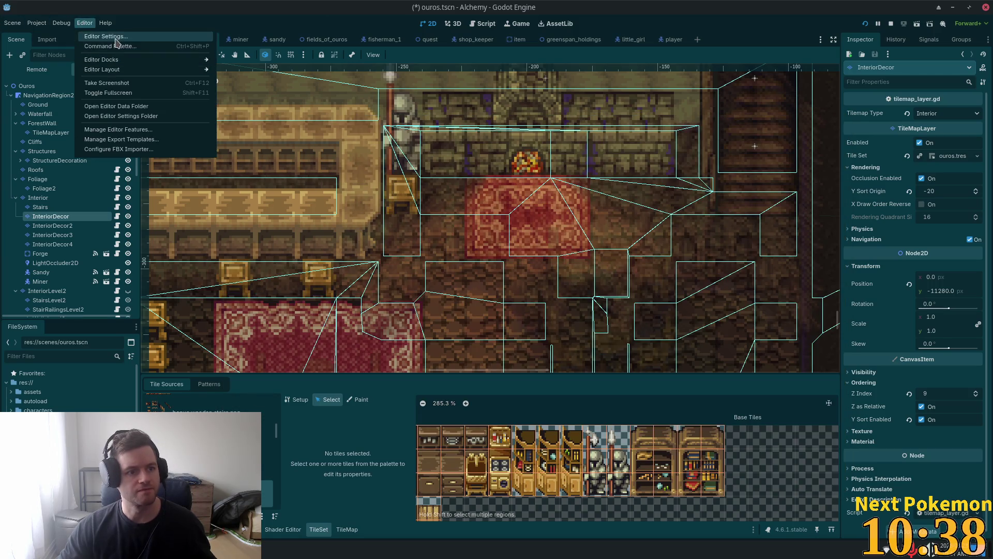
Uncheck Warn on Saving Large Text Resources under FileSystem > On Save in Editor Settings
{"action": "left_click", "coordinate": [106, 37]}
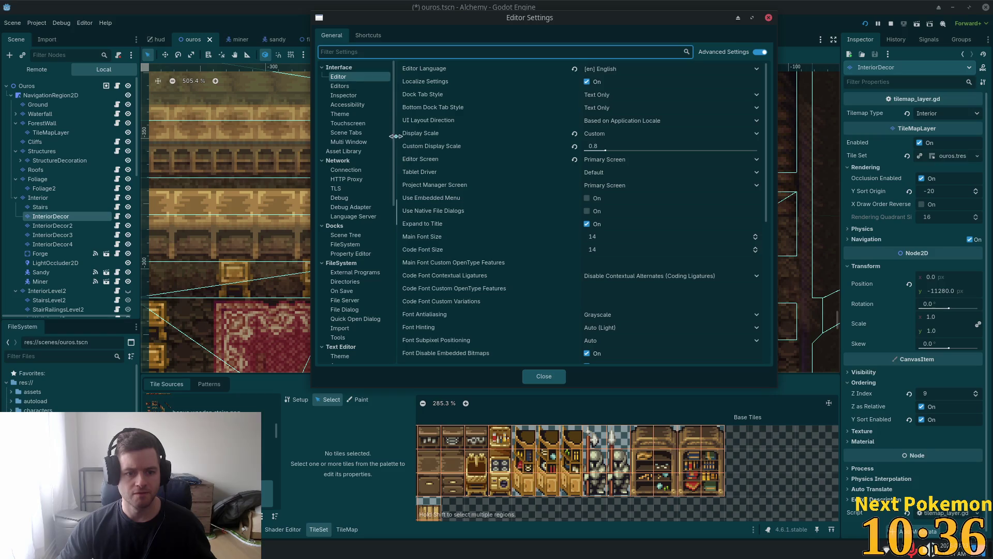
{"action": "left_click", "coordinate": [350, 292]}
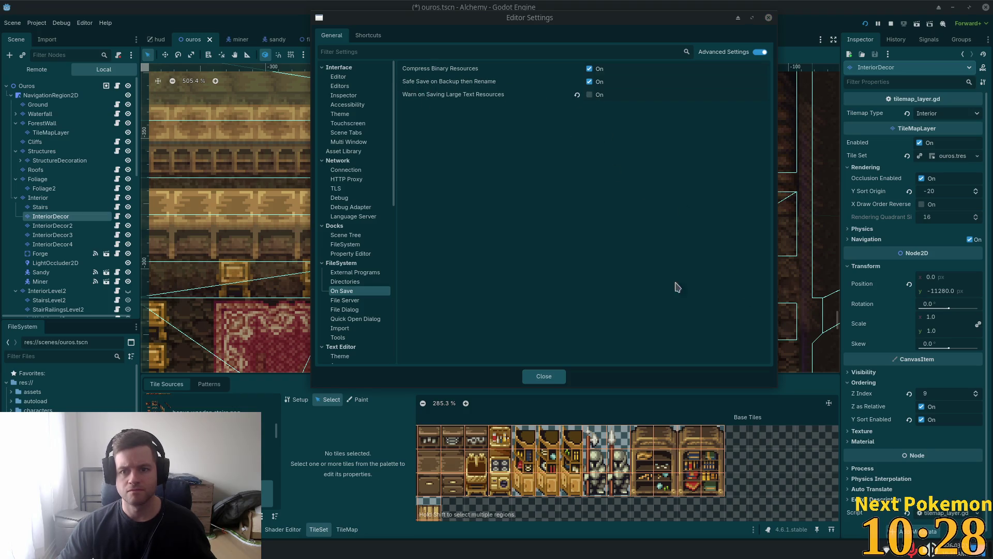
{"action": "left_click", "coordinate": [543, 377]}
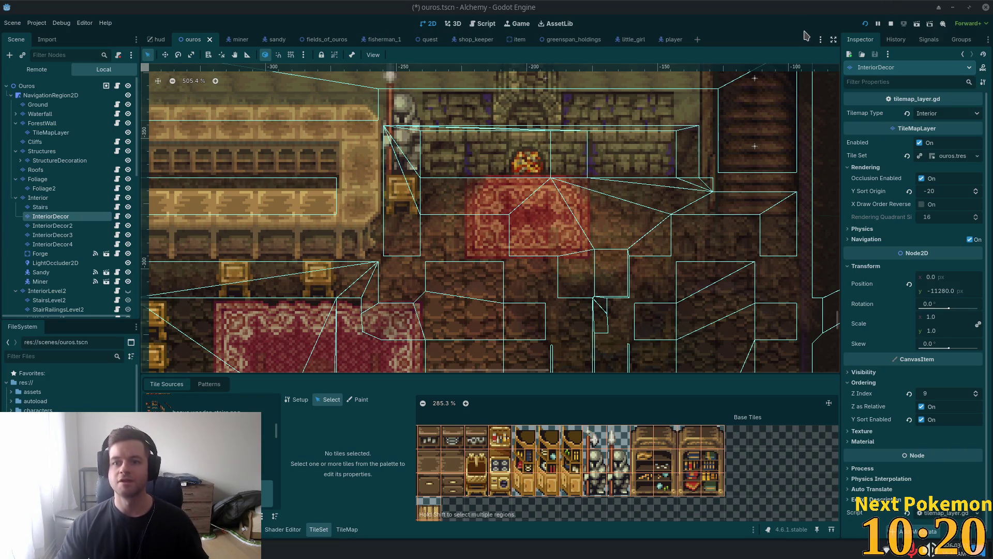
Zoom out, save the ouros scene, and start the Alchemy game with Run Project
{"action": "scroll", "coordinate": [383, 325], "scroll_direction": "down", "scroll_amount": 6}
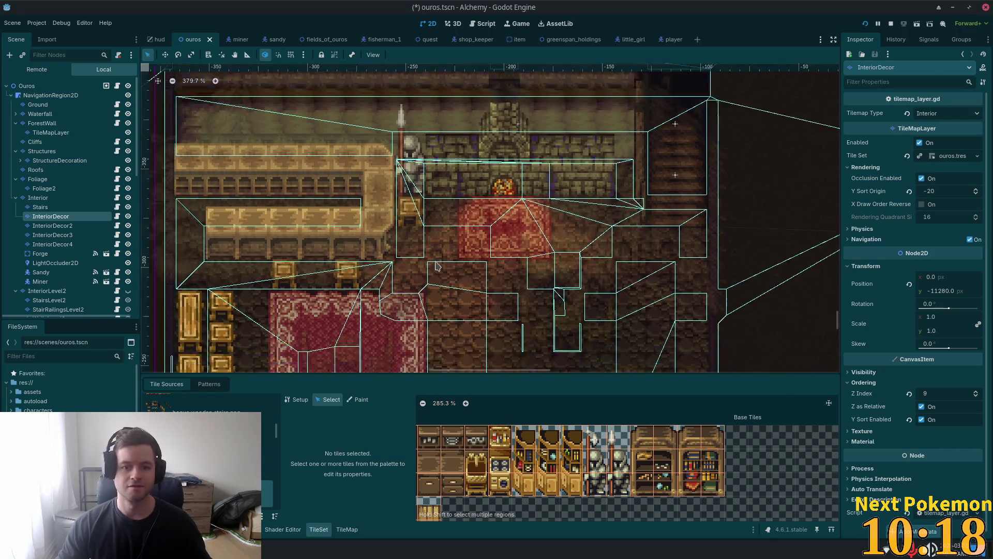
{"action": "key", "text": "ctrl+s"}
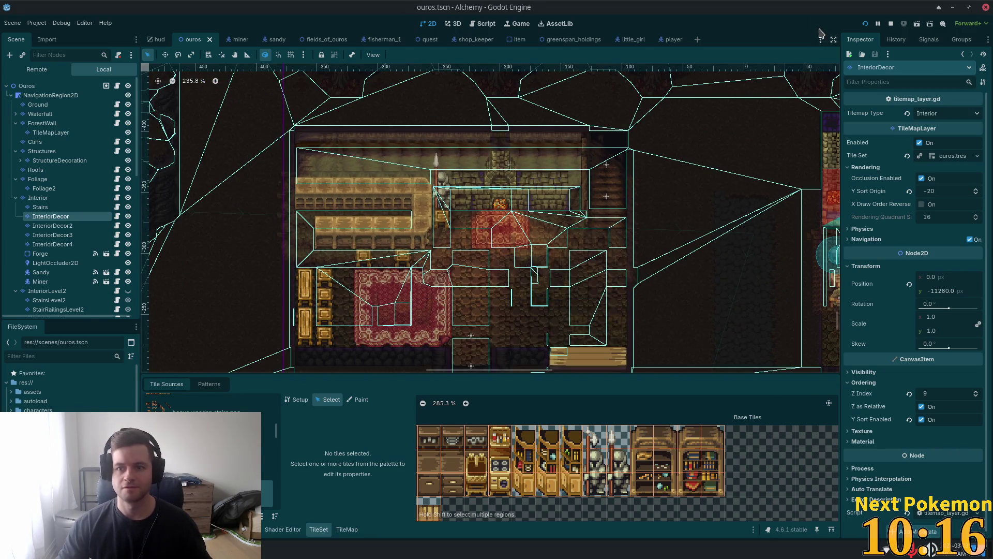
{"action": "left_click", "coordinate": [865, 25]}
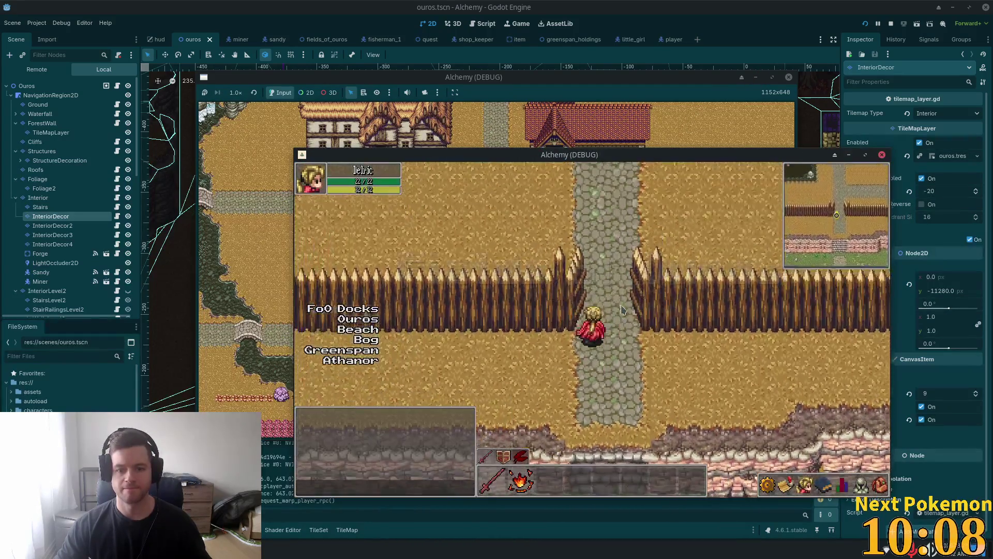
Walk the character around town past houses and crossroads, then warp to Ouros
{"action": "key", "text": "w"}
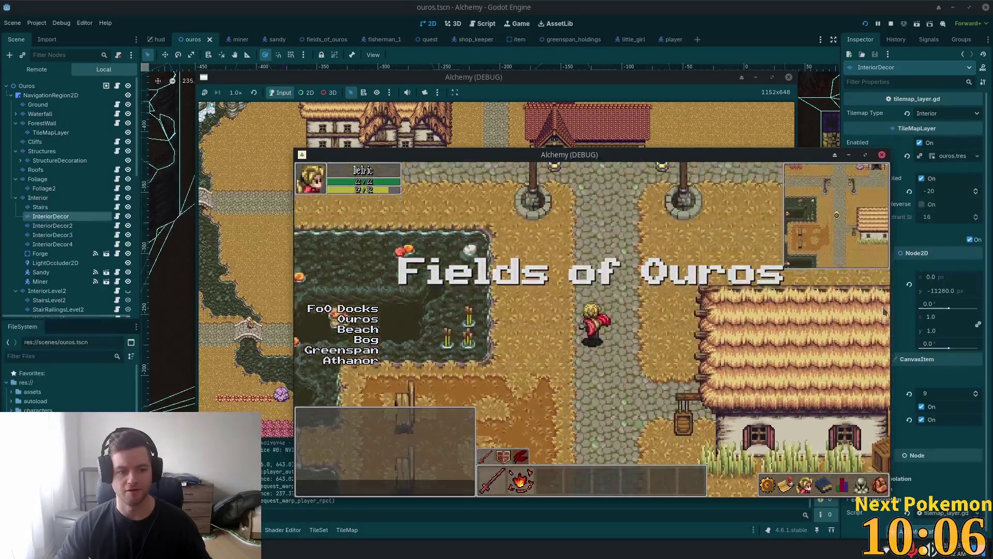
{"action": "key", "text": "w"}
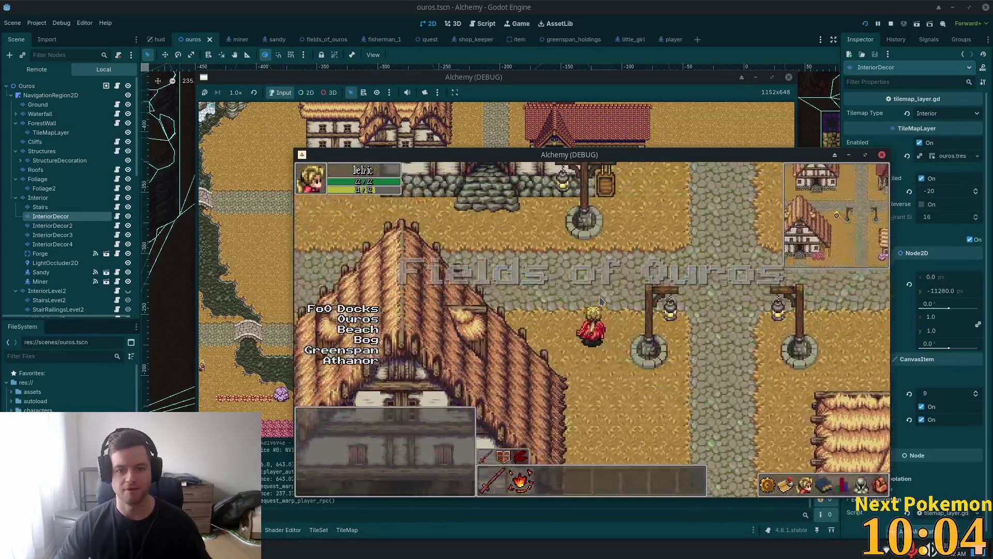
{"action": "key", "text": "d"}
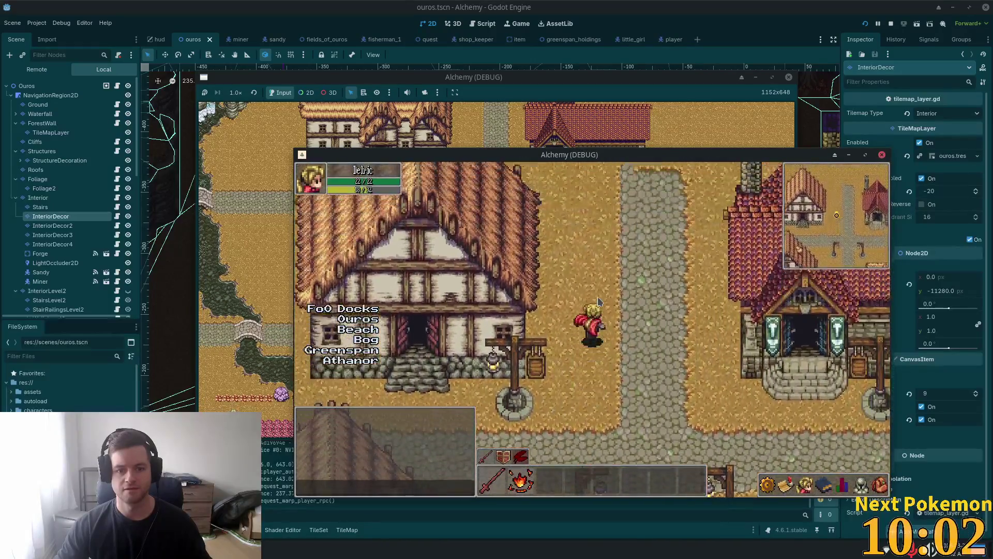
{"action": "key", "text": "w"}
{"action": "key", "text": "s"}
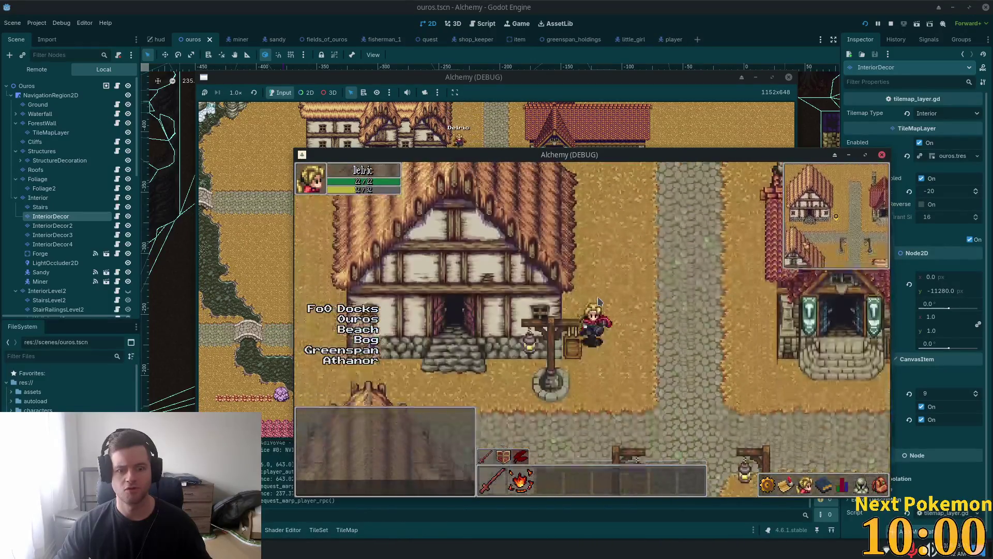
{"action": "key", "text": "a"}
{"action": "key", "text": "w"}
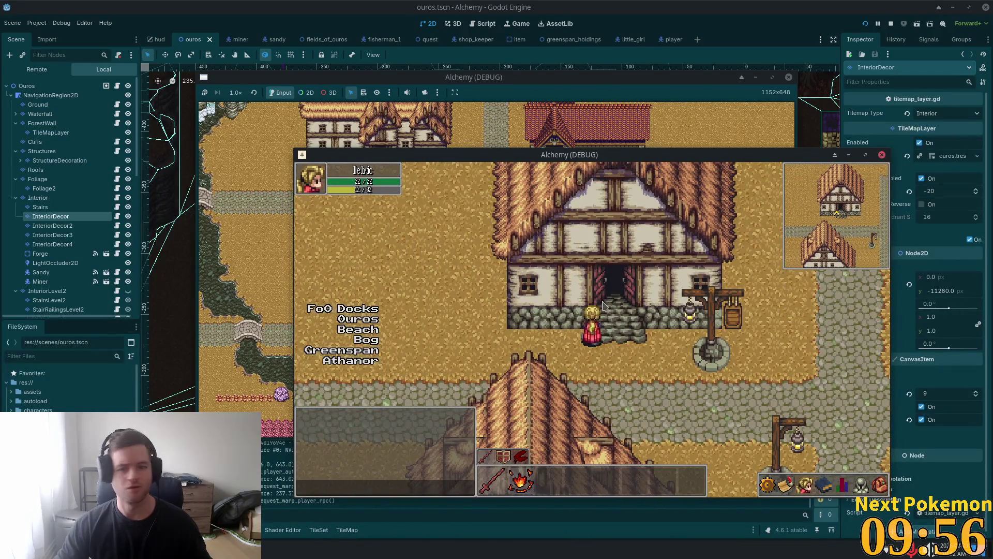
{"action": "key", "text": "w"}
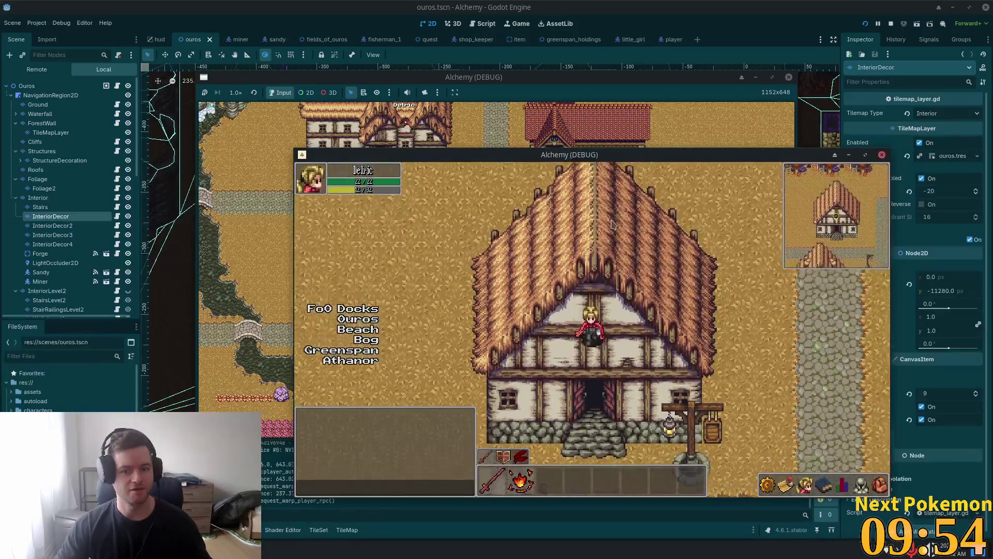
{"action": "key", "text": "s"}
{"action": "key", "text": "d"}
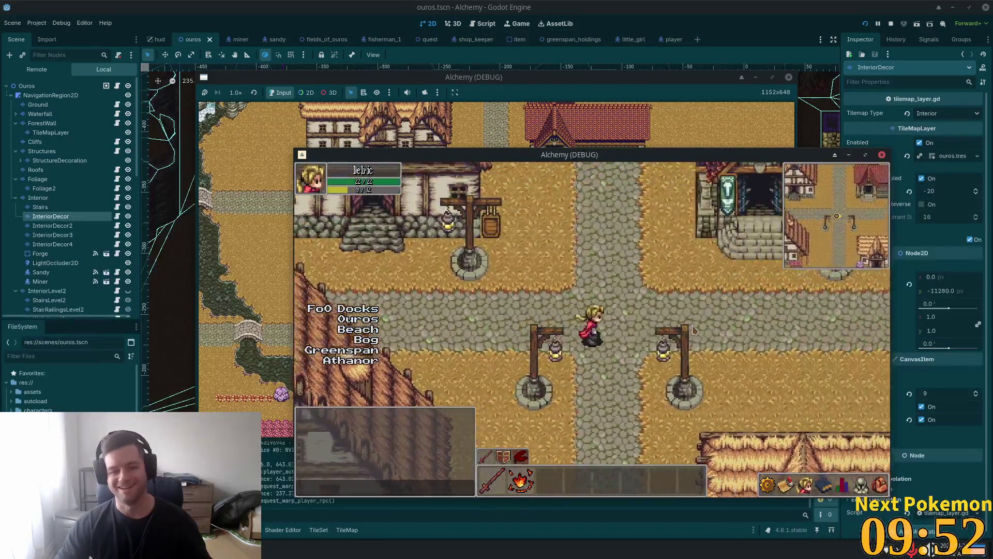
{"action": "key", "text": "s"}
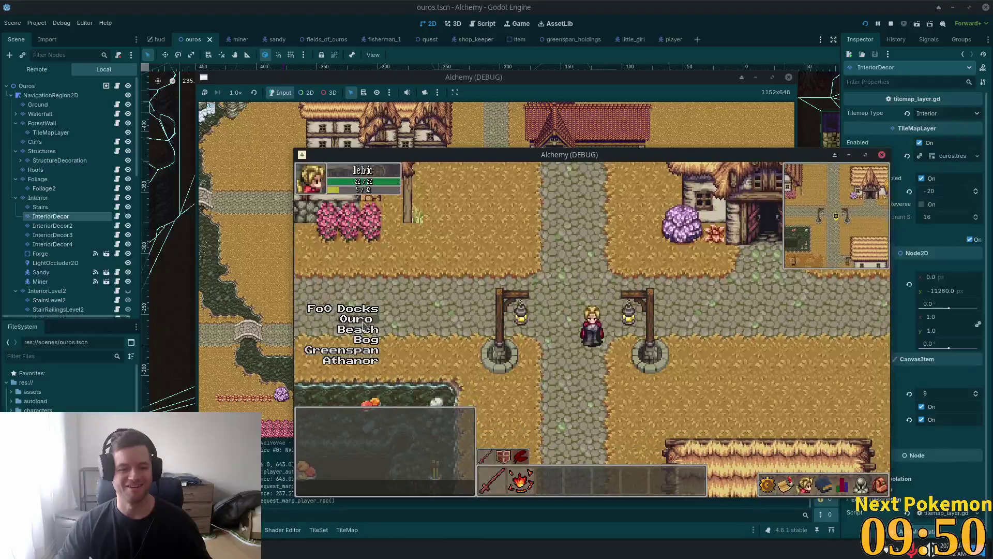
{"action": "left_click", "coordinate": [359, 319]}
Walk north into the tavern through its door and up the stairs
{"action": "key", "text": "w"}
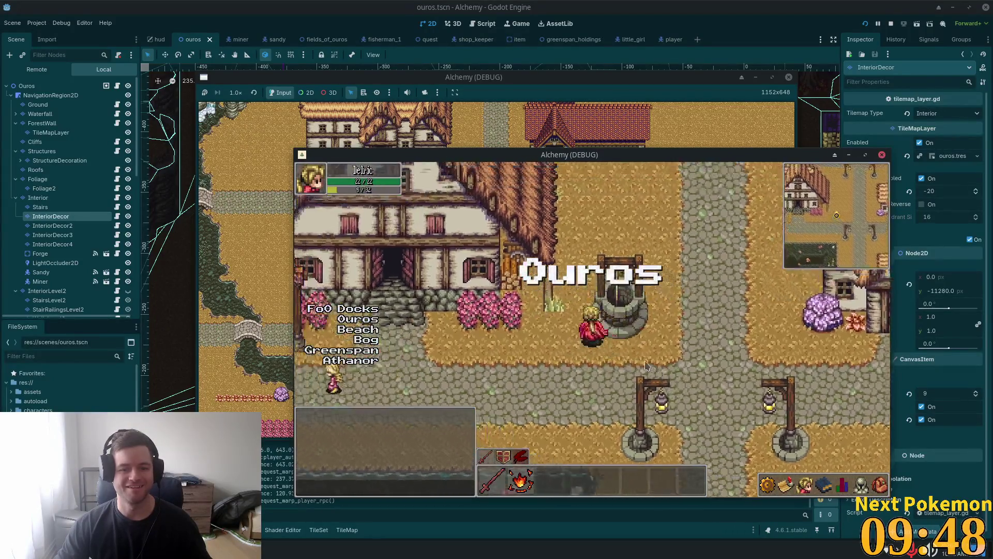
{"action": "key", "text": "w"}
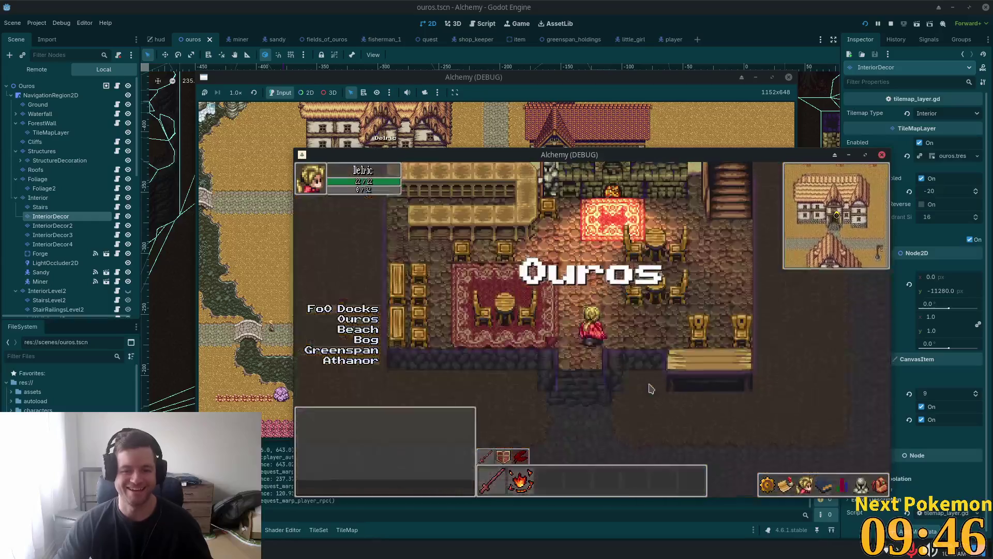
{"action": "key", "text": "d"}
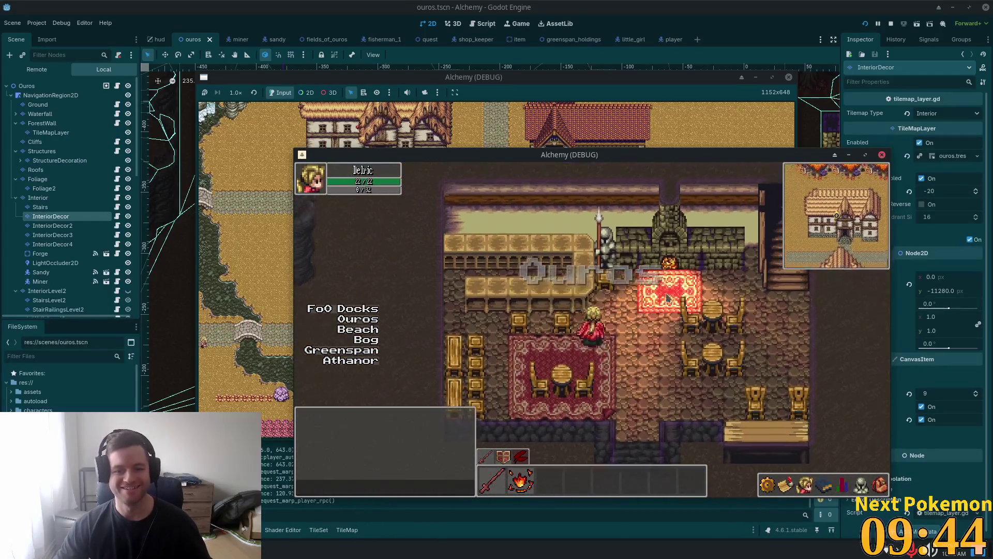
{"action": "key", "text": "w"}
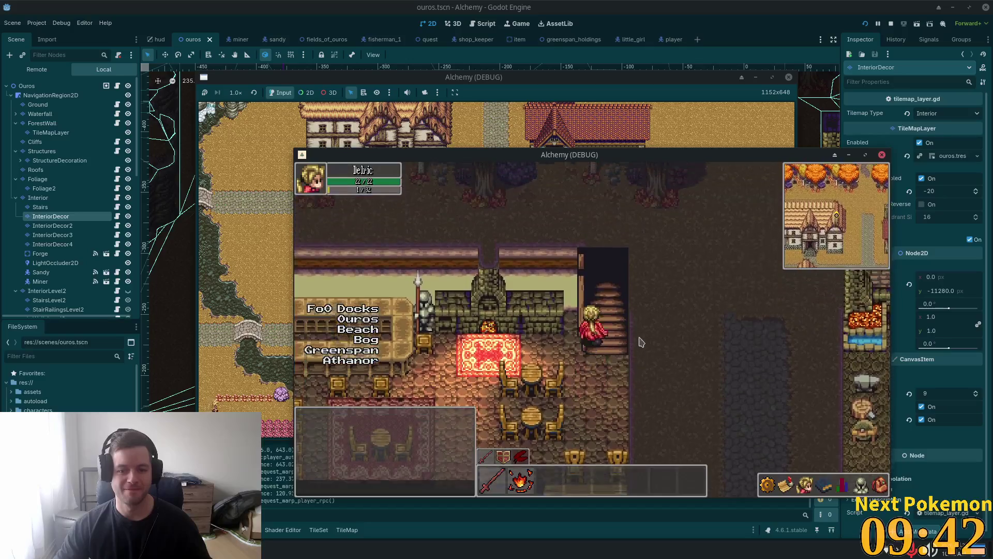
Walk around the tavern interior to the building's front door, then stop the game with F8
{"action": "key", "text": "d"}
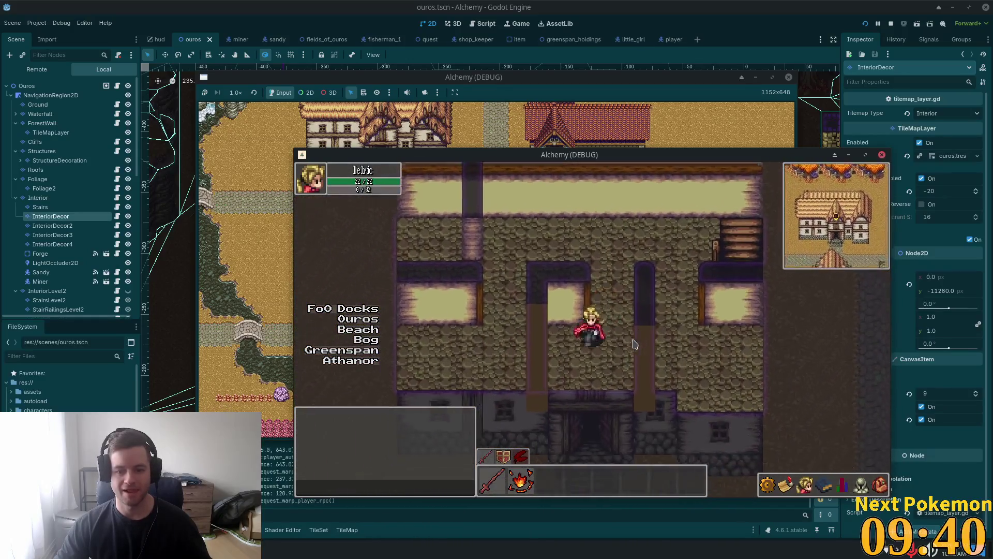
{"action": "key", "text": "w"}
{"action": "key", "text": "a"}
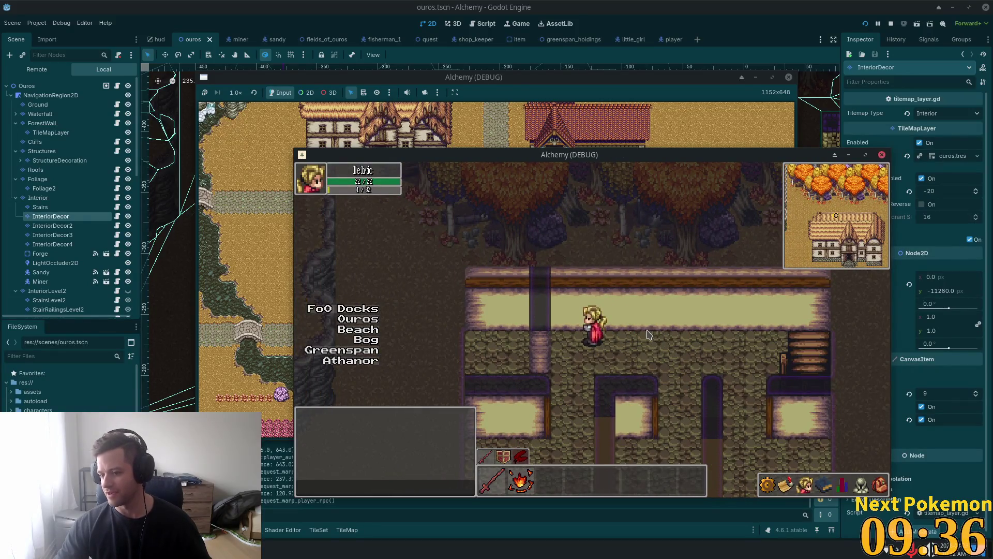
{"action": "key", "text": "s"}
{"action": "key", "text": "a"}
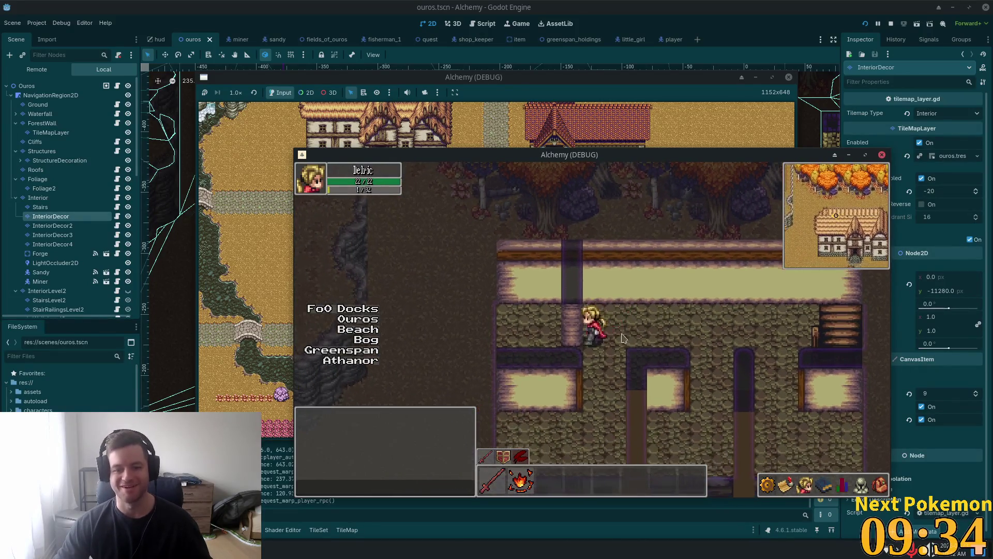
{"action": "key", "text": "s"}
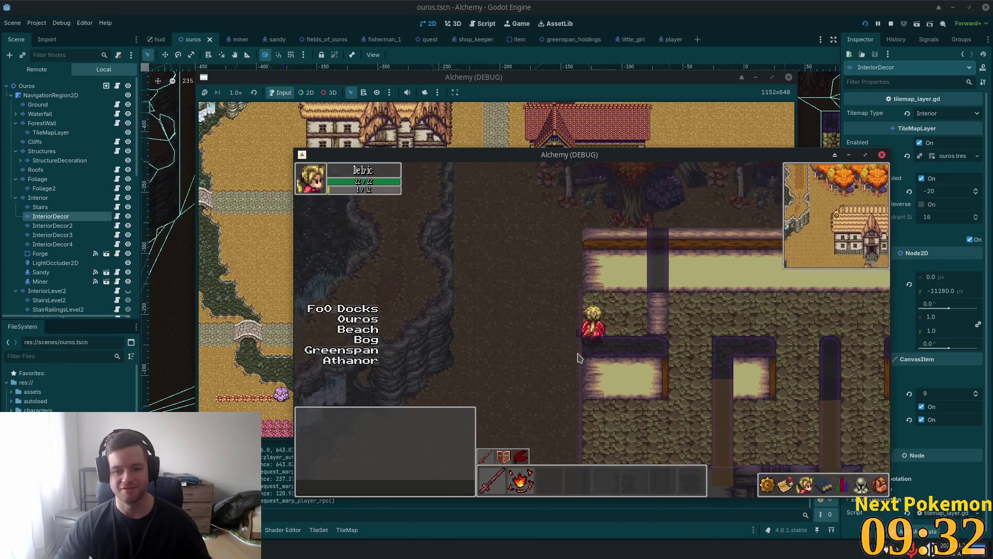
{"action": "key", "text": "d"}
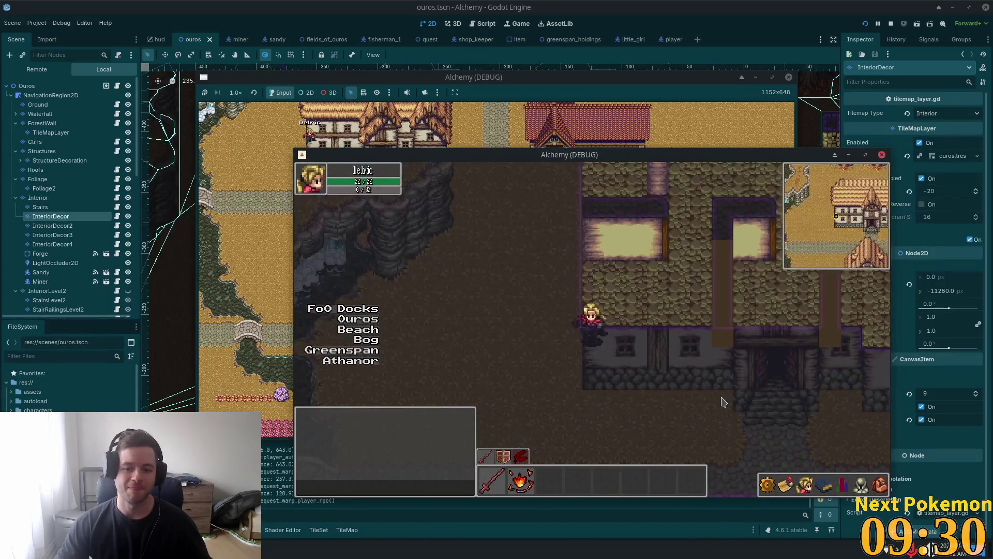
{"action": "key", "text": "w"}
{"action": "key", "text": "s"}
{"action": "key", "text": "d"}
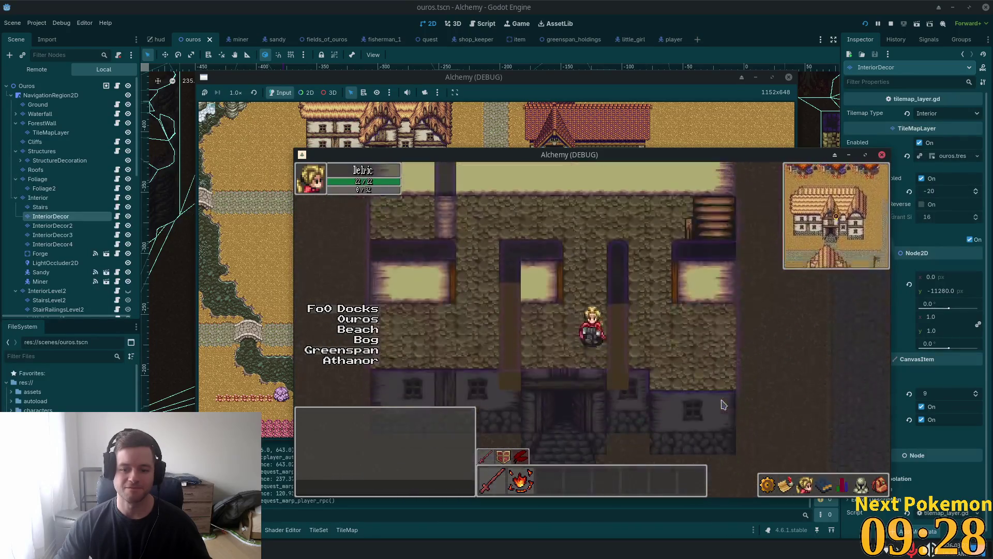
{"action": "key", "text": "w"}
{"action": "key", "text": "s"}
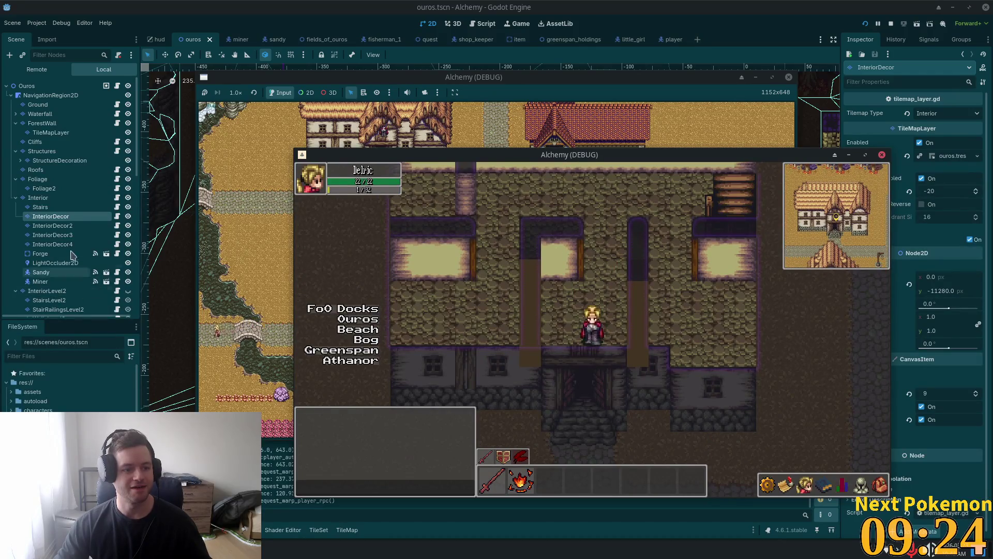
{"action": "key", "text": "F8"}
Walk the character east, north toward the trees, then south to the lower doorway
{"action": "scroll", "coordinate": [104, 217], "scroll_direction": "down", "scroll_amount": 5}
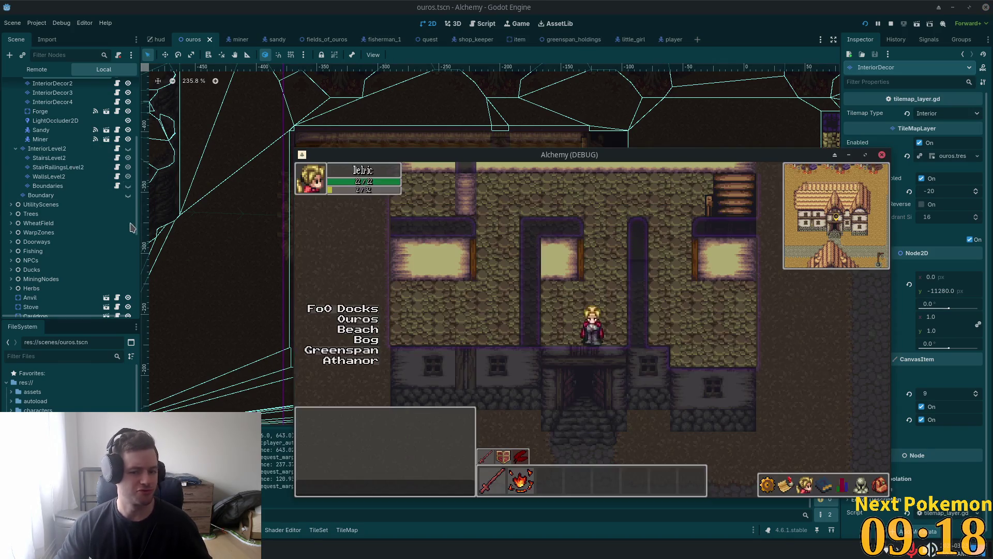
{"action": "key", "text": "Right"}
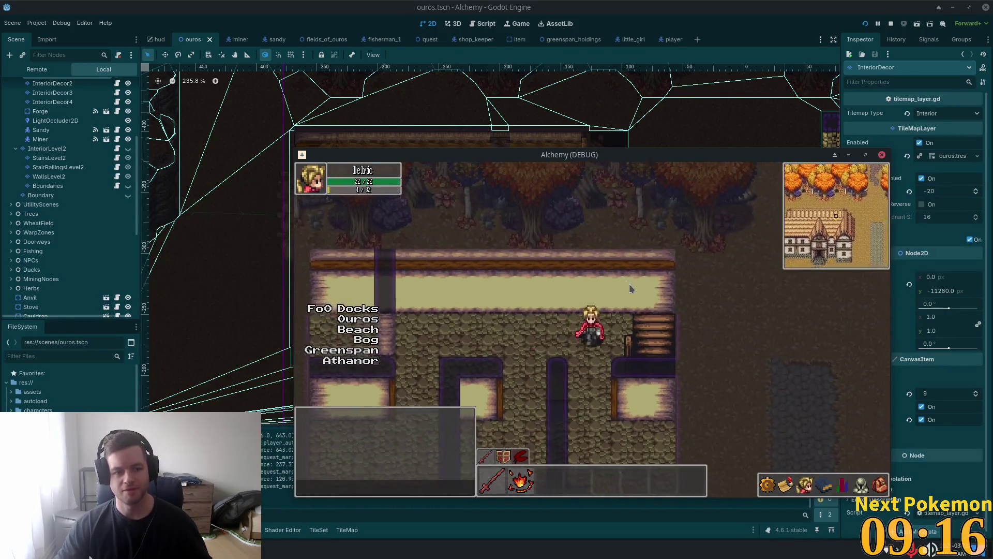
{"action": "key", "text": "Up"}
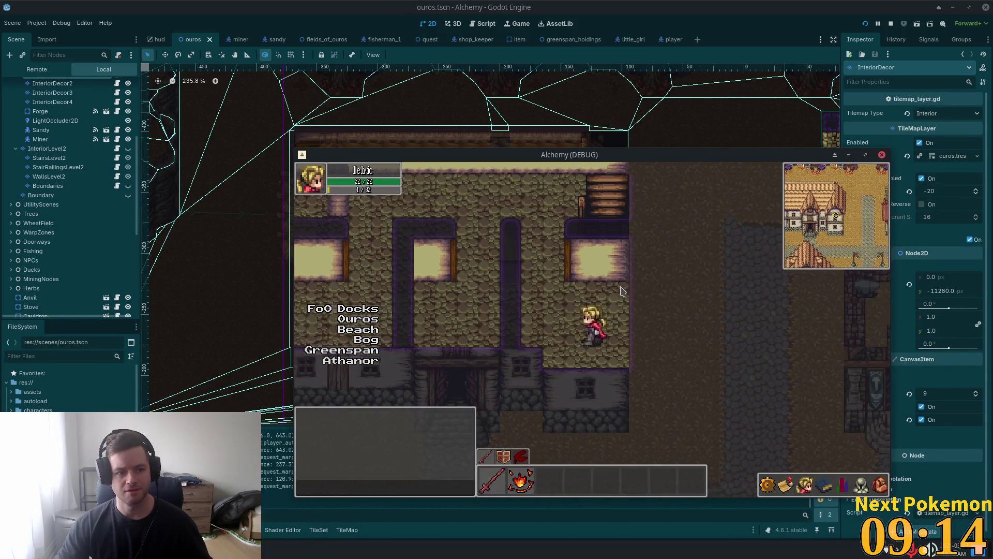
{"action": "key", "text": "Down"}
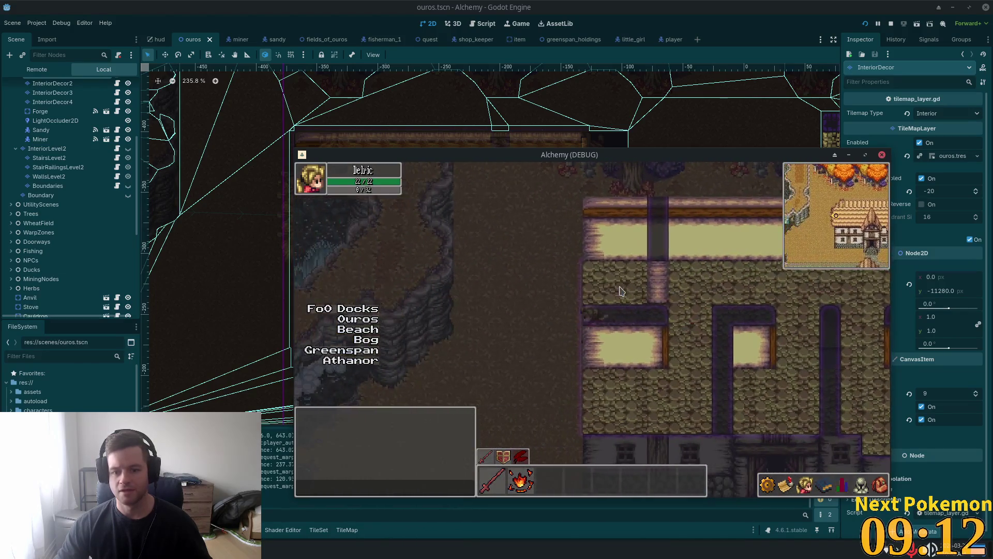
{"action": "key", "text": "Right"}
{"action": "key", "text": "Up"}
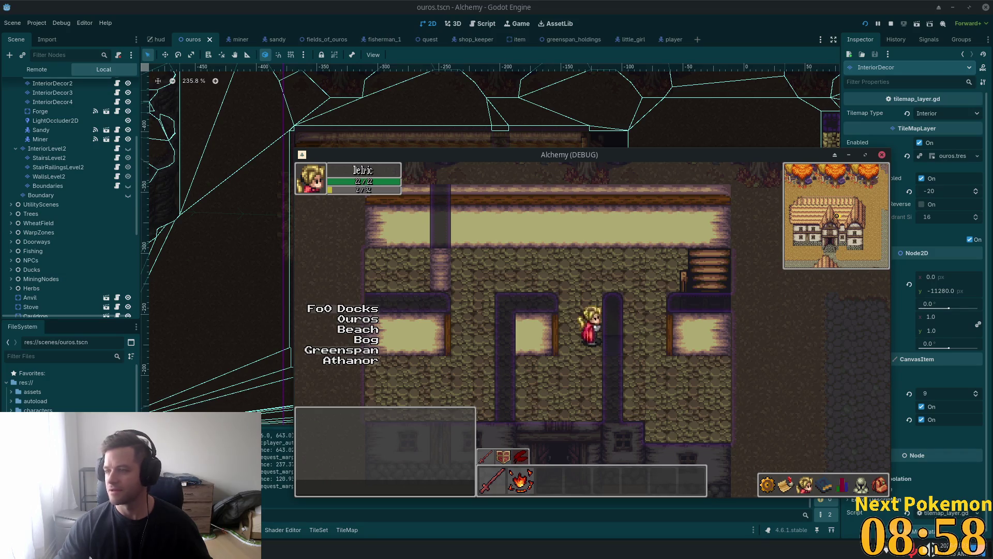
Walk into the inn, behind the bar counter, and around it to the south exit
{"action": "key", "text": "Down"}
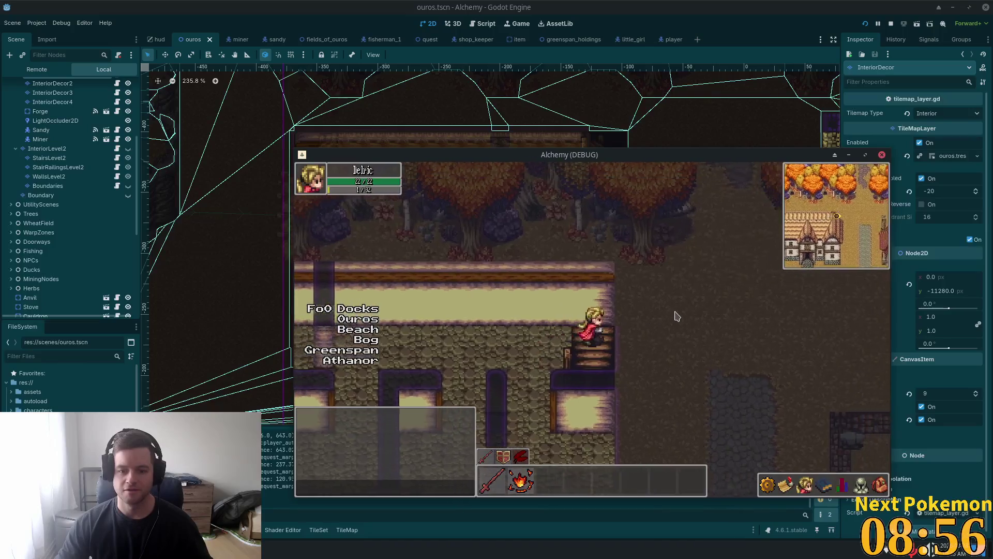
{"action": "key", "text": "Left"}
{"action": "key", "text": "Down"}
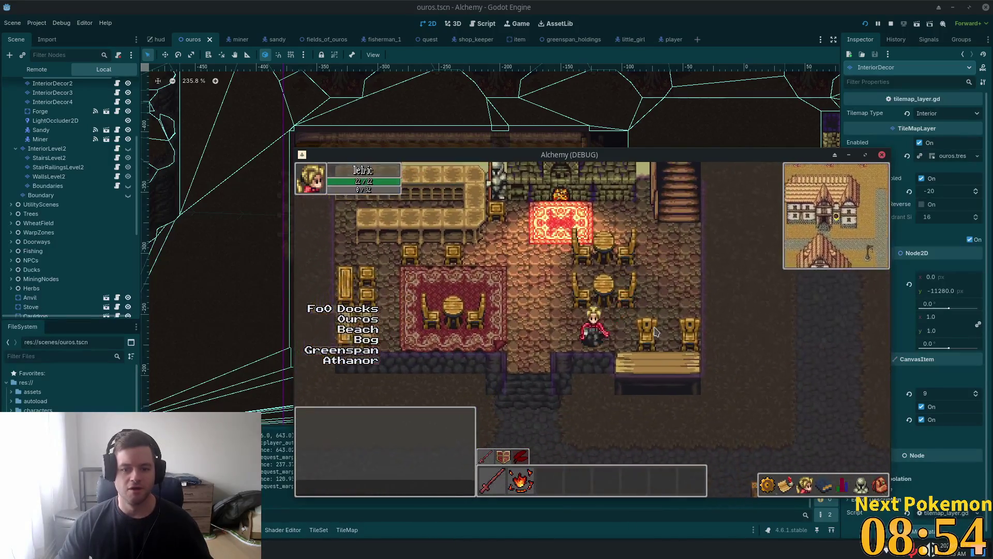
{"action": "key", "text": "Left"}
{"action": "key", "text": "Up"}
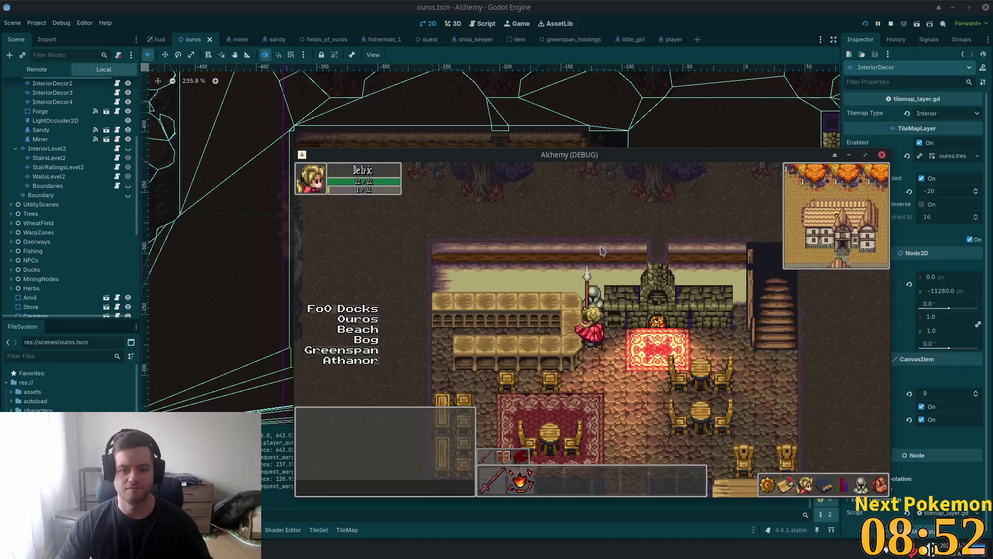
{"action": "key", "text": "Up"}
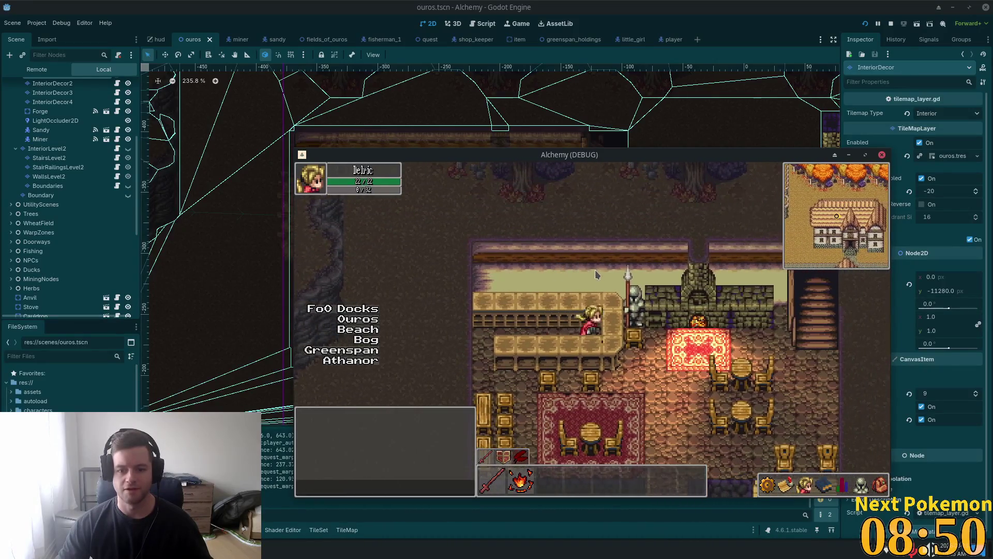
{"action": "key", "text": "Left"}
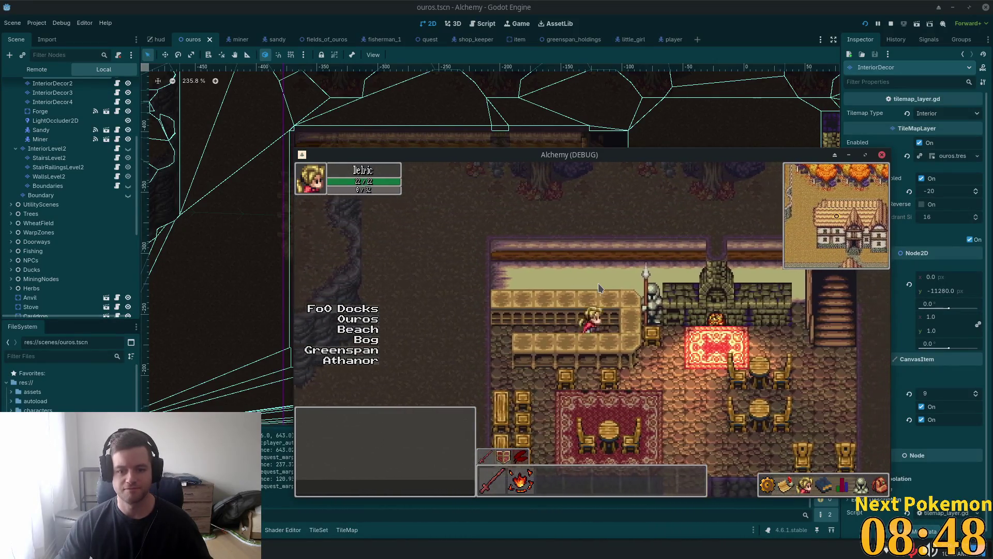
{"action": "key", "text": "Right"}
{"action": "key", "text": "Down"}
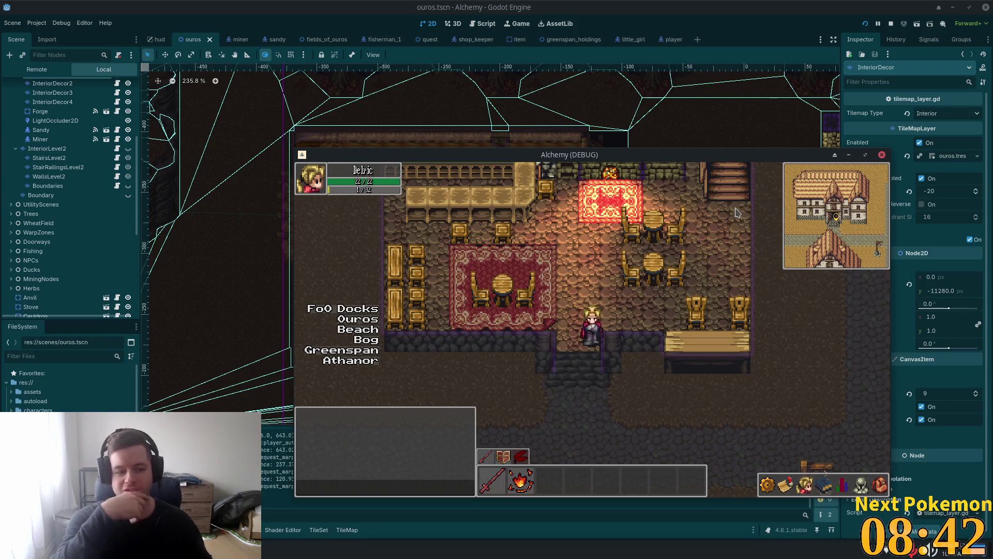
Walk the character out the tavern's south exit and around the nearby buildings and stairs
{"action": "key", "text": "Down"}
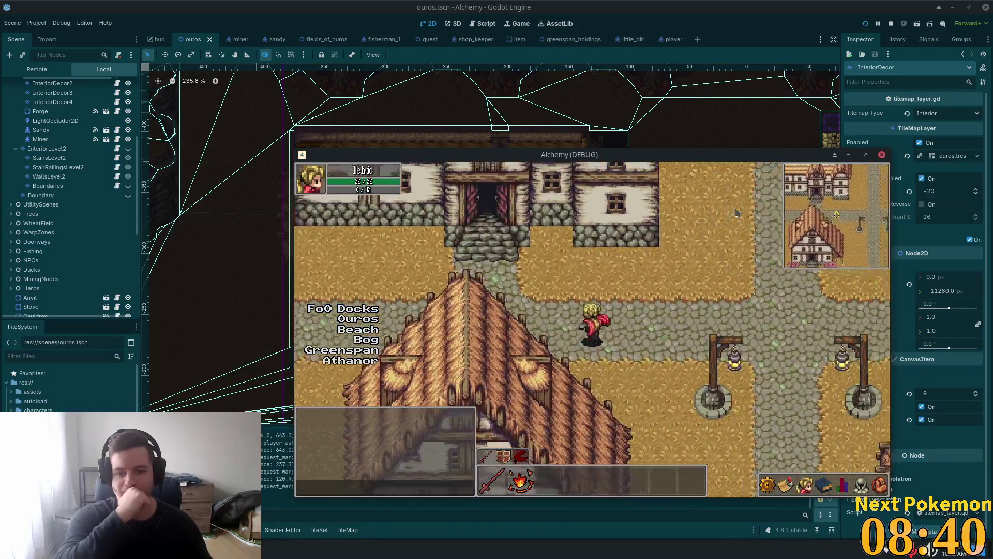
{"action": "key", "text": "Up"}
{"action": "key", "text": "Left"}
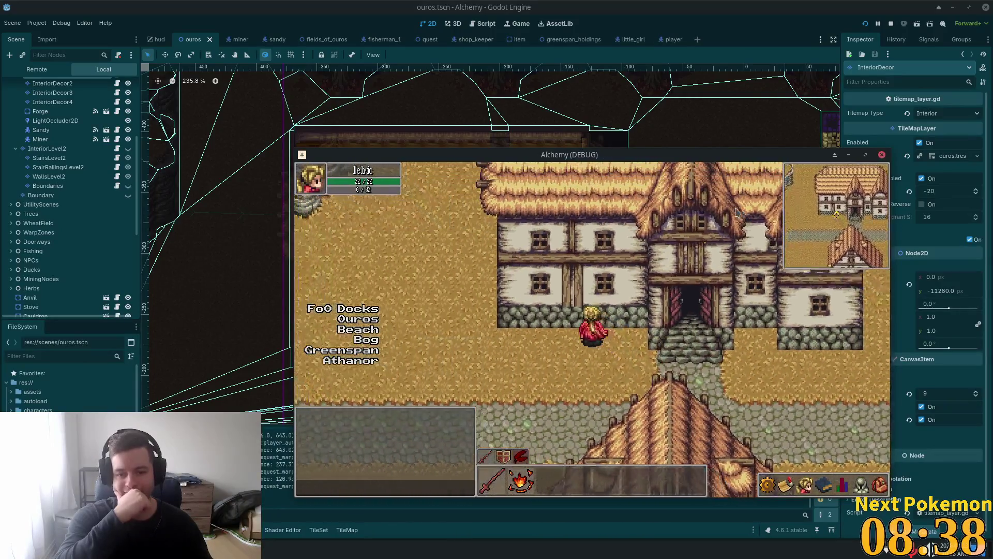
{"action": "key", "text": "Down"}
{"action": "key", "text": "Right"}
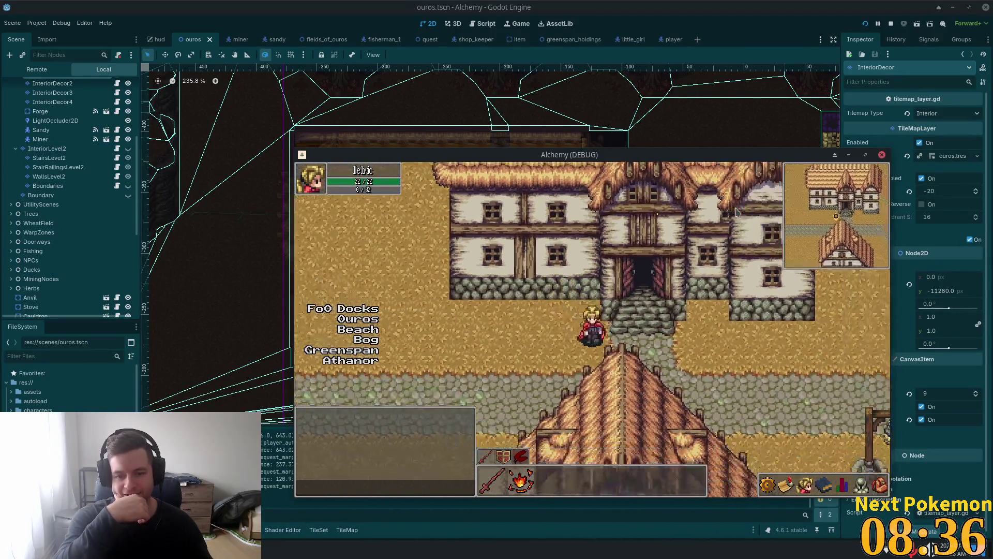
{"action": "key", "text": "Right"}
{"action": "key", "text": "Up"}
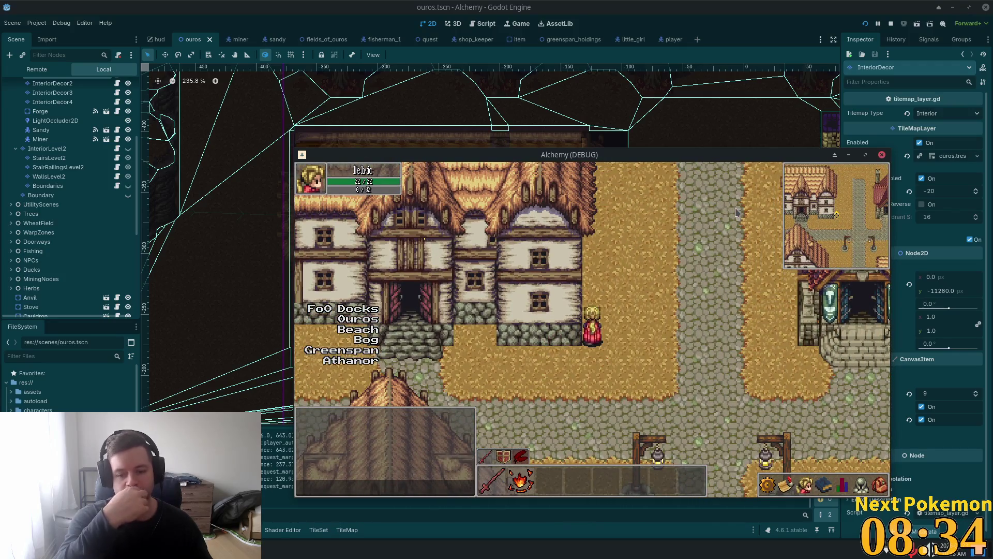
{"action": "key", "text": "Right"}
{"action": "key", "text": "Down"}
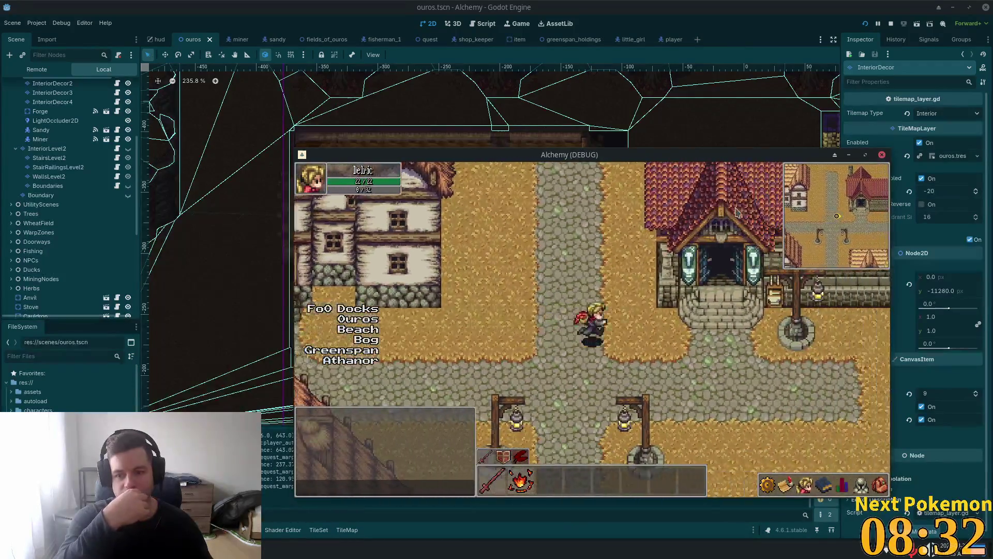
Run through town and back toward the tavern, then bring the editor back in front
{"action": "key", "text": "Left"}
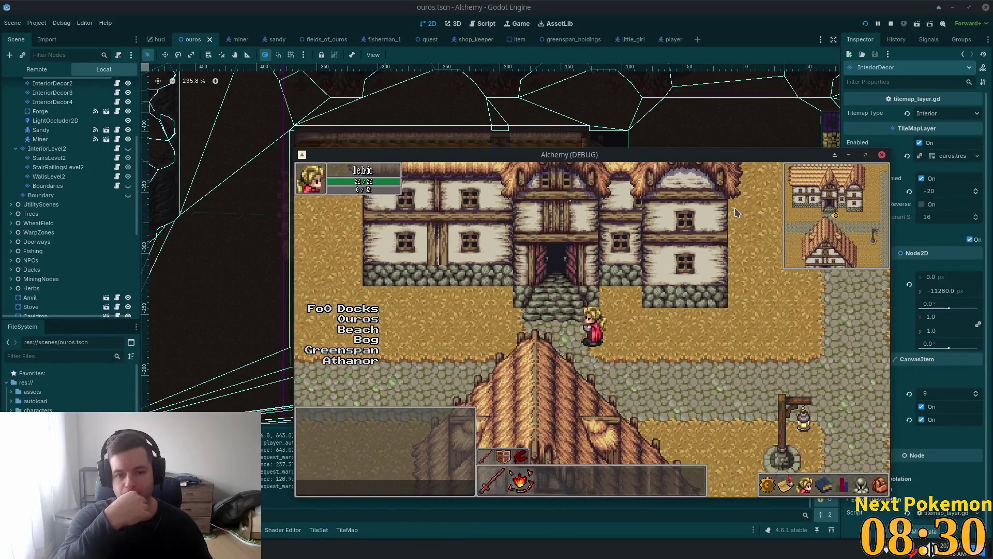
{"action": "key", "text": "Right"}
{"action": "key", "text": "Down"}
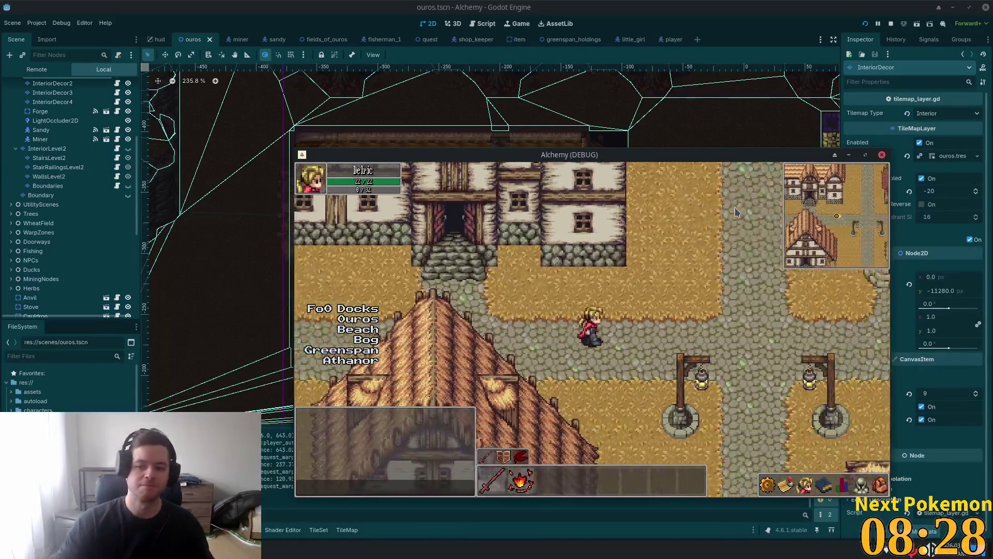
{"action": "key", "text": "Left"}
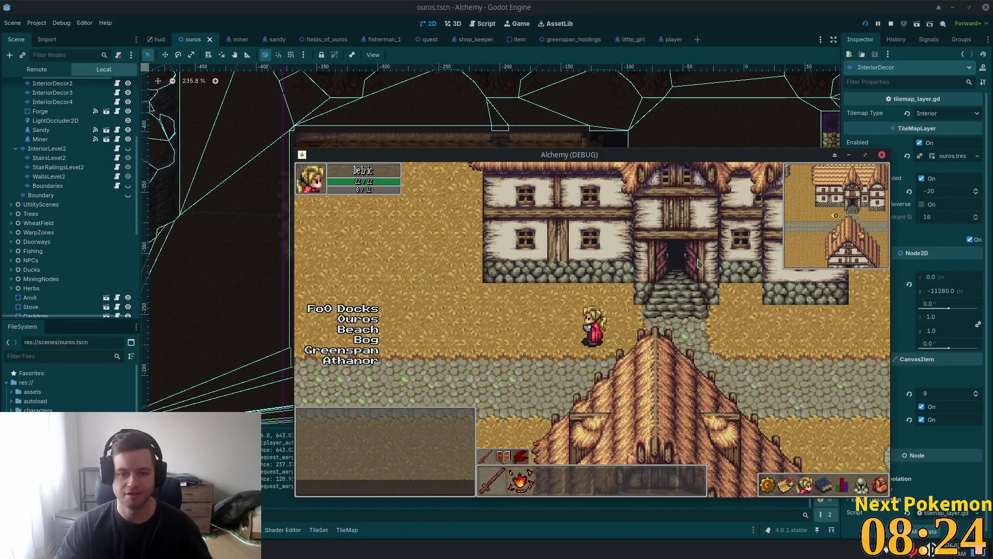
{"action": "key", "text": "Right"}
{"action": "key", "text": "Up"}
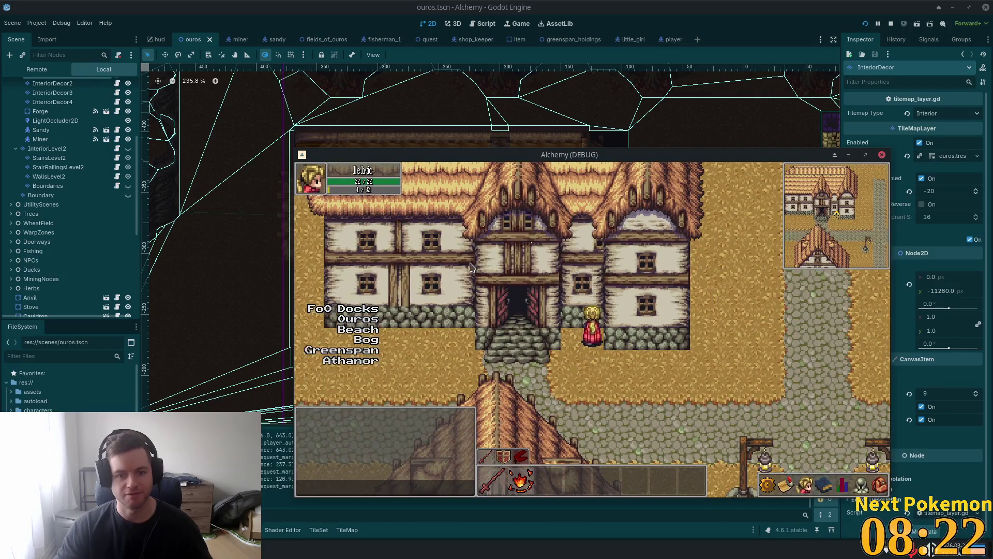
{"action": "left_click", "coordinate": [781, 49]}
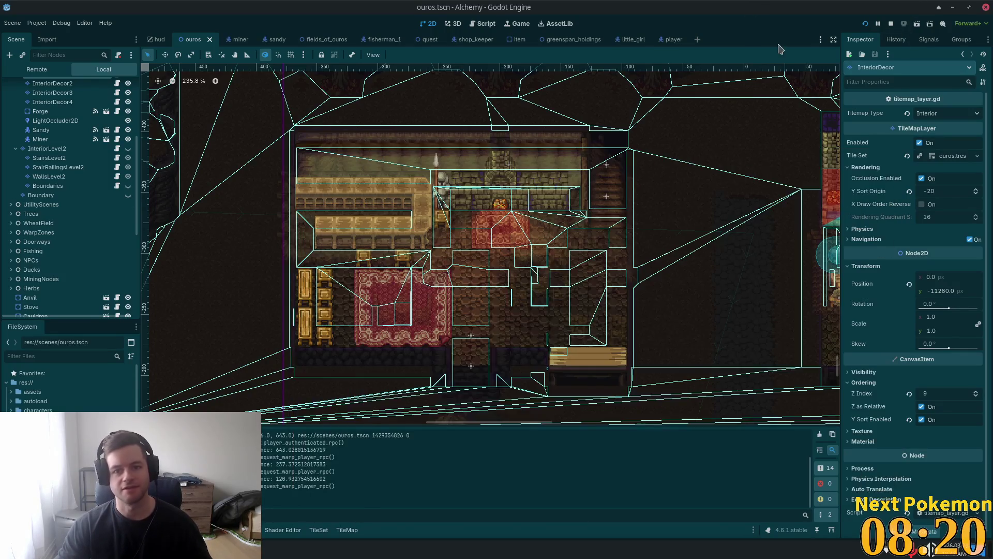
Hide the Interior layer, select StructureDecoration, and choose the roof and floors tileset for single-tile painting
{"action": "scroll", "coordinate": [110, 168], "scroll_direction": "up", "scroll_amount": 5}
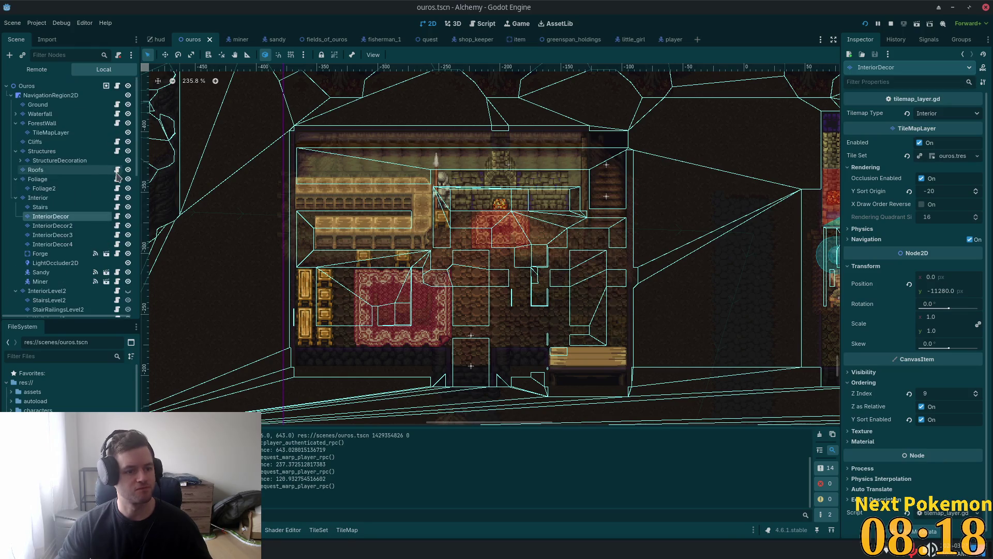
{"action": "left_click", "coordinate": [128, 198]}
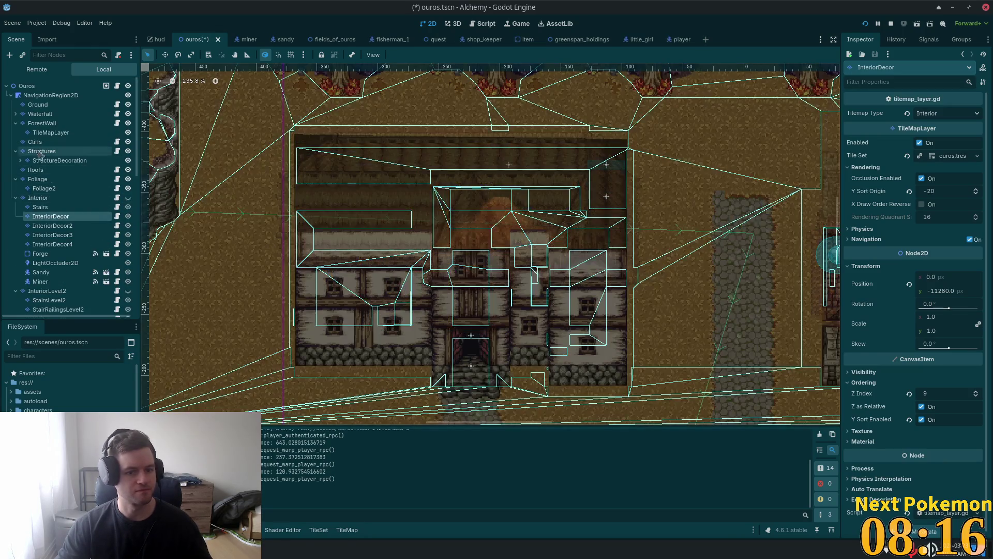
{"action": "left_click", "coordinate": [49, 151]}
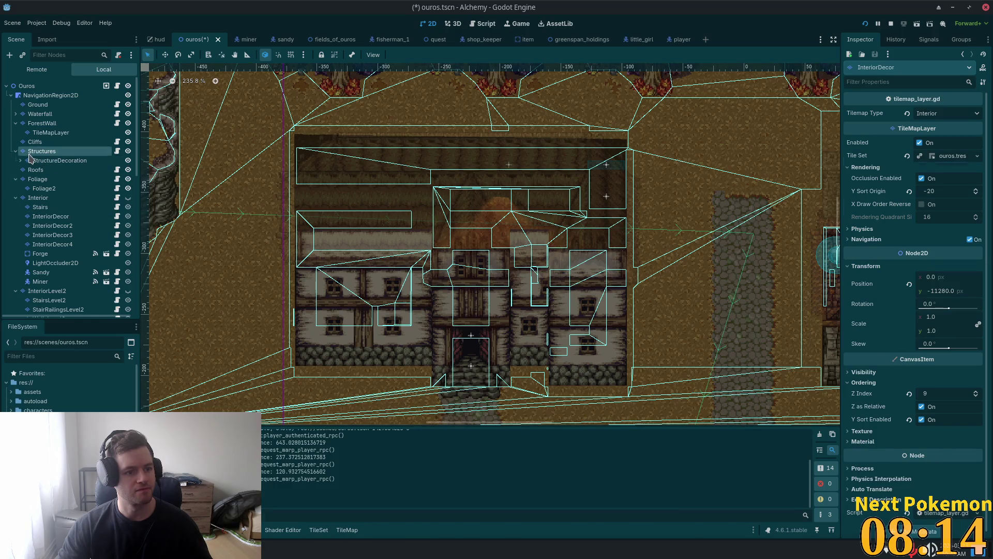
{"action": "left_click", "coordinate": [52, 161]}
{"action": "scroll", "coordinate": [668, 339], "scroll_direction": "down", "scroll_amount": 3}
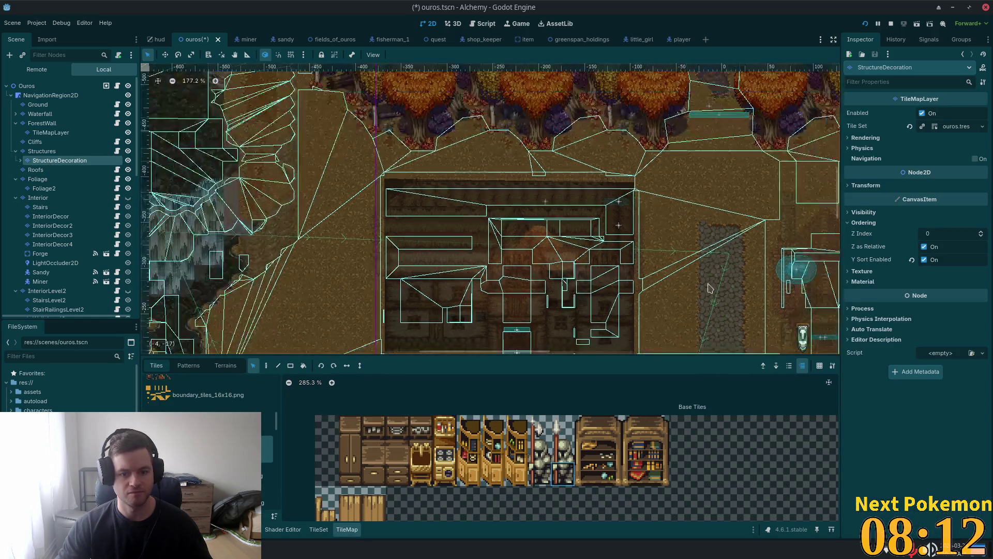
{"action": "left_click_drag", "start_coordinate": [274, 431], "coordinate": [272, 448]}
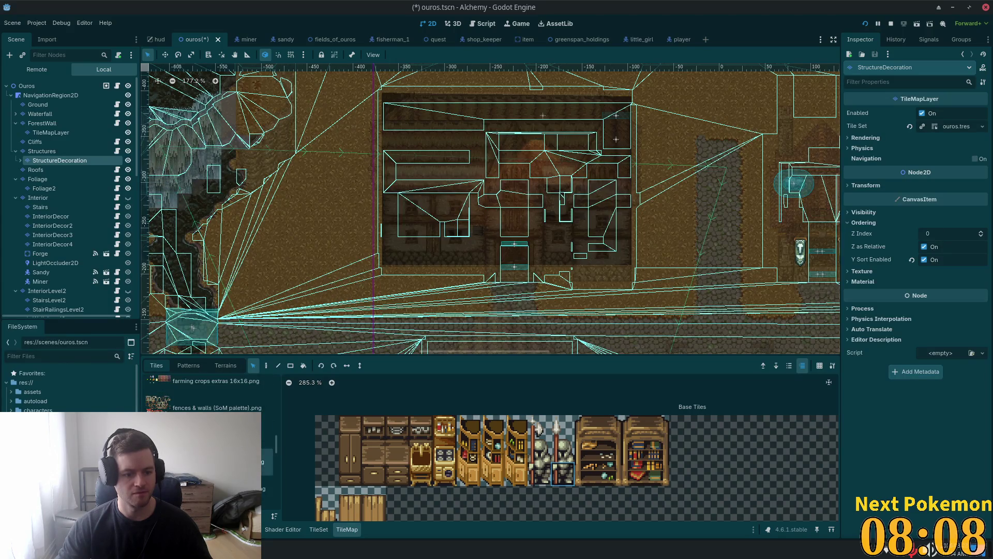
{"action": "left_click", "coordinate": [207, 434]}
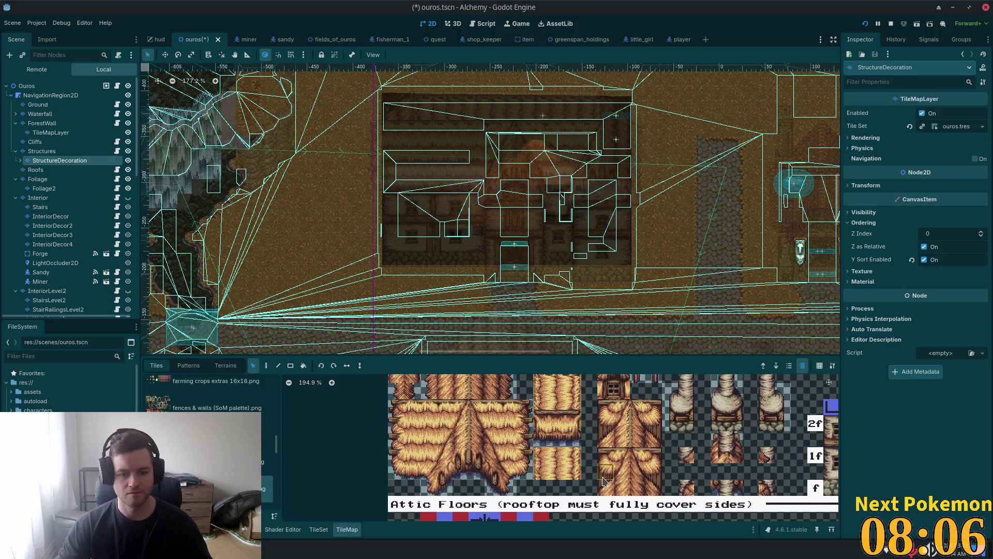
{"action": "scroll", "coordinate": [600, 433], "scroll_direction": "down", "scroll_amount": 2}
{"action": "scroll", "coordinate": [600, 433], "scroll_direction": "down", "scroll_amount": 4}
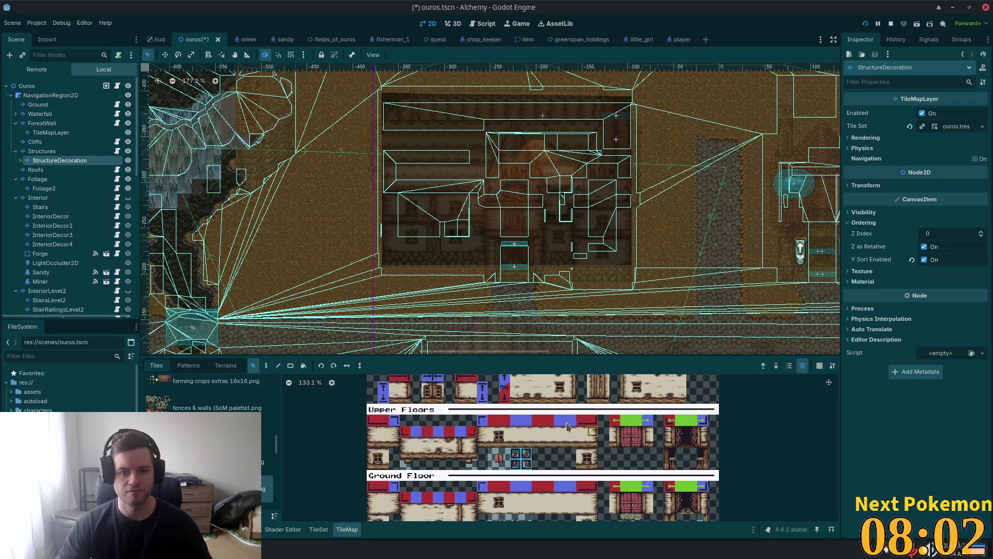
{"action": "left_click", "coordinate": [265, 366]}
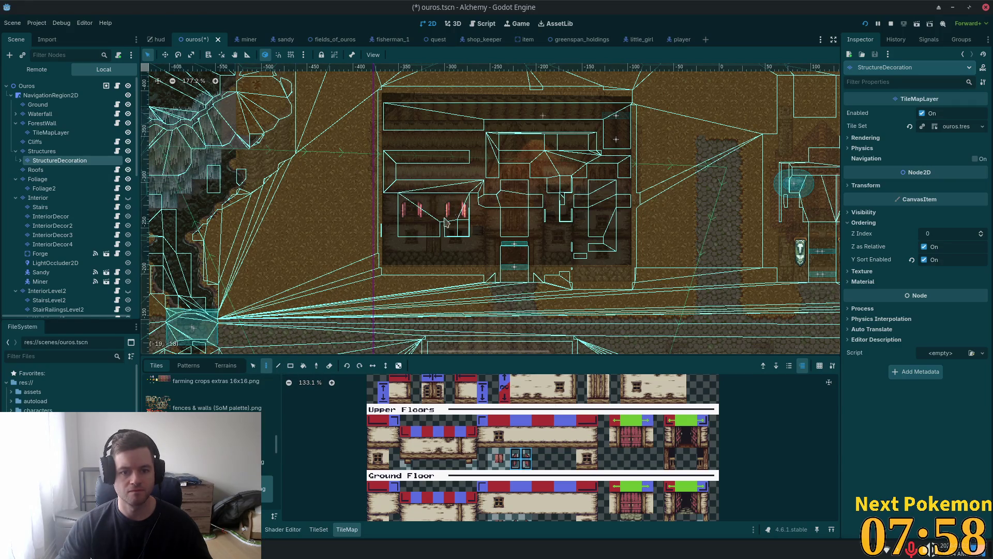
Paint three red-bar wall tiles inside the tavern, save ouros, and run the game
{"action": "left_click", "coordinate": [410, 242]}
{"action": "left_click", "coordinate": [454, 241]}
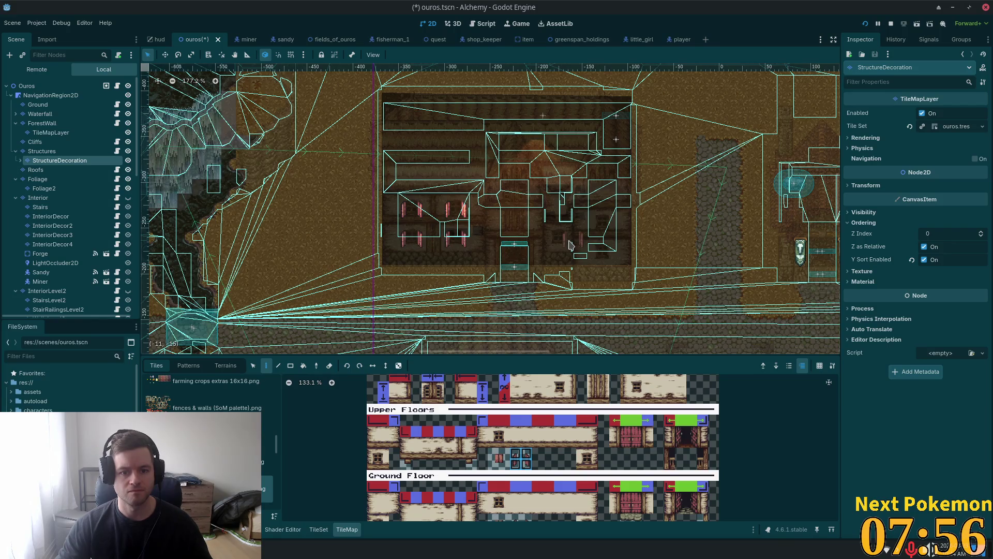
{"action": "left_click", "coordinate": [606, 228]}
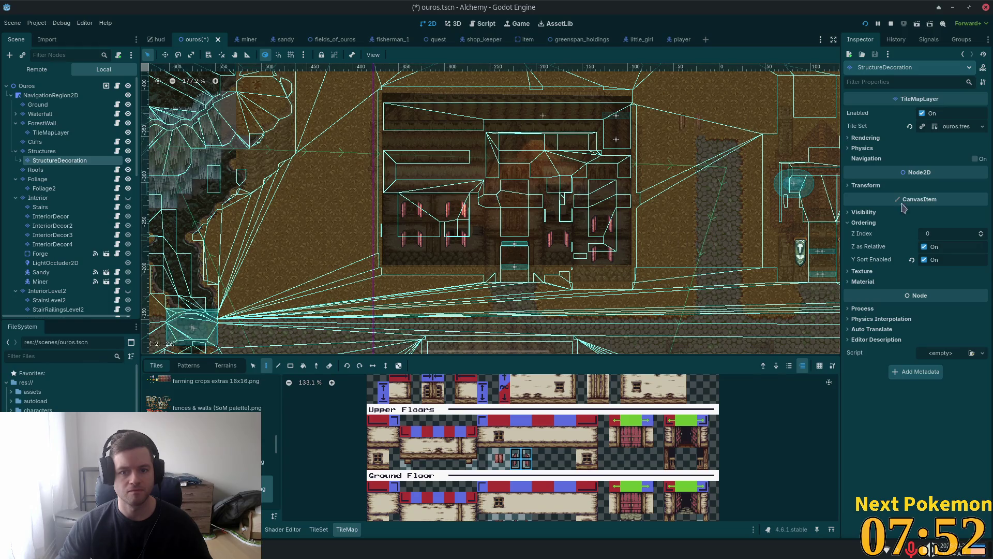
{"action": "key", "text": "ctrl+s"}
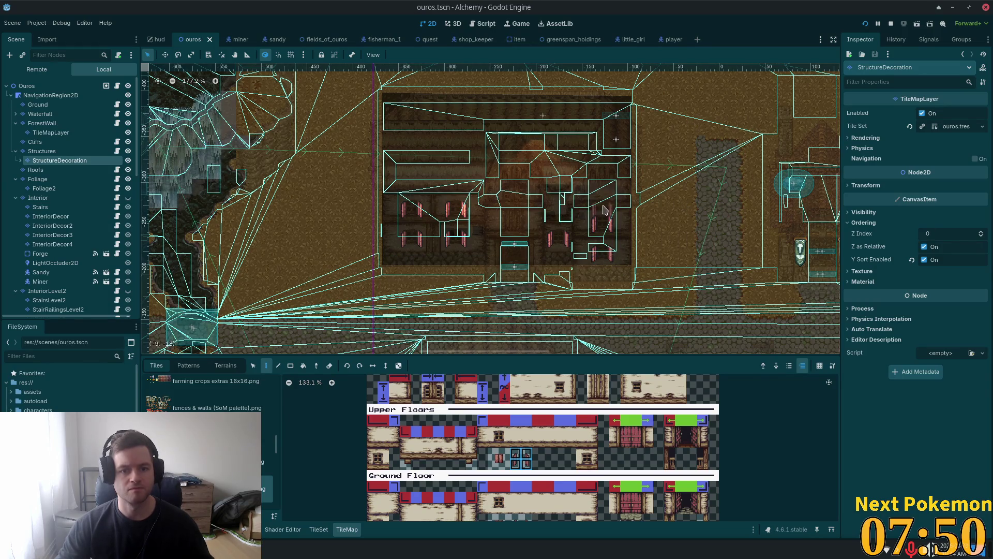
{"action": "key", "text": "F5"}
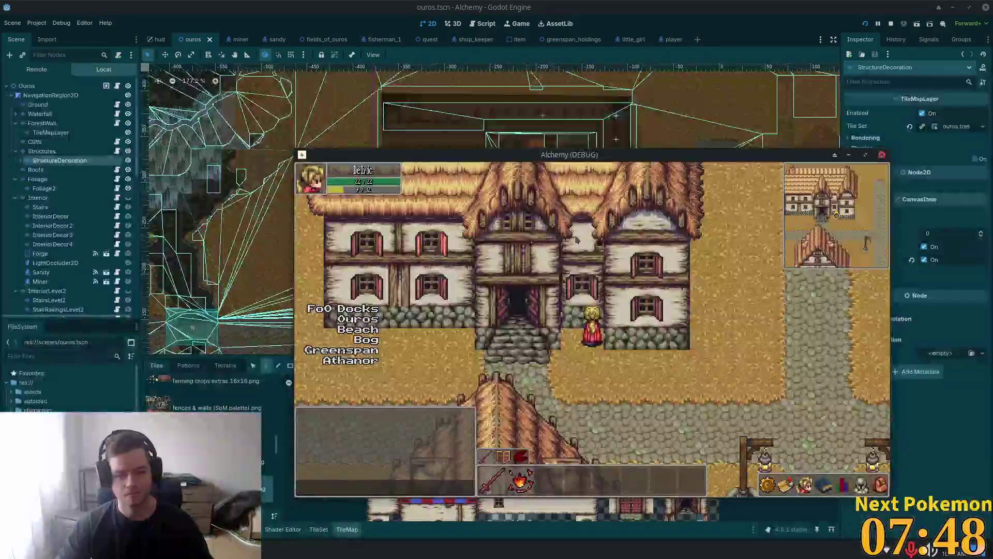
{"action": "key", "text": "Left"}
{"action": "key", "text": "Right"}
{"action": "key", "text": "Up"}
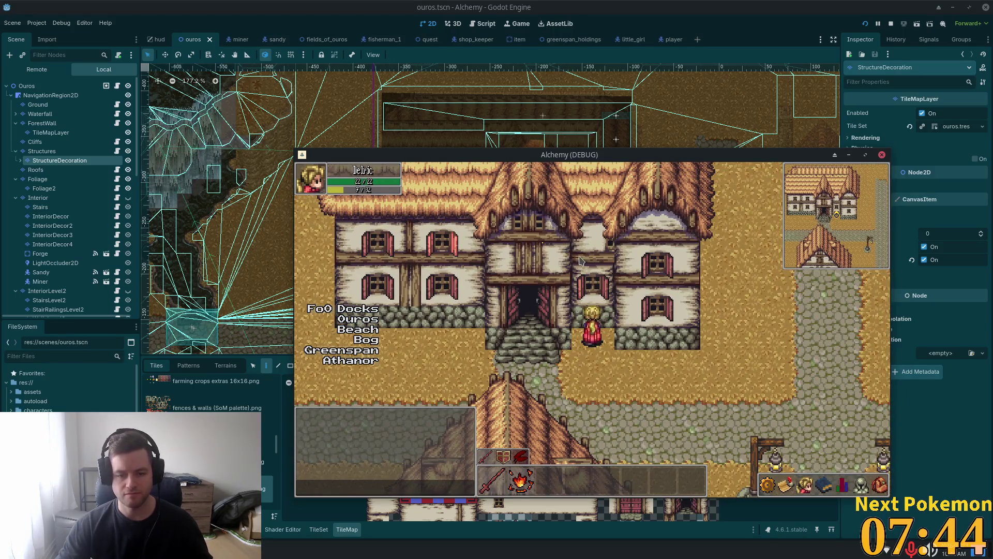
{"action": "key", "text": "F8"}
{"action": "scroll", "coordinate": [635, 441], "scroll_direction": "down", "scroll_amount": 2}
{"action": "scroll", "coordinate": [635, 441], "scroll_direction": "down", "scroll_amount": 3}
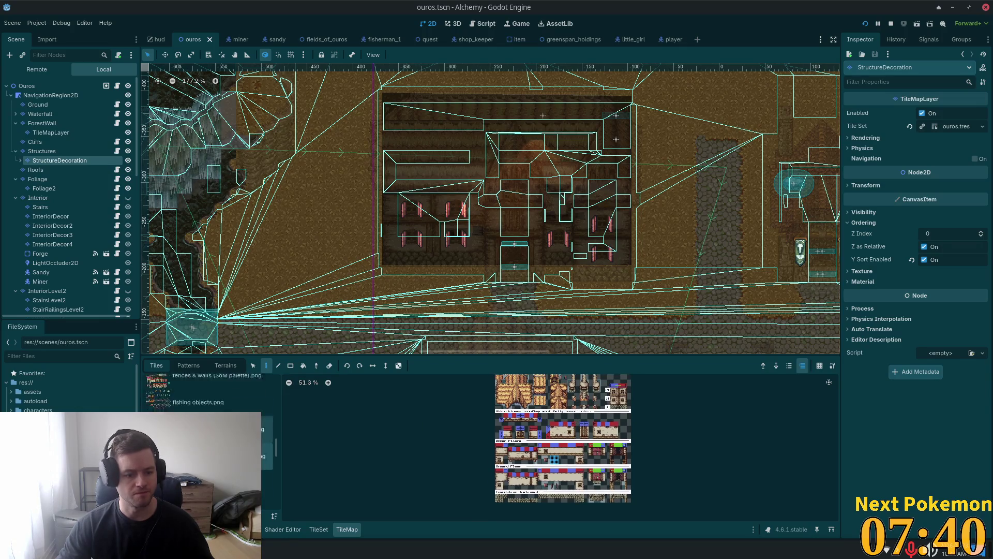
Browse the home interiors stonework tile sheet and another source's atlas
{"action": "scroll", "coordinate": [207, 393], "scroll_direction": "down", "scroll_amount": 2}
{"action": "left_click", "coordinate": [207, 423]}
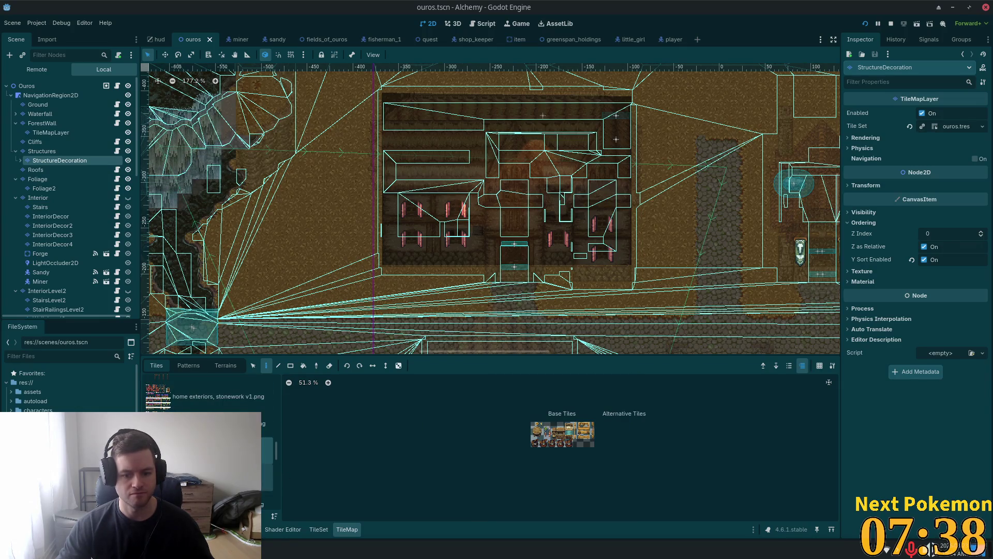
{"action": "left_click", "coordinate": [266, 479]}
{"action": "scroll", "coordinate": [264, 480], "scroll_direction": "down", "scroll_amount": 3}
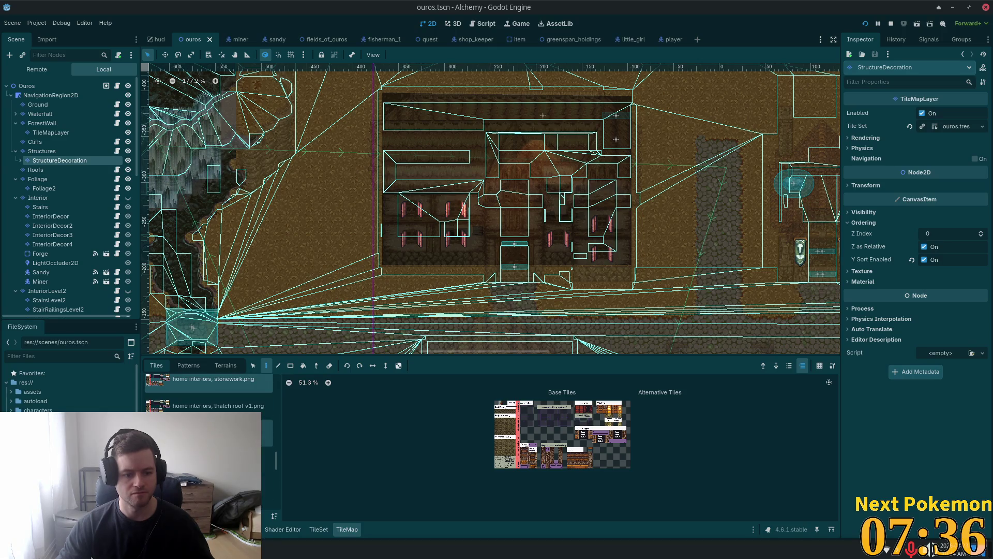
{"action": "left_click_drag", "start_coordinate": [278, 462], "coordinate": [274, 501]}
{"action": "left_click", "coordinate": [267, 467]}
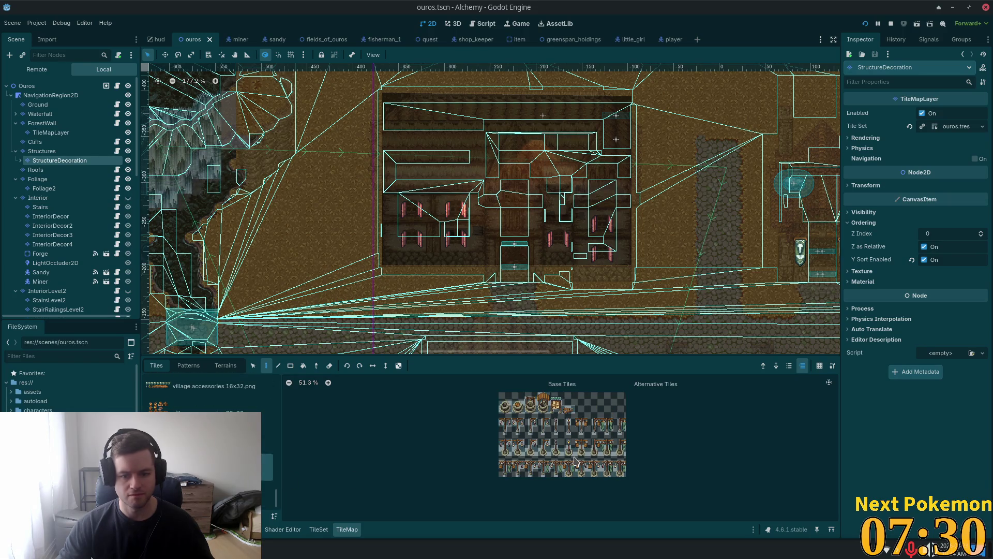
{"action": "scroll", "coordinate": [522, 434], "scroll_direction": "up", "scroll_amount": 3}
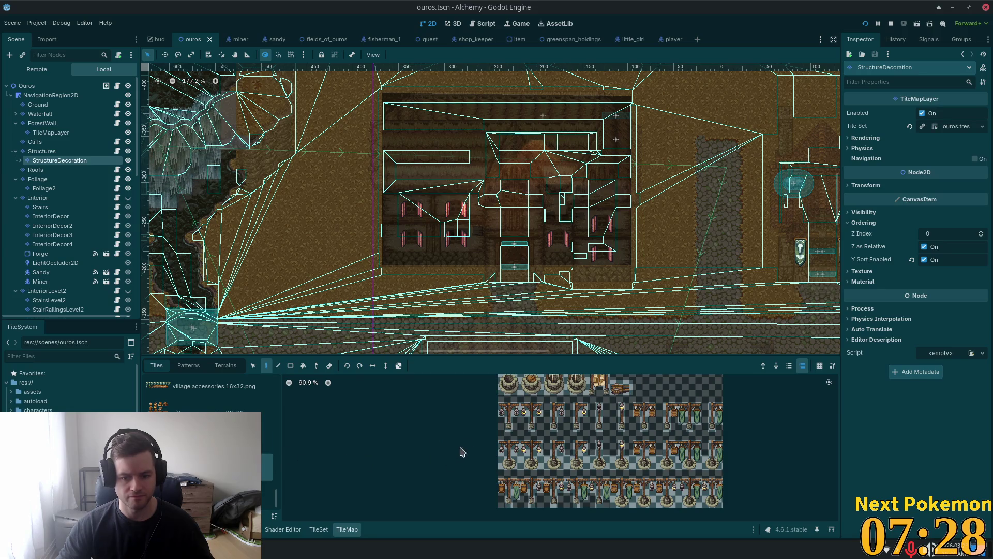
{"action": "mouse_move", "coordinate": [445, 401]}
{"action": "left_mouse_down"}
{"action": "mouse_move", "coordinate": [397, 434]}
{"action": "mouse_move", "coordinate": [377, 470]}
{"action": "mouse_move", "coordinate": [389, 449]}
{"action": "left_mouse_up"}
Inspect the village accessories and wells-and-lamp-posts sheets, panning to the lamp and banner rows
{"action": "left_click", "coordinate": [217, 408]}
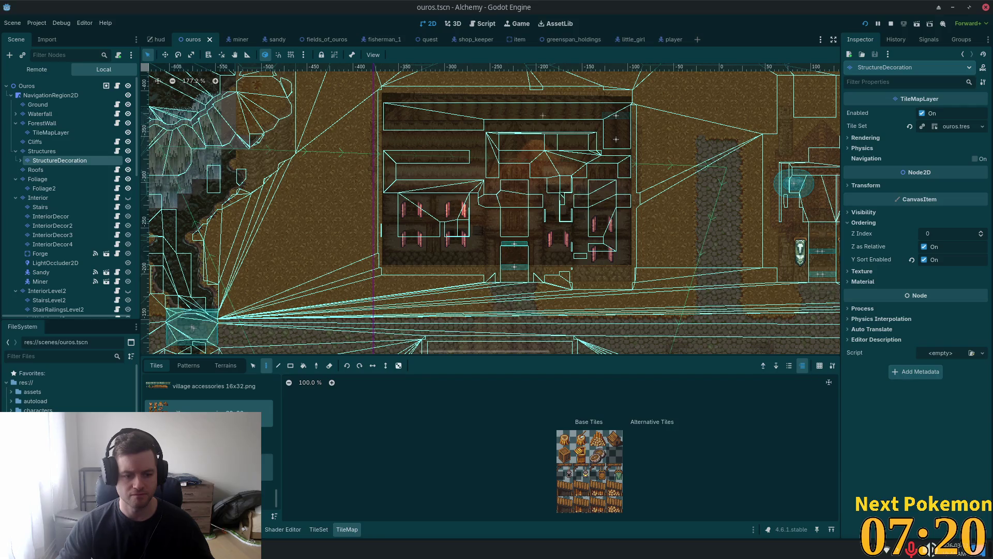
{"action": "left_click", "coordinate": [258, 468]}
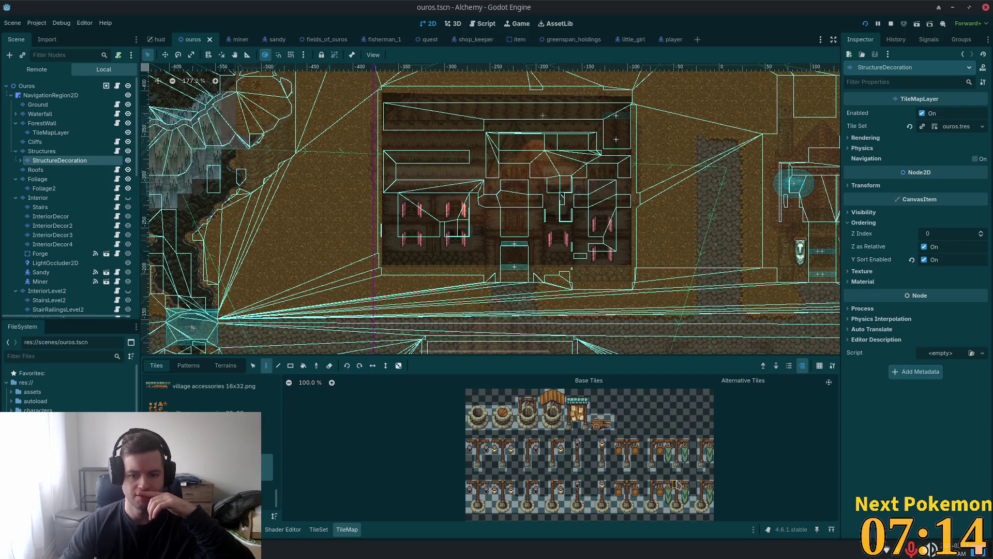
{"action": "scroll", "coordinate": [671, 481], "scroll_direction": "down", "scroll_amount": 3}
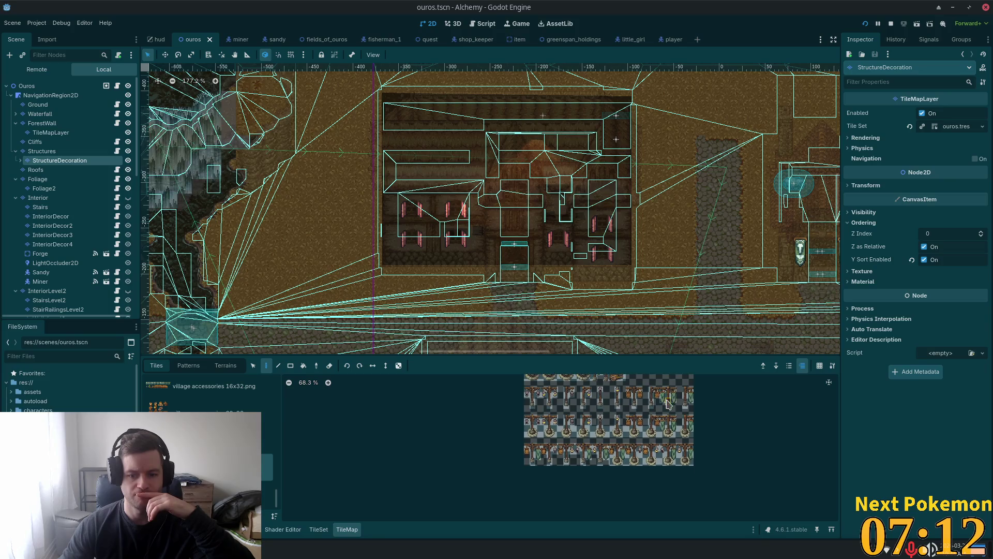
{"action": "scroll", "coordinate": [623, 455], "scroll_direction": "up", "scroll_amount": 5}
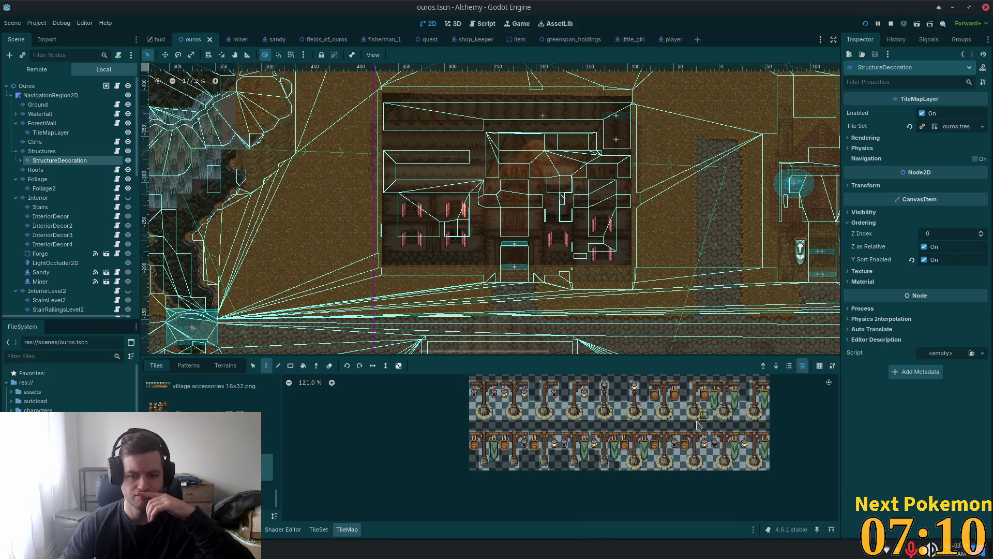
{"action": "left_click_drag", "start_coordinate": [706, 414], "coordinate": [628, 463]}
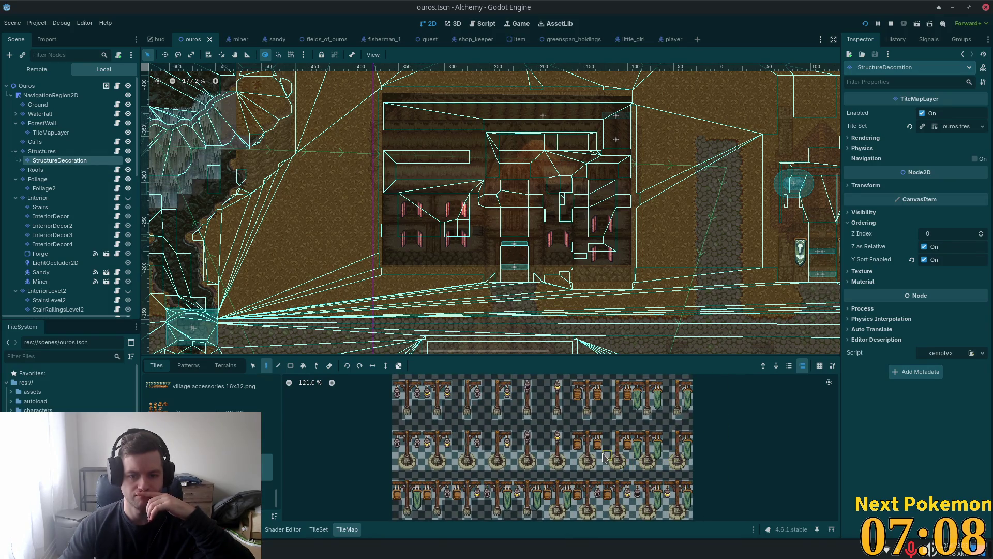
{"action": "scroll", "coordinate": [604, 450], "scroll_direction": "down", "scroll_amount": 3}
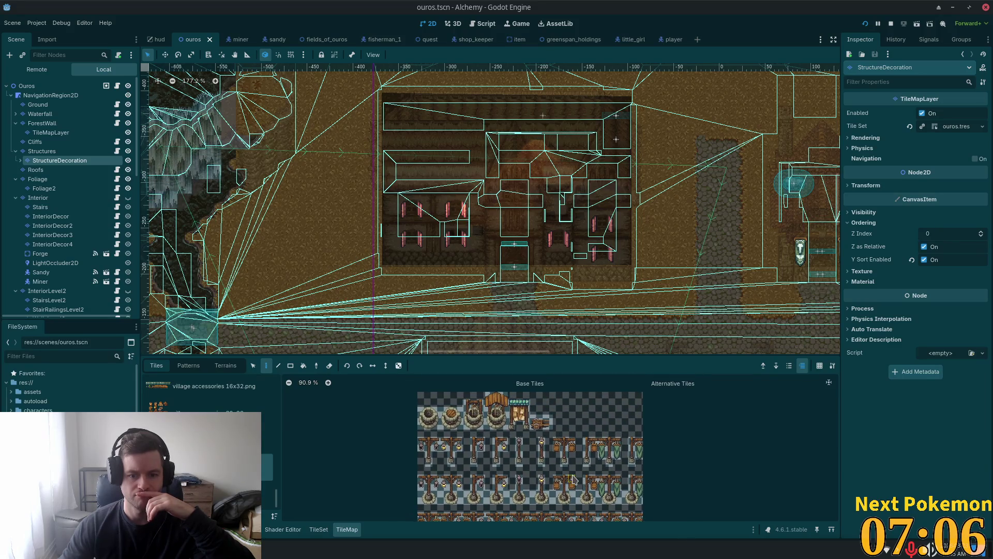
{"action": "left_click_drag", "start_coordinate": [573, 480], "coordinate": [606, 434]}
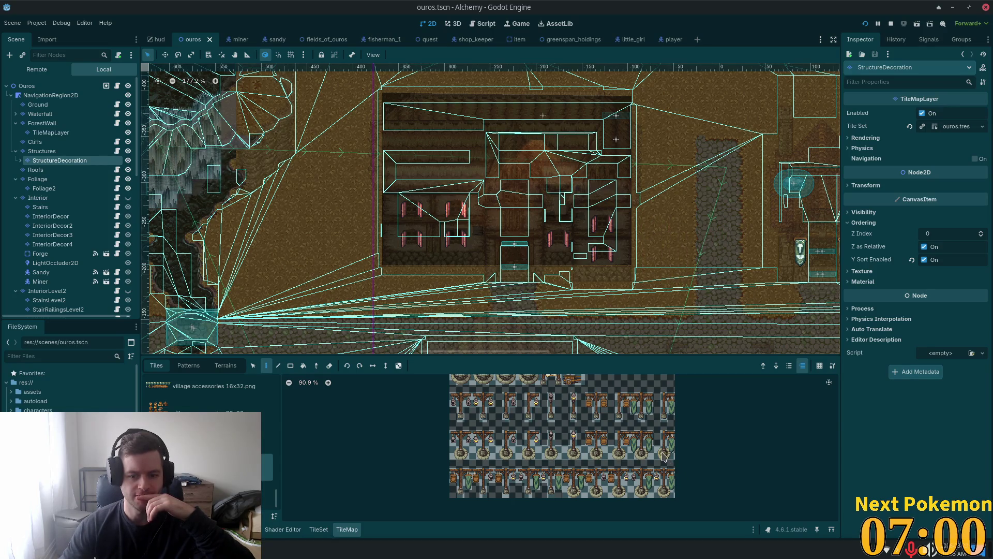
{"action": "scroll", "coordinate": [656, 466], "scroll_direction": "down", "scroll_amount": 3}
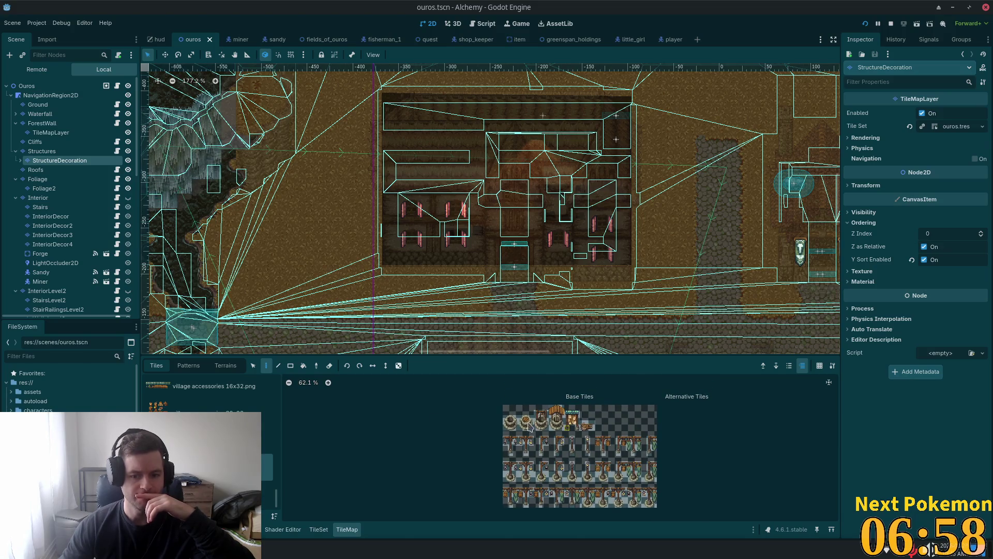
Step through the wooden door, stairs, cozy furnishings 16x32, wardrobe and rug-and-bench sources
{"action": "left_click", "coordinate": [257, 440]}
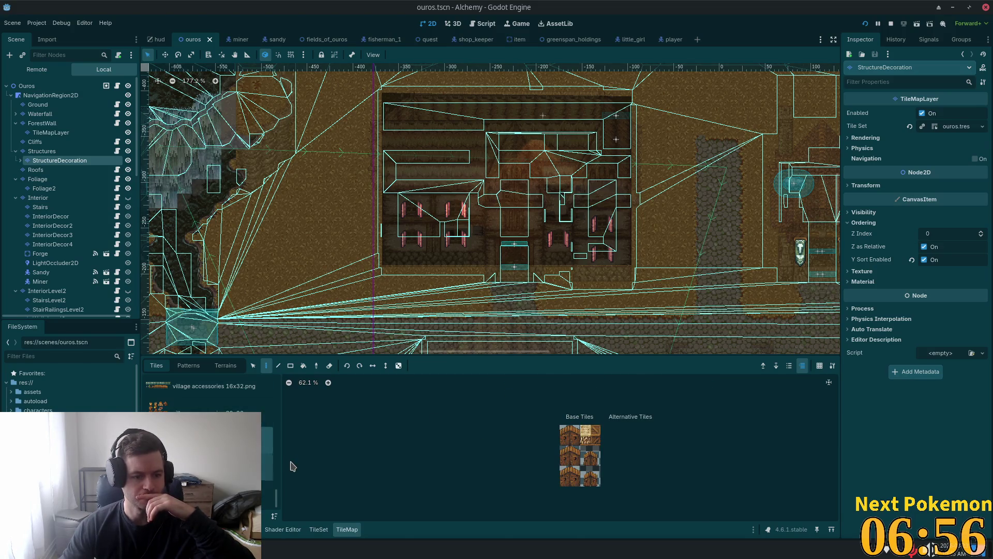
{"action": "left_click_drag", "start_coordinate": [278, 491], "coordinate": [276, 413]}
{"action": "scroll", "coordinate": [217, 404], "scroll_direction": "down", "scroll_amount": 2}
{"action": "left_click", "coordinate": [229, 413]}
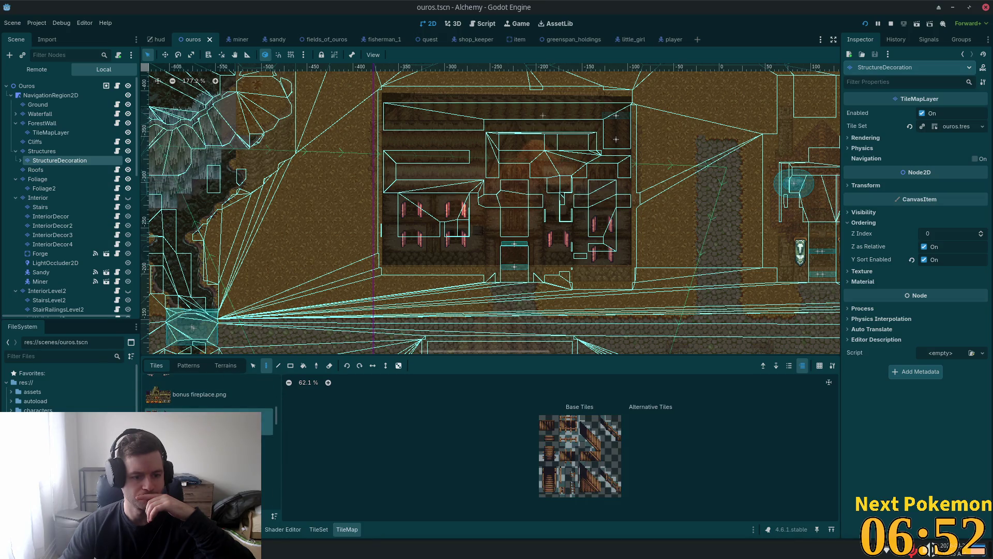
{"action": "scroll", "coordinate": [218, 404], "scroll_direction": "down", "scroll_amount": 1}
{"action": "left_click", "coordinate": [227, 409]}
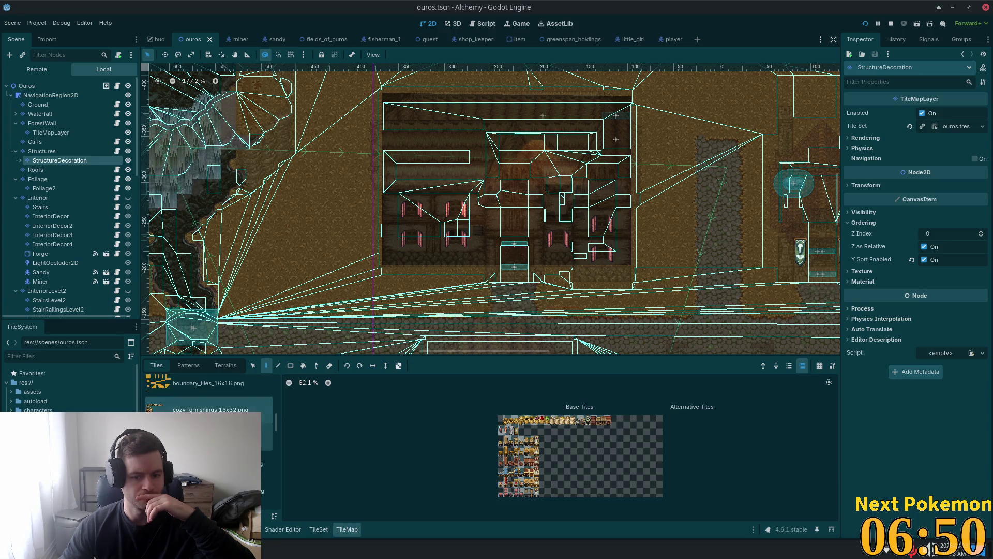
{"action": "scroll", "coordinate": [217, 403], "scroll_direction": "down", "scroll_amount": 1}
{"action": "left_click", "coordinate": [227, 417]}
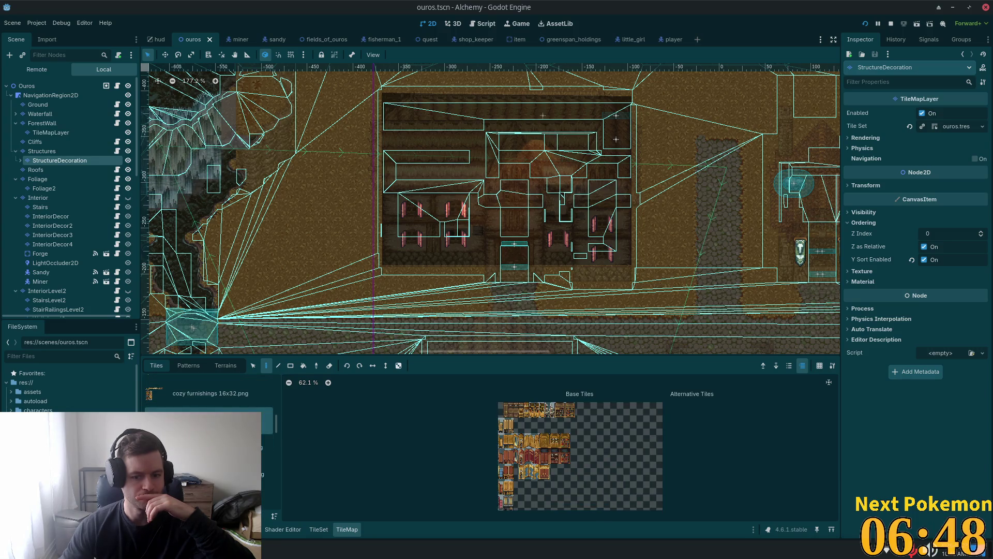
{"action": "scroll", "coordinate": [217, 404], "scroll_direction": "down", "scroll_amount": 1}
{"action": "left_click", "coordinate": [228, 426]}
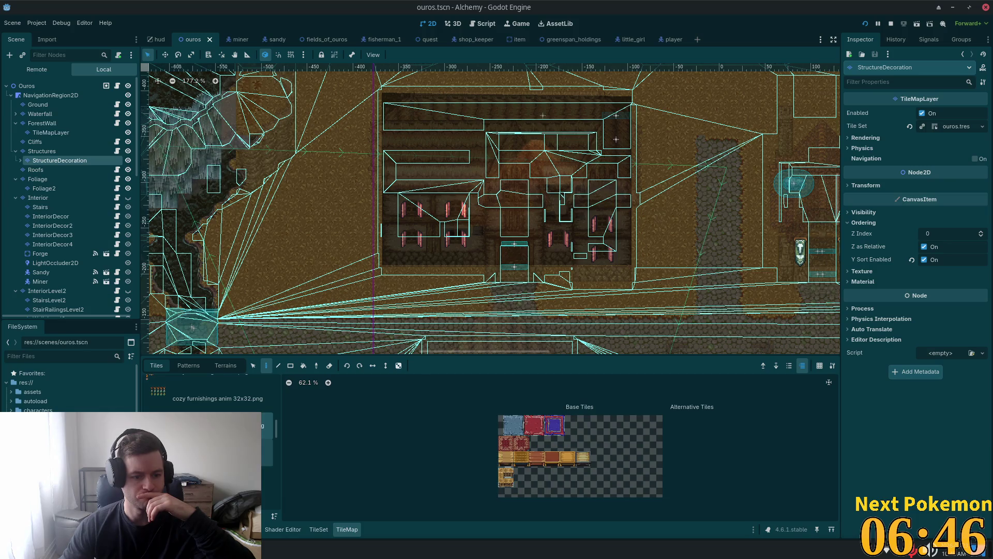
{"action": "left_click", "coordinate": [217, 453]}
Continue past the crop-and-plant and building sources to a small mixed tileset, then open the TileSet editor
{"action": "scroll", "coordinate": [217, 429], "scroll_direction": "down", "scroll_amount": 1}
{"action": "left_click", "coordinate": [217, 450]}
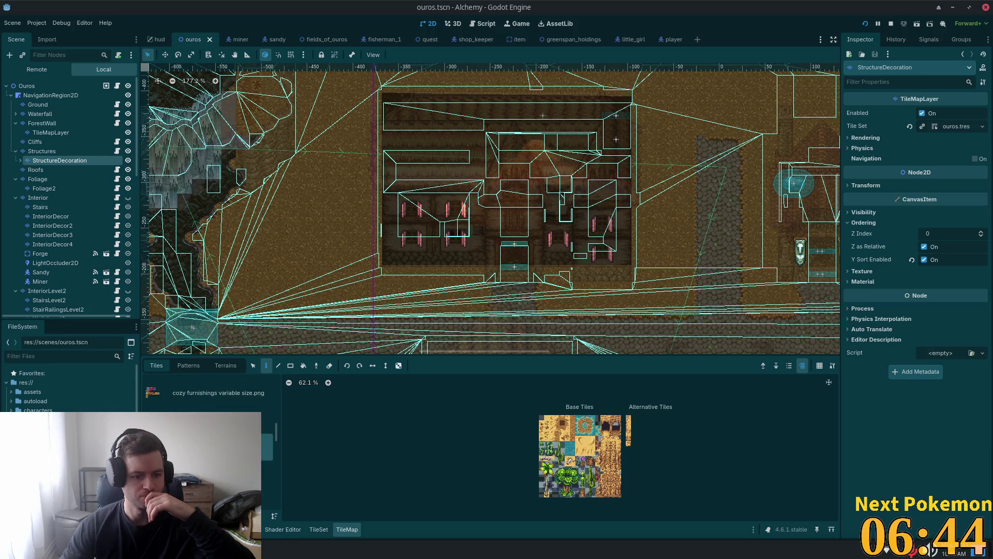
{"action": "left_click", "coordinate": [217, 473]}
{"action": "scroll", "coordinate": [217, 429], "scroll_direction": "down", "scroll_amount": 2}
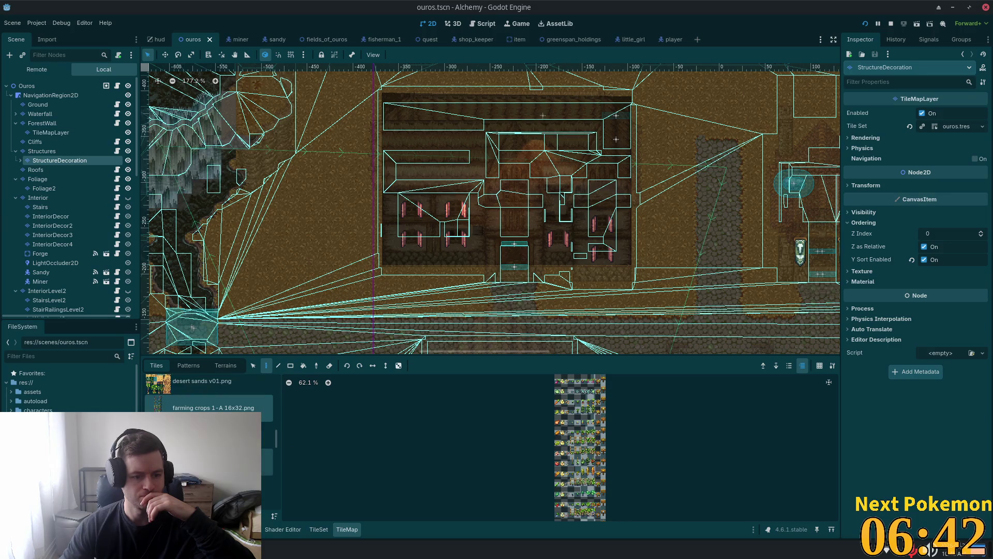
{"action": "left_click", "coordinate": [217, 435]}
{"action": "left_click", "coordinate": [217, 462]}
{"action": "scroll", "coordinate": [217, 429], "scroll_direction": "down", "scroll_amount": 2}
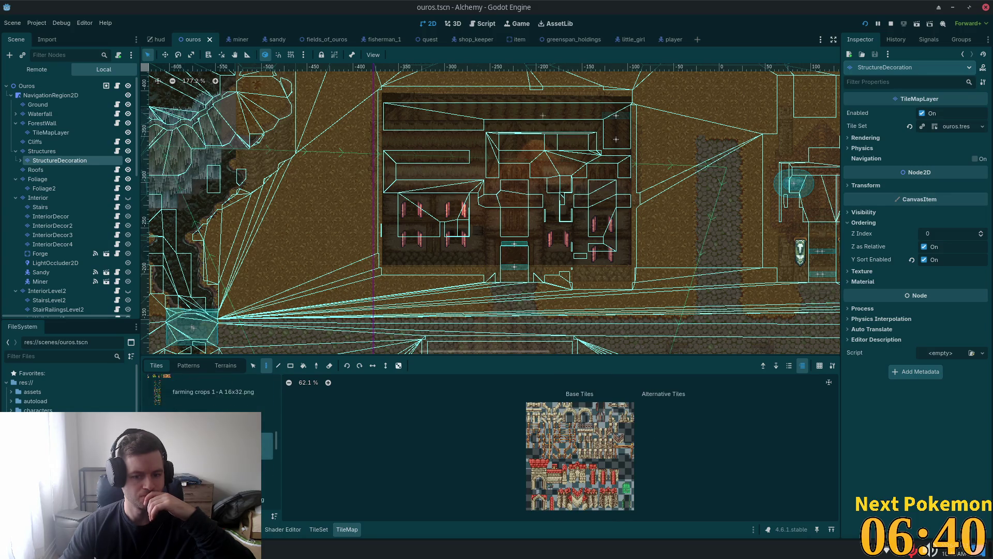
{"action": "left_click", "coordinate": [217, 455]}
{"action": "left_click", "coordinate": [217, 439]}
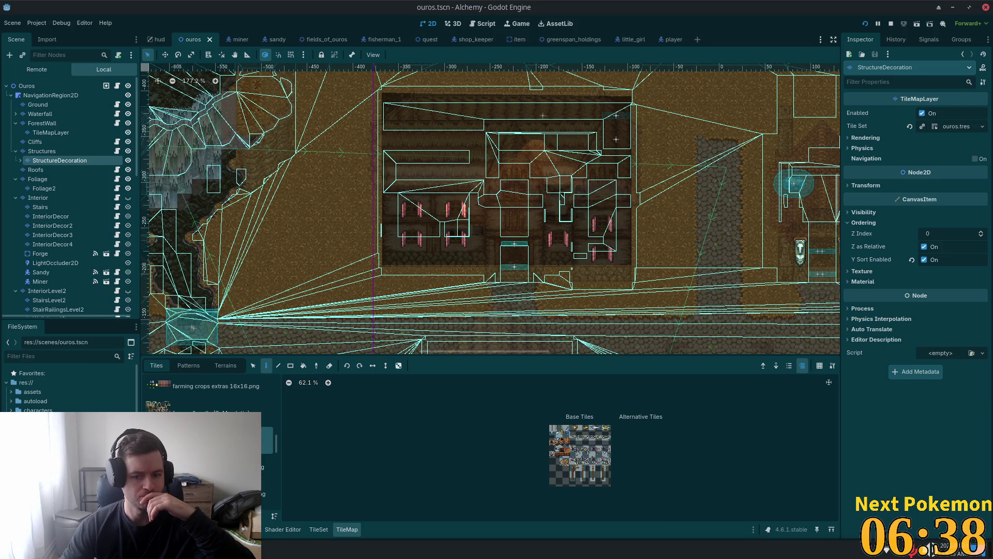
{"action": "scroll", "coordinate": [207, 393], "scroll_direction": "up", "scroll_amount": 2}
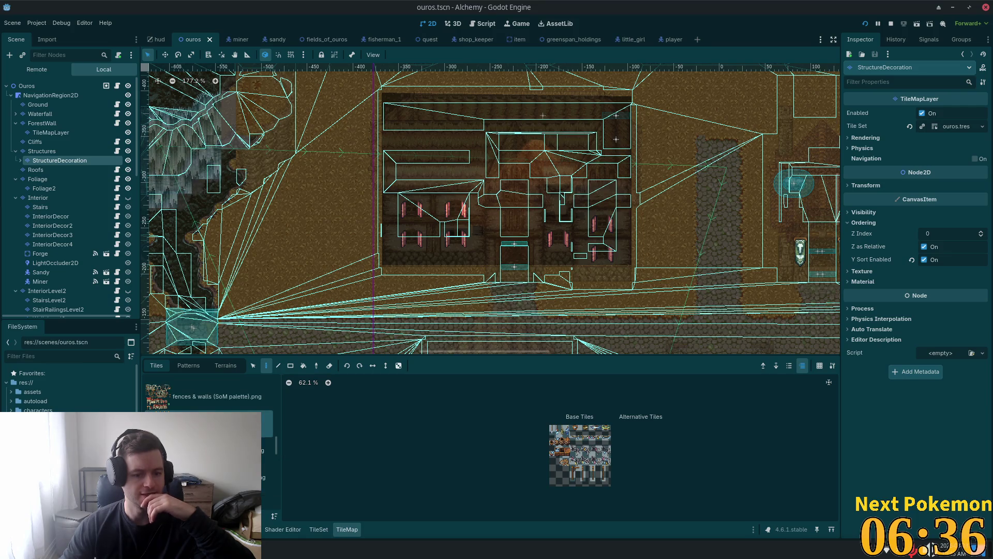
{"action": "left_click", "coordinate": [318, 529]}
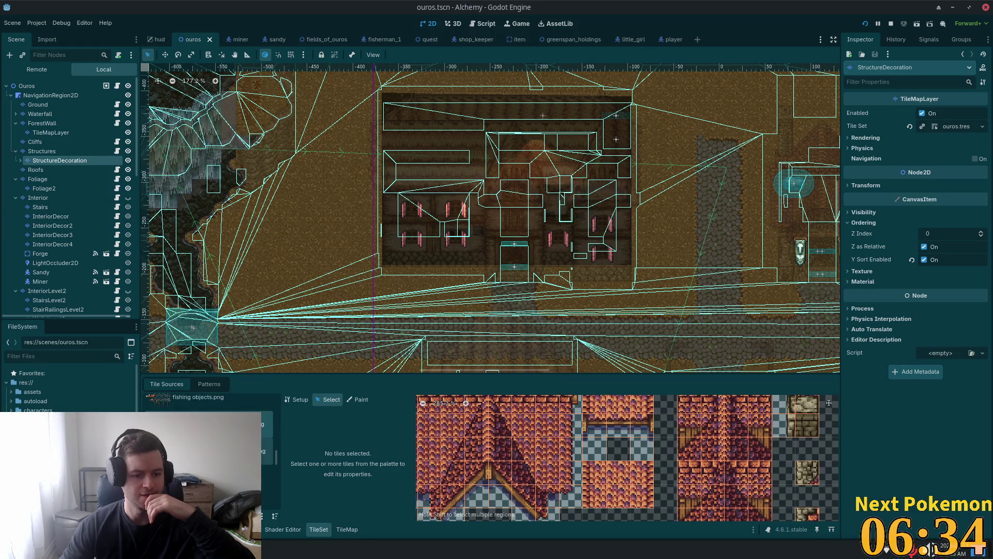
Browse the Tile Sources past home extras, thatch roof.png to the atlas containing the banners
{"action": "scroll", "coordinate": [207, 404], "scroll_direction": "down", "scroll_amount": 1}
{"action": "left_click", "coordinate": [217, 440]}
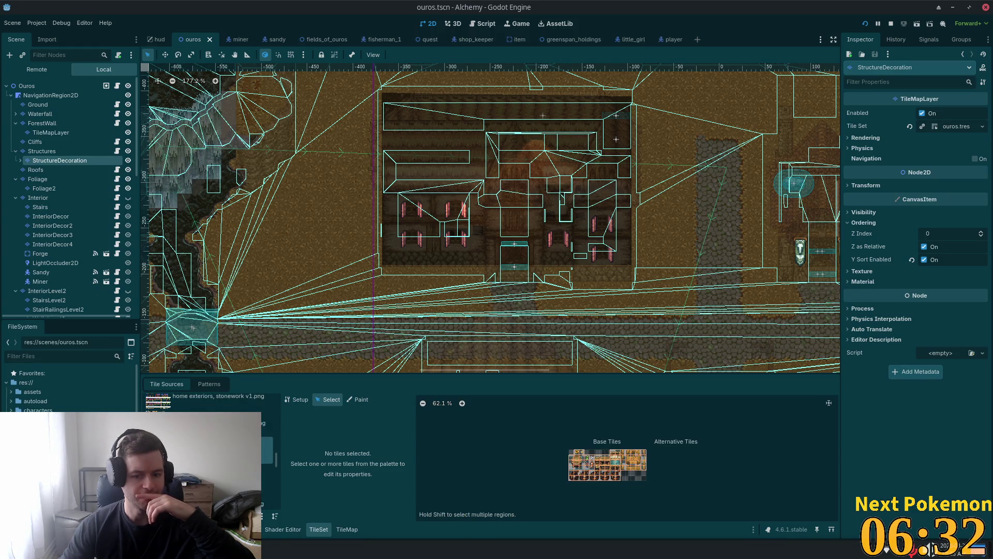
{"action": "scroll", "coordinate": [207, 403], "scroll_direction": "down", "scroll_amount": 1}
{"action": "left_click", "coordinate": [207, 419]}
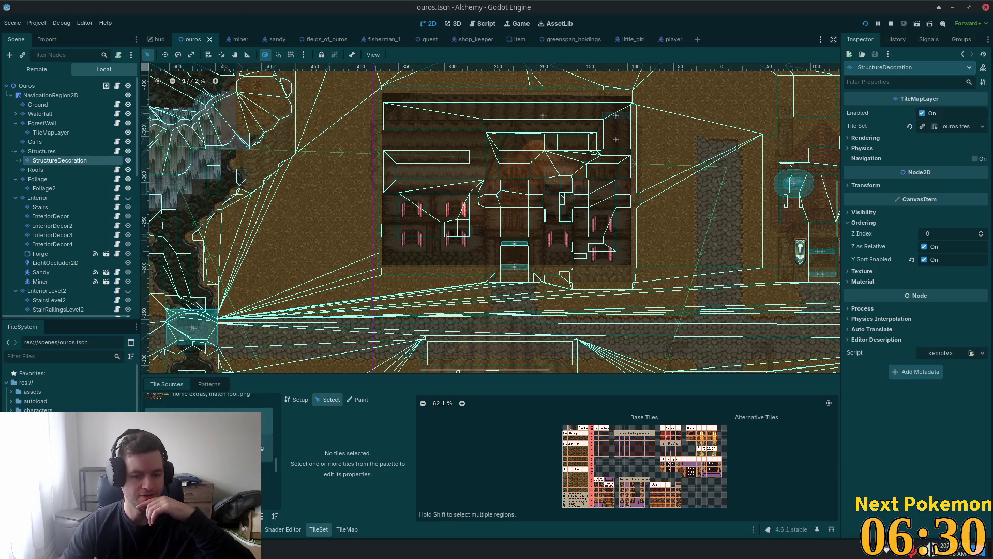
{"action": "scroll", "coordinate": [206, 413], "scroll_direction": "up", "scroll_amount": 2}
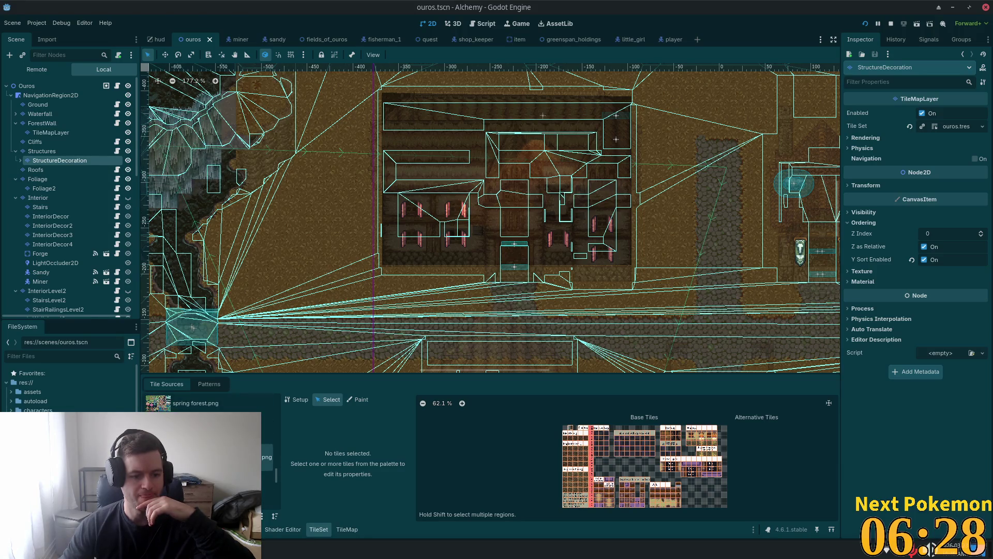
{"action": "scroll", "coordinate": [207, 414], "scroll_direction": "down", "scroll_amount": 2}
{"action": "left_click", "coordinate": [207, 414]}
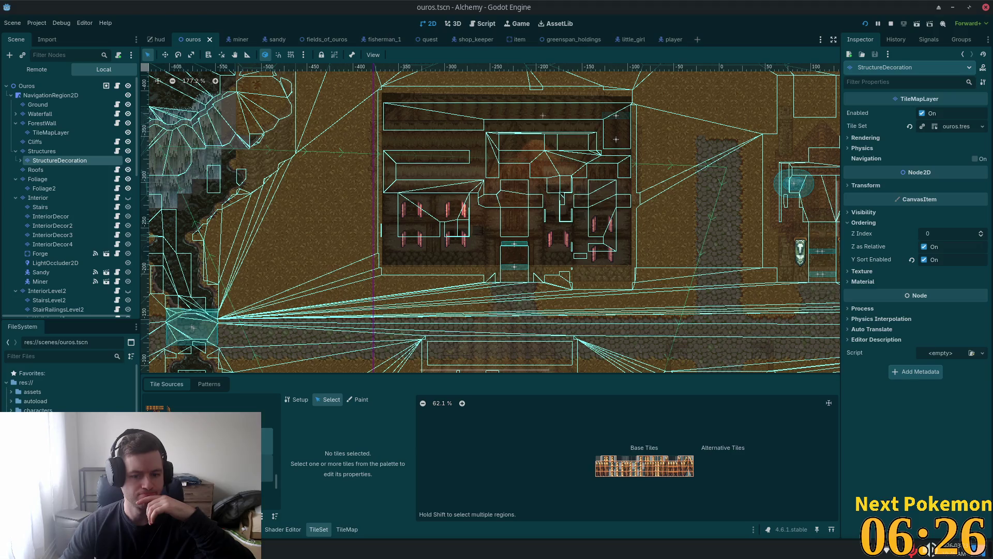
{"action": "scroll", "coordinate": [207, 413], "scroll_direction": "down", "scroll_amount": 3}
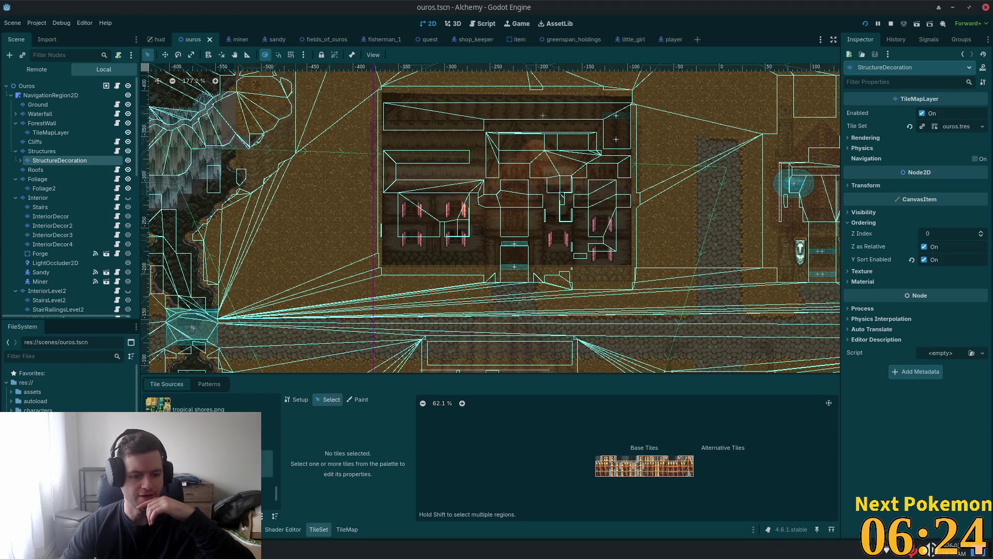
{"action": "left_click", "coordinate": [207, 463]}
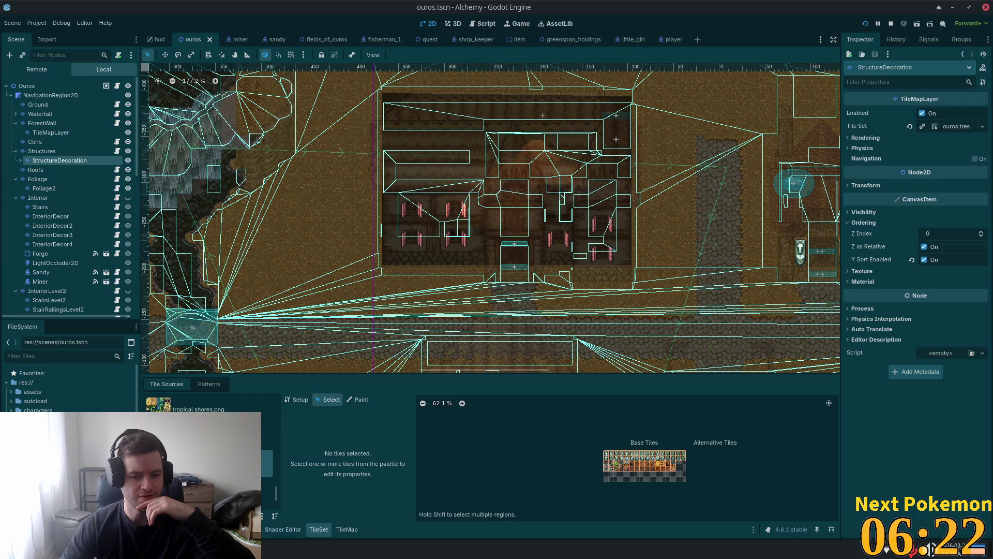
Select the tall green banner tile and view its properties
{"action": "scroll", "coordinate": [695, 488], "scroll_direction": "up", "scroll_amount": 8}
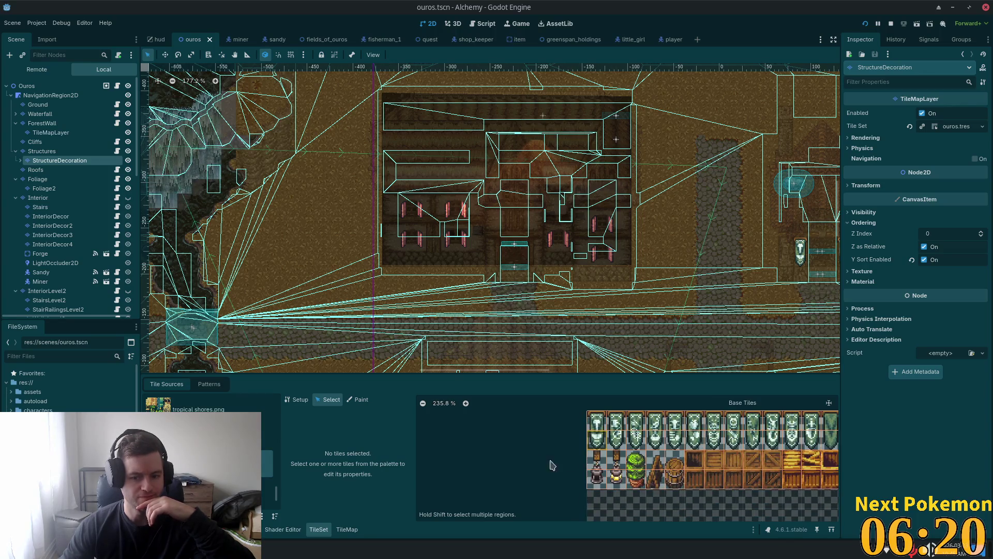
{"action": "scroll", "coordinate": [826, 459], "scroll_direction": "down", "scroll_amount": 5}
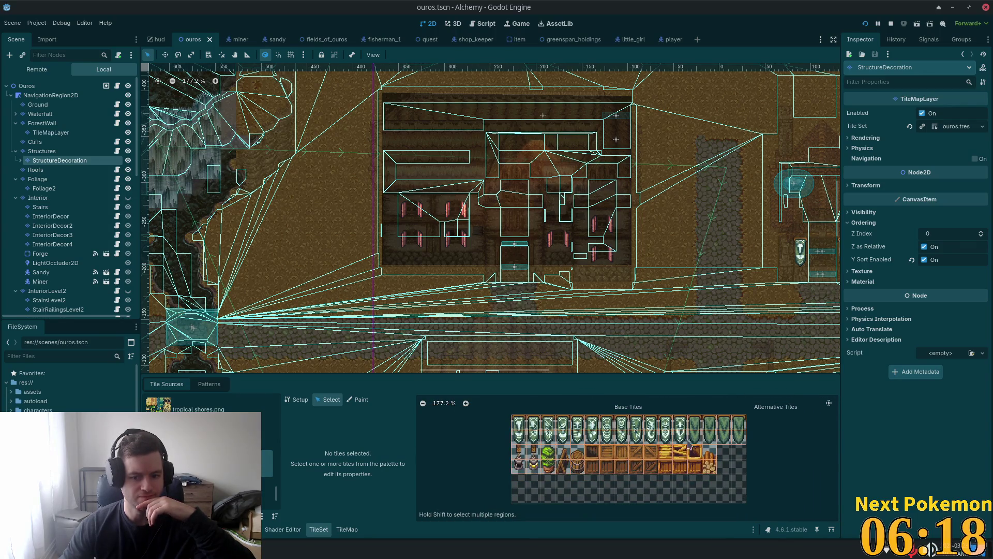
{"action": "scroll", "coordinate": [656, 442], "scroll_direction": "up", "scroll_amount": 3}
{"action": "scroll", "coordinate": [655, 443], "scroll_direction": "up", "scroll_amount": 1}
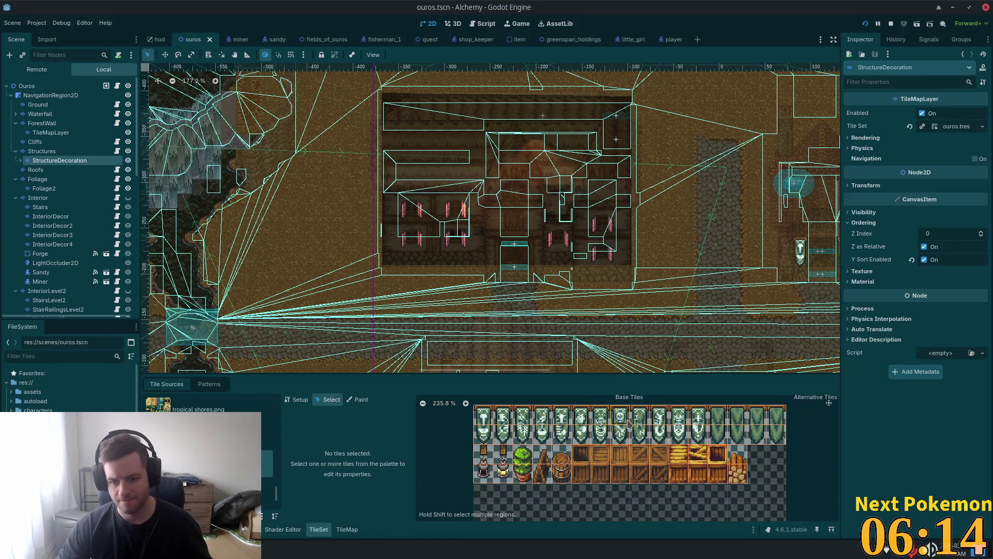
{"action": "left_click", "coordinate": [638, 417]}
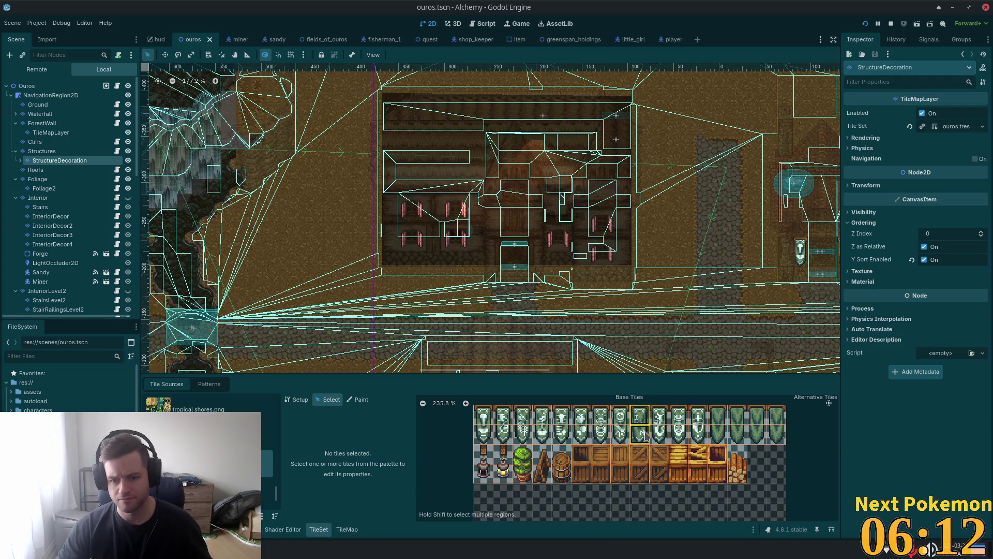
{"action": "left_click", "coordinate": [647, 435]}
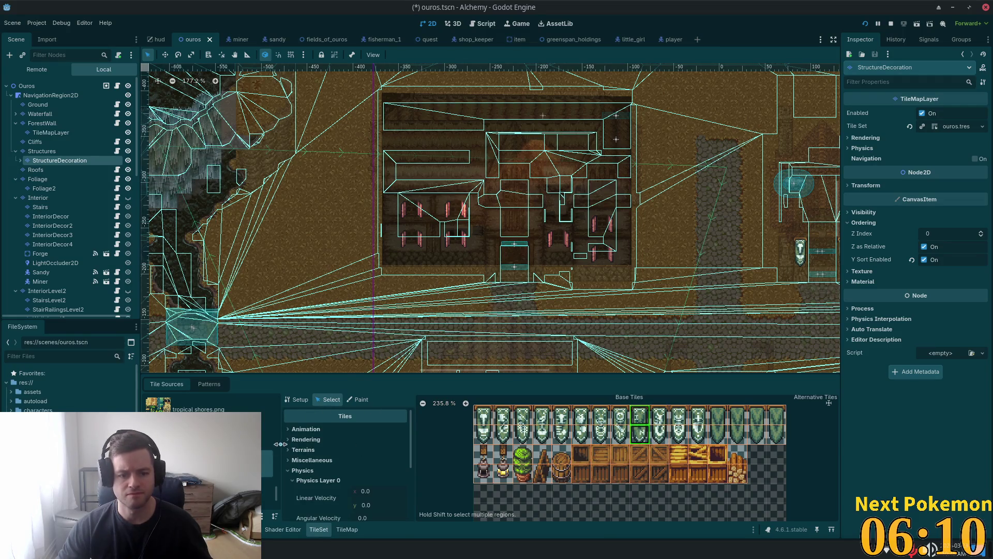
{"action": "left_click", "coordinate": [346, 529]}
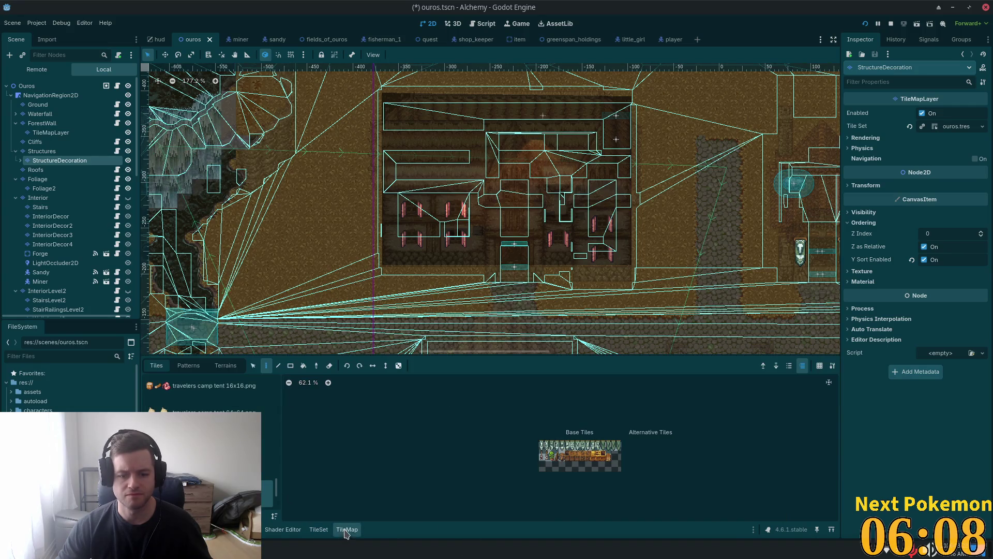
Choose the green banner tile and paint it to the right of the inn doorway
{"action": "scroll", "coordinate": [569, 468], "scroll_direction": "up", "scroll_amount": 5}
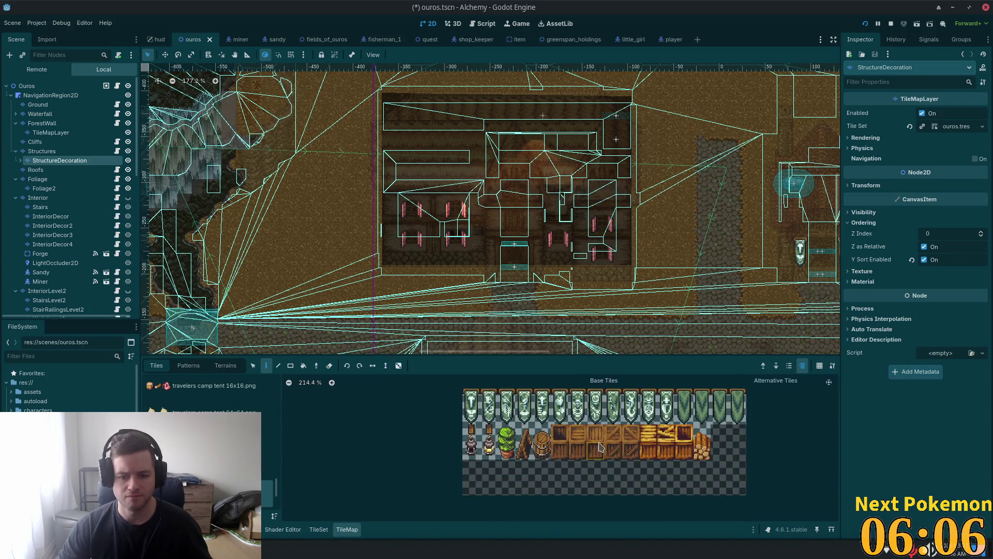
{"action": "left_click", "coordinate": [612, 398]}
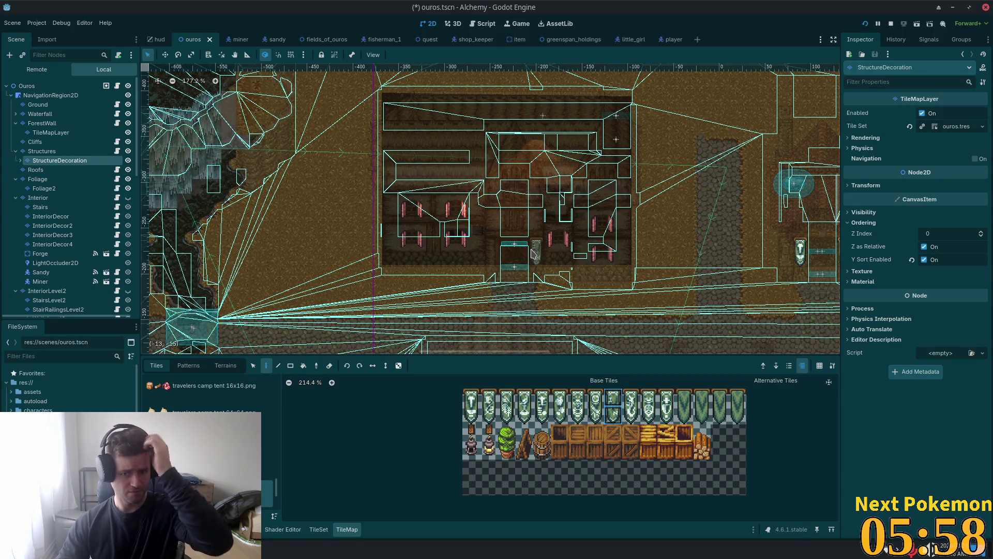
{"action": "left_click", "coordinate": [532, 253]}
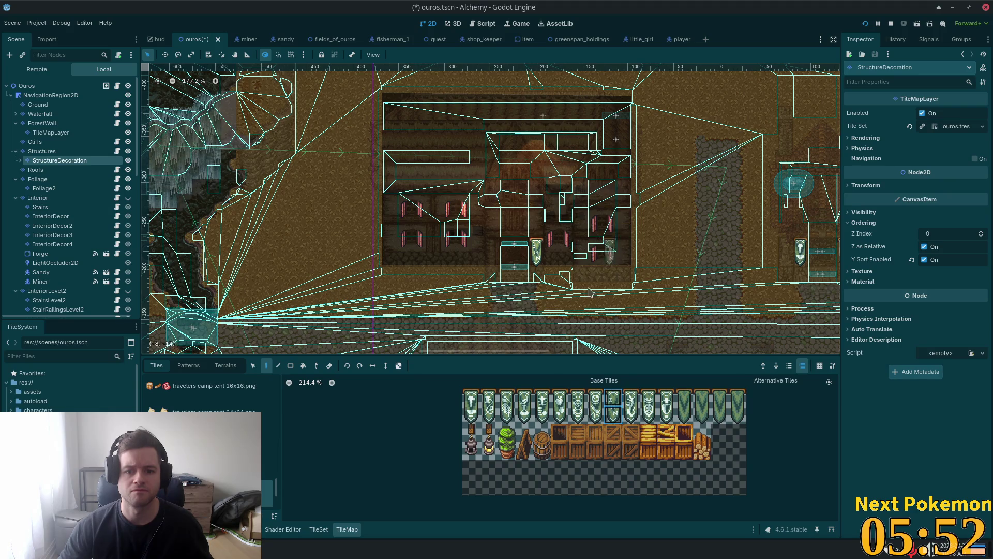
{"action": "scroll", "coordinate": [579, 296], "scroll_direction": "up", "scroll_amount": 2}
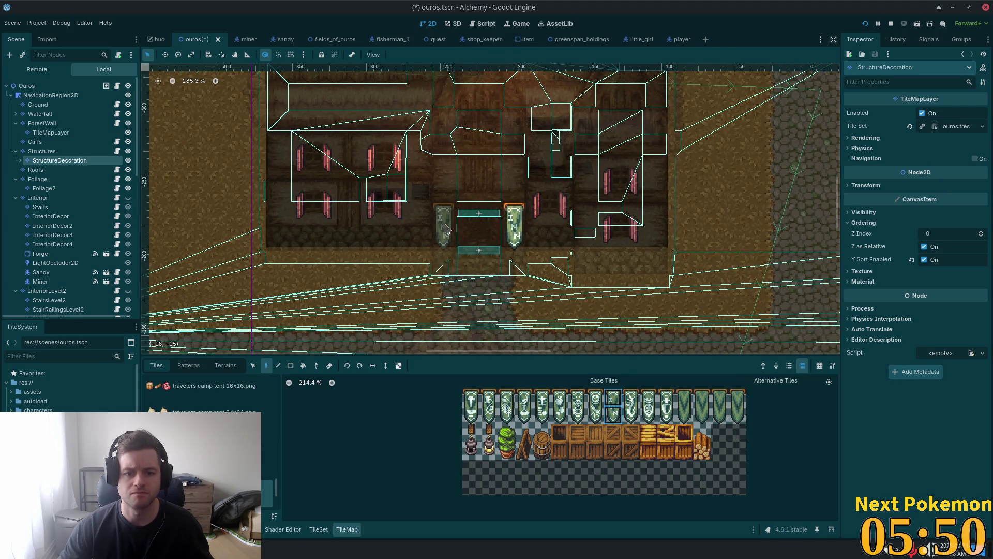
Paint a second banner left of the doorway, then pick a 2x2 block of signpost tiles
{"action": "left_click", "coordinate": [445, 231]}
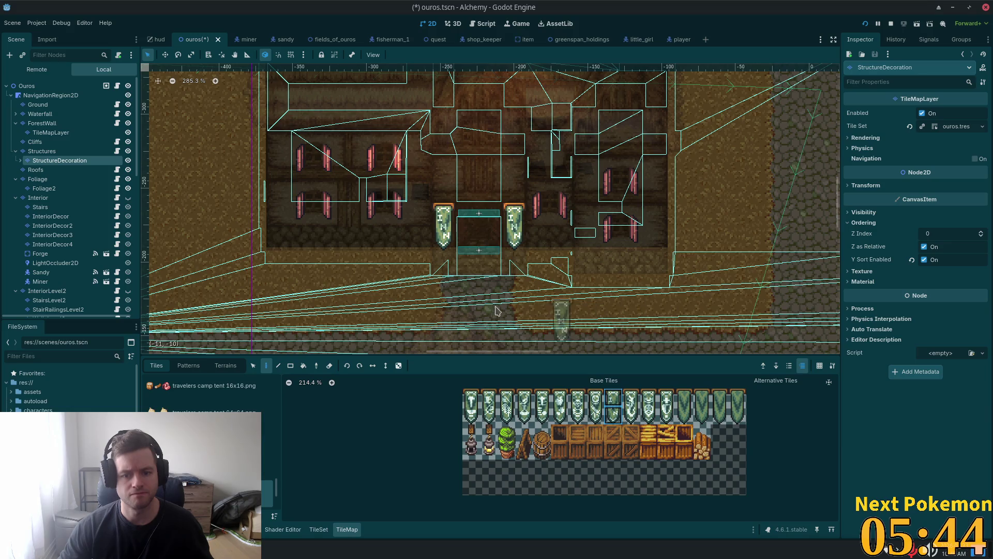
{"action": "scroll", "coordinate": [202, 393], "scroll_direction": "down", "scroll_amount": 3}
{"action": "left_click", "coordinate": [198, 391]}
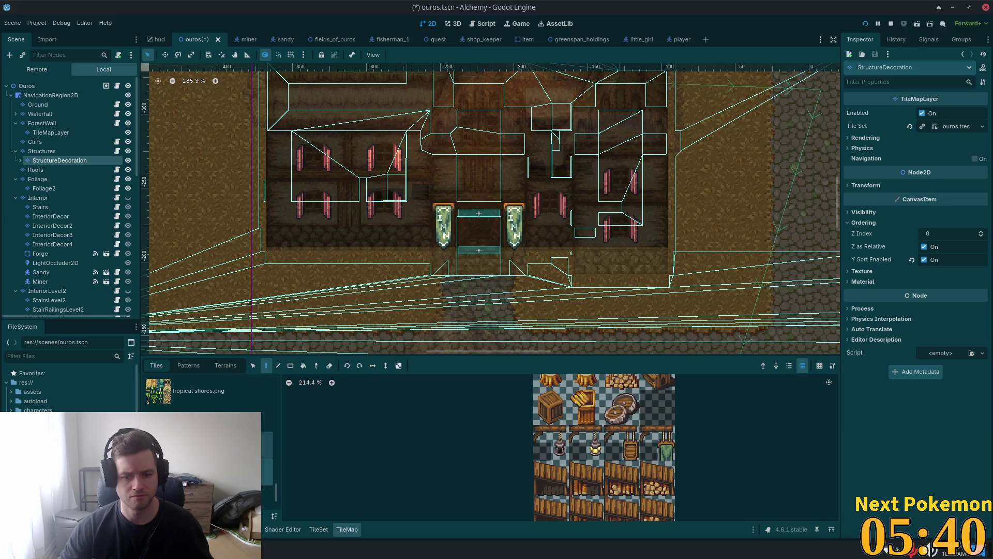
{"action": "scroll", "coordinate": [262, 461], "scroll_direction": "down", "scroll_amount": 3}
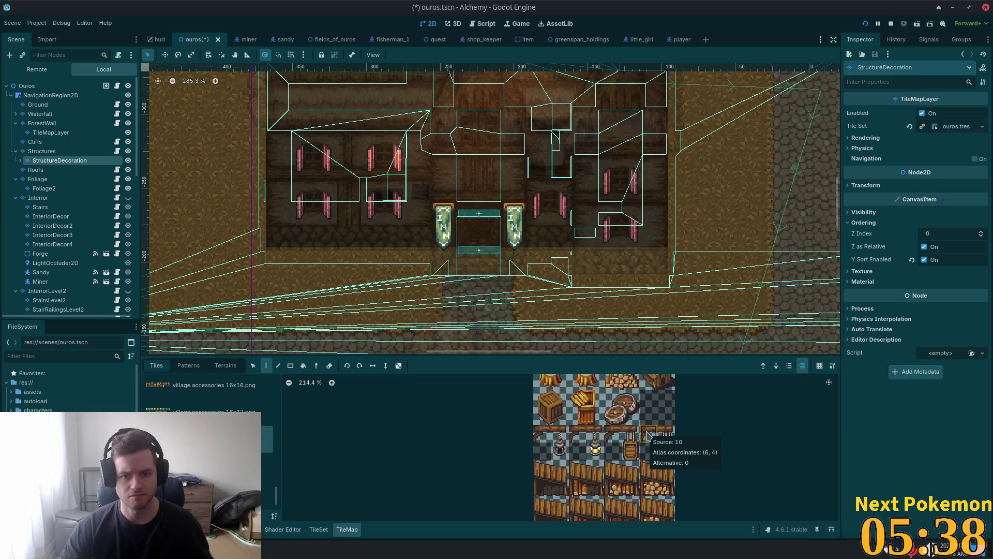
{"action": "left_click_drag", "start_coordinate": [648, 436], "coordinate": [667, 452]}
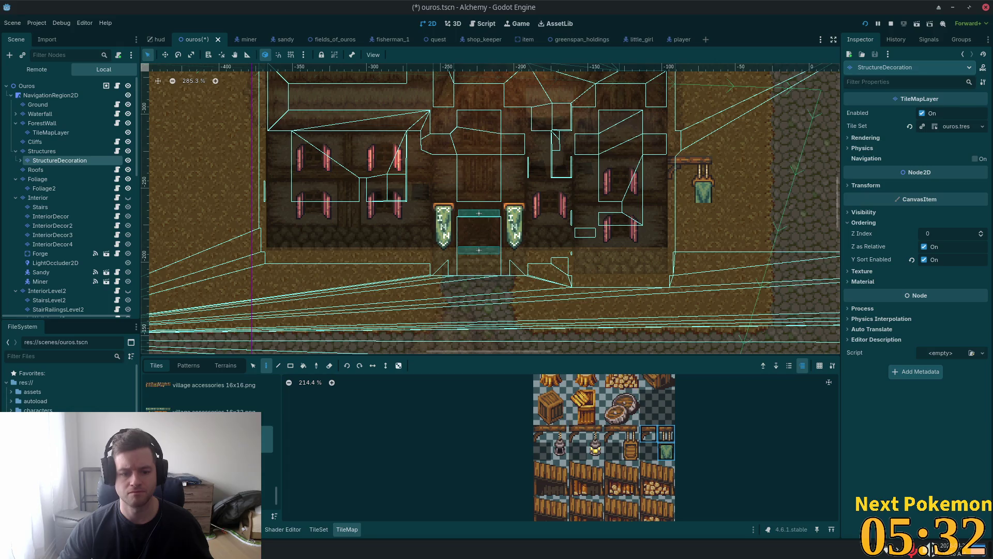
Hang the INN banner from village accessories 16x32.png on the signpost and run the game
{"action": "left_click", "coordinate": [171, 410]}
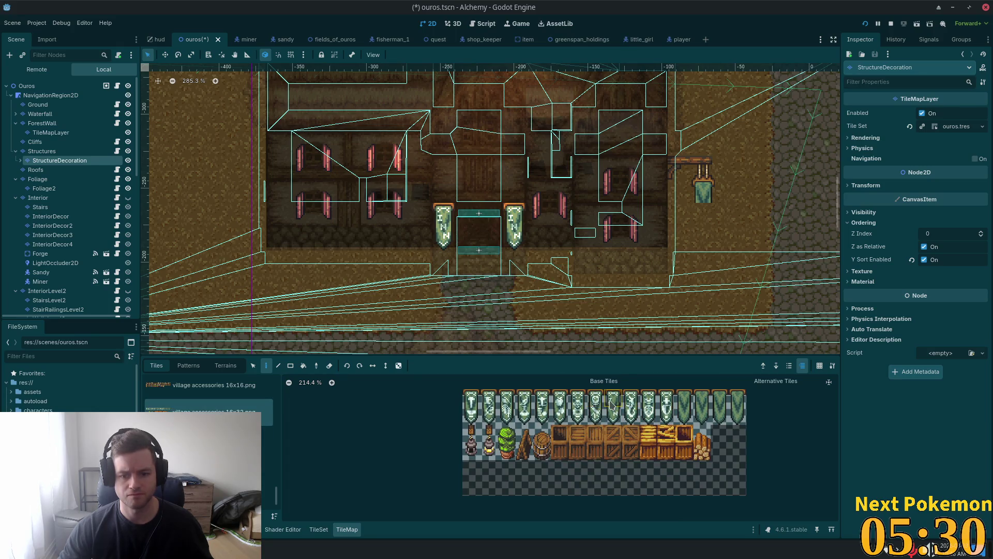
{"action": "left_click", "coordinate": [616, 419]}
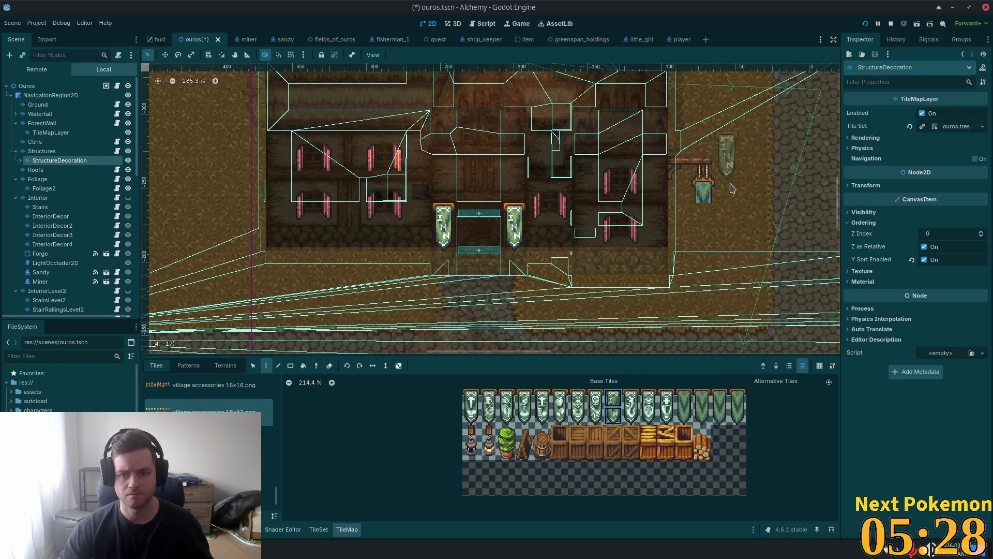
{"action": "left_click", "coordinate": [708, 200]}
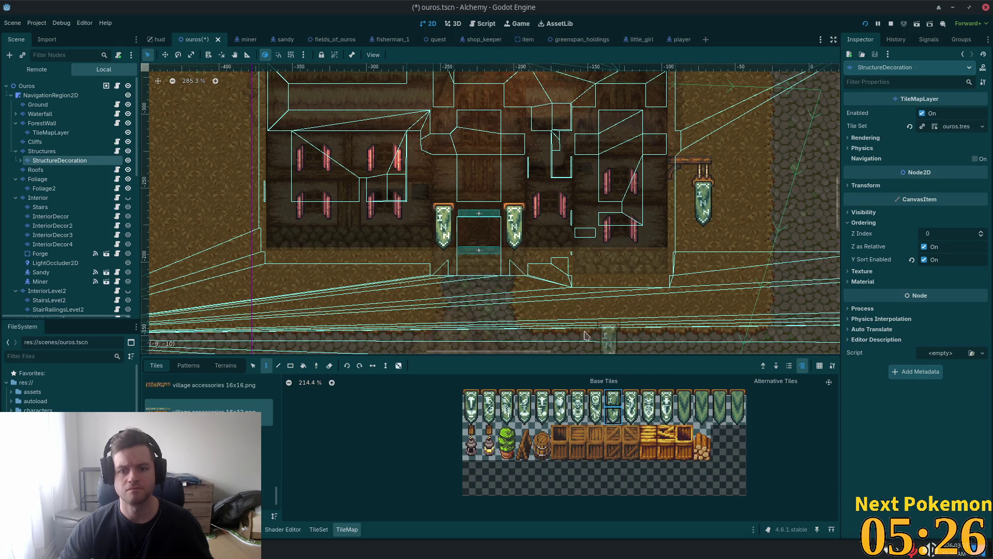
{"action": "key", "text": "F5"}
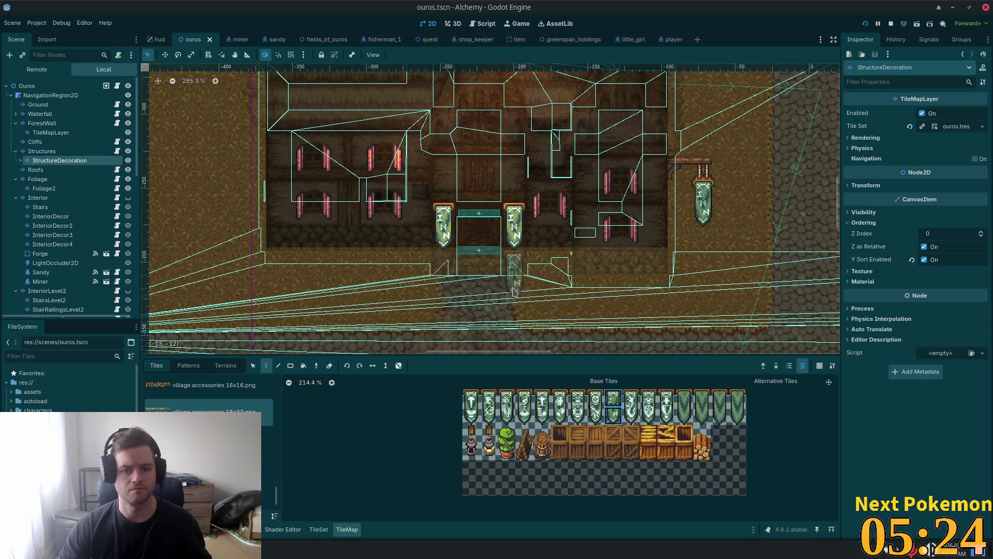
Walk the player around town to the inn and signpost banners, then close the game
{"action": "key", "text": "Up"}
{"action": "key", "text": "Right"}
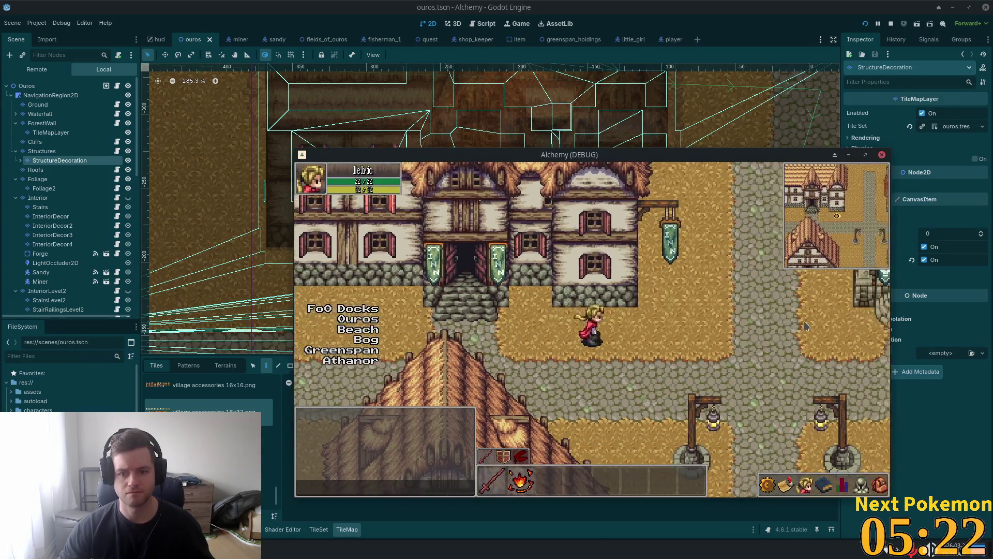
{"action": "key", "text": "Down"}
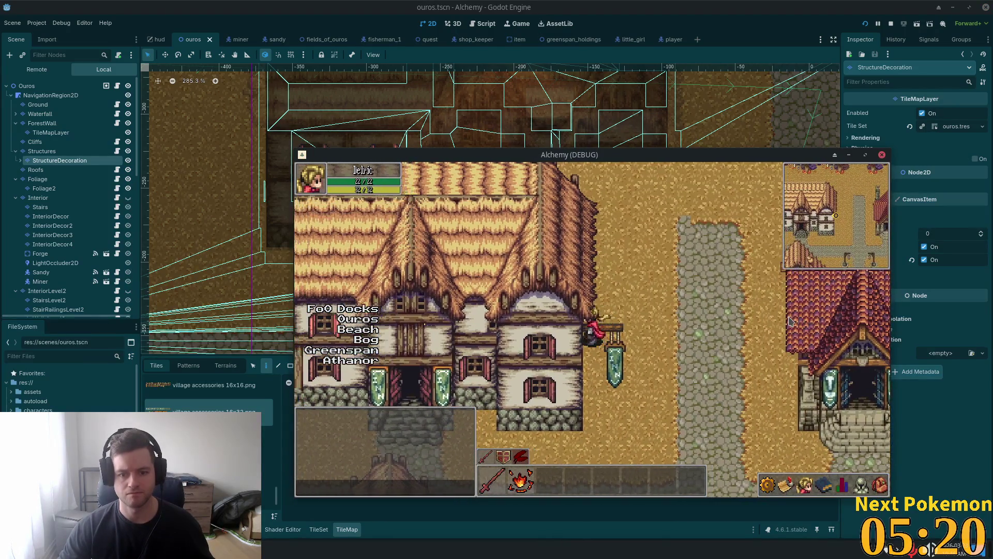
{"action": "key", "text": "Up"}
{"action": "key", "text": "Left"}
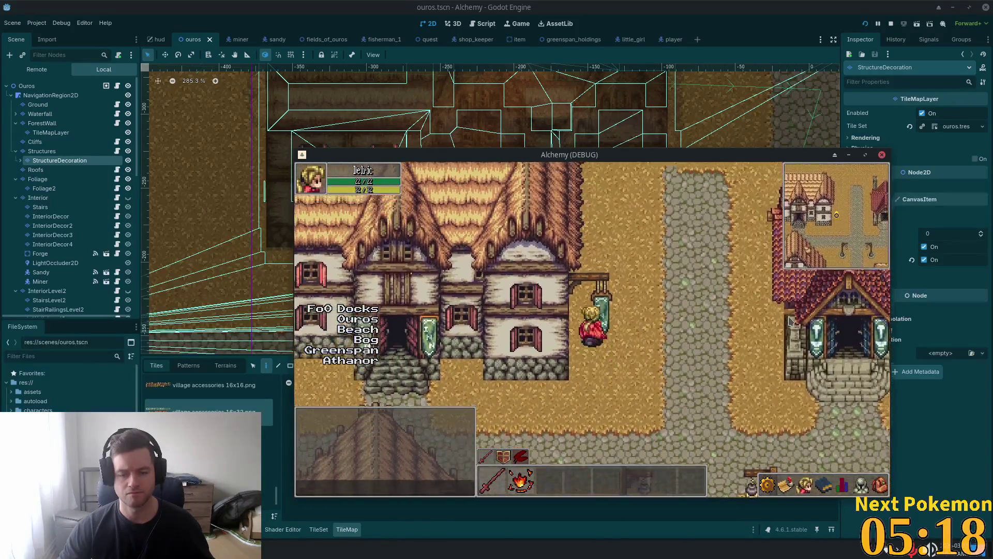
{"action": "key", "text": "Up"}
{"action": "key", "text": "Right"}
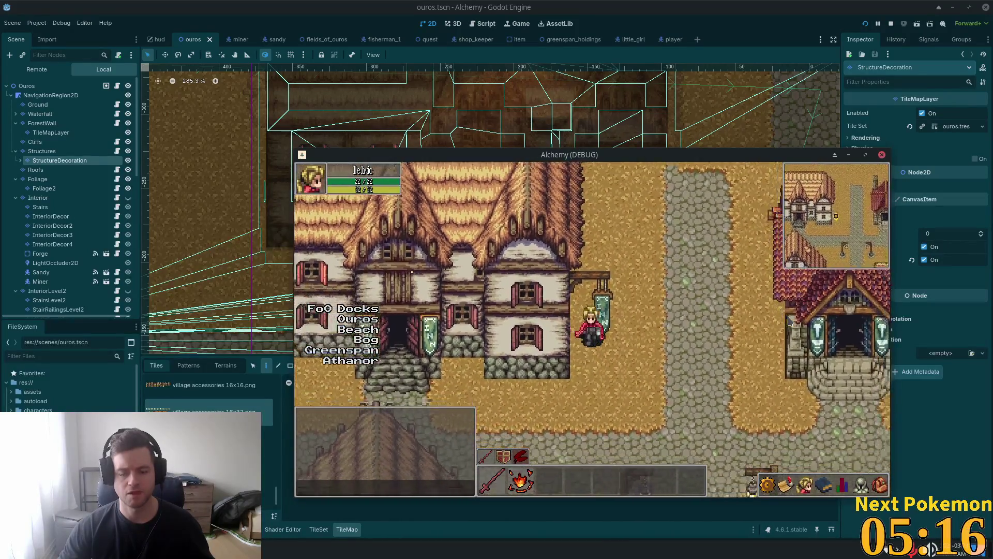
{"action": "key", "text": "Down"}
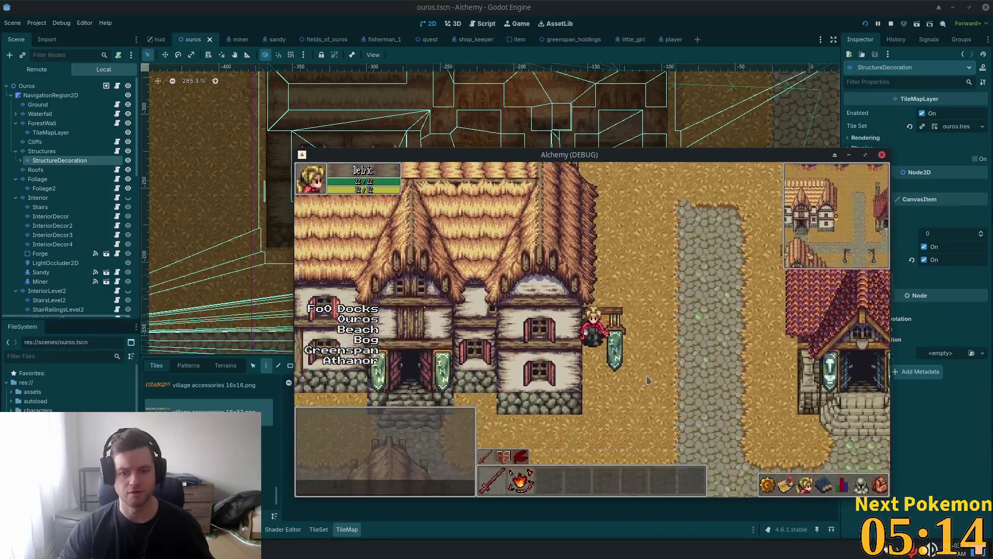
{"action": "left_click", "coordinate": [718, 20]}
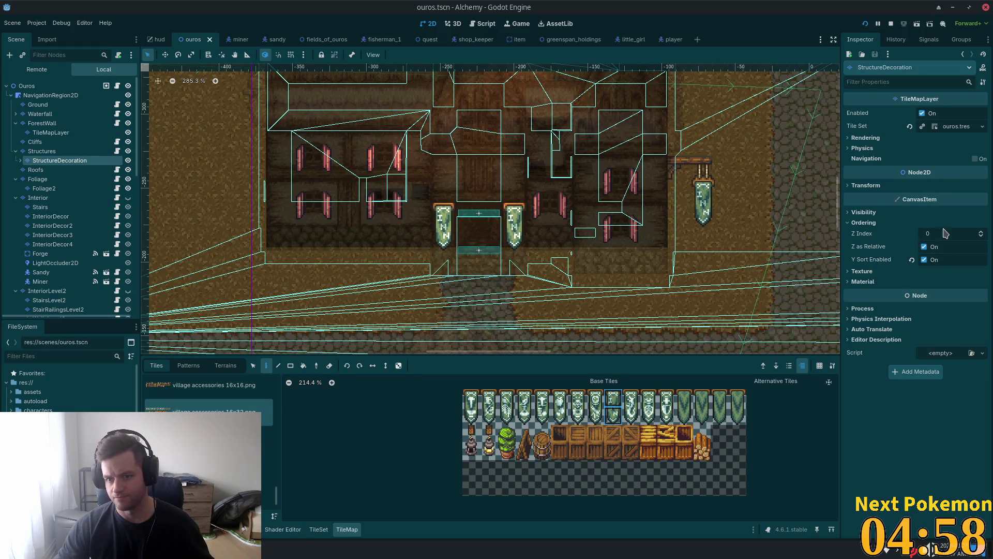
{"action": "left_click", "coordinate": [953, 233]}
{"action": "type", "text": "10"}
Confirm a Z Index of 10, rerun the game, and walk through town into the inn
{"action": "key", "text": "Tab"}
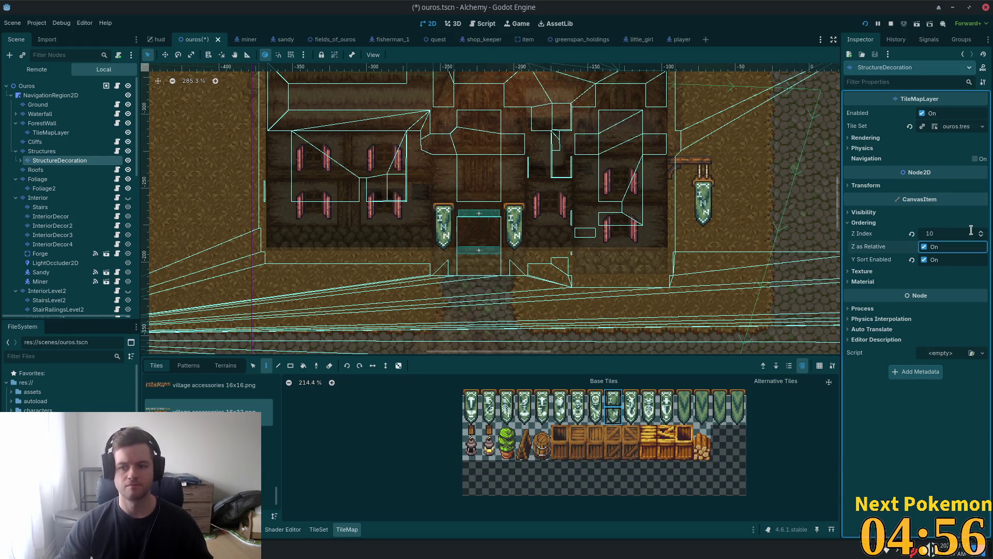
{"action": "key", "text": "F5"}
{"action": "key", "text": "Up"}
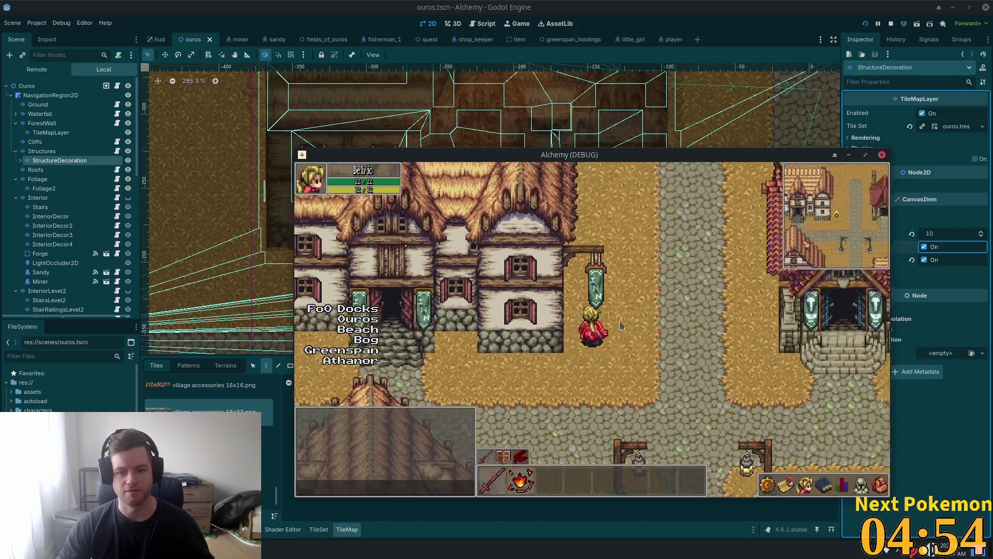
{"action": "key", "text": "Left"}
{"action": "key", "text": "Up"}
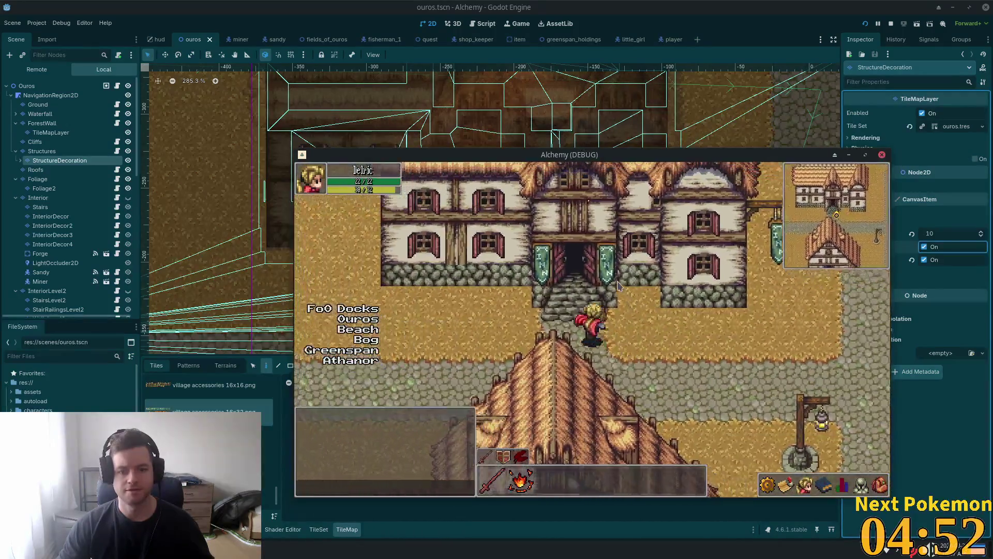
{"action": "key", "text": "Down"}
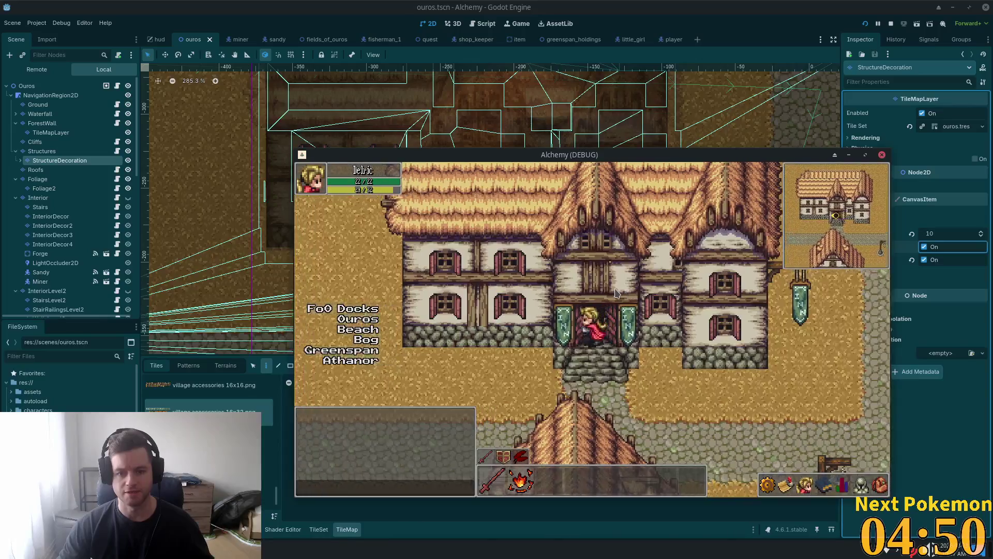
{"action": "key", "text": "Up"}
Walk repeatedly in and out of the inn door, then return to the editor's StructureDecoration layer
{"action": "key", "text": "Down"}
{"action": "key", "text": "Up"}
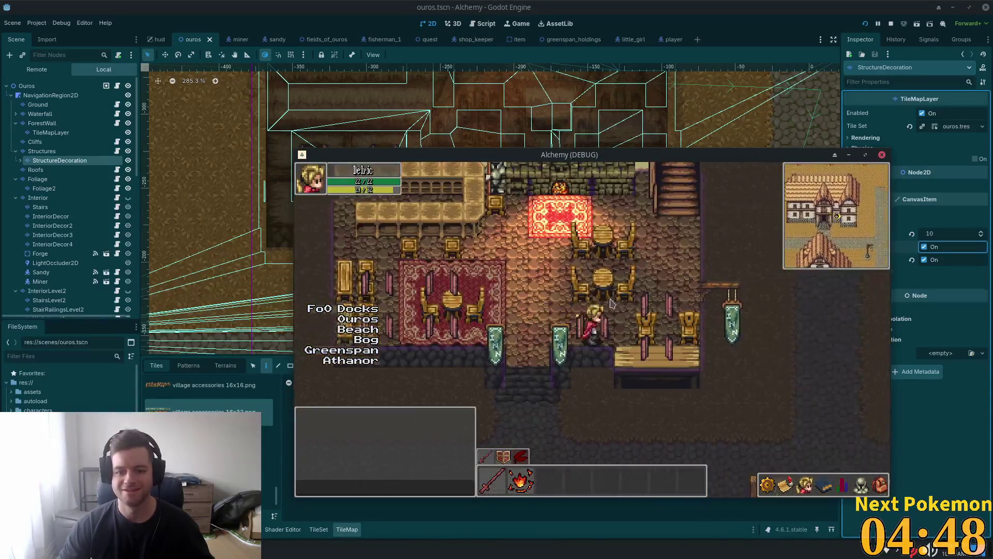
{"action": "key", "text": "Down"}
{"action": "key", "text": "Up"}
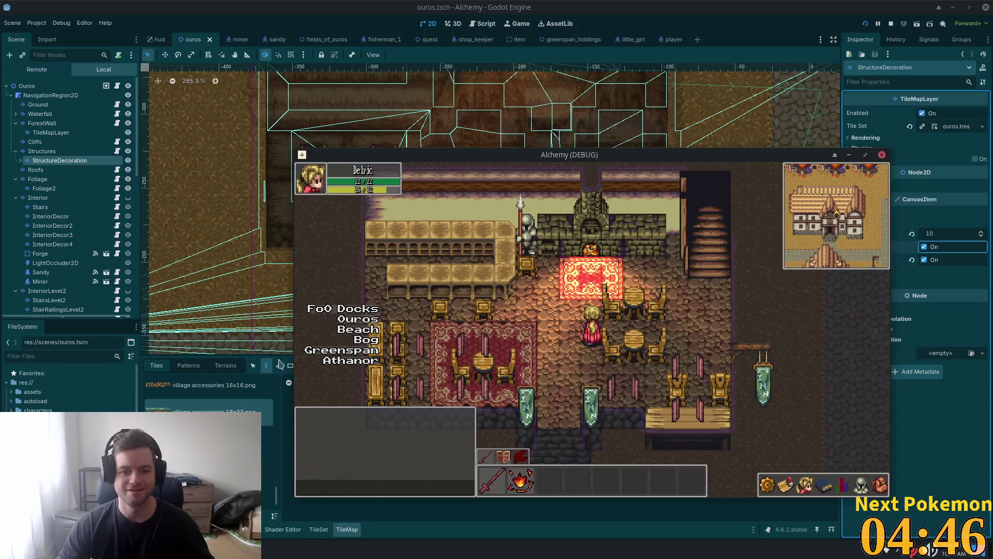
{"action": "key", "text": "Down"}
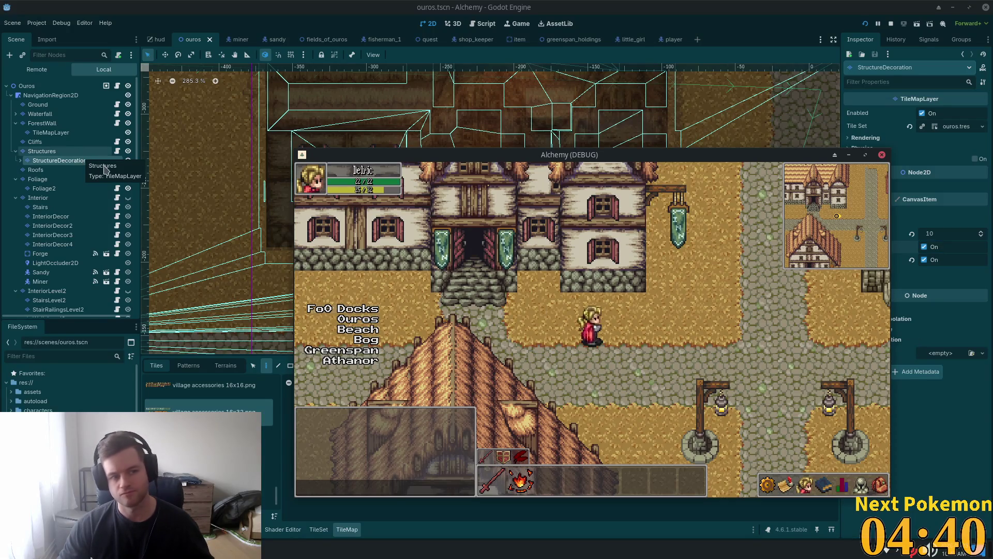
{"action": "key", "text": "Up"}
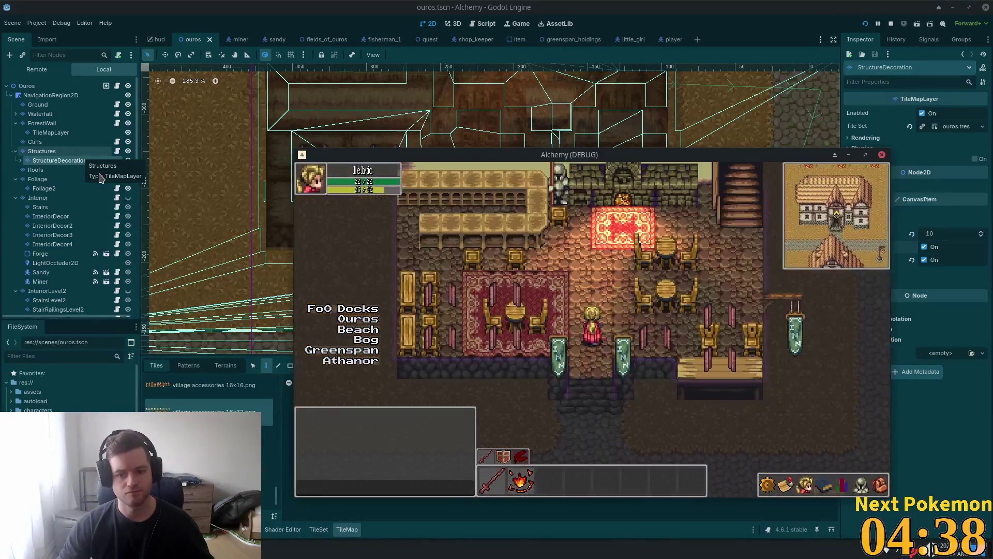
{"action": "key", "text": "Down"}
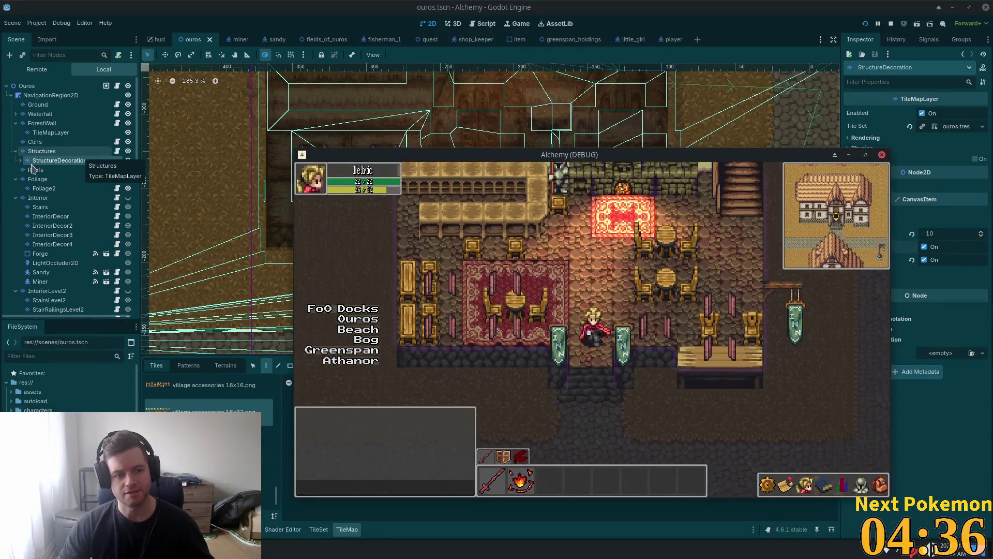
{"action": "left_click", "coordinate": [41, 152]}
{"action": "left_click", "coordinate": [59, 160]}
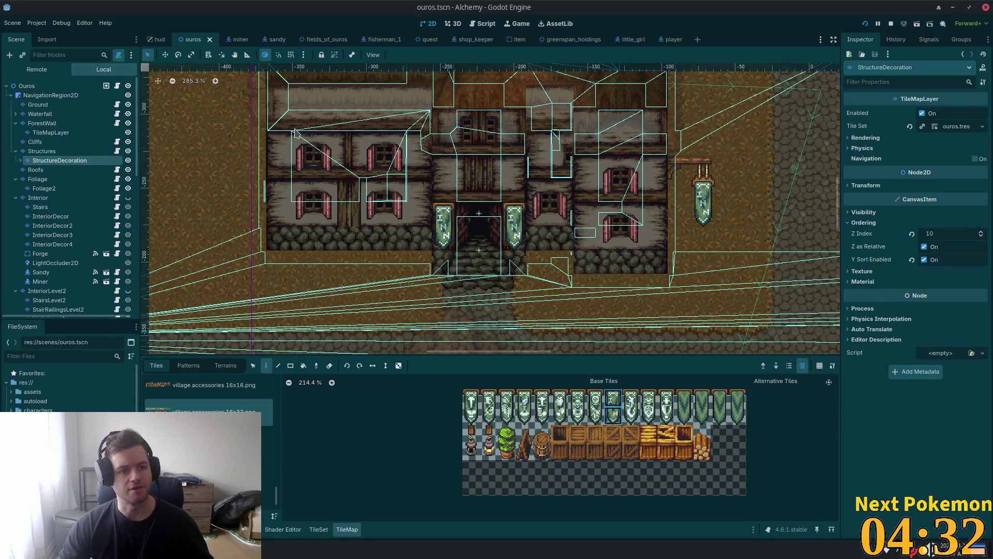
Attach the existing res://objects/tilemap_layer.gd script to StructureDecoration
{"action": "left_click", "coordinate": [118, 55]}
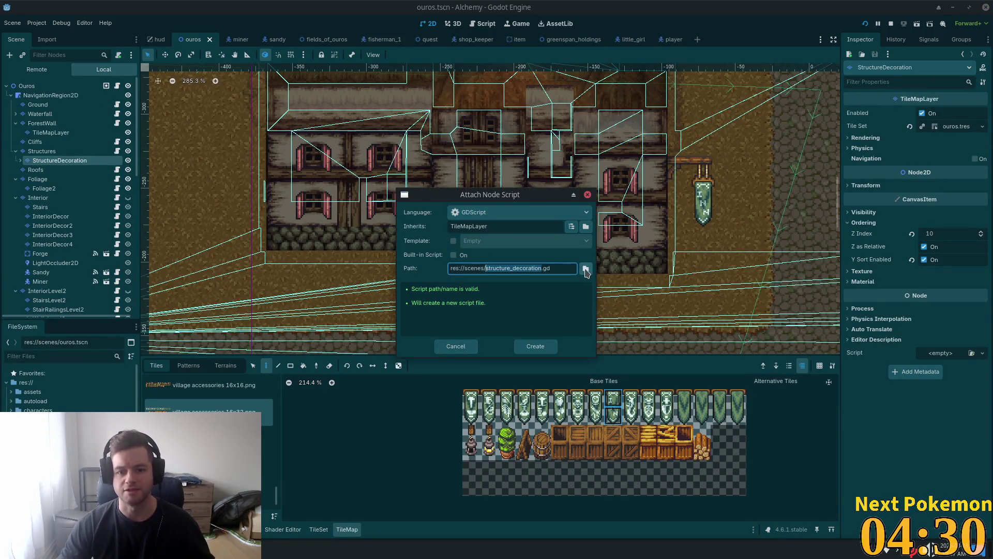
{"action": "left_click", "coordinate": [585, 268]}
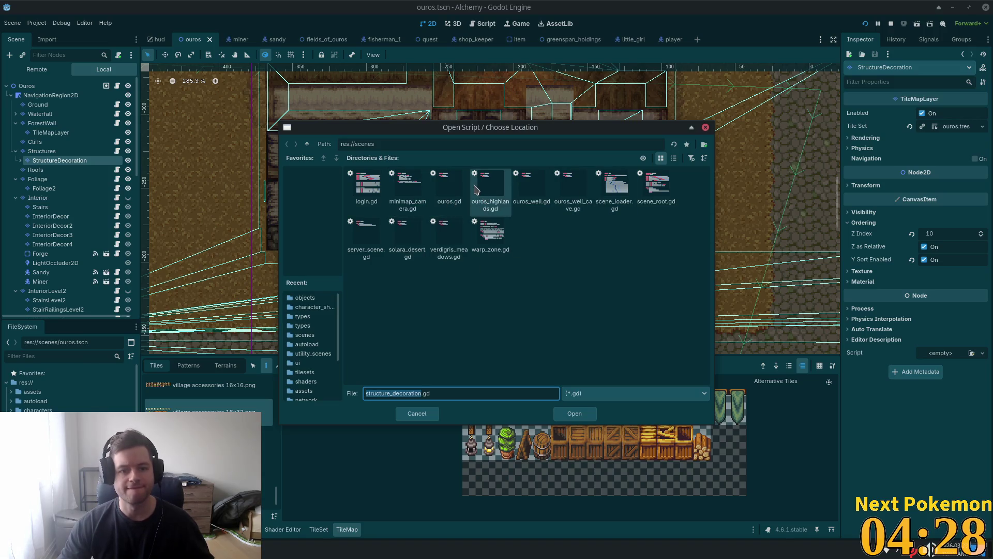
{"action": "left_click", "coordinate": [306, 143]}
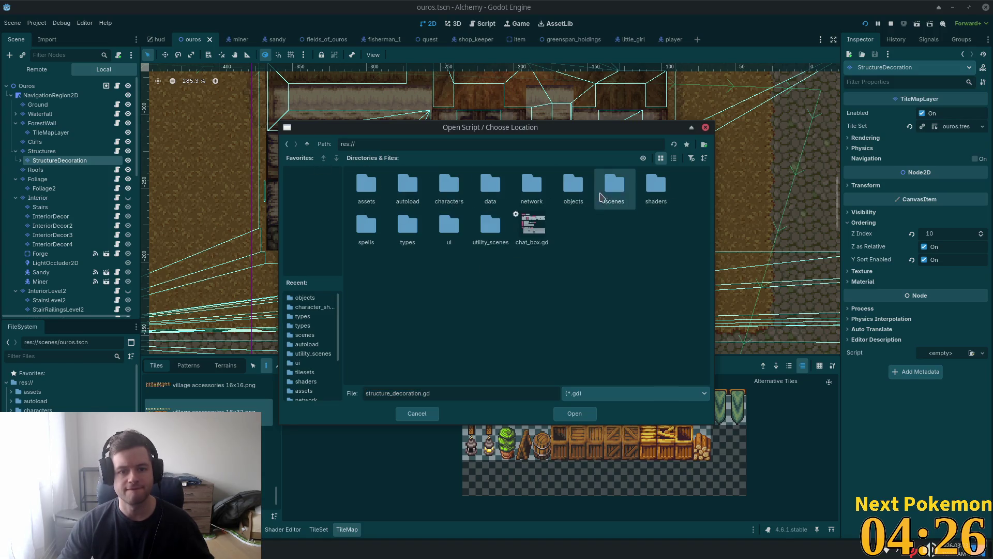
{"action": "double_click", "coordinate": [573, 184]}
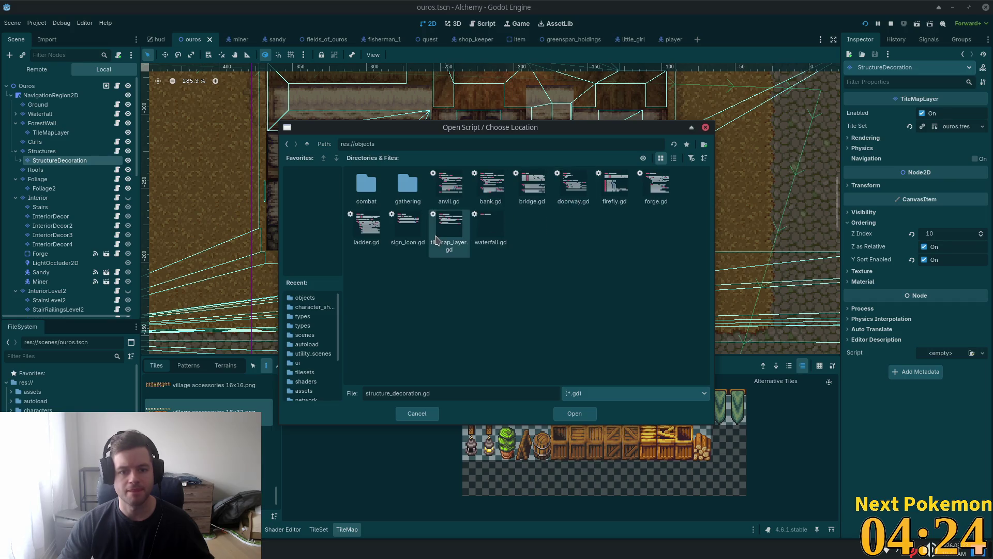
{"action": "double_click", "coordinate": [437, 237]}
{"action": "left_click", "coordinate": [524, 349]}
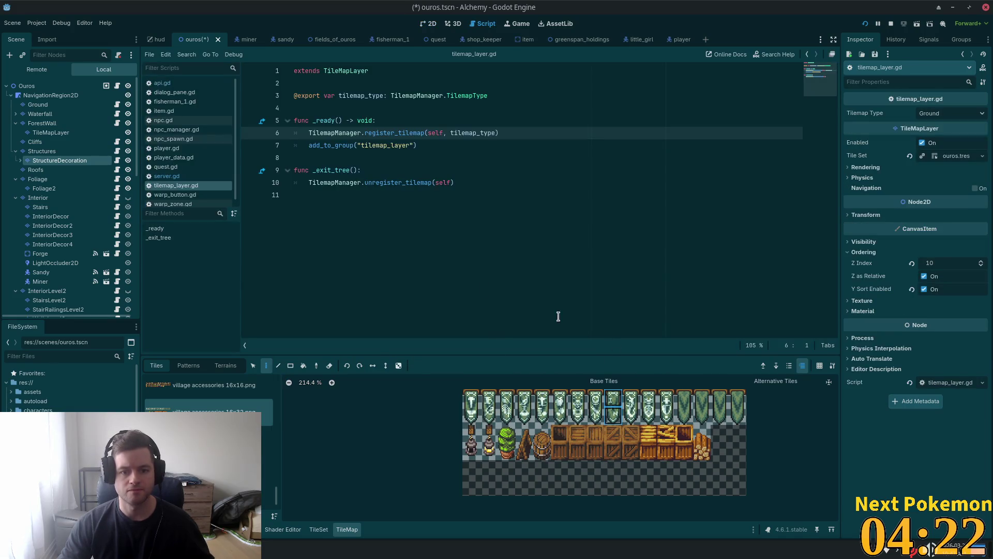
Set the layer's Tilemap Type to Structure and run the game
{"action": "left_click", "coordinate": [945, 117]}
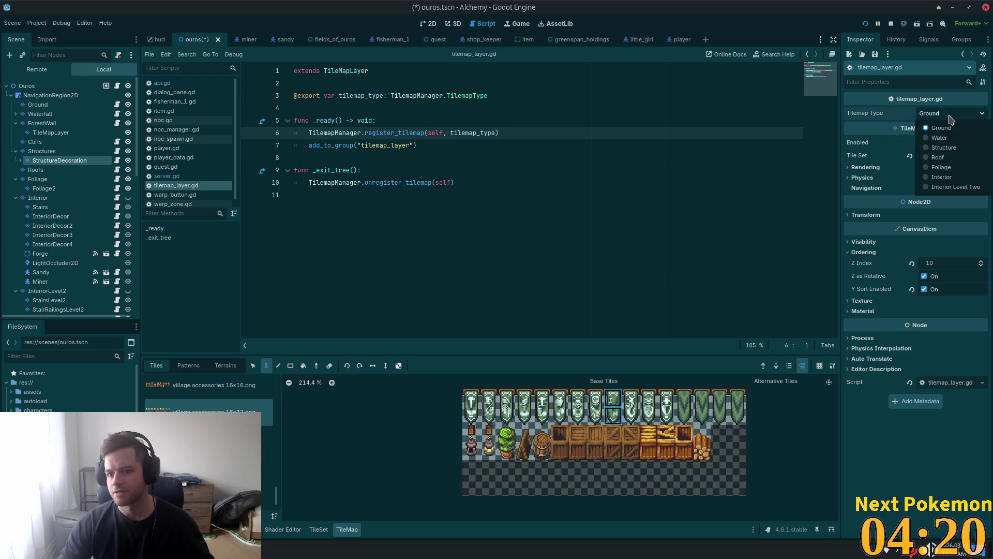
{"action": "left_click", "coordinate": [944, 152]}
{"action": "key", "text": "F5"}
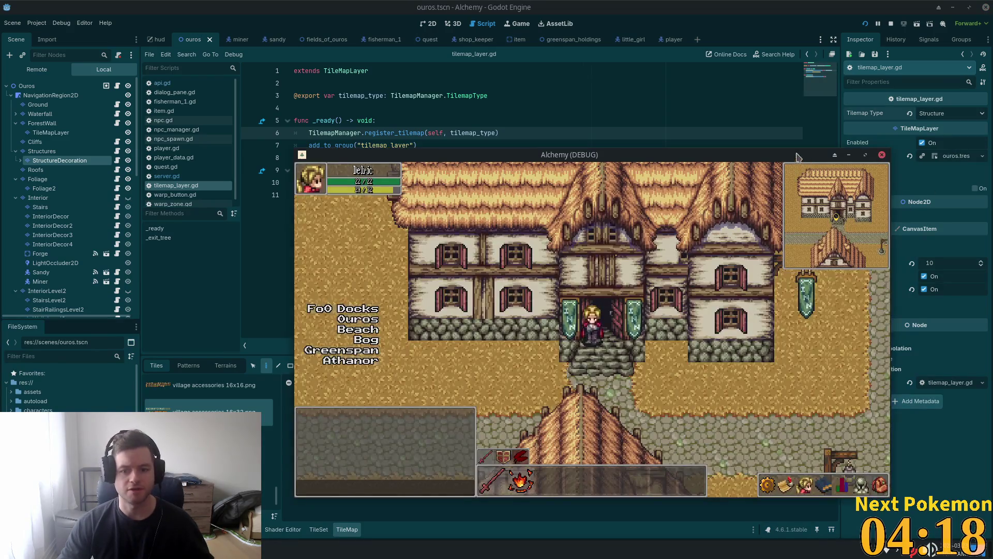
Walk the character out of the inn, try passing behind the inn sign, and walk back inside
{"action": "key", "text": "Down"}
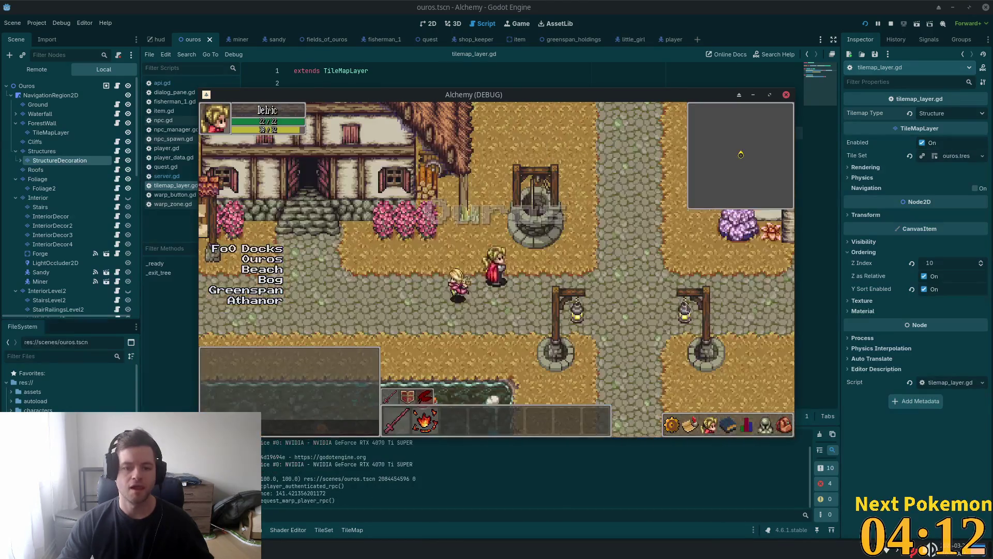
{"action": "key", "text": "Left"}
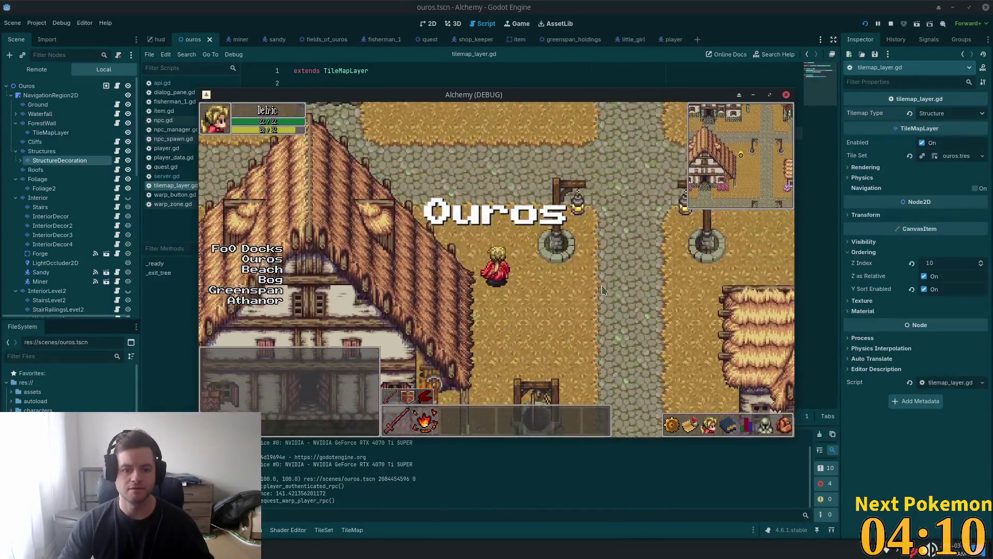
{"action": "key", "text": "Up"}
{"action": "key", "text": "Up"}
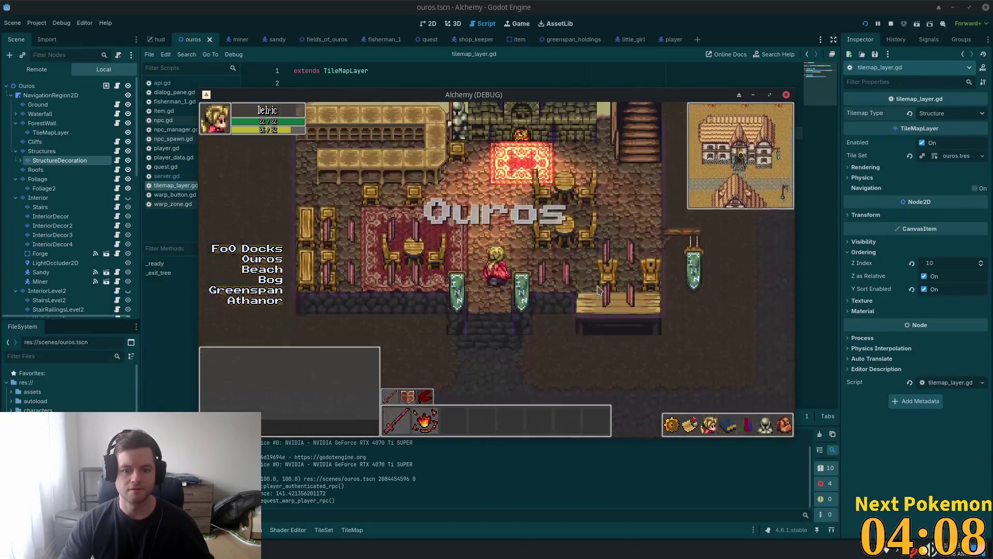
{"action": "key", "text": "Down"}
{"action": "key", "text": "Right"}
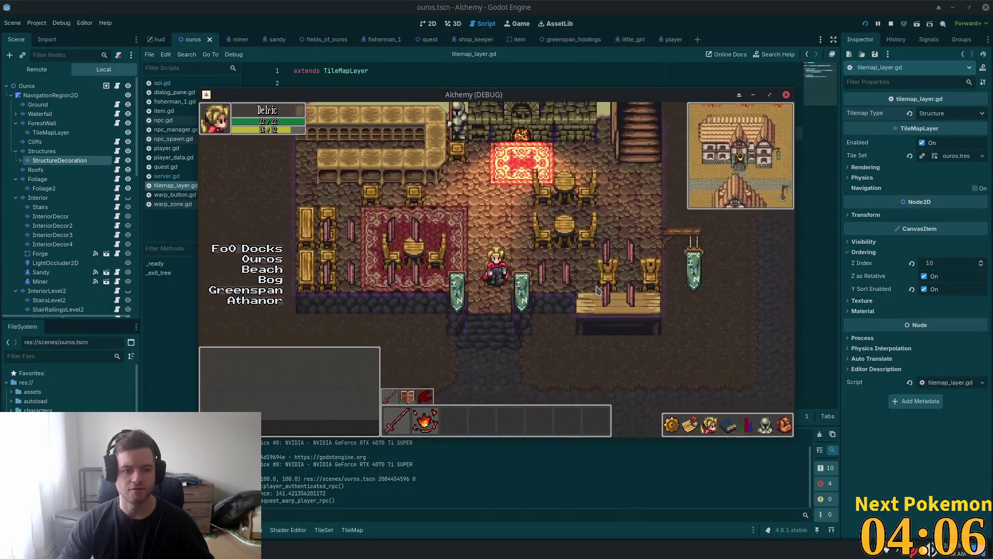
{"action": "key", "text": "Down"}
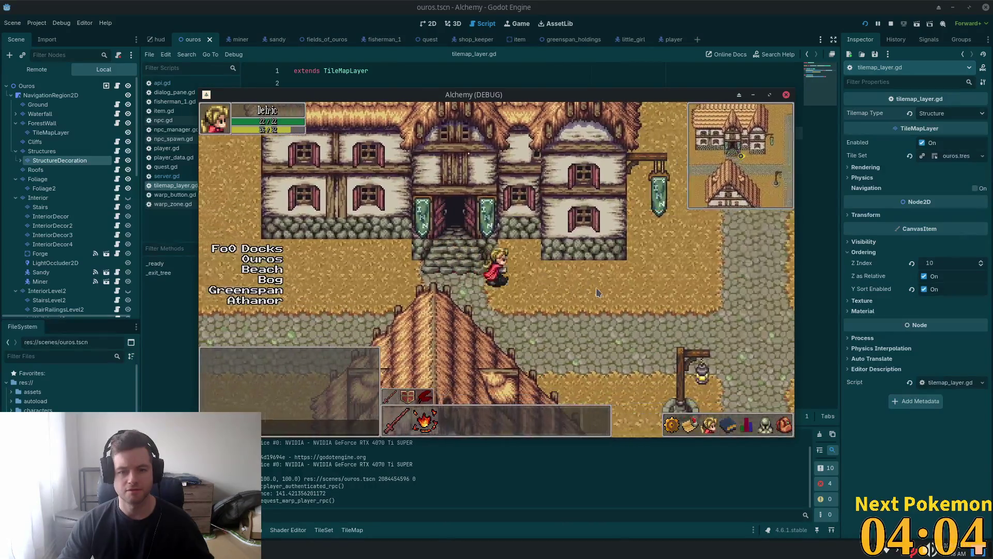
{"action": "key", "text": "Right"}
{"action": "key", "text": "Up"}
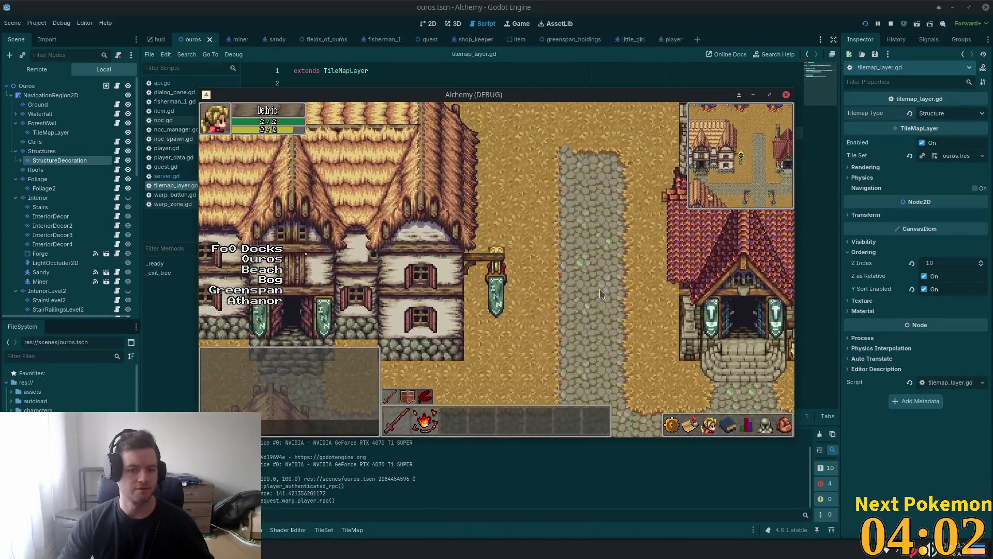
{"action": "key", "text": "Left"}
{"action": "key", "text": "Down"}
{"action": "key", "text": "Up"}
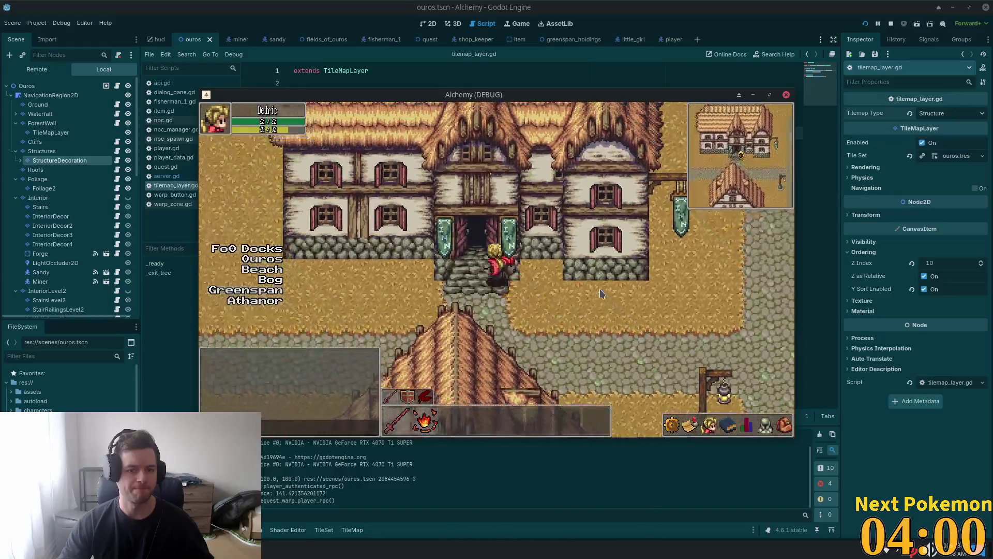
Reset the StructureDecoration layer's Z Index to 0, then rerun the game and log in
{"action": "left_click", "coordinate": [47, 160]}
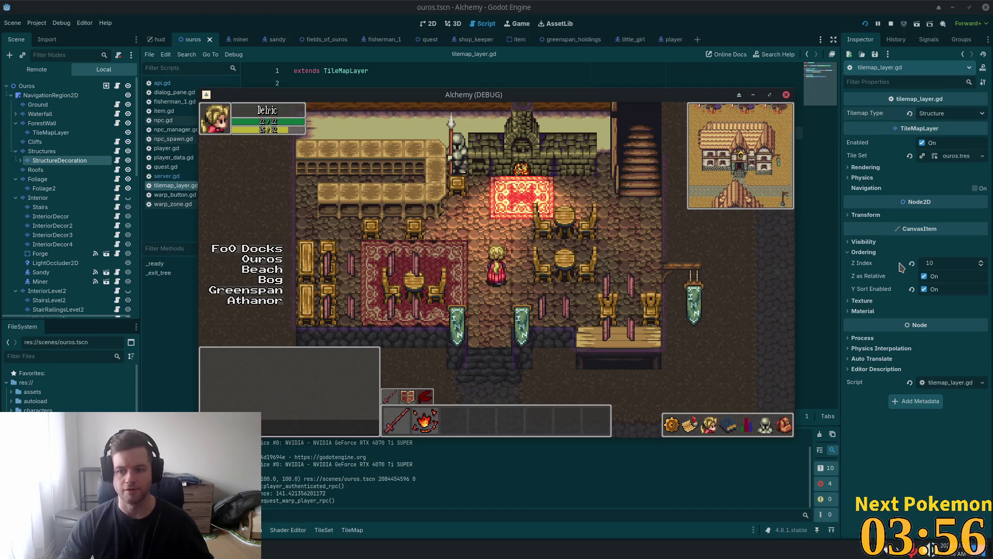
{"action": "left_click", "coordinate": [912, 262]}
{"action": "key", "text": "F5"}
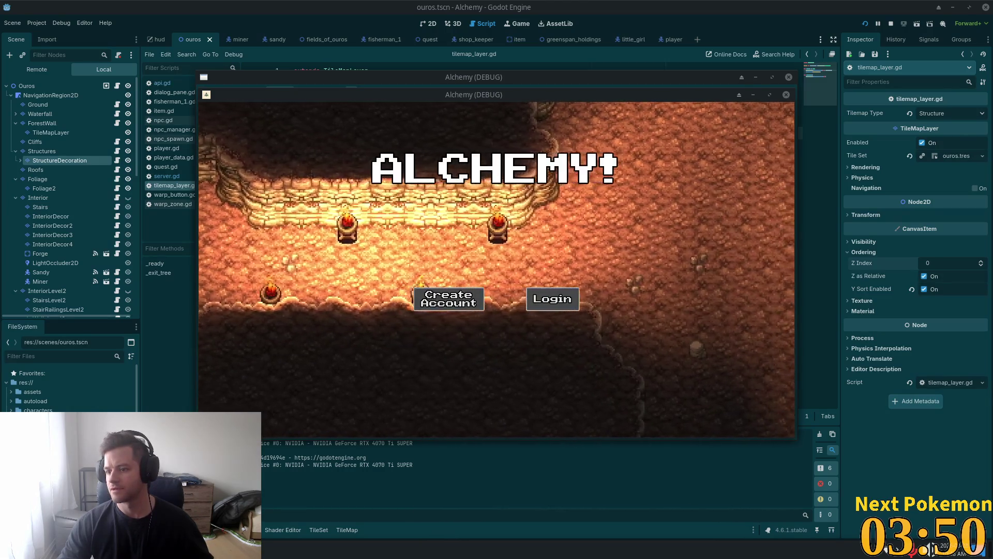
{"action": "left_click", "coordinate": [552, 298]}
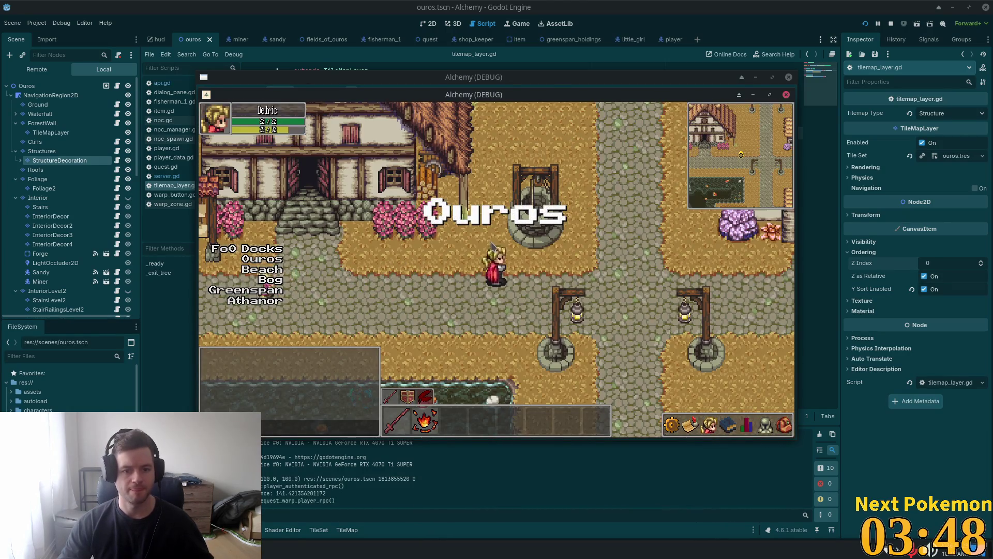
Walk into the inn, out to the street, into the forge, and left along the street
{"action": "key", "text": "Up"}
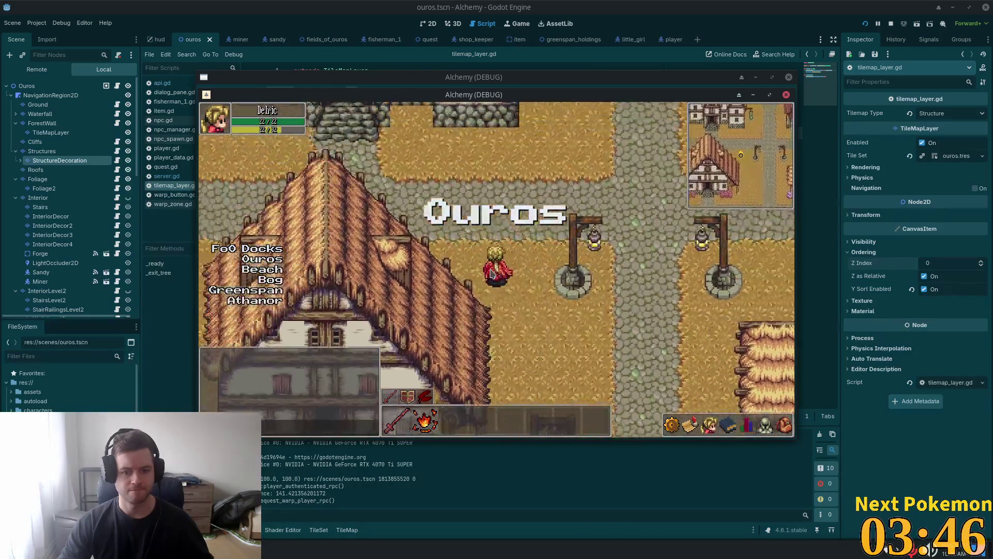
{"action": "key", "text": "Up"}
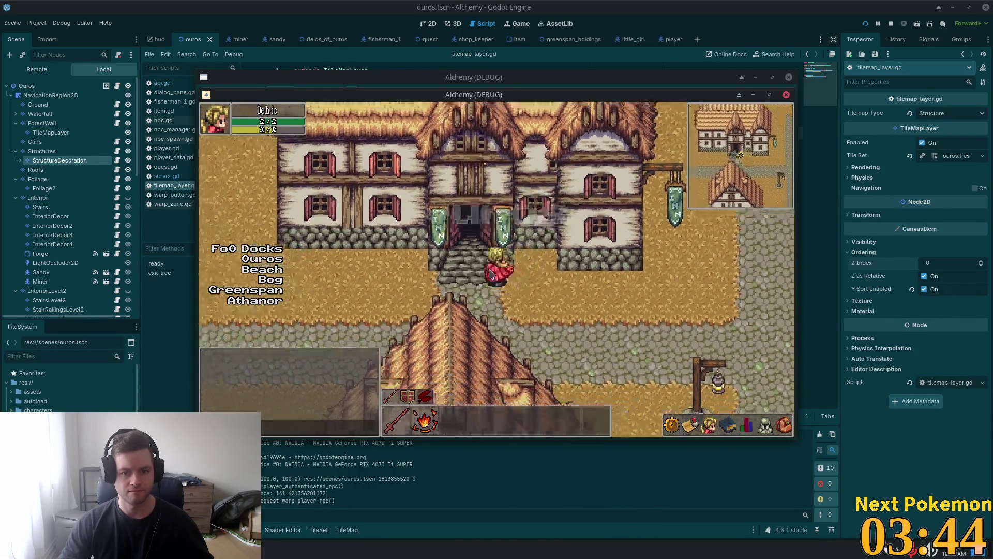
{"action": "key", "text": "Up"}
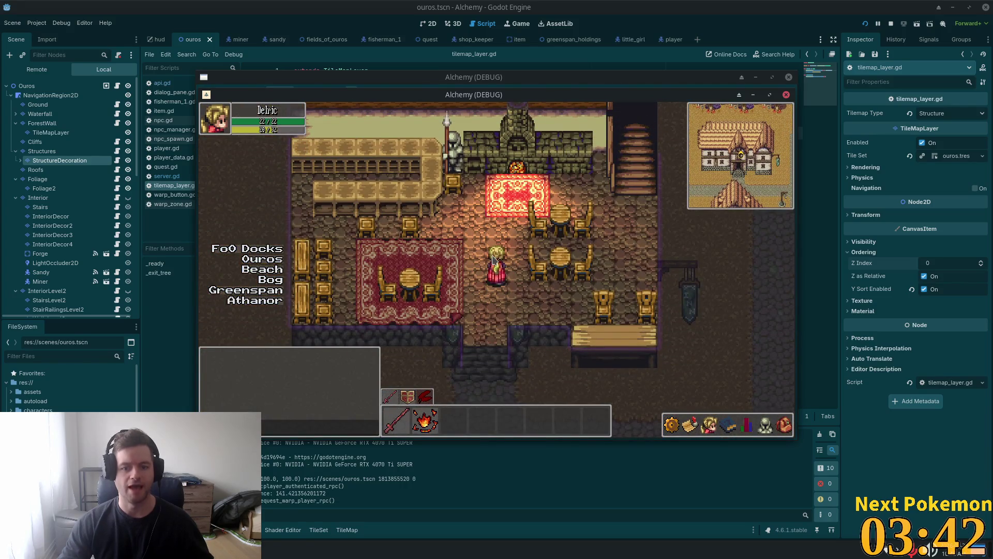
{"action": "key", "text": "Down"}
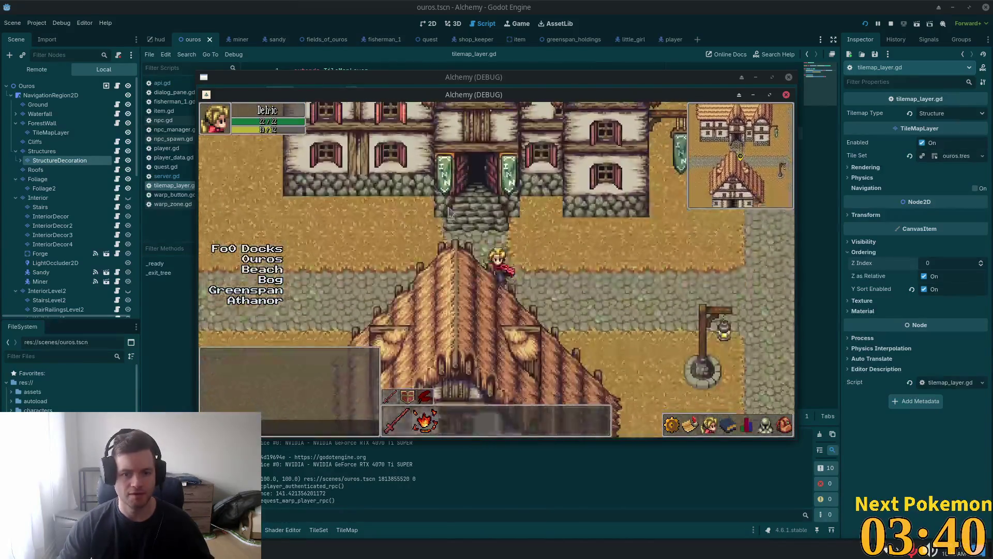
{"action": "key", "text": "Up"}
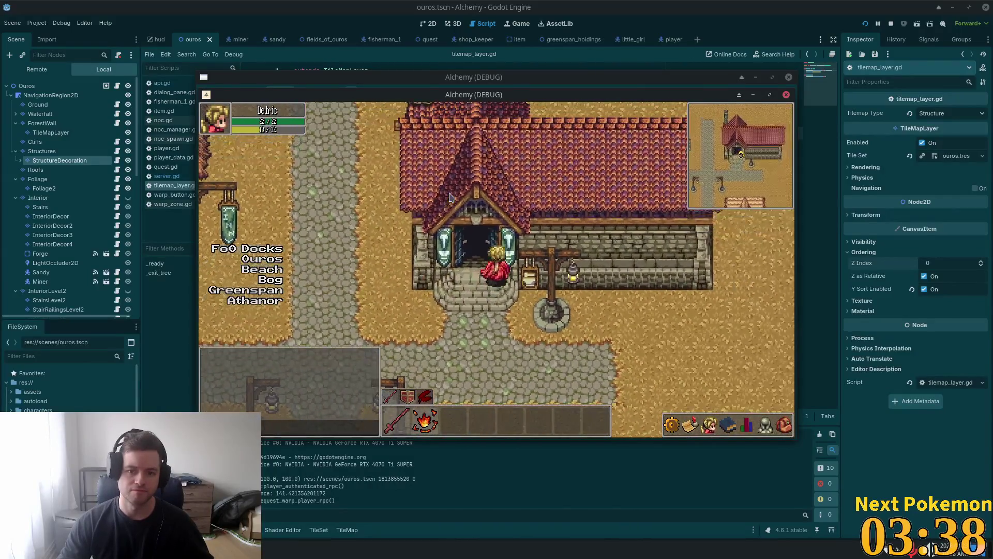
{"action": "key", "text": "Down"}
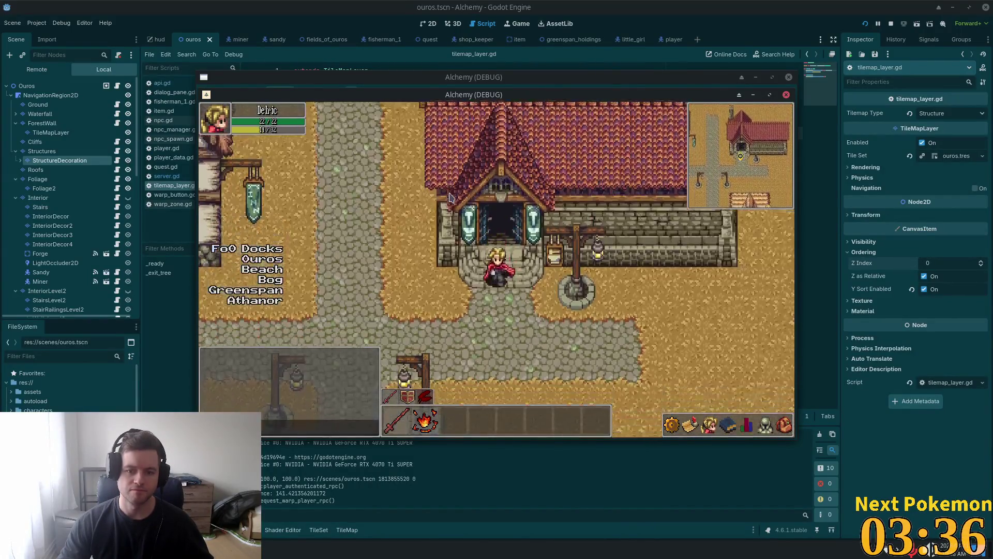
{"action": "key", "text": "Left"}
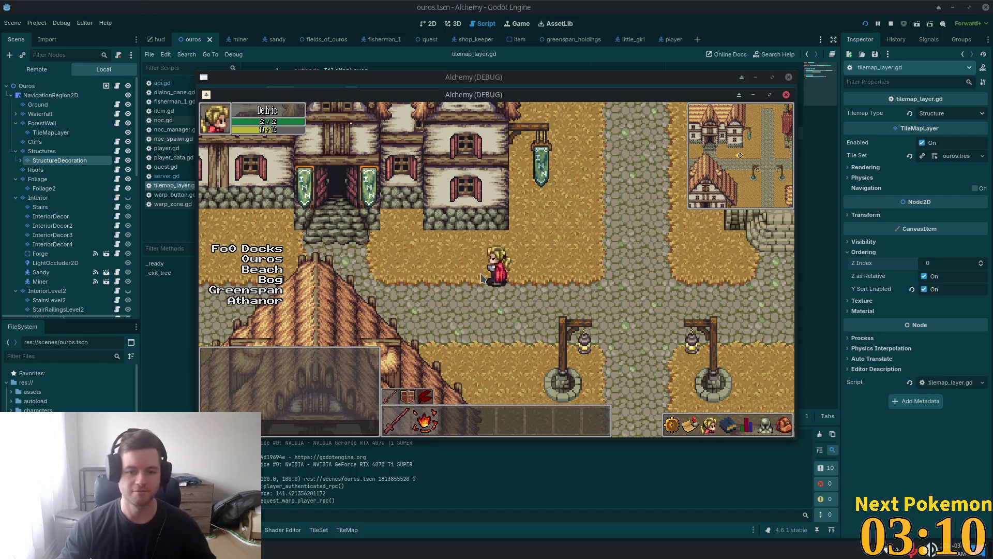
Walk around the tavern interior, on and off the rug, toward the counter
{"action": "key", "text": "Up"}
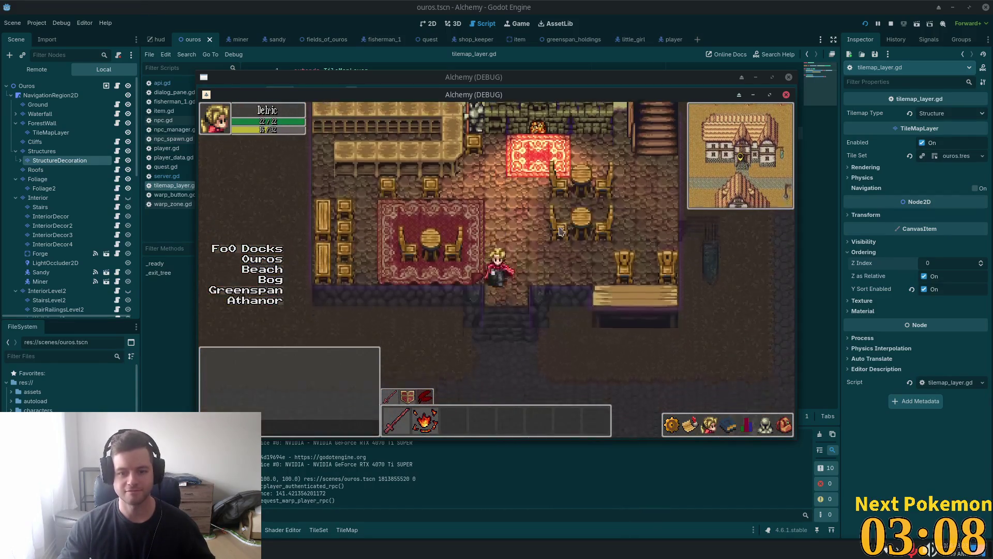
{"action": "key", "text": "Down"}
{"action": "key", "text": "Up"}
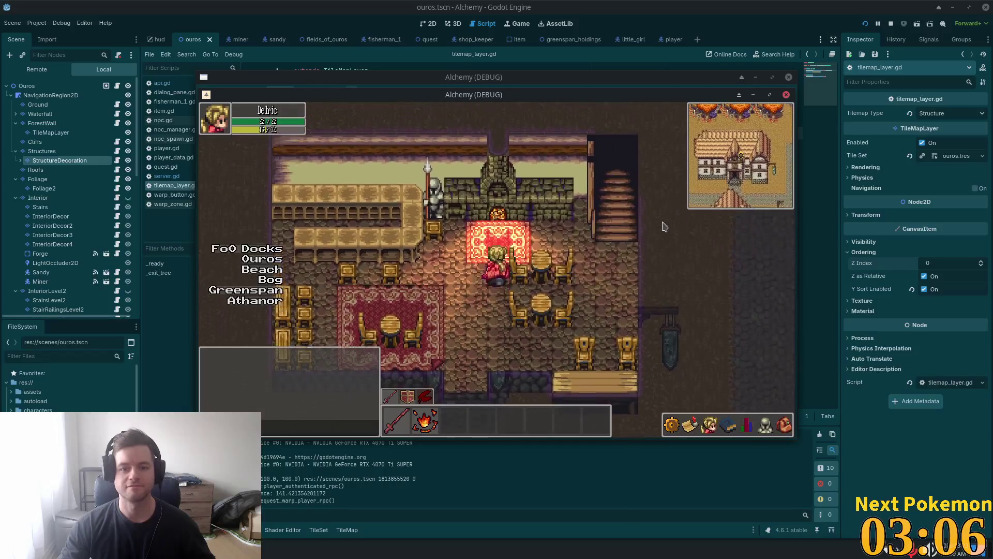
{"action": "key", "text": "Up"}
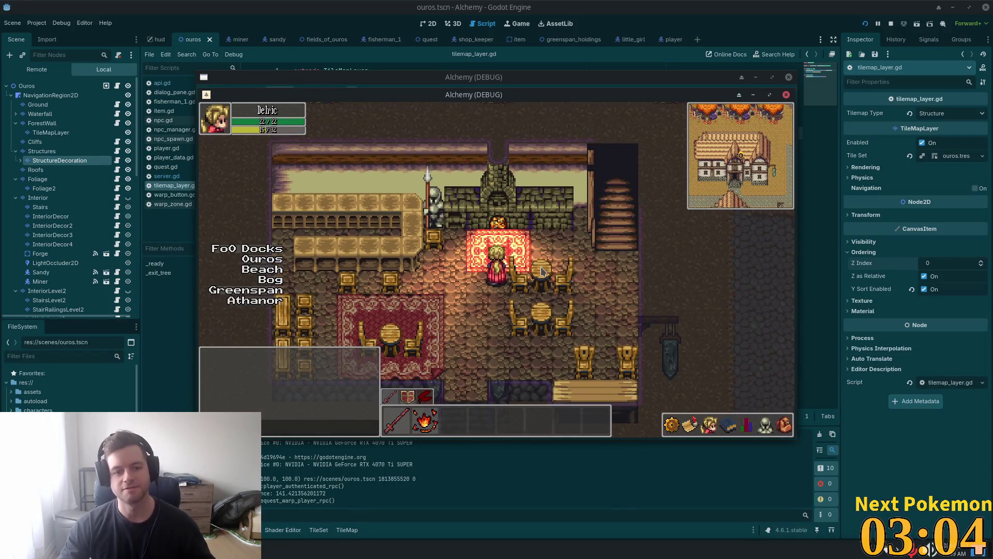
{"action": "key", "text": "Left"}
{"action": "key", "text": "Down"}
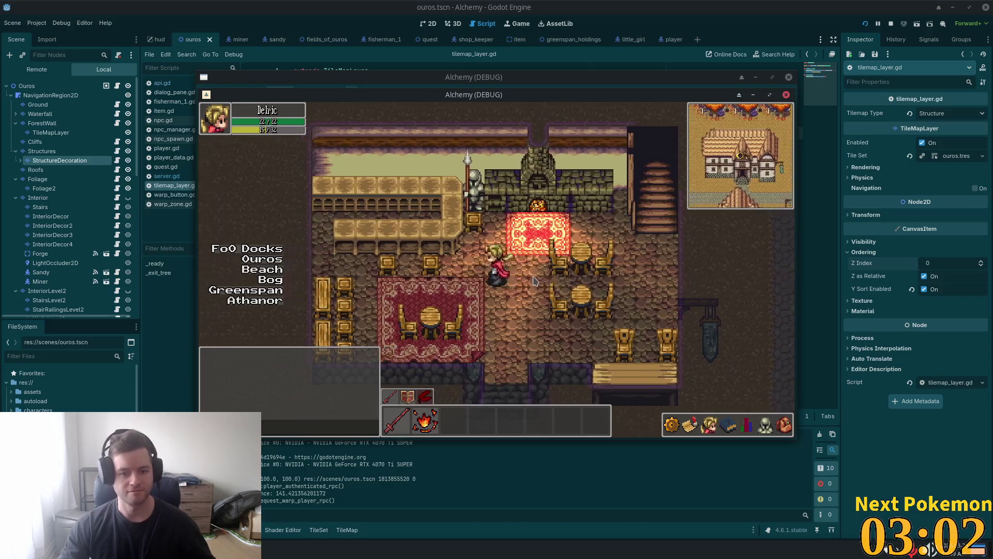
{"action": "key", "text": "Up"}
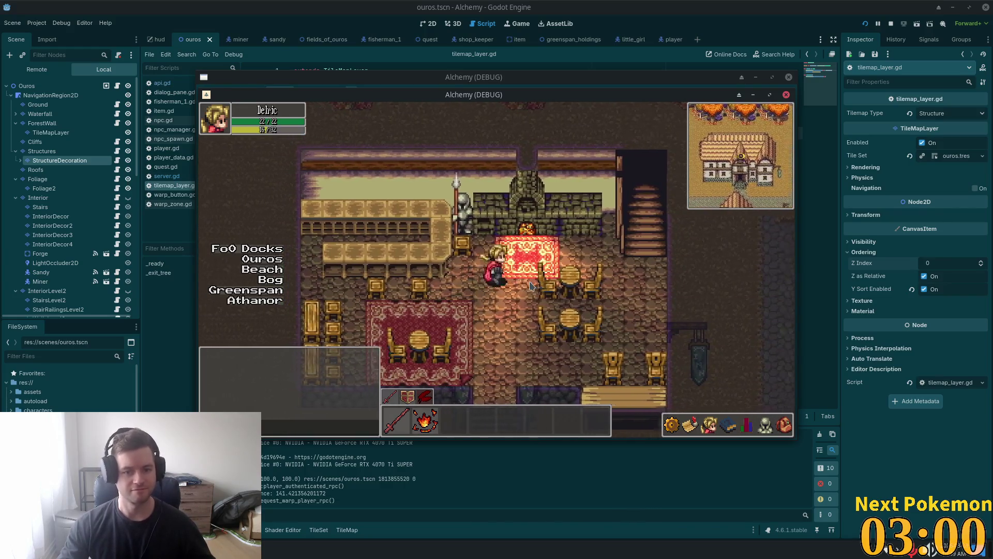
{"action": "key", "text": "Left"}
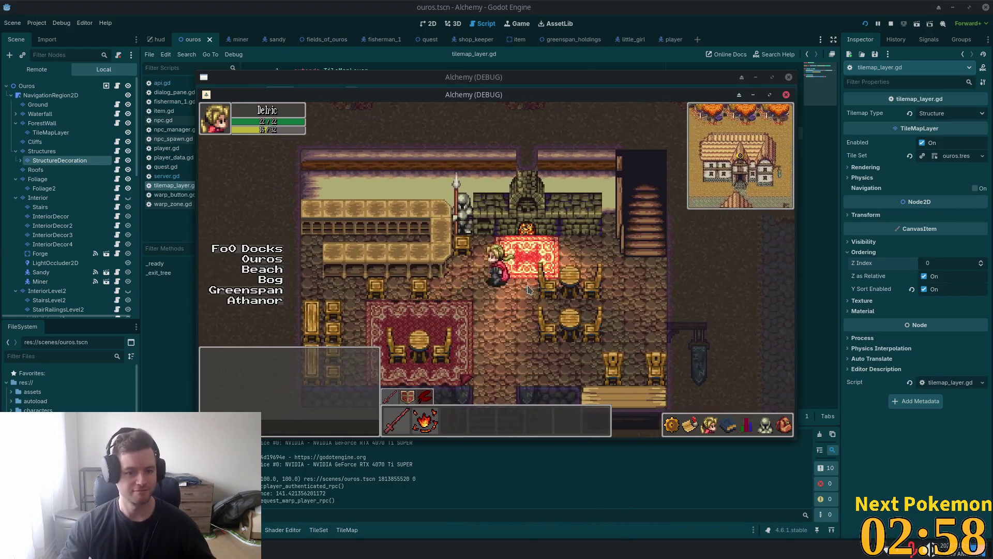
{"action": "key", "text": "Left"}
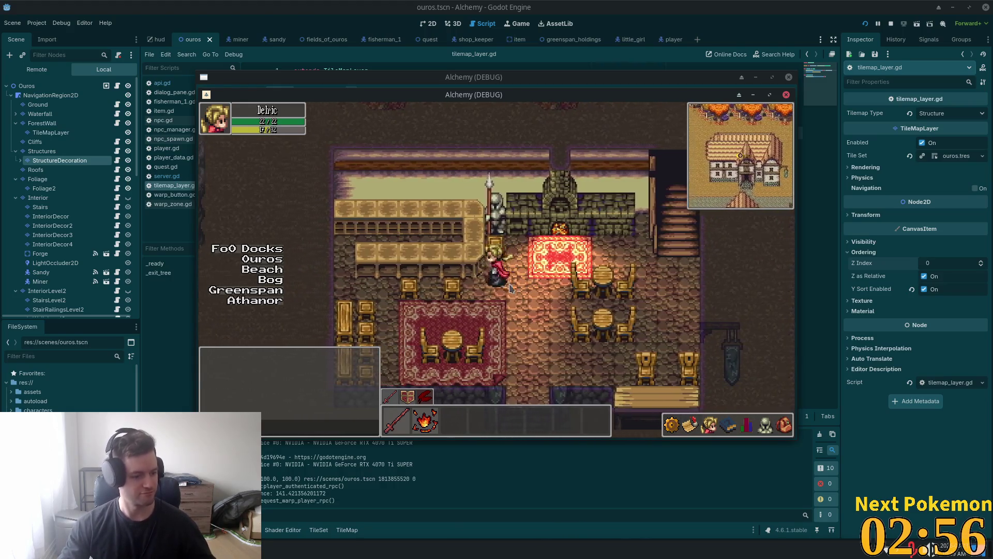
Walk out of the tavern around the neighbouring house, then select the Boundary layer
{"action": "key", "text": "Down"}
{"action": "key", "text": "Left"}
{"action": "key", "text": "Up"}
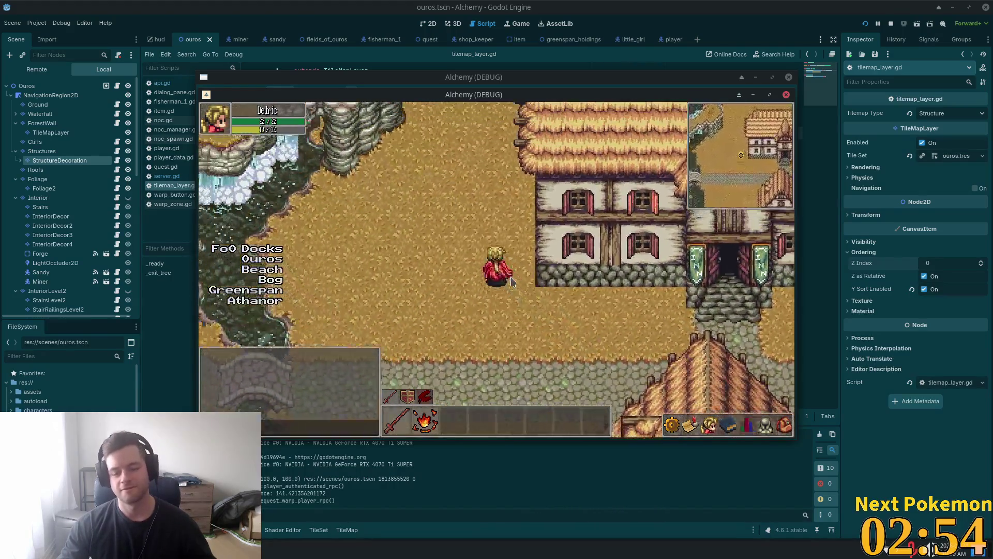
{"action": "key", "text": "Up"}
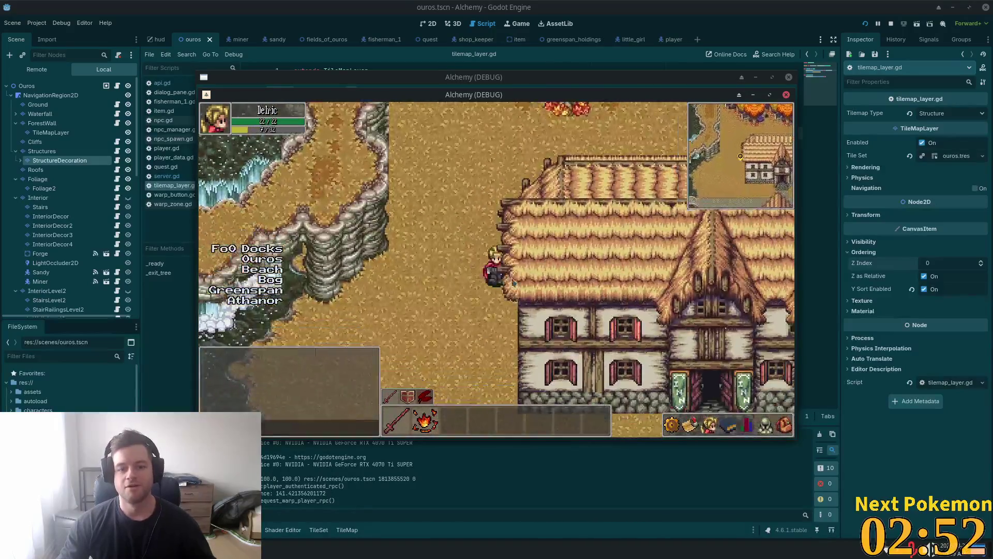
{"action": "key", "text": "Right"}
{"action": "key", "text": "Down"}
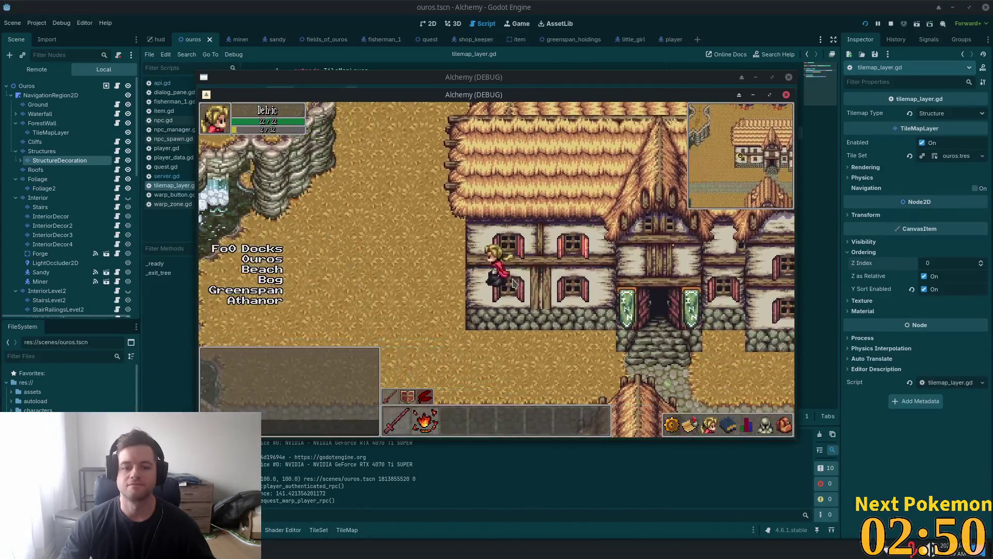
{"action": "key", "text": "Up"}
{"action": "key", "text": "Left"}
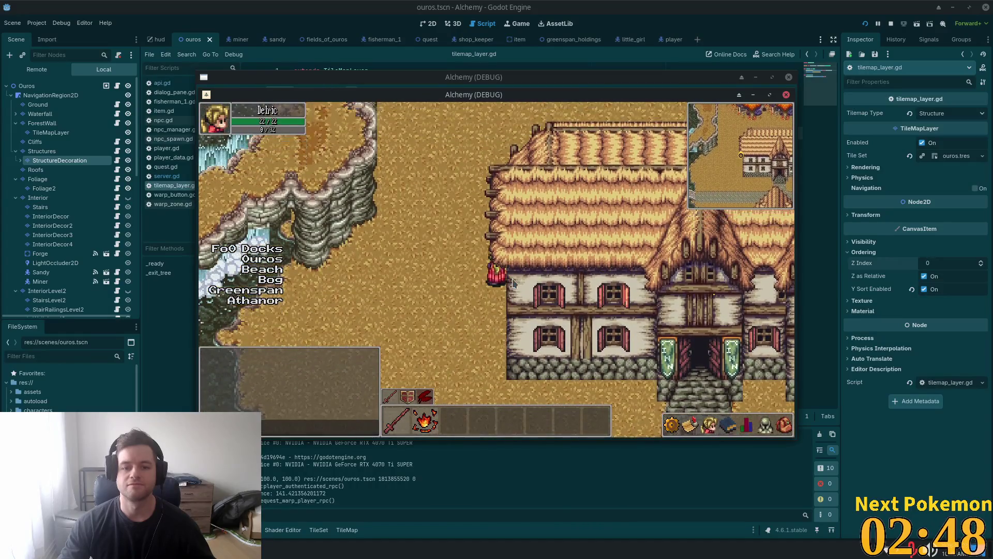
{"action": "key", "text": "Down"}
{"action": "key", "text": "Left"}
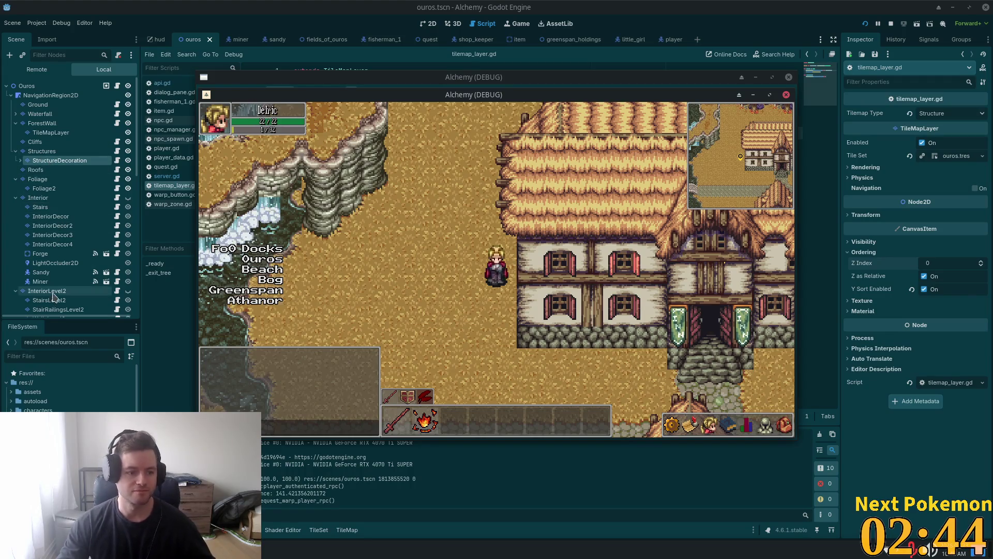
{"action": "scroll", "coordinate": [67, 259], "scroll_direction": "down", "scroll_amount": 5}
{"action": "left_click", "coordinate": [62, 252]}
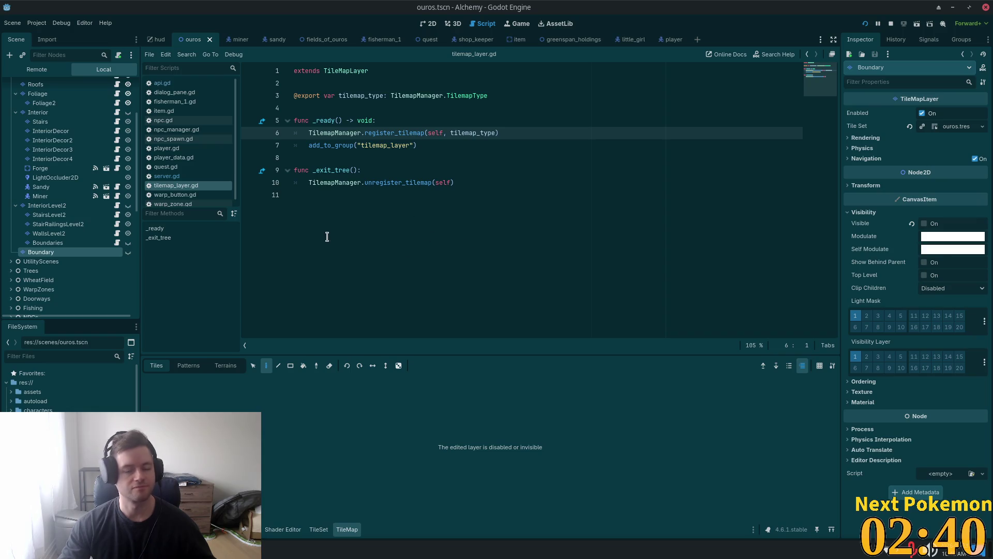
Switch to the 2D view and make the Boundary layer visible
{"action": "left_click", "coordinate": [426, 24]}
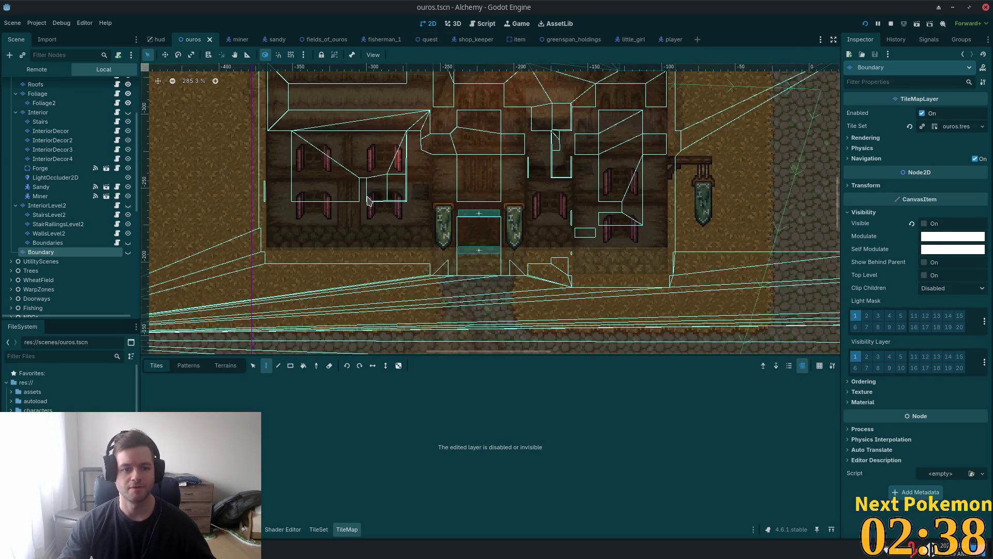
{"action": "scroll", "coordinate": [368, 201], "scroll_direction": "down", "scroll_amount": 3}
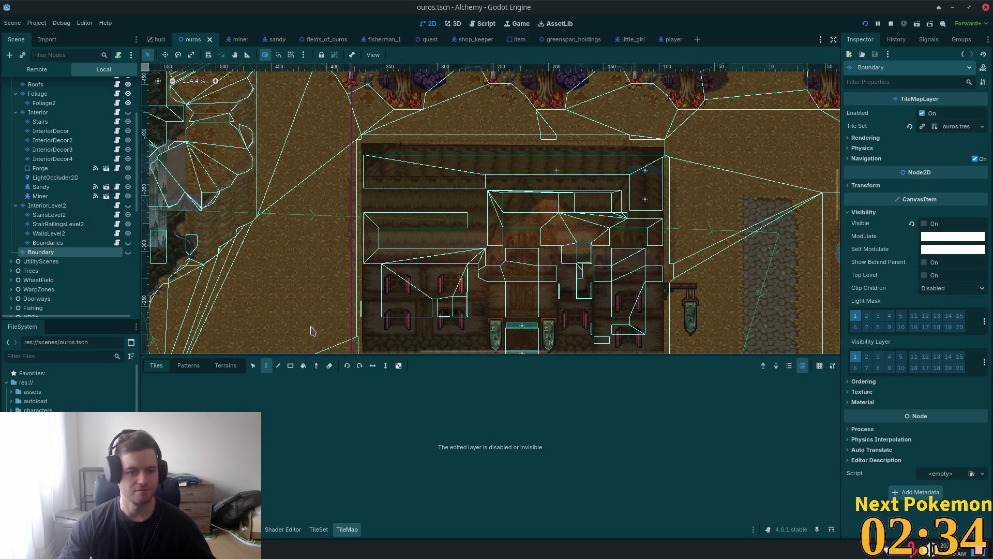
{"action": "left_click", "coordinate": [128, 252]}
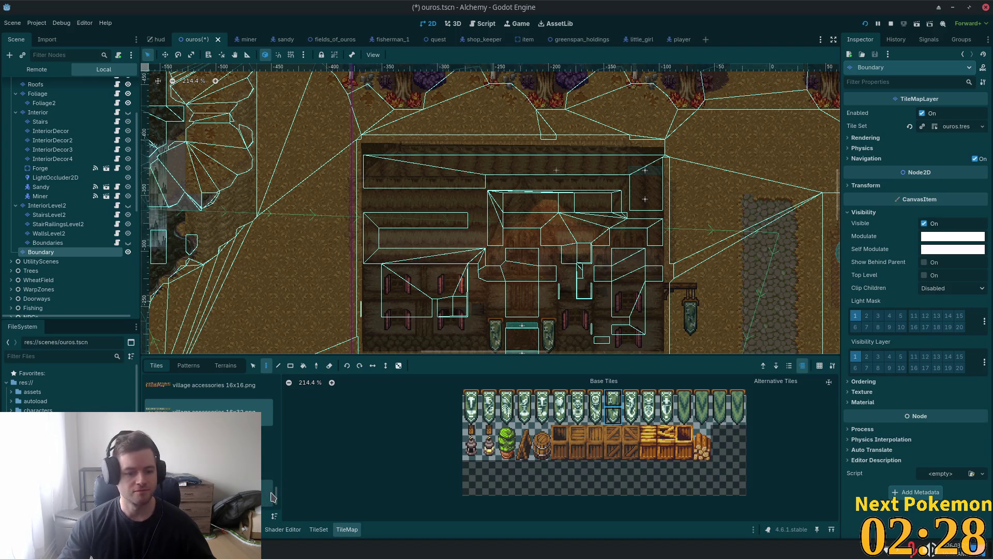
{"action": "mouse_move", "coordinate": [277, 503]}
{"action": "left_mouse_down"}
{"action": "mouse_move", "coordinate": [289, 392]}
{"action": "mouse_move", "coordinate": [287, 514]}
{"action": "mouse_move", "coordinate": [288, 397]}
{"action": "mouse_move", "coordinate": [286, 419]}
{"action": "left_mouse_up"}
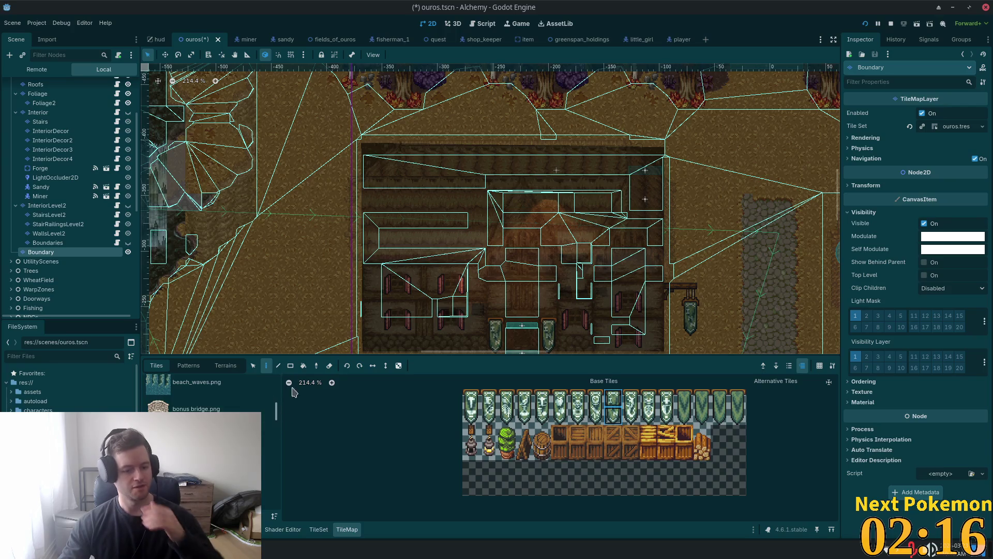
Zoom around the map and open the Boundary layer's ouros.tres tile set
{"action": "scroll", "coordinate": [383, 255], "scroll_direction": "down", "scroll_amount": 10}
{"action": "scroll", "coordinate": [379, 253], "scroll_direction": "down", "scroll_amount": 10}
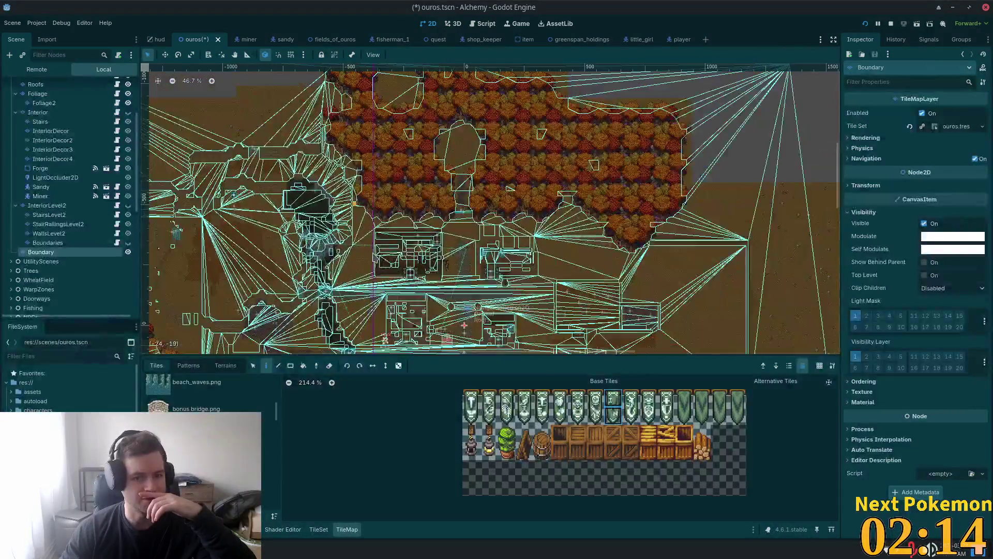
{"action": "scroll", "coordinate": [424, 269], "scroll_direction": "up", "scroll_amount": 10}
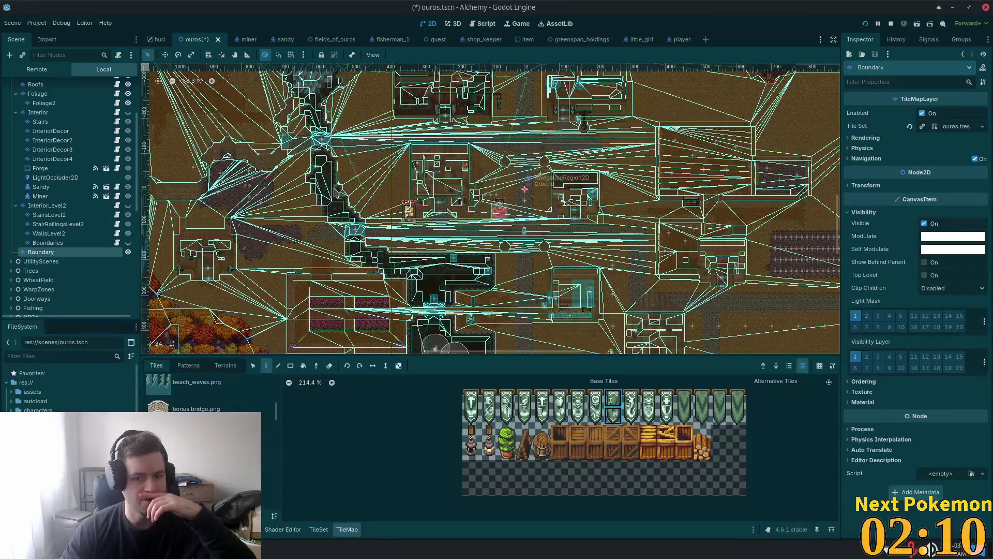
{"action": "scroll", "coordinate": [339, 193], "scroll_direction": "down", "scroll_amount": 1}
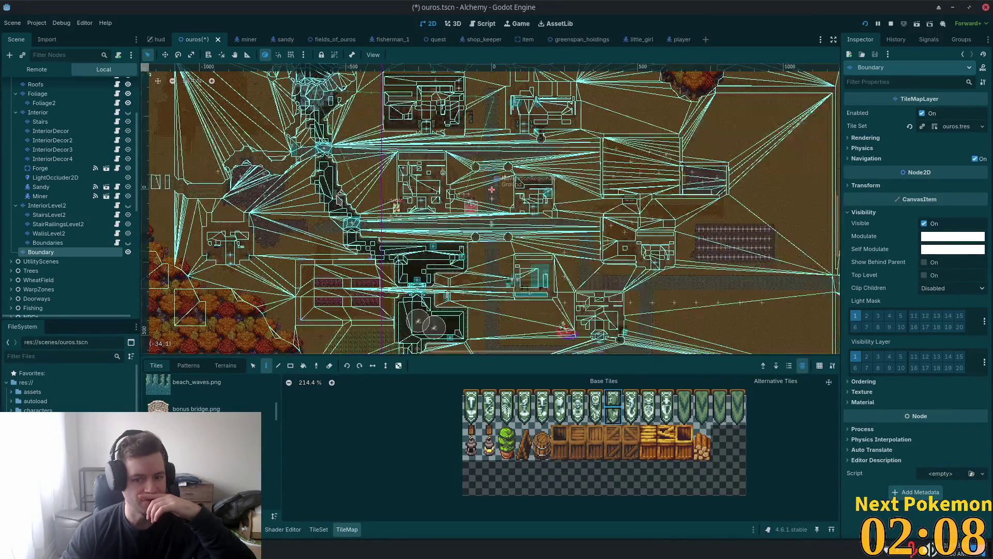
{"action": "scroll", "coordinate": [339, 193], "scroll_direction": "down", "scroll_amount": 2}
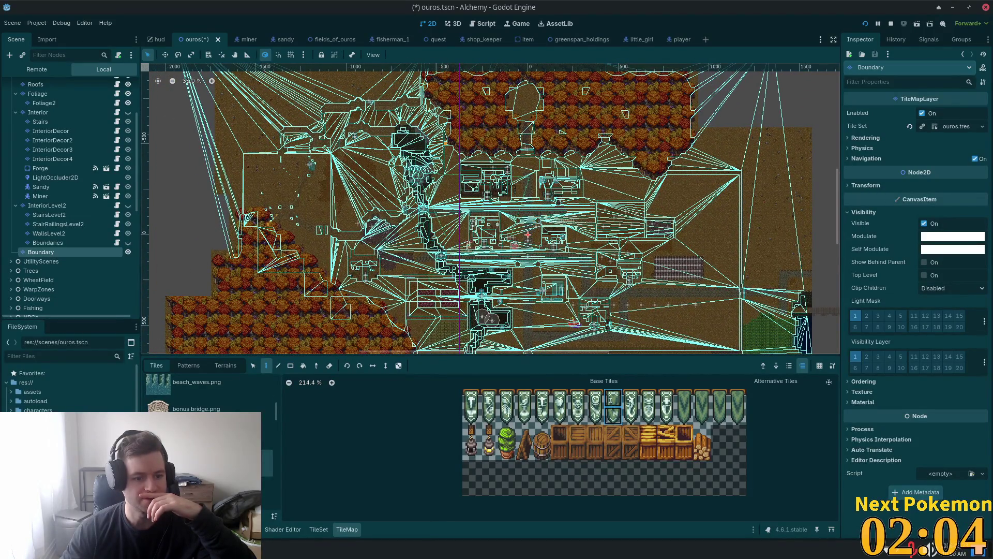
{"action": "left_click", "coordinate": [953, 129]}
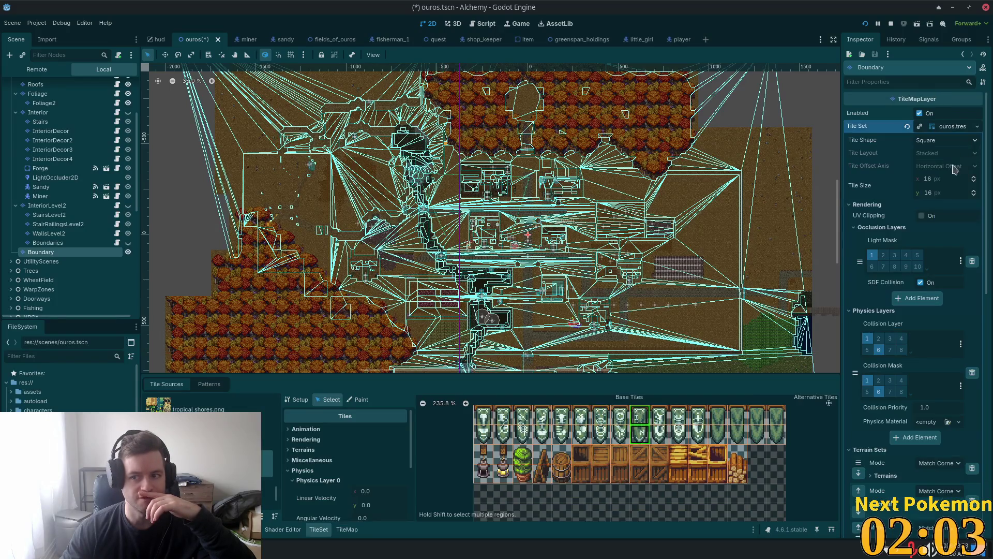
Quick-load boundaries.tres as the Boundary layer's tile set, then reselect the Boundary layer
{"action": "left_click", "coordinate": [934, 126]}
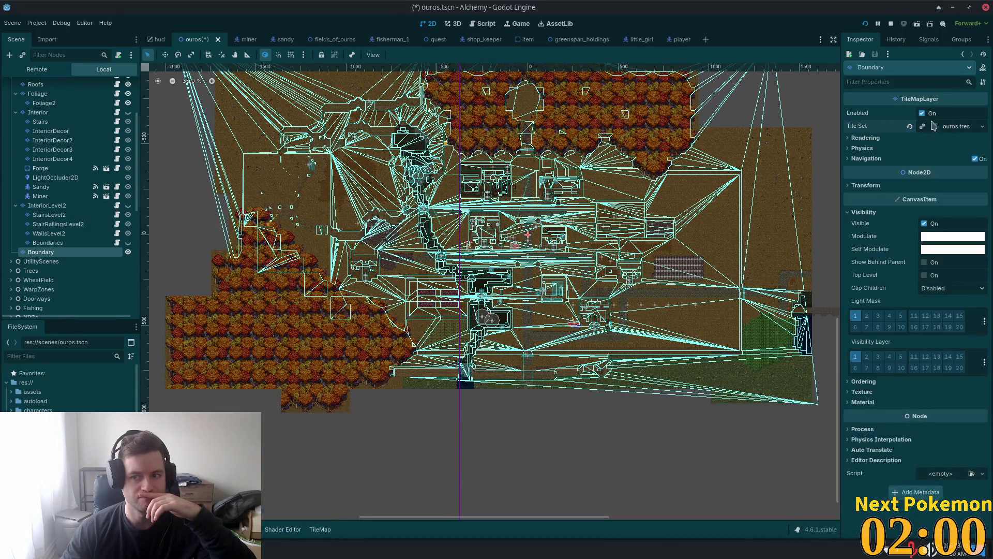
{"action": "left_click", "coordinate": [981, 131]}
{"action": "left_click", "coordinate": [967, 165]}
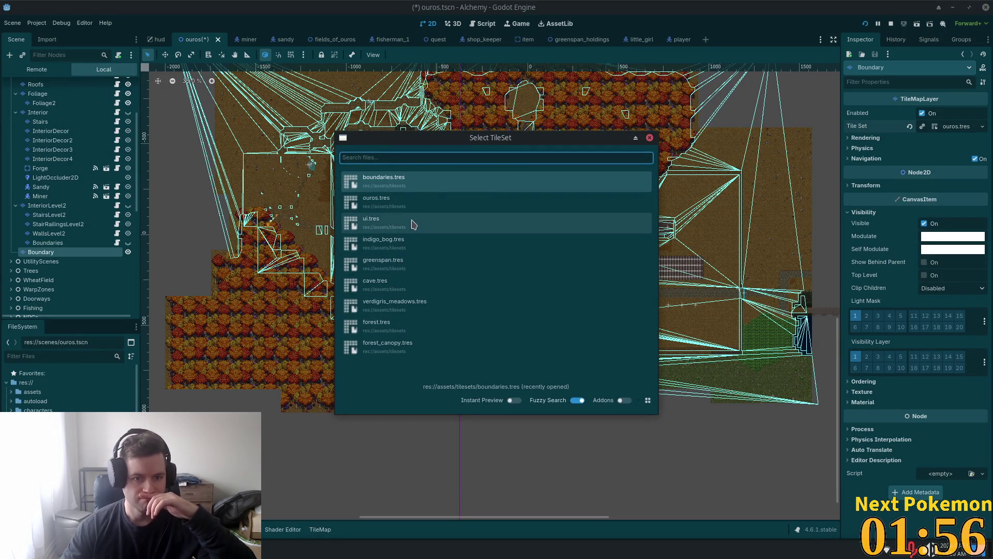
{"action": "left_click", "coordinate": [405, 178]}
{"action": "left_click", "coordinate": [479, 209]}
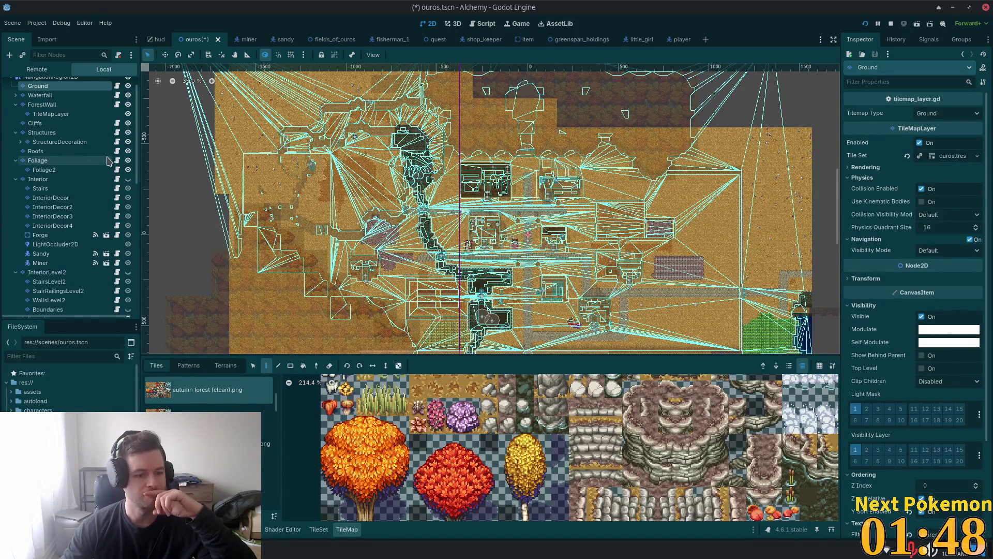
{"action": "scroll", "coordinate": [60, 247], "scroll_direction": "down", "scroll_amount": 3}
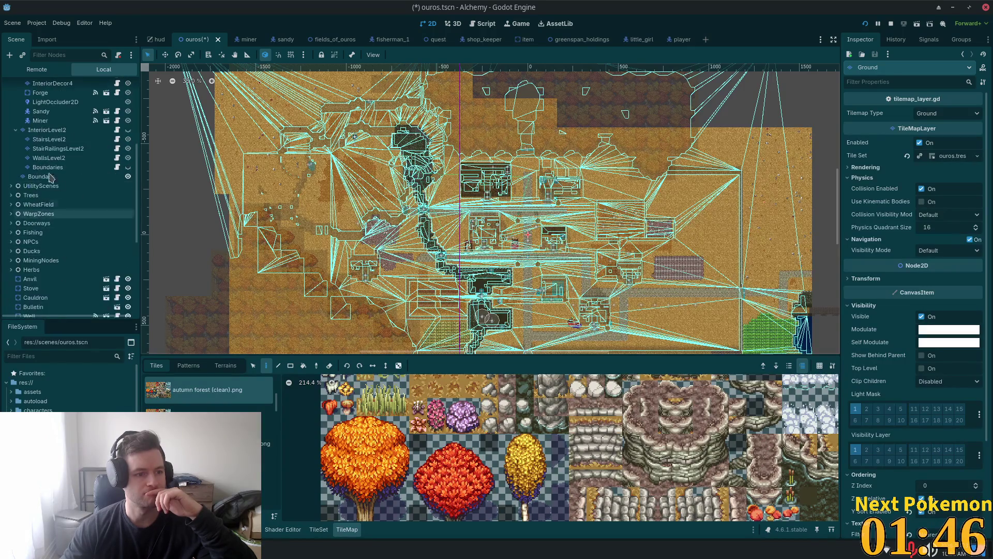
{"action": "left_click", "coordinate": [41, 177]}
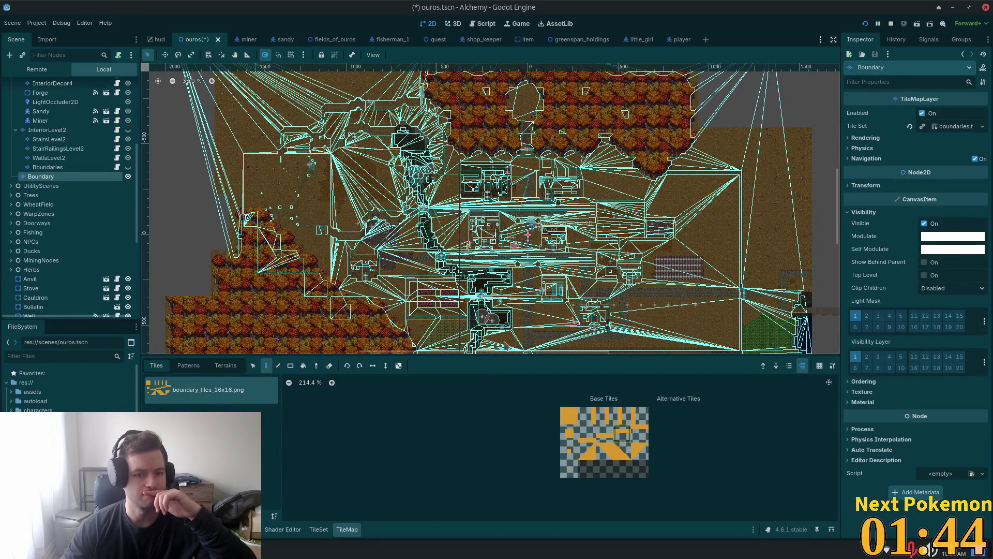
Paint a blocking tile and two diagonal boundary tiles along the autumn tree edge
{"action": "scroll", "coordinate": [527, 235], "scroll_direction": "up", "scroll_amount": 7}
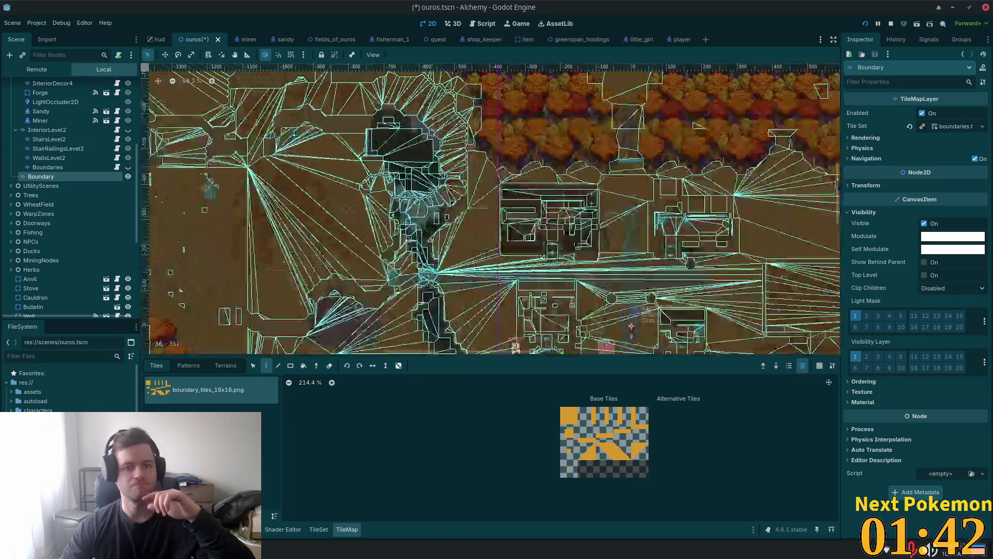
{"action": "scroll", "coordinate": [505, 199], "scroll_direction": "up", "scroll_amount": 1}
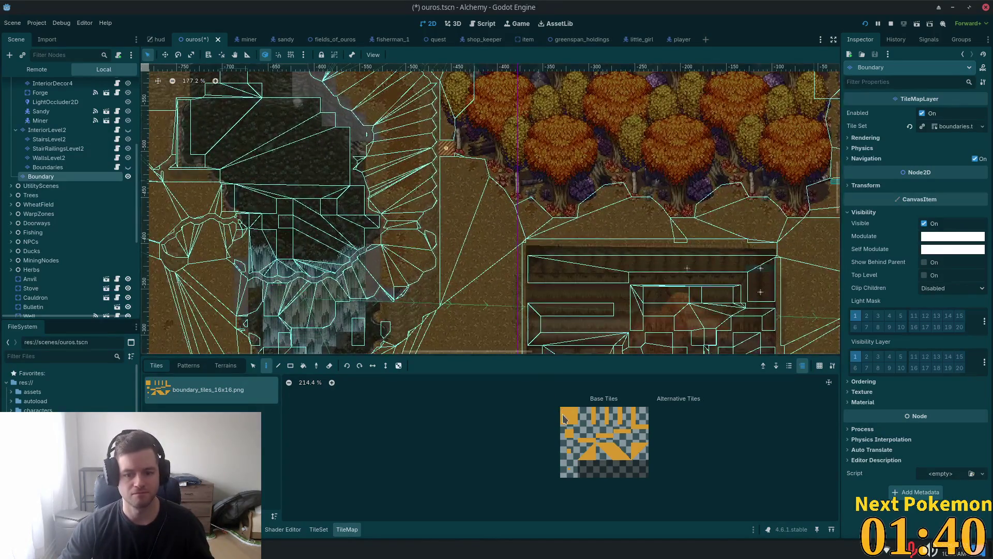
{"action": "scroll", "coordinate": [509, 300], "scroll_direction": "down", "scroll_amount": 10}
{"action": "scroll", "coordinate": [509, 300], "scroll_direction": "left", "scroll_amount": 15}
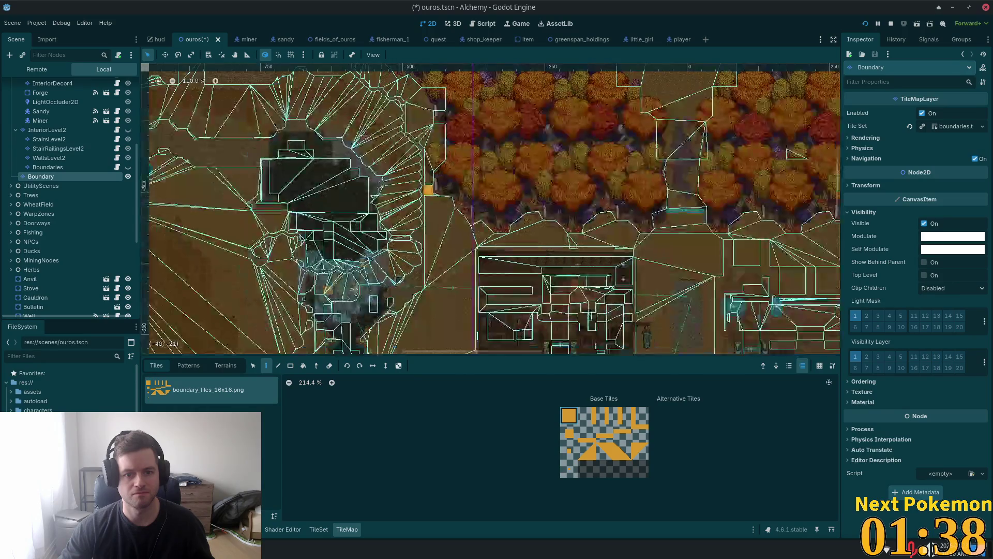
{"action": "scroll", "coordinate": [457, 102], "scroll_direction": "up", "scroll_amount": 2}
{"action": "scroll", "coordinate": [457, 102], "scroll_direction": "up", "scroll_amount": 6}
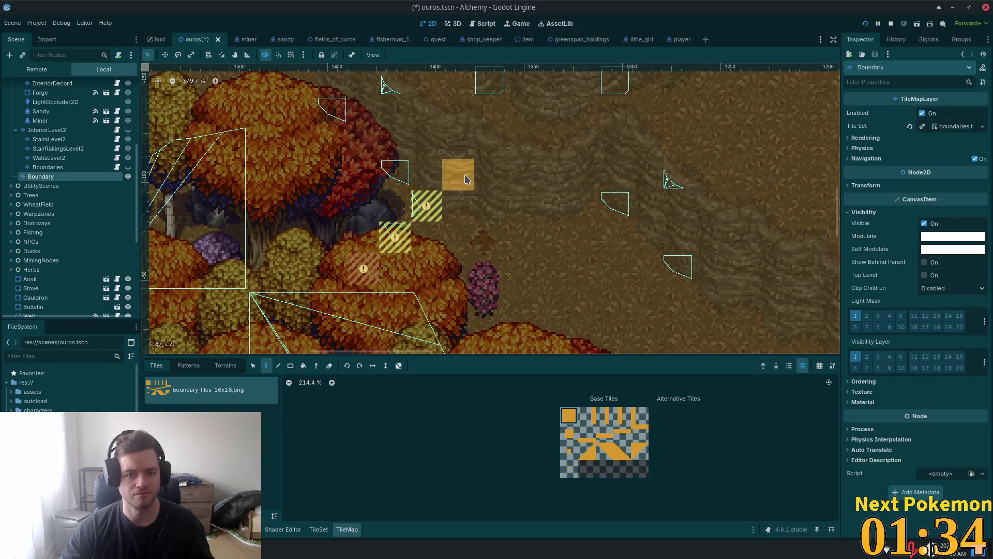
{"action": "left_click", "coordinate": [465, 179]}
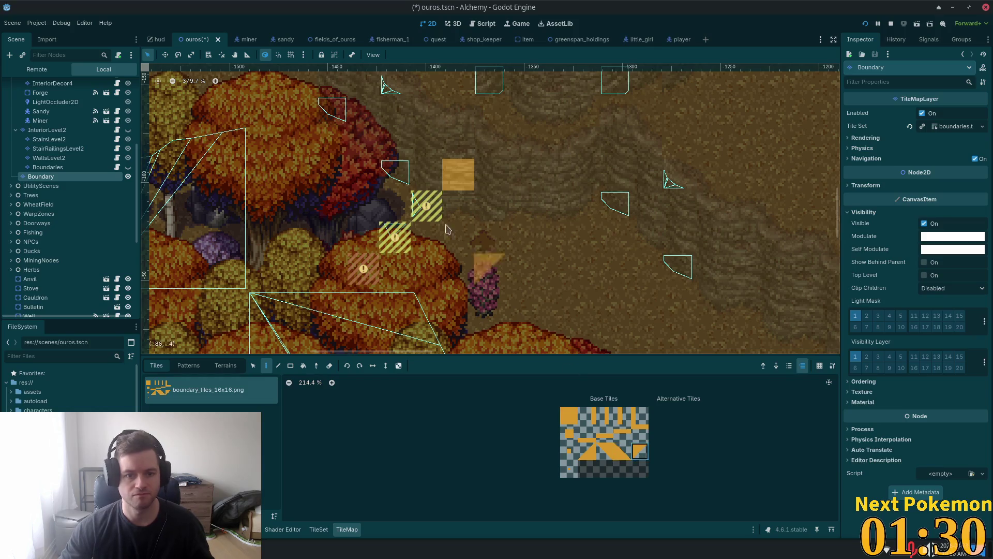
{"action": "left_click", "coordinate": [427, 206]}
{"action": "left_click", "coordinate": [391, 240]}
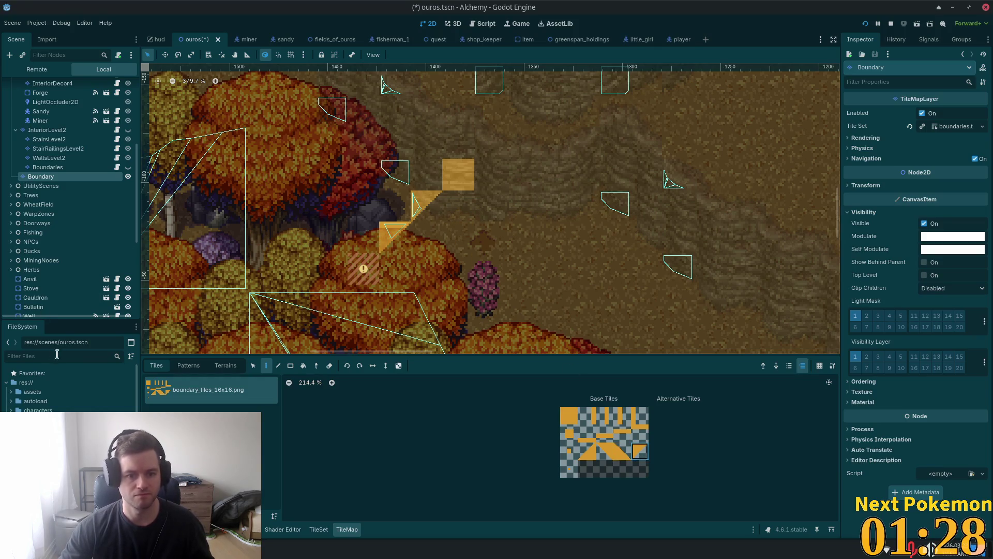
Save the ouros scene with Ctrl+S
{"action": "key", "text": "ctrl+s"}
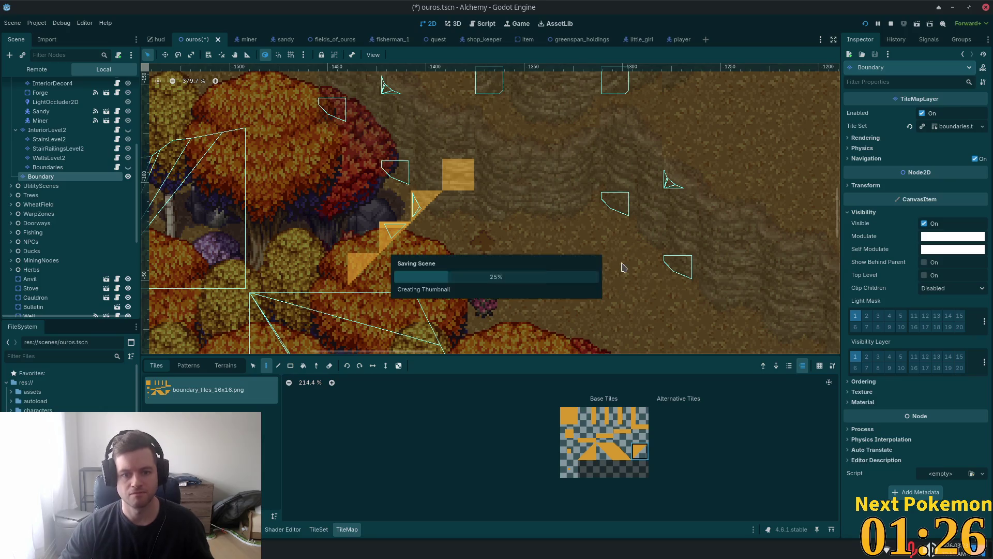
{"action": "scroll", "coordinate": [623, 289], "scroll_direction": "down", "scroll_amount": 5}
{"action": "scroll", "coordinate": [691, 282], "scroll_direction": "right", "scroll_amount": 10}
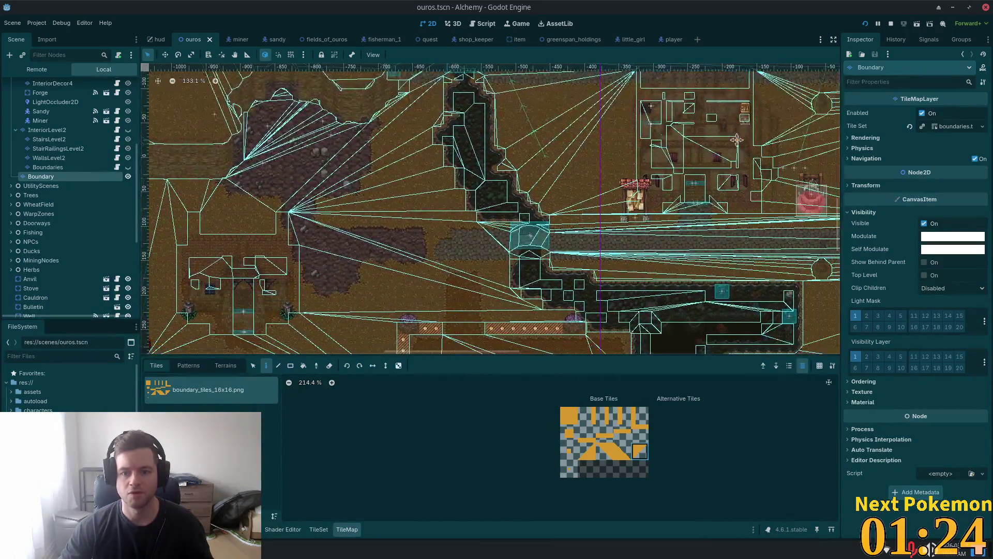
Erase the top row, left column, and bottom rows of boundary tiles around the flower beds
{"action": "scroll", "coordinate": [742, 80], "scroll_direction": "down", "scroll_amount": 3}
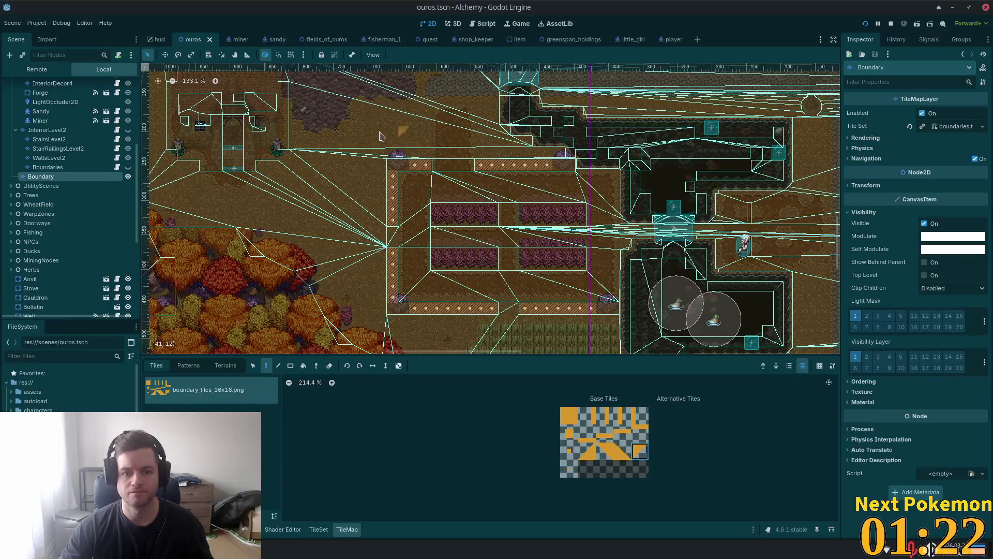
{"action": "scroll", "coordinate": [380, 136], "scroll_direction": "up", "scroll_amount": 4}
{"action": "scroll", "coordinate": [626, 217], "scroll_direction": "up", "scroll_amount": 4}
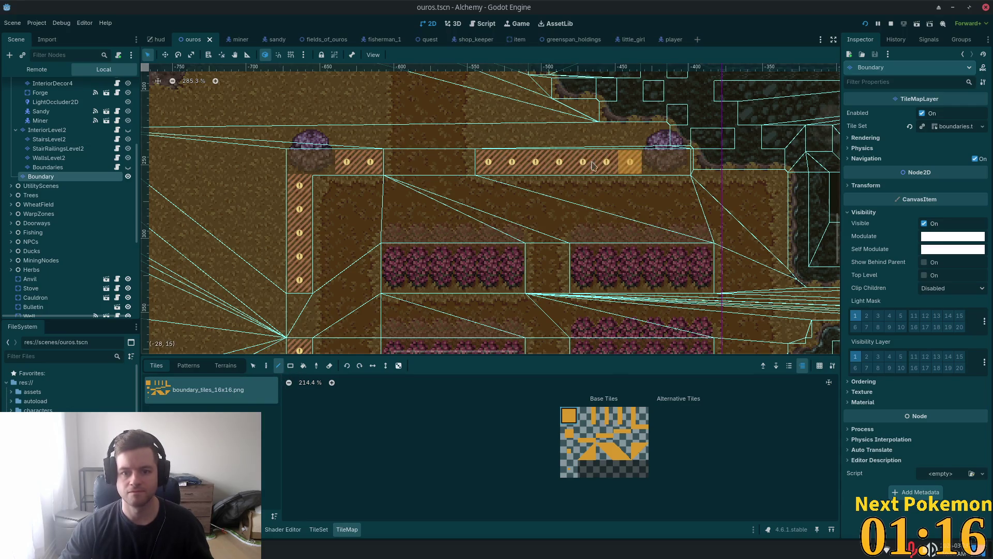
{"action": "left_click_drag", "start_coordinate": [630, 162], "coordinate": [486, 162]}
{"action": "left_click_drag", "start_coordinate": [366, 164], "coordinate": [364, 164]}
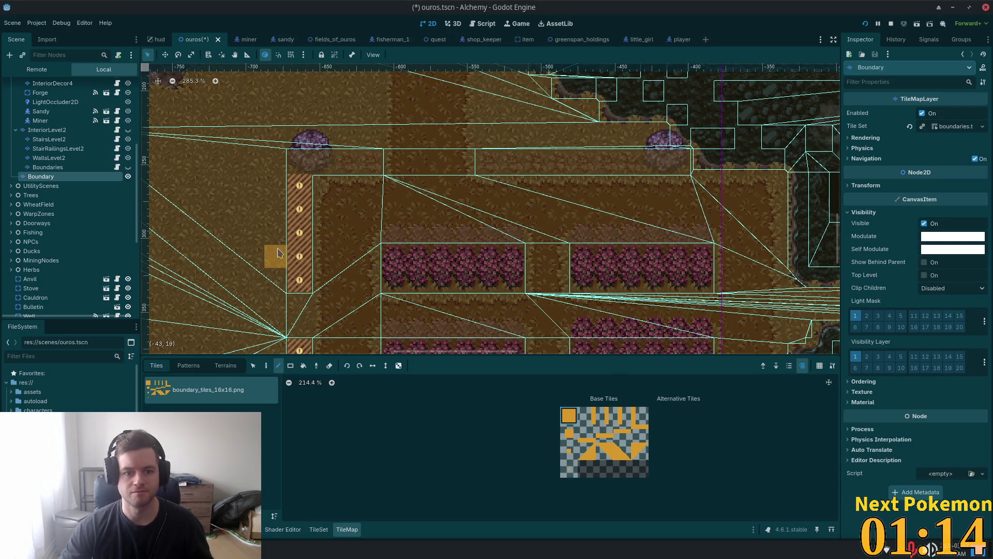
{"action": "mouse_move", "coordinate": [298, 195]}
{"action": "left_mouse_down"}
{"action": "mouse_move", "coordinate": [302, 302]}
{"action": "mouse_move", "coordinate": [301, 285]}
{"action": "left_mouse_up"}
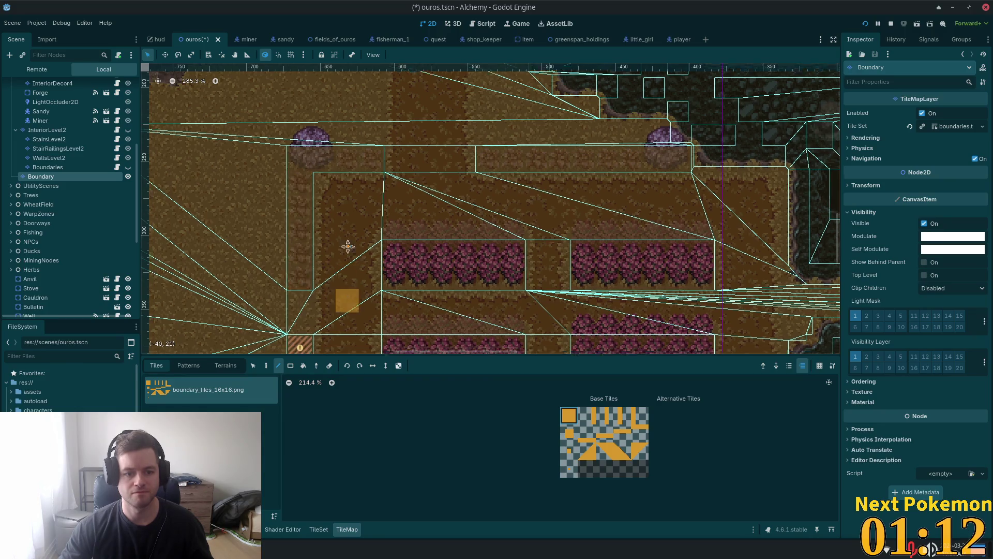
{"action": "scroll", "coordinate": [346, 244], "scroll_direction": "down", "scroll_amount": 5}
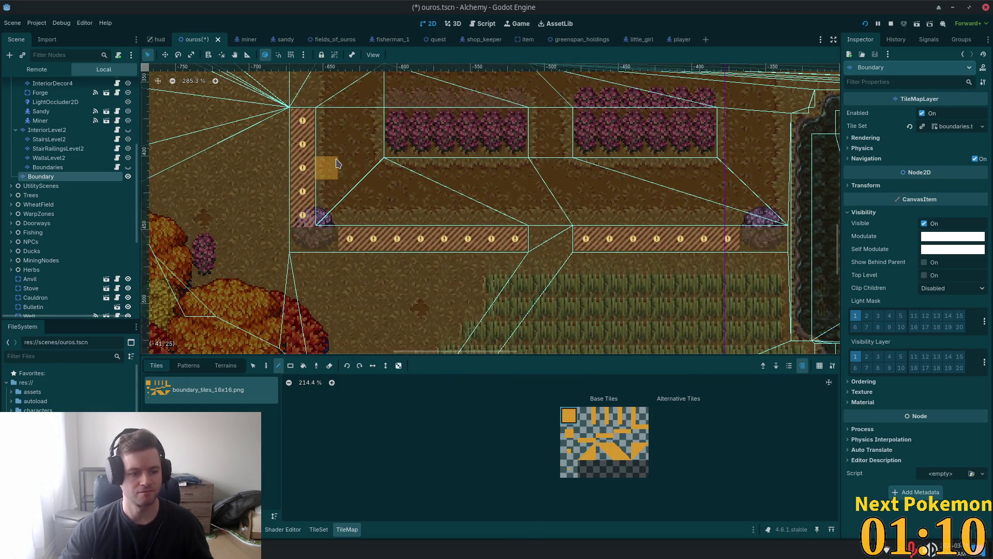
{"action": "left_click_drag", "start_coordinate": [313, 118], "coordinate": [303, 217]}
{"action": "left_click_drag", "start_coordinate": [350, 239], "coordinate": [517, 243]}
{"action": "left_click_drag", "start_coordinate": [609, 239], "coordinate": [734, 239]}
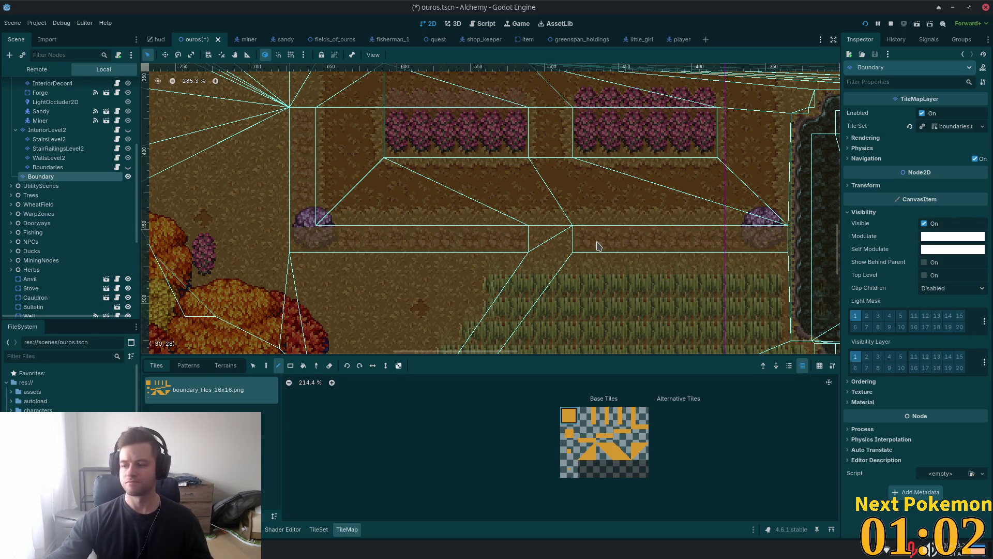
{"action": "scroll", "coordinate": [729, 254], "scroll_direction": "down", "scroll_amount": 5}
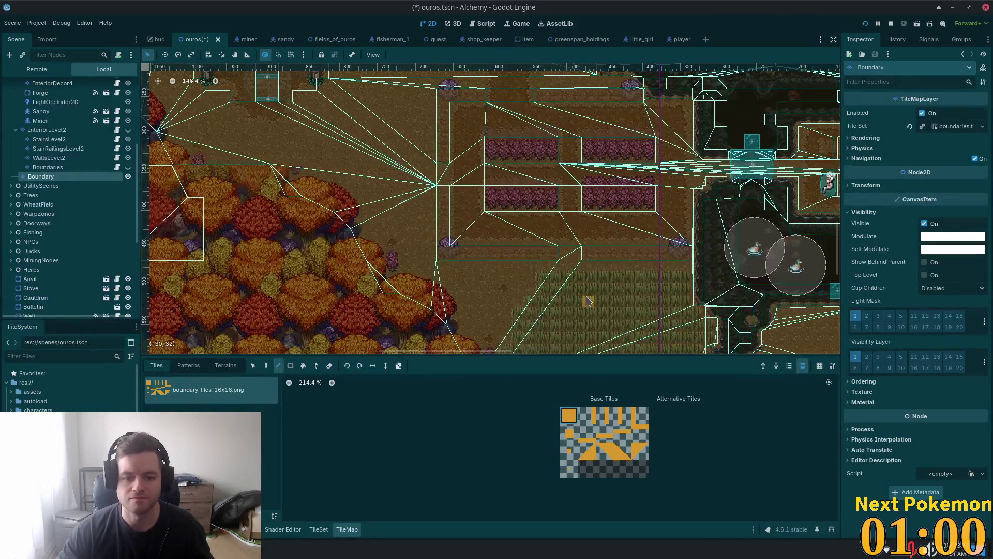
Trial-paint boundary lines along the tavern's left and top walls, then undo both
{"action": "mouse_move", "coordinate": [581, 298]}
{"action": "left_mouse_down"}
{"action": "mouse_move", "coordinate": [516, 103]}
{"action": "mouse_move", "coordinate": [445, 78]}
{"action": "mouse_move", "coordinate": [372, 293]}
{"action": "mouse_move", "coordinate": [672, 158]}
{"action": "mouse_move", "coordinate": [575, 253]}
{"action": "mouse_move", "coordinate": [543, 243]}
{"action": "mouse_move", "coordinate": [477, 248]}
{"action": "mouse_move", "coordinate": [805, 153]}
{"action": "left_mouse_up"}
{"action": "scroll", "coordinate": [517, 103], "scroll_direction": "down", "scroll_amount": 3}
{"action": "scroll", "coordinate": [490, 253], "scroll_direction": "down", "scroll_amount": 1}
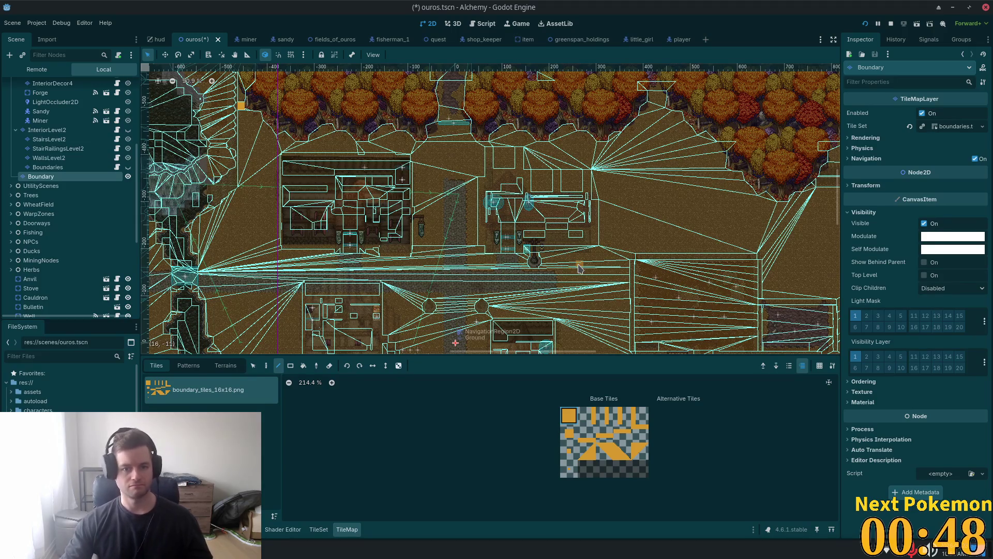
{"action": "scroll", "coordinate": [512, 245], "scroll_direction": "up", "scroll_amount": 12}
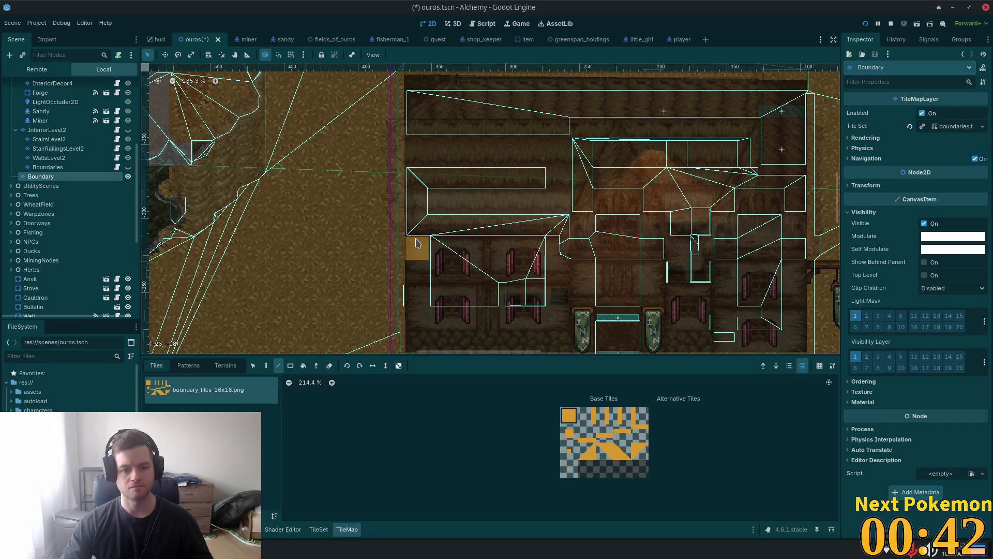
{"action": "left_click_drag", "start_coordinate": [418, 243], "coordinate": [419, 135]}
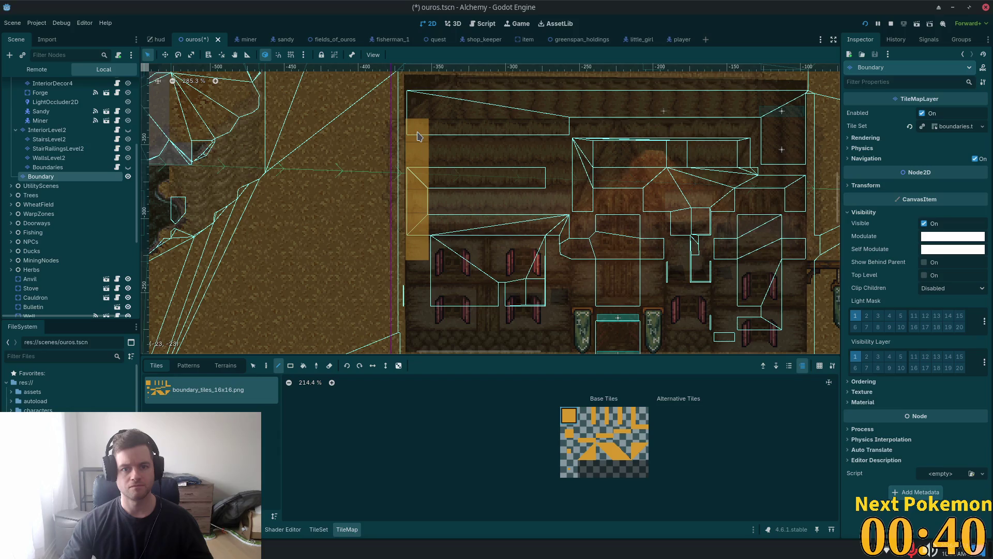
{"action": "key", "text": "ctrl+z"}
{"action": "left_click_drag", "start_coordinate": [569, 131], "coordinate": [535, 186]}
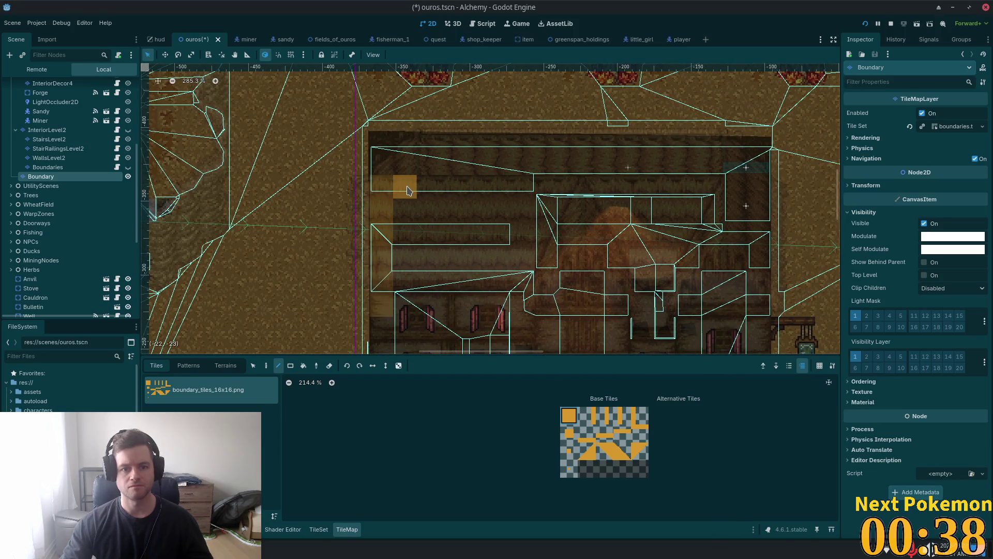
{"action": "left_click_drag", "start_coordinate": [407, 190], "coordinate": [735, 196]}
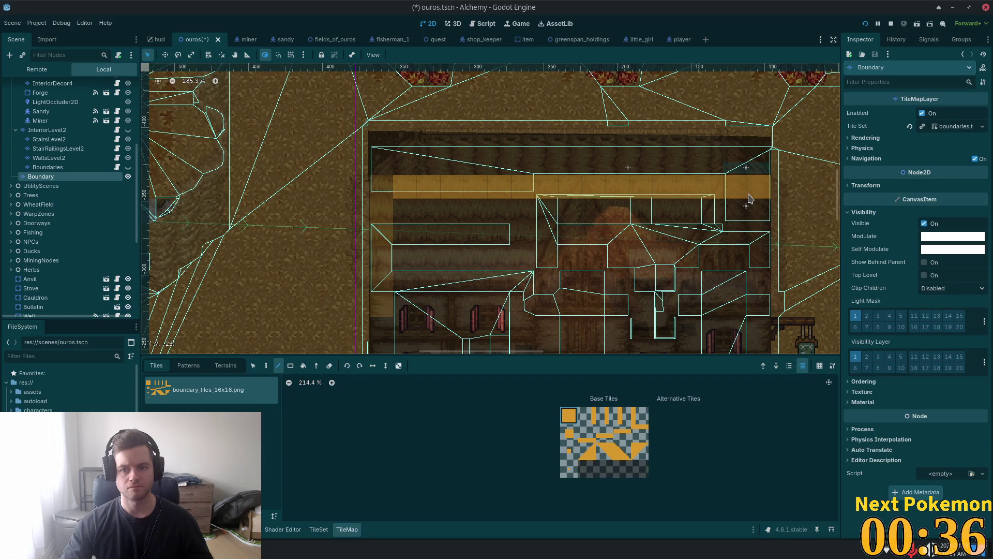
{"action": "key", "text": "ctrl+z"}
Pick a diagonal boundary tile, save ouros.tscn, and launch the game
{"action": "scroll", "coordinate": [803, 274], "scroll_direction": "down", "scroll_amount": 2}
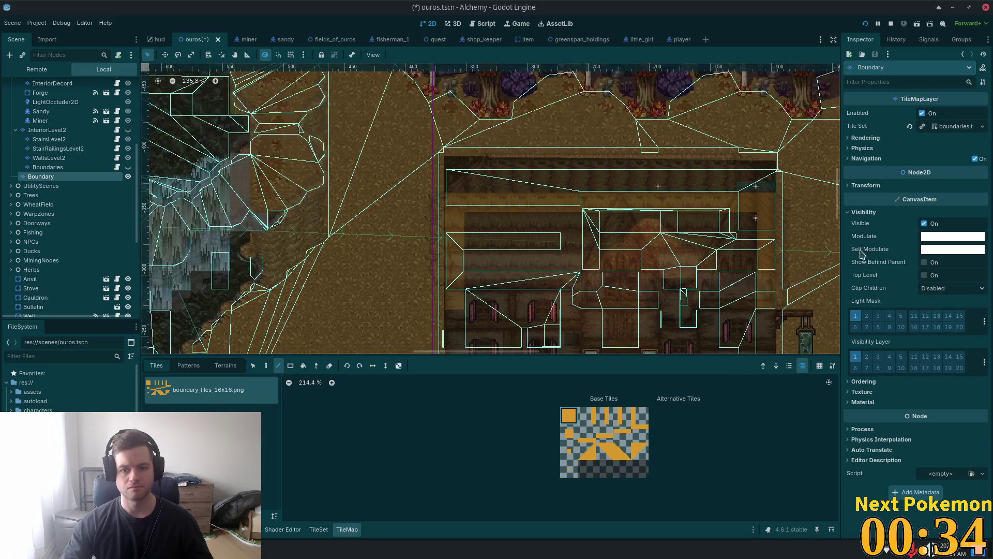
{"action": "left_click", "coordinate": [586, 451]}
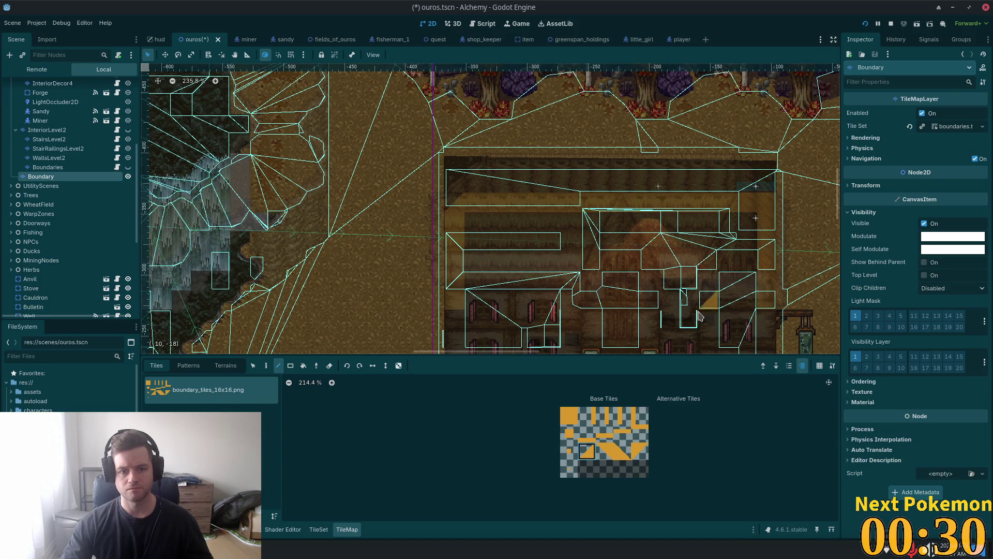
{"action": "left_click", "coordinate": [622, 450]}
{"action": "left_click_drag", "start_coordinate": [784, 190], "coordinate": [711, 134]}
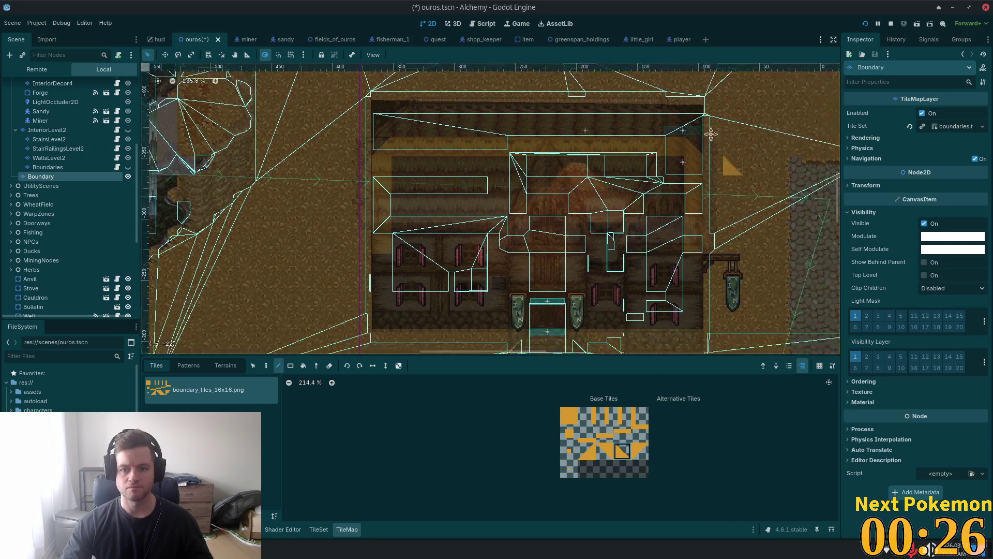
{"action": "scroll", "coordinate": [711, 134], "scroll_direction": "down", "scroll_amount": 2}
{"action": "scroll", "coordinate": [711, 134], "scroll_direction": "right", "scroll_amount": 1}
{"action": "key", "text": "ctrl+s"}
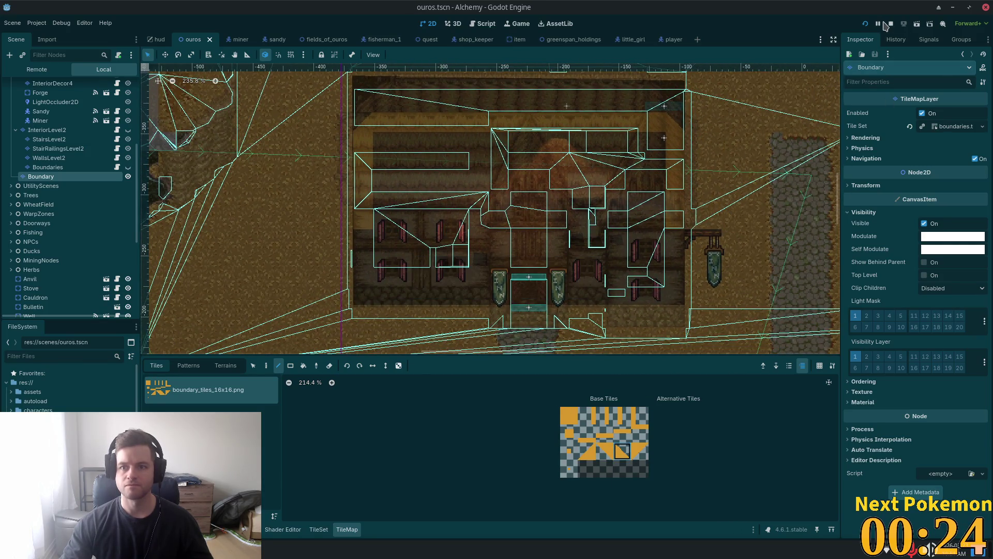
{"action": "left_click", "coordinate": [864, 25]}
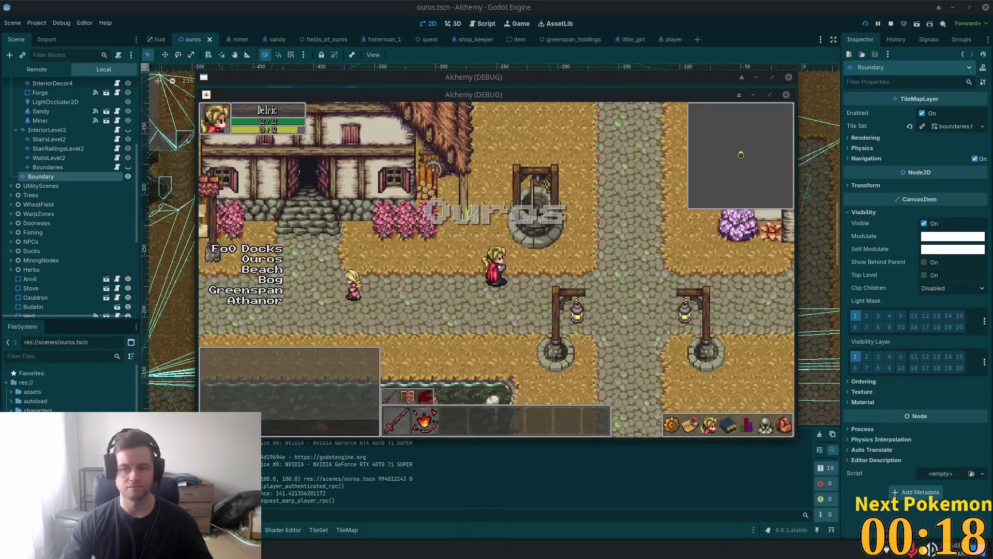
Walk the player up-left across Ouros, past the trees, and down to the tavern door
{"action": "key", "text": "Up"}
{"action": "key", "text": "Left"}
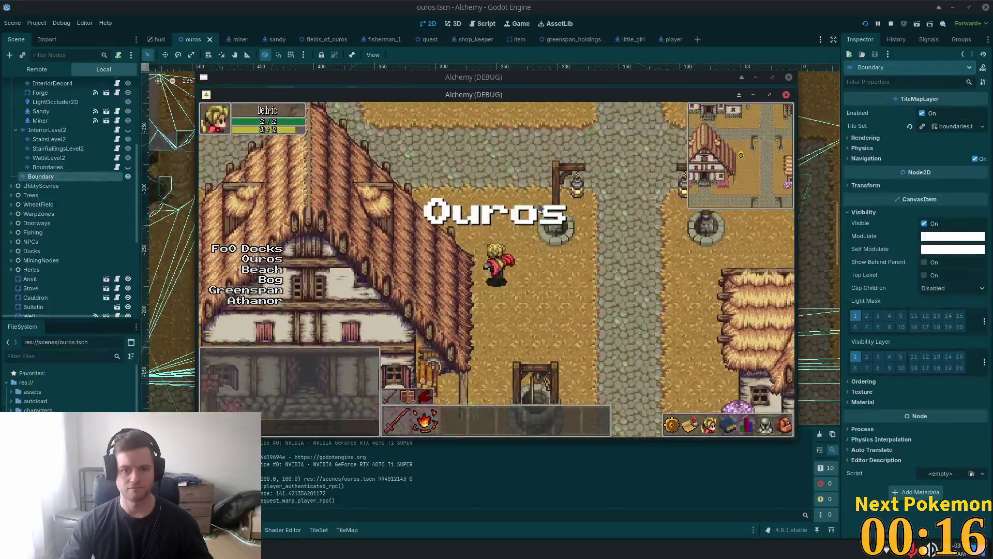
{"action": "key", "text": "Up"}
{"action": "key", "text": "Left"}
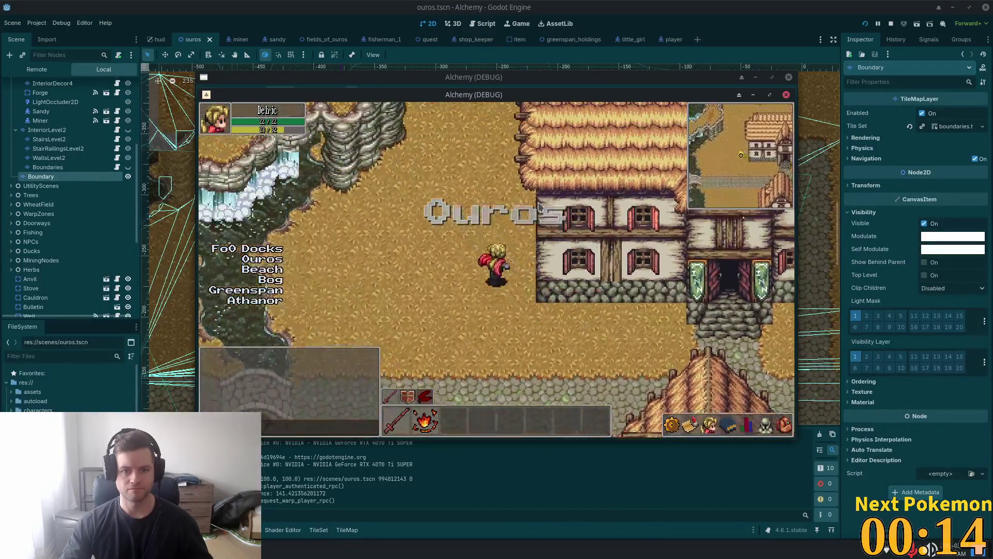
{"action": "key", "text": "Up"}
{"action": "key", "text": "Right"}
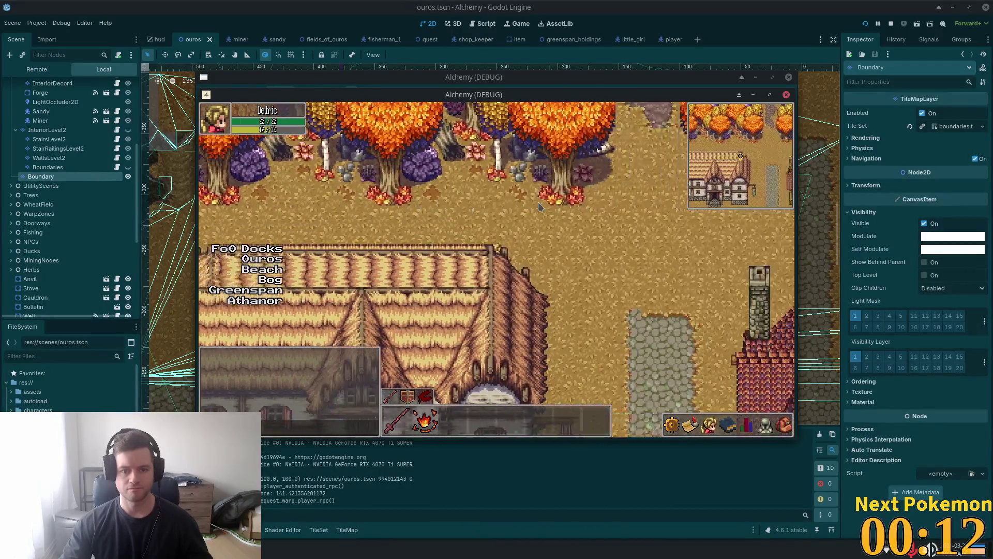
{"action": "key", "text": "Down"}
{"action": "key", "text": "Right"}
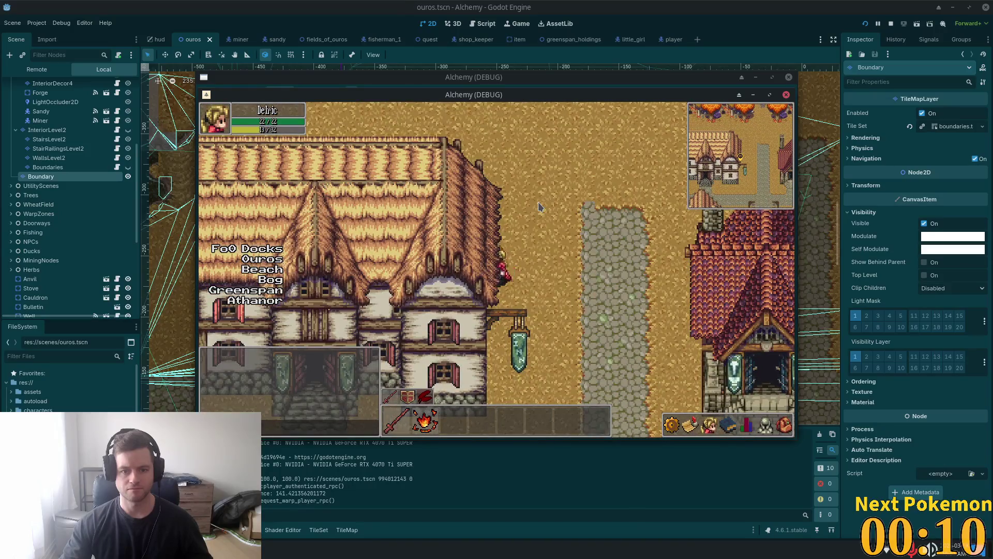
{"action": "key", "text": "Down"}
Walk around inside the tavern toward the stairs, then close the game with F8
{"action": "key", "text": "Up"}
{"action": "key", "text": "Left"}
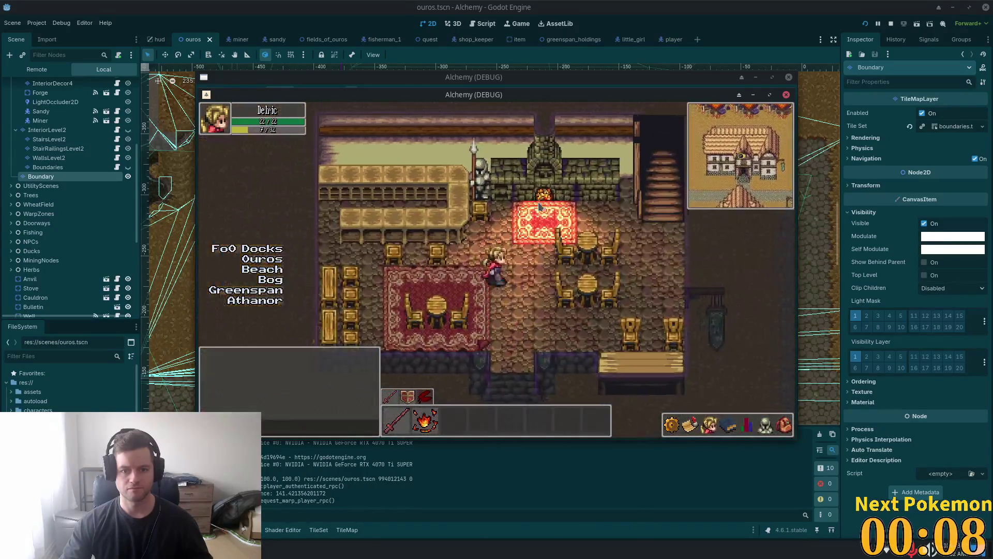
{"action": "key", "text": "Right"}
{"action": "key", "text": "Down"}
{"action": "key", "text": "Up"}
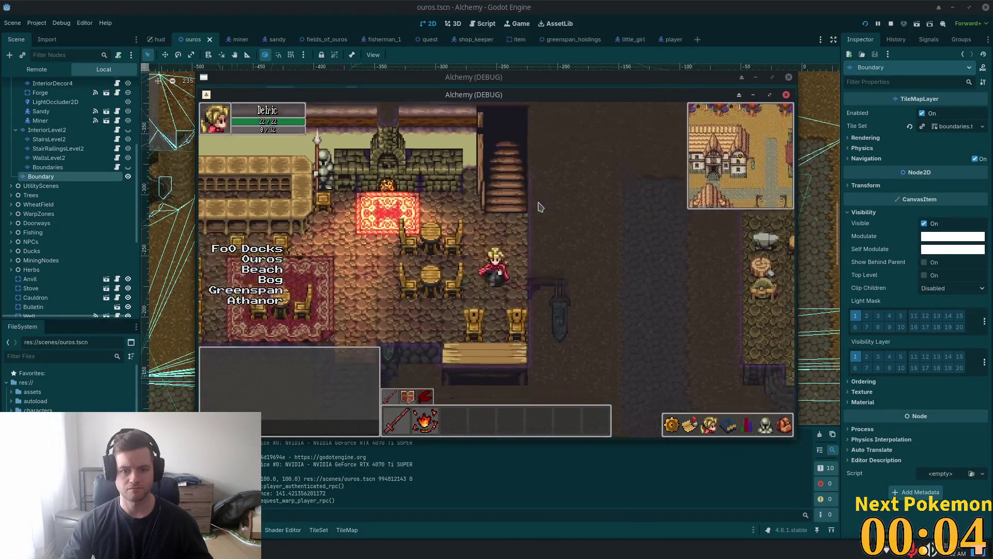
{"action": "key", "text": "Up"}
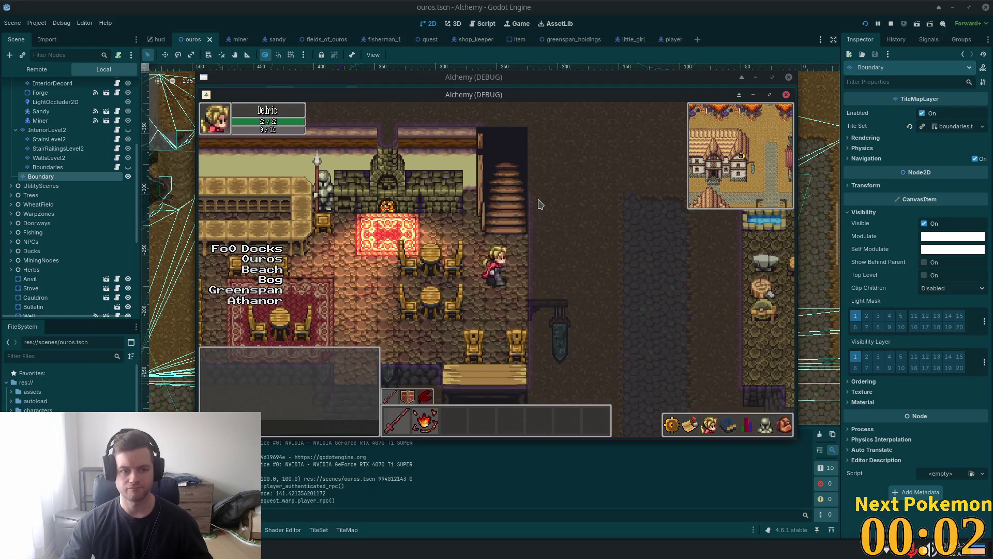
{"action": "key", "text": "Up"}
{"action": "key", "text": "Left"}
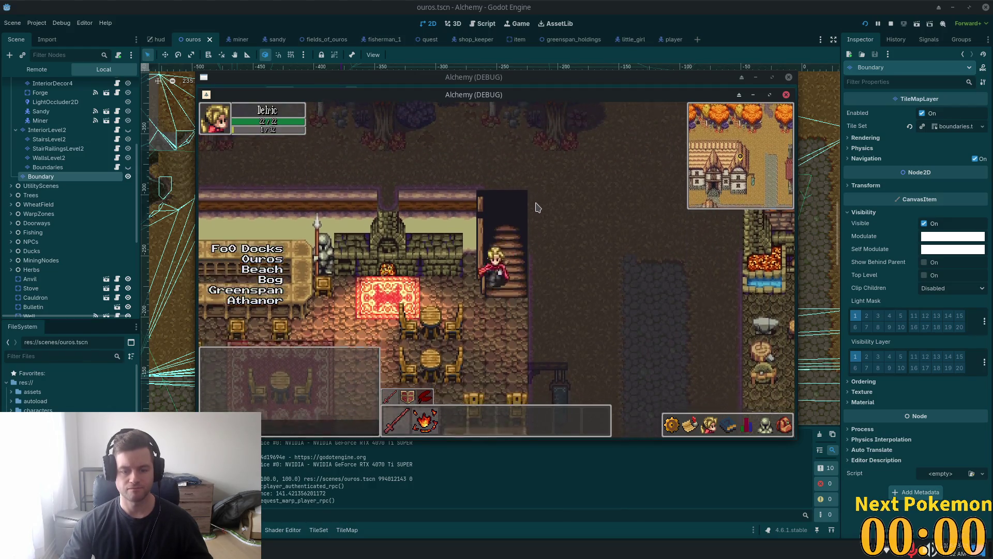
{"action": "key", "text": "Down"}
{"action": "key", "text": "Left"}
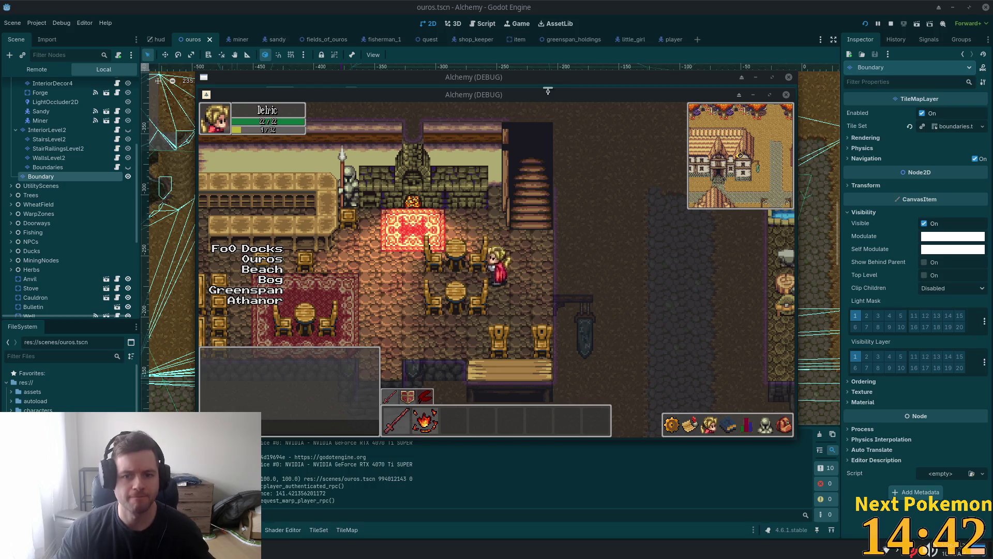
{"action": "key", "text": "F8"}
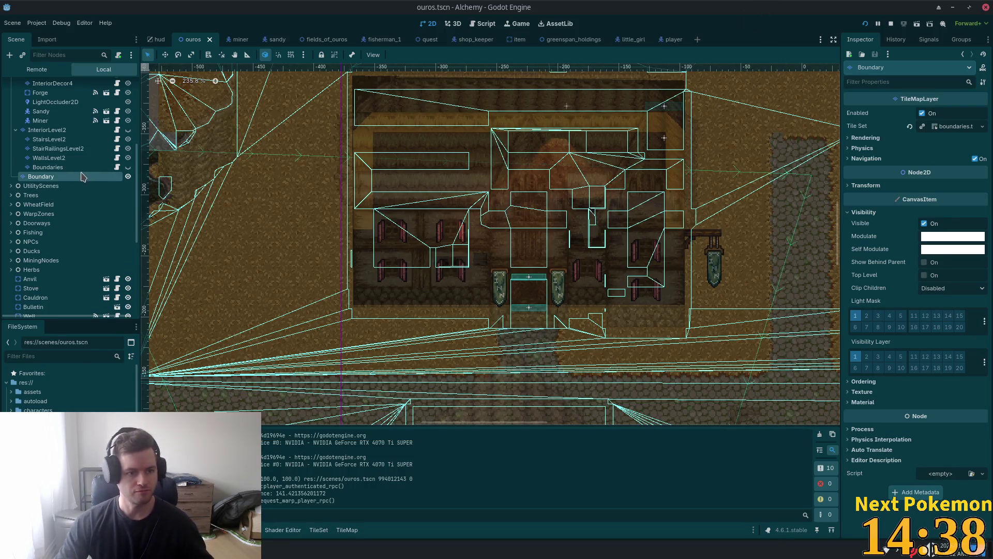
Attach the existing res://objects/tilemap_layer.gd script to the Boundary node
{"action": "left_click", "coordinate": [122, 57]}
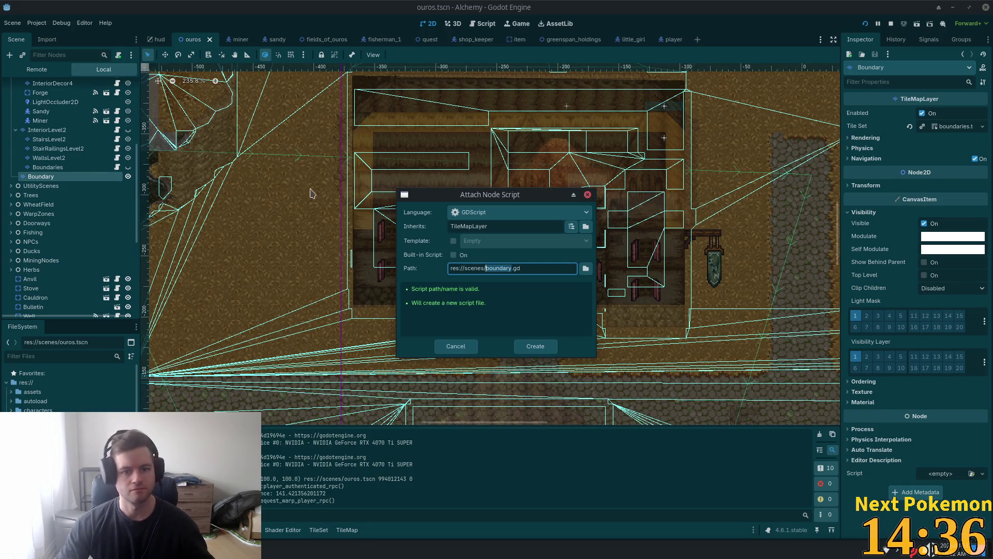
{"action": "left_click", "coordinate": [585, 268]}
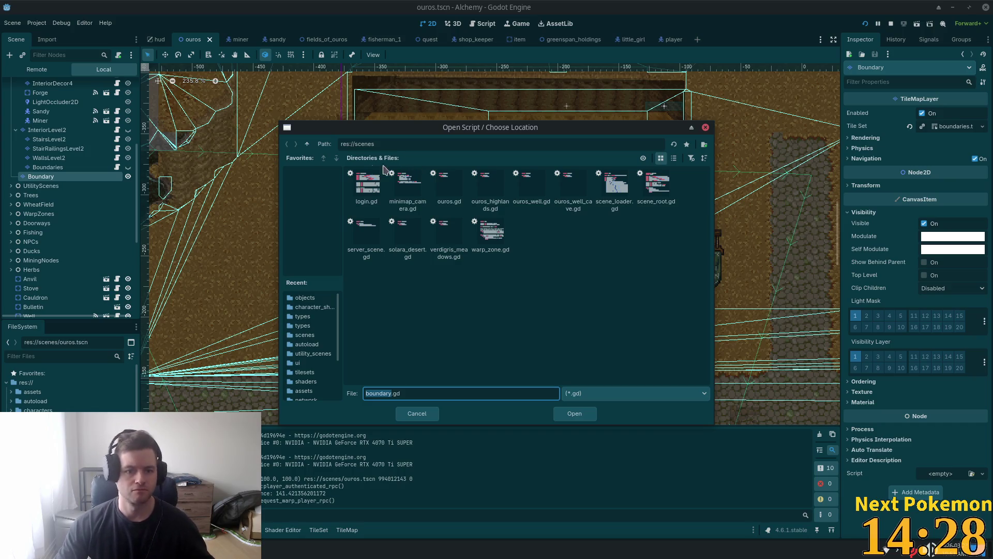
{"action": "left_click", "coordinate": [306, 144]}
{"action": "double_click", "coordinate": [490, 186]}
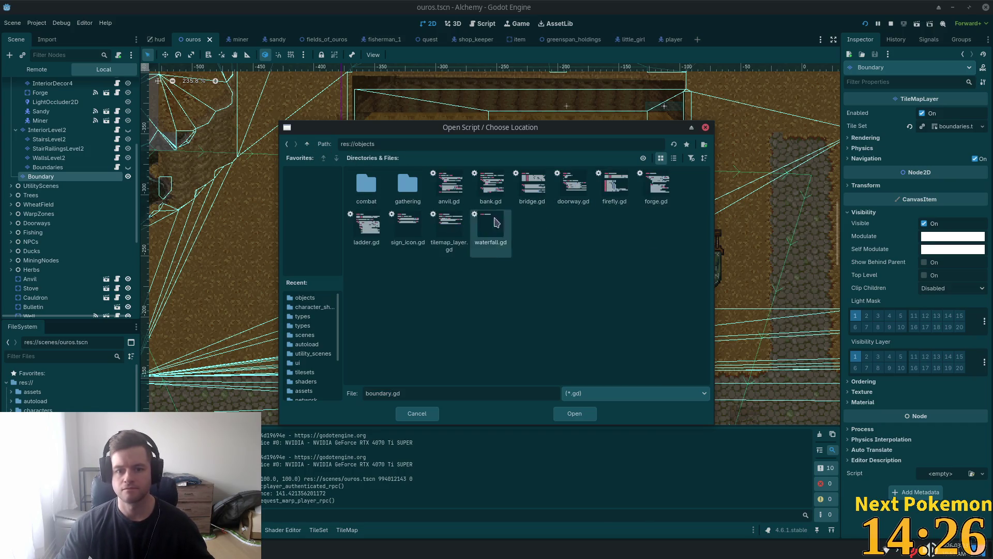
{"action": "double_click", "coordinate": [449, 228]}
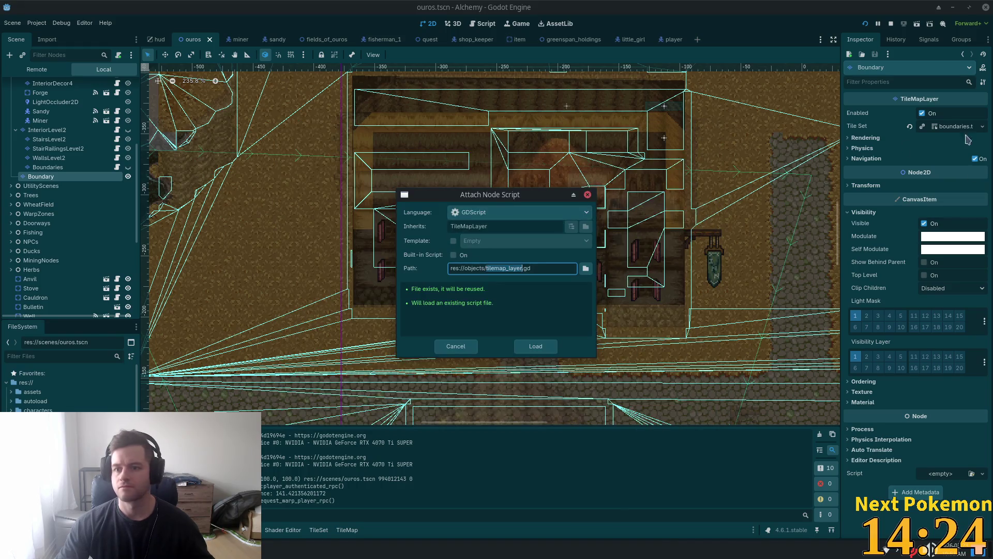
{"action": "left_click", "coordinate": [528, 342]}
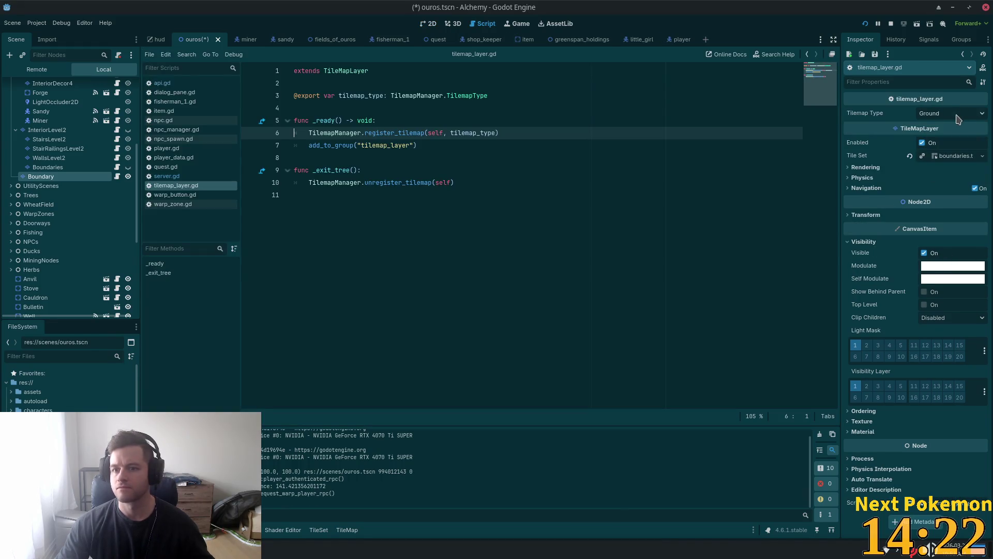
Set Tilemap Type to Structure, save the scene, and relaunch the game
{"action": "left_click", "coordinate": [957, 115]}
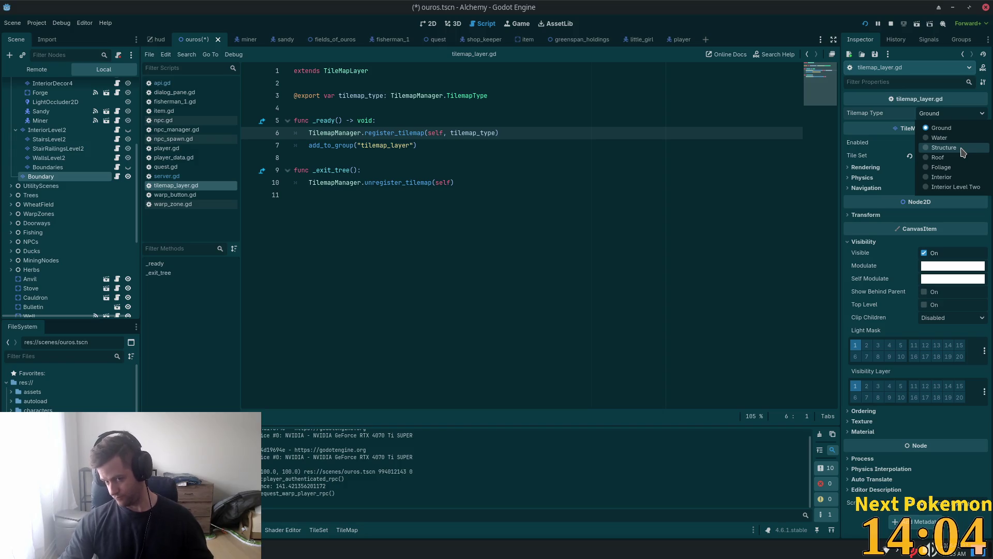
{"action": "left_click", "coordinate": [964, 149]}
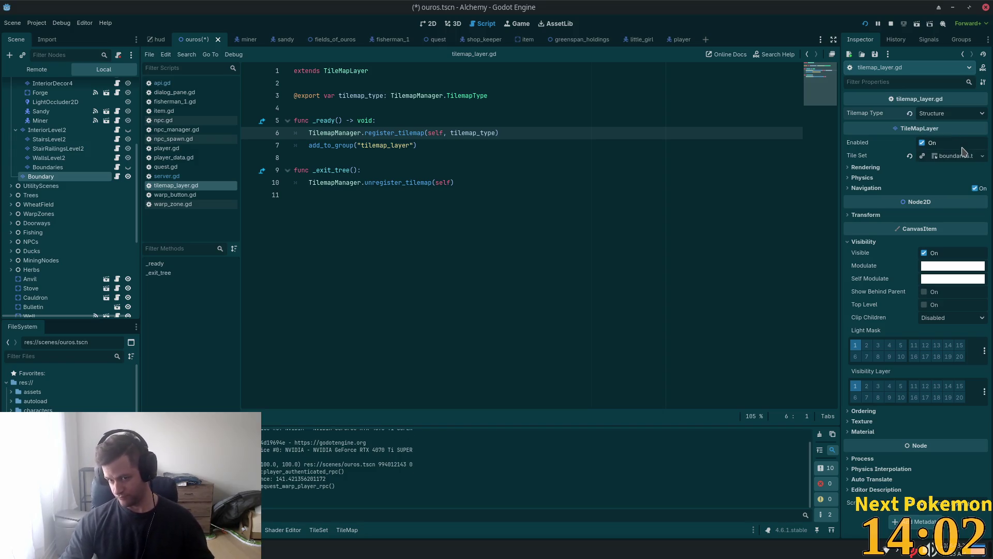
{"action": "key", "text": "ctrl+s"}
{"action": "left_click", "coordinate": [865, 24]}
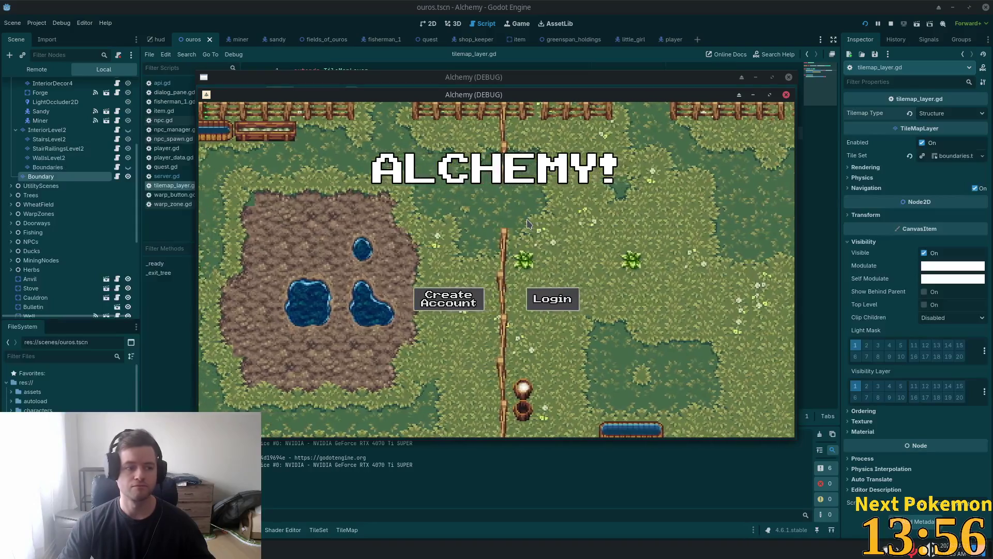
Walk the character north past the well into the tavern, up its stairs, and back out the door
{"action": "key", "text": "w"}
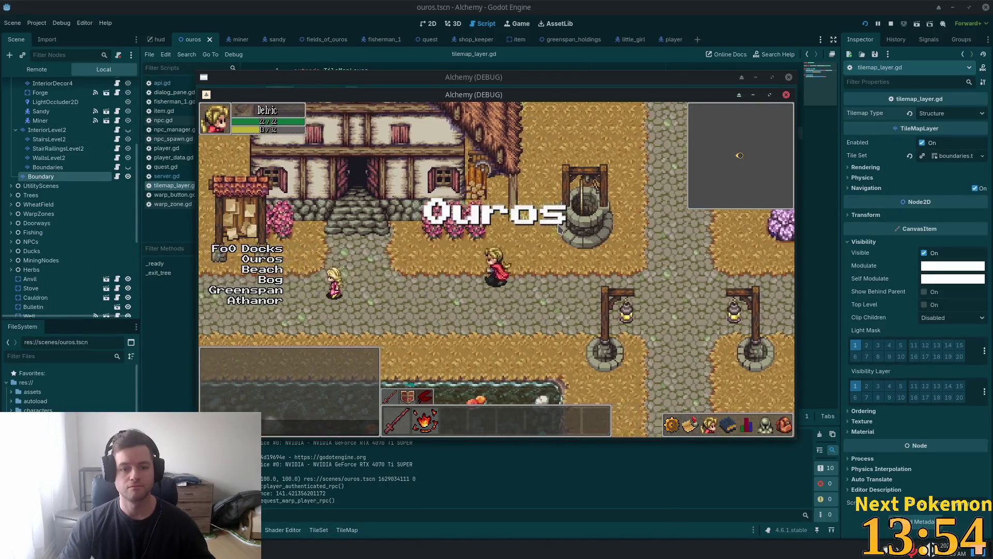
{"action": "key", "text": "w"}
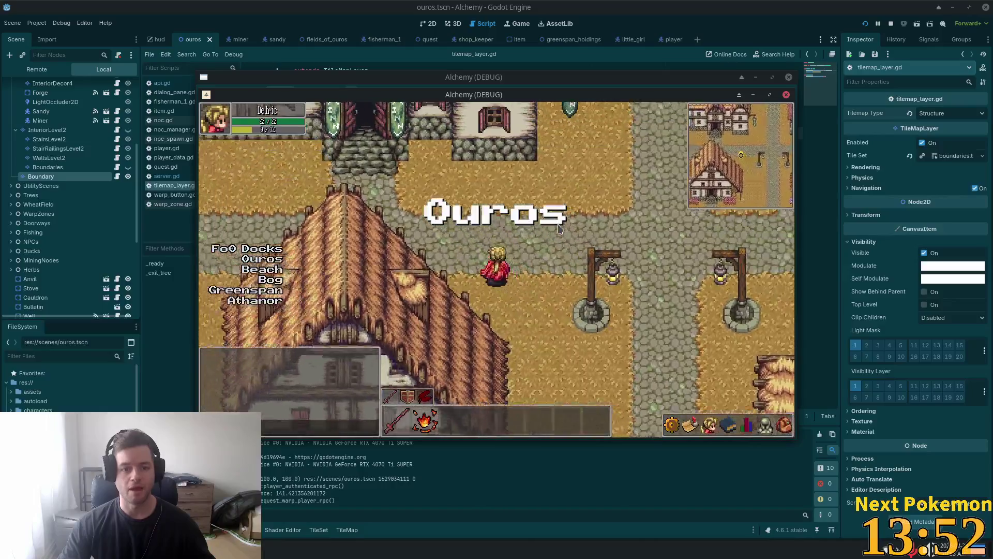
{"action": "key", "text": "d"}
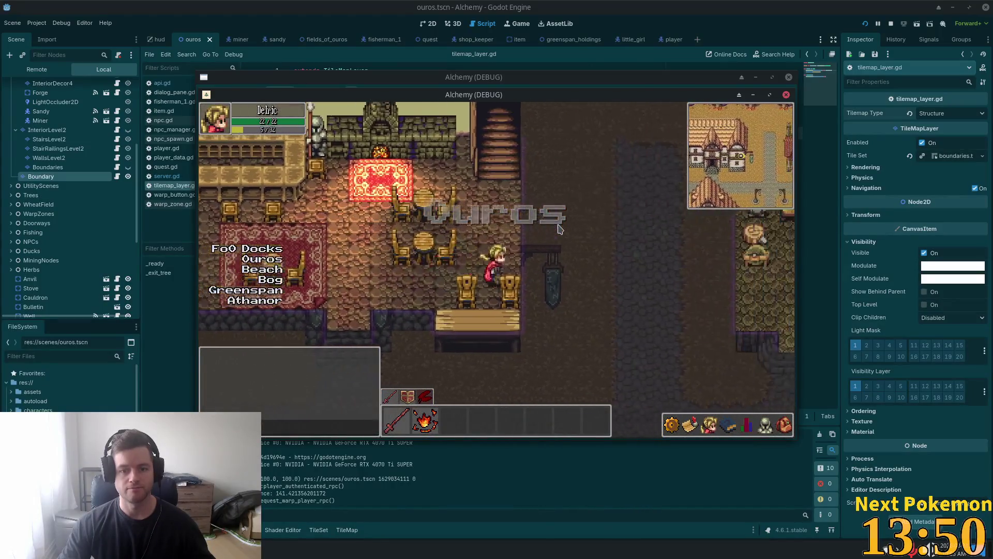
{"action": "key", "text": "w"}
{"action": "key", "text": "w"}
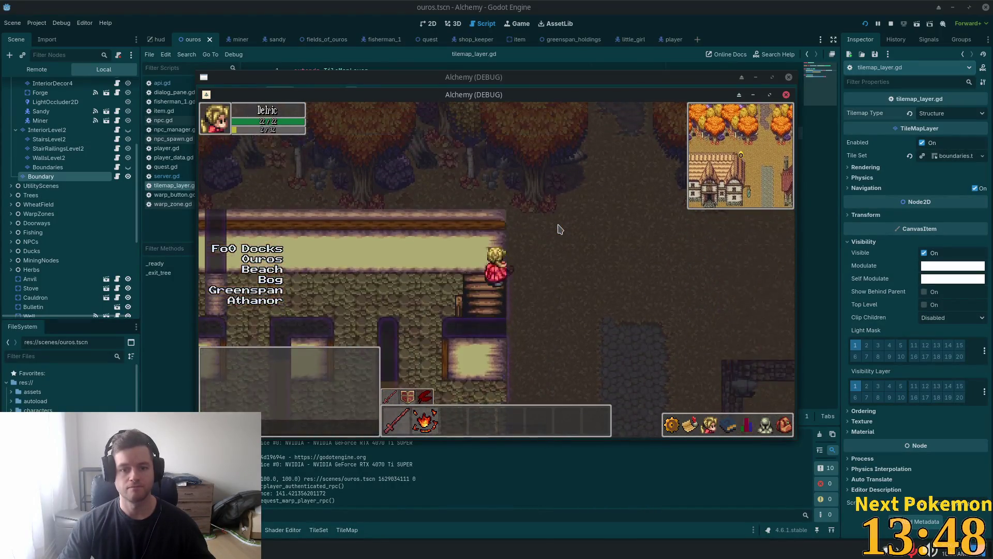
{"action": "key", "text": "s"}
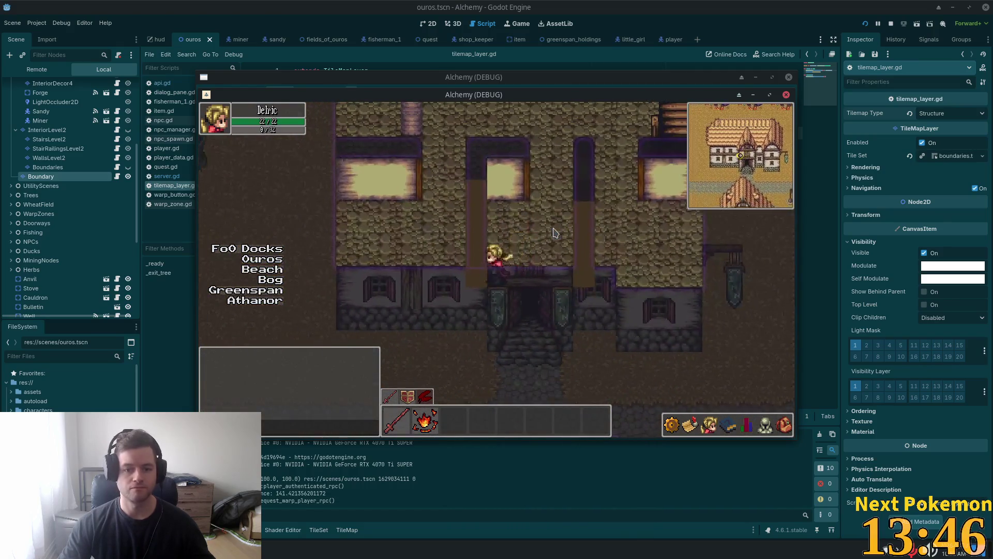
{"action": "key", "text": "a"}
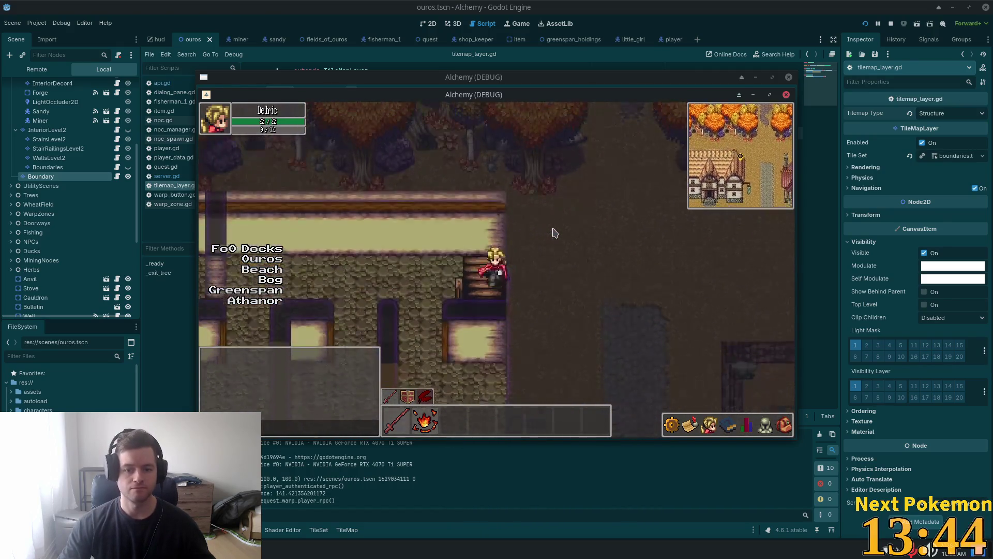
{"action": "key", "text": "s"}
Walk around the house and through the village into the inn, up to the fireplace rug
{"action": "key", "text": "s"}
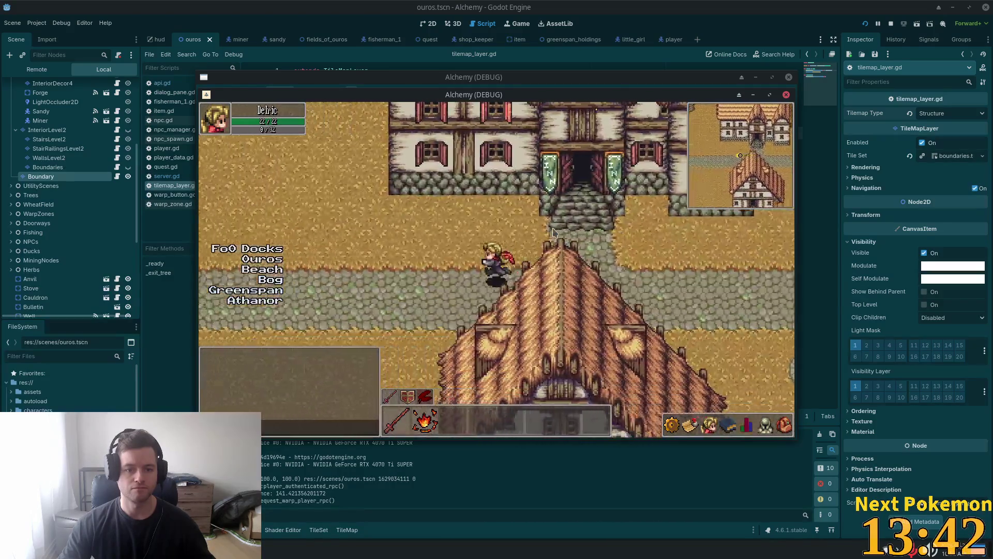
{"action": "key", "text": "a"}
{"action": "key", "text": "w"}
{"action": "key", "text": "s"}
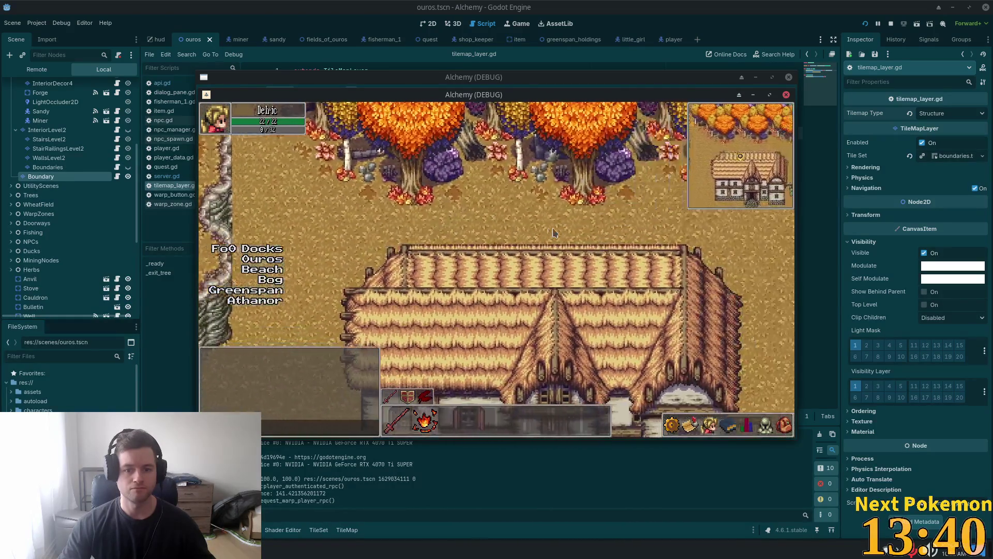
{"action": "key", "text": "s"}
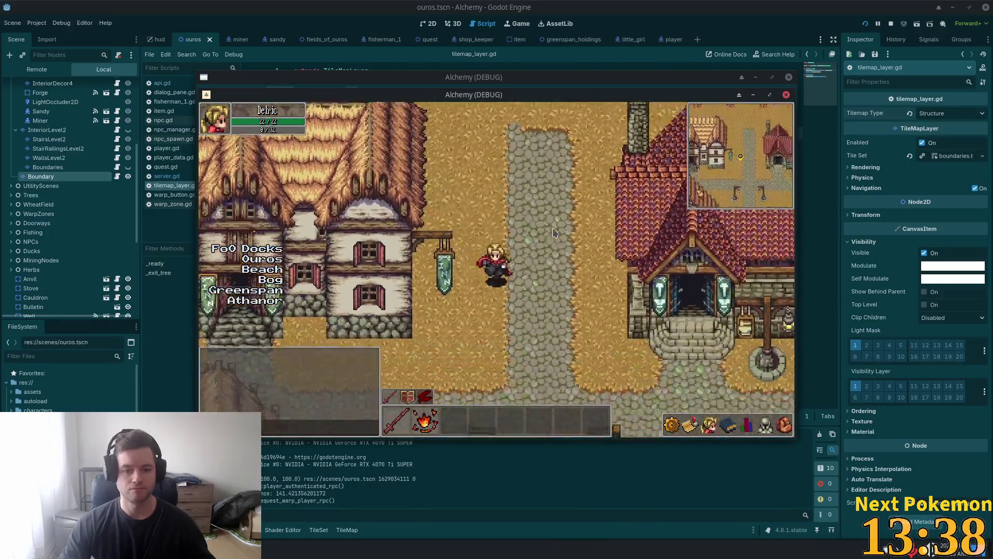
{"action": "key", "text": "a"}
{"action": "key", "text": "w"}
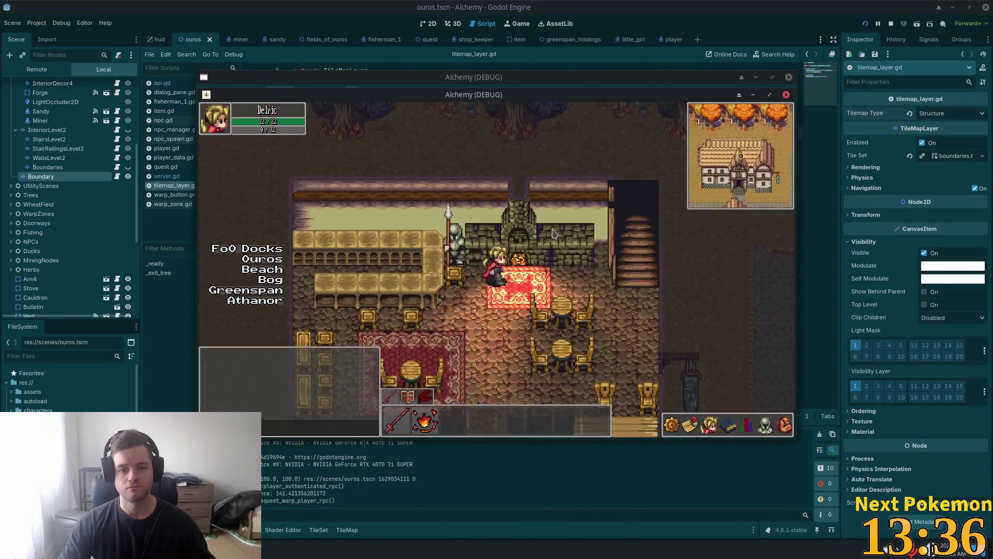
Test the inn room's walls by walking west and east, then exit onto the street
{"action": "key", "text": "a"}
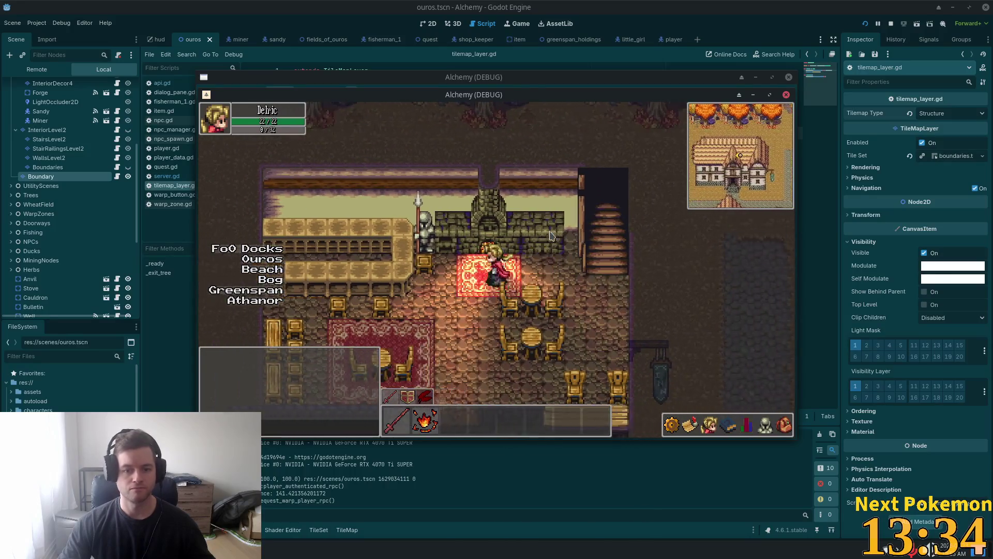
{"action": "key", "text": "a"}
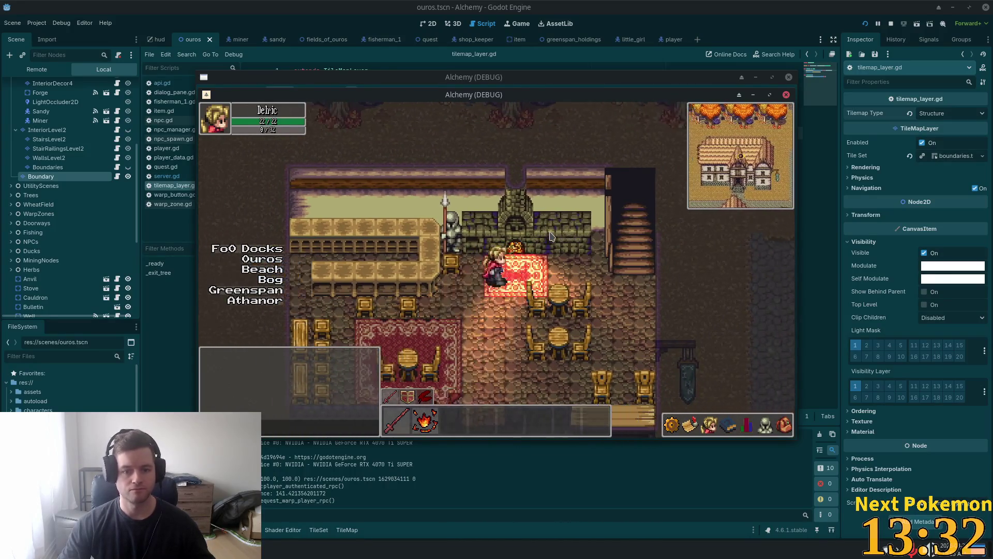
{"action": "key", "text": "d"}
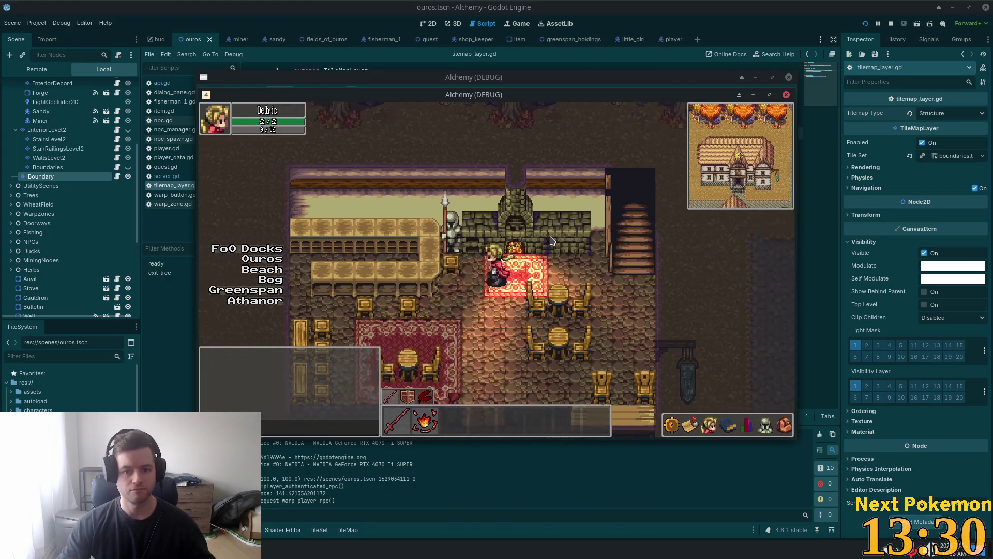
{"action": "key", "text": "s"}
{"action": "key", "text": "a"}
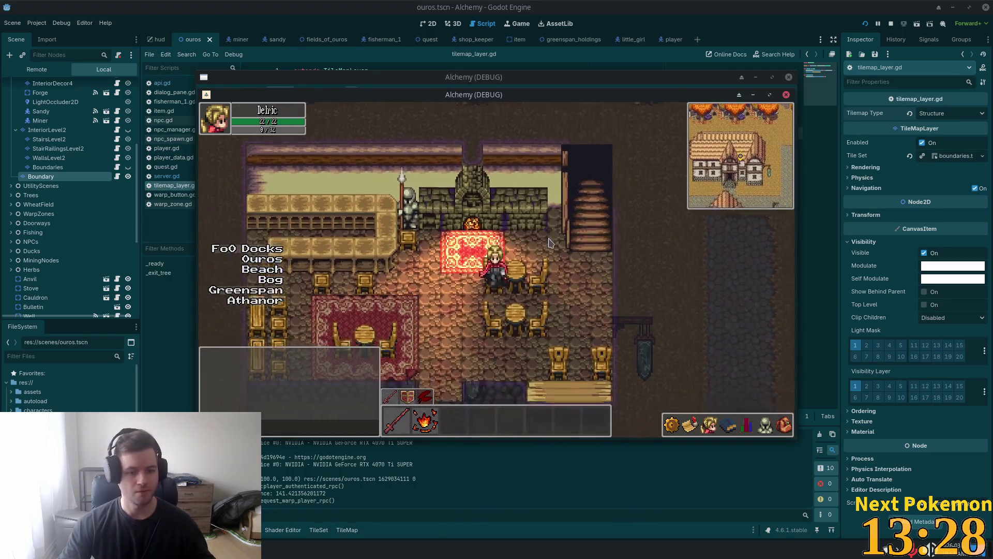
{"action": "key", "text": "Down"}
{"action": "key", "text": "Left"}
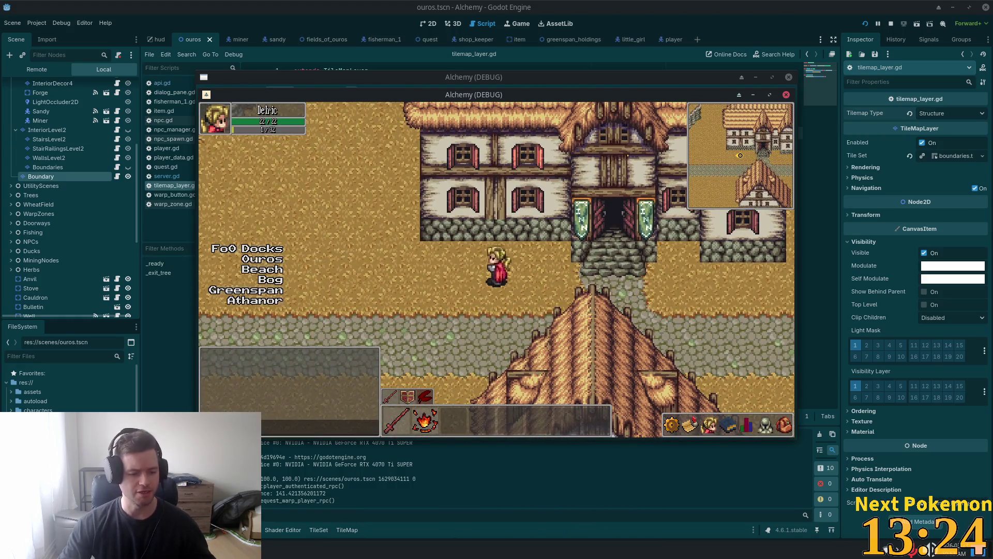
{"action": "key", "text": "alt+Tab"}
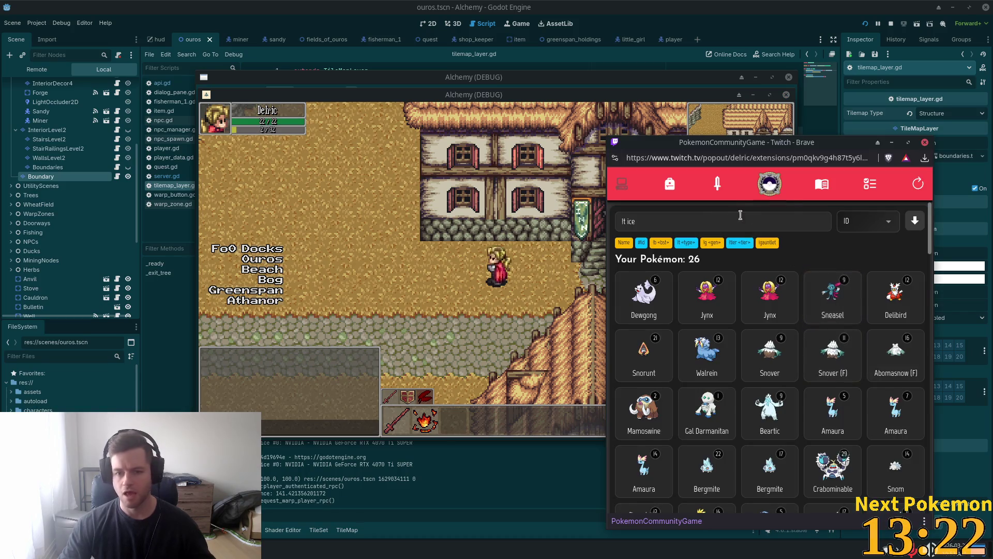
Select the search text, change the sort from ID to Recent, and refresh the Pokémon list
{"action": "left_click_drag", "start_coordinate": [682, 216], "coordinate": [545, 216]}
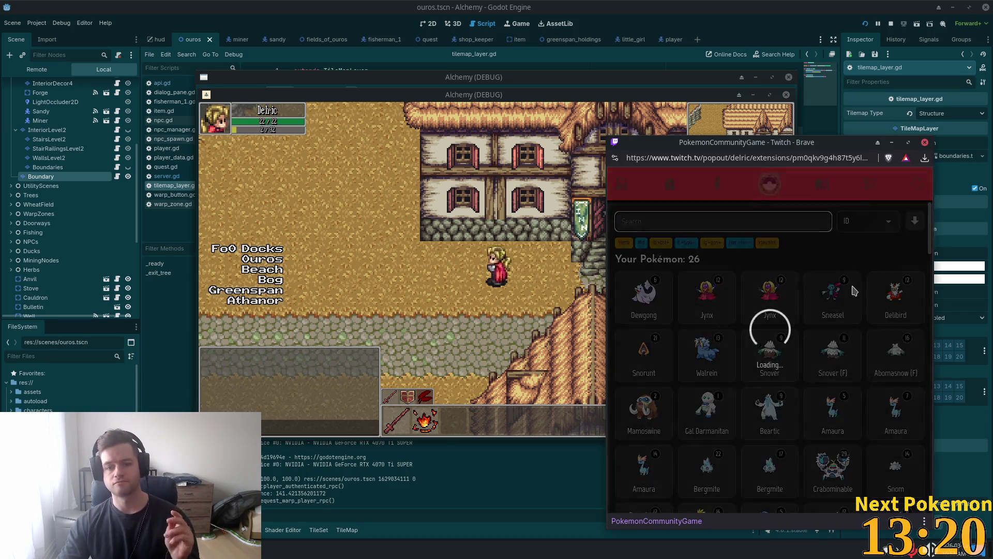
{"action": "left_click", "coordinate": [886, 218]}
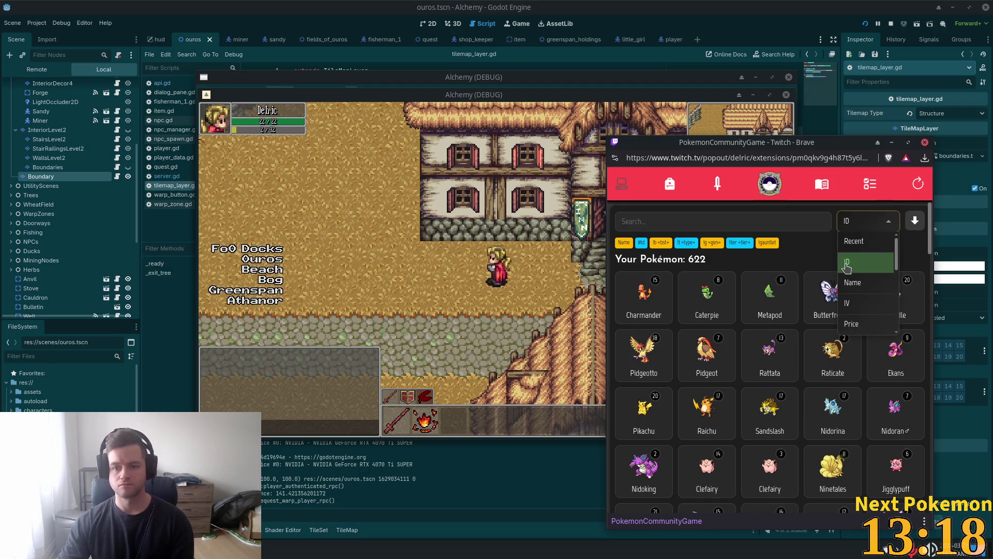
{"action": "left_click", "coordinate": [851, 243]}
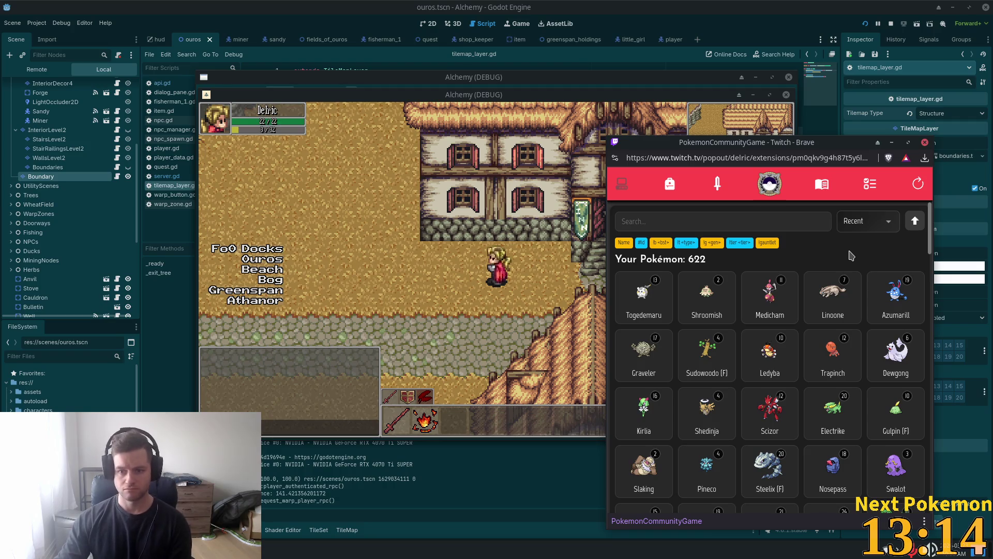
{"action": "left_click", "coordinate": [910, 181]}
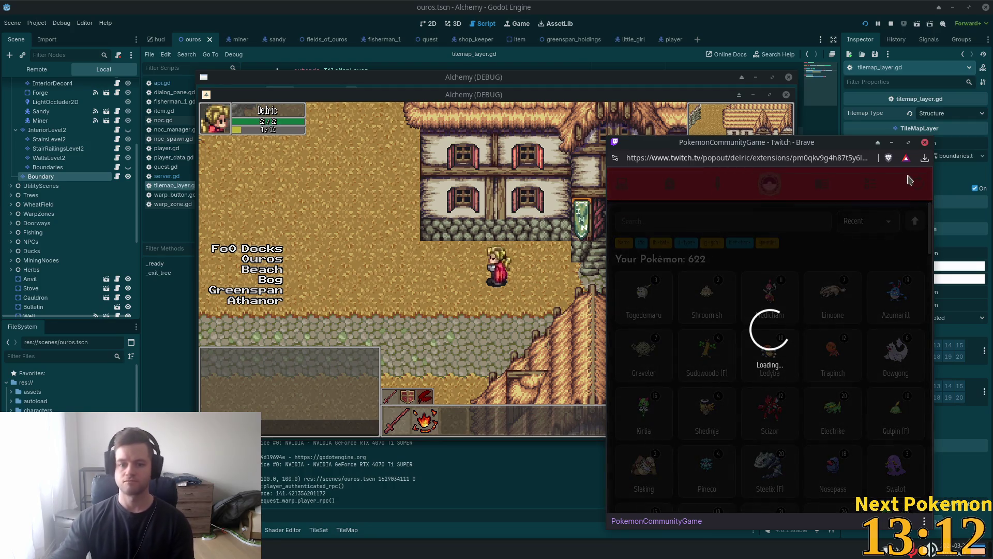
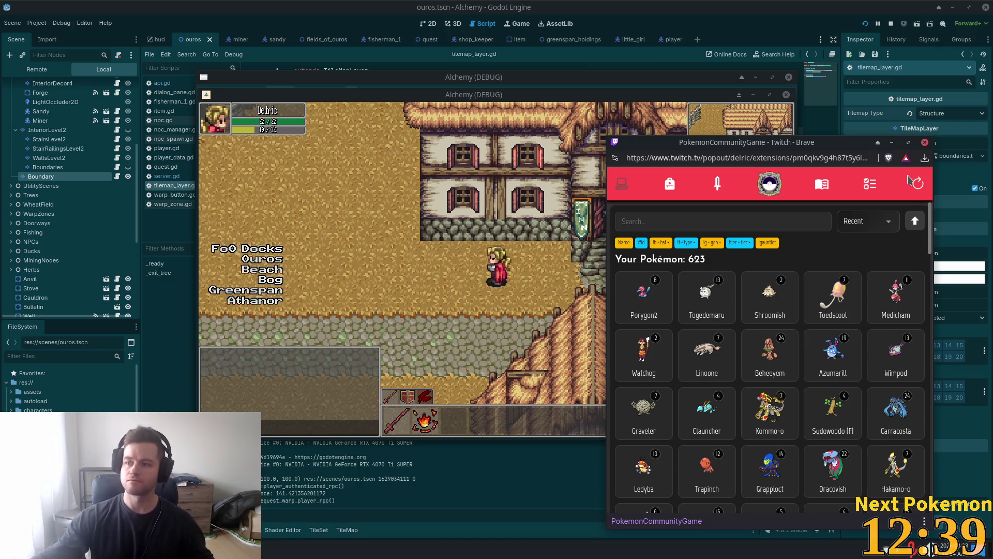
Switch between windows to reach the running Alchemy (DEBUG) game window
{"action": "left_click", "coordinate": [614, 77]}
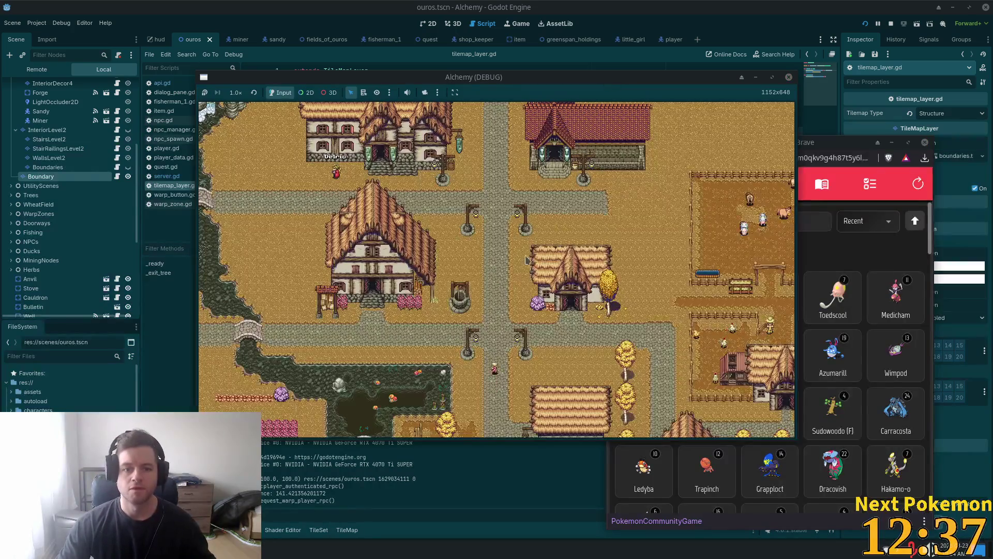
{"action": "key", "text": "alt+Tab"}
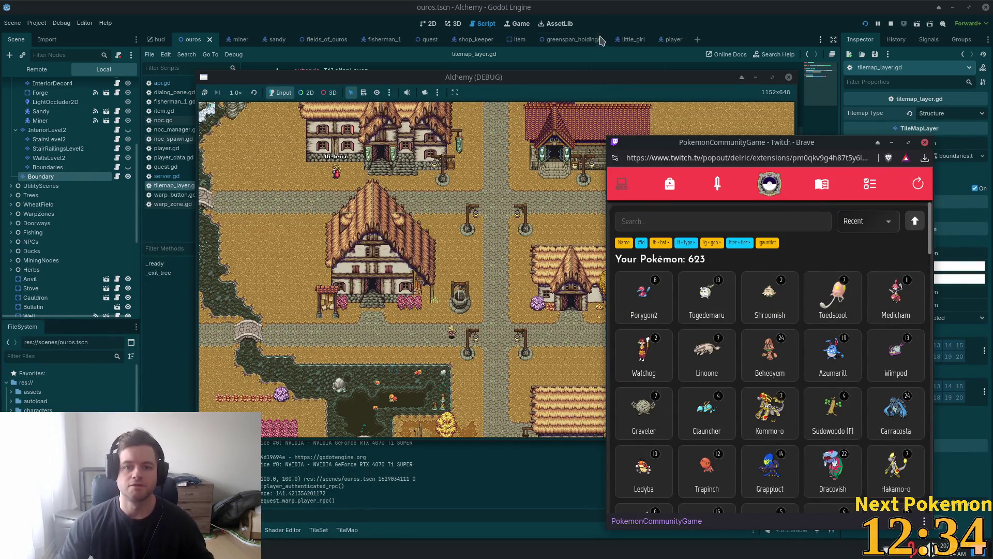
{"action": "key", "text": "alt+Tab"}
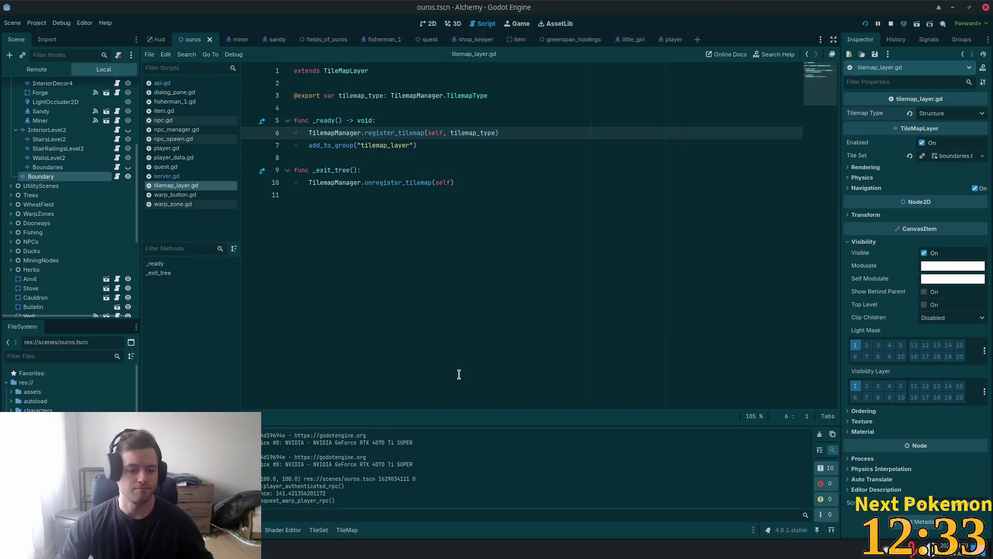
{"action": "key", "text": "alt+Tab"}
{"action": "key", "text": "alt+Tab"}
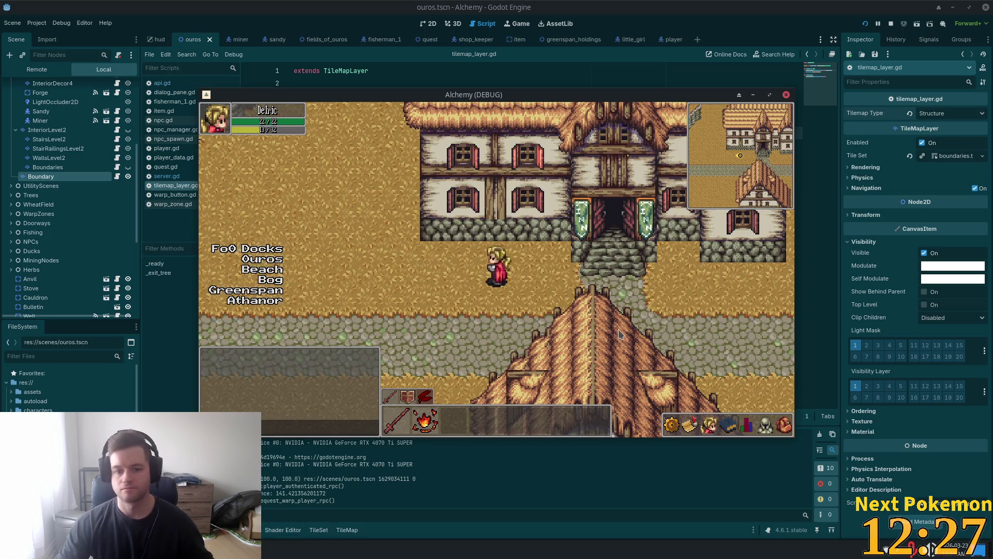
Walk the character past the buildings toward the autumn trees and back to the Inn entrance, then stop the game with F8
{"action": "key", "text": "d"}
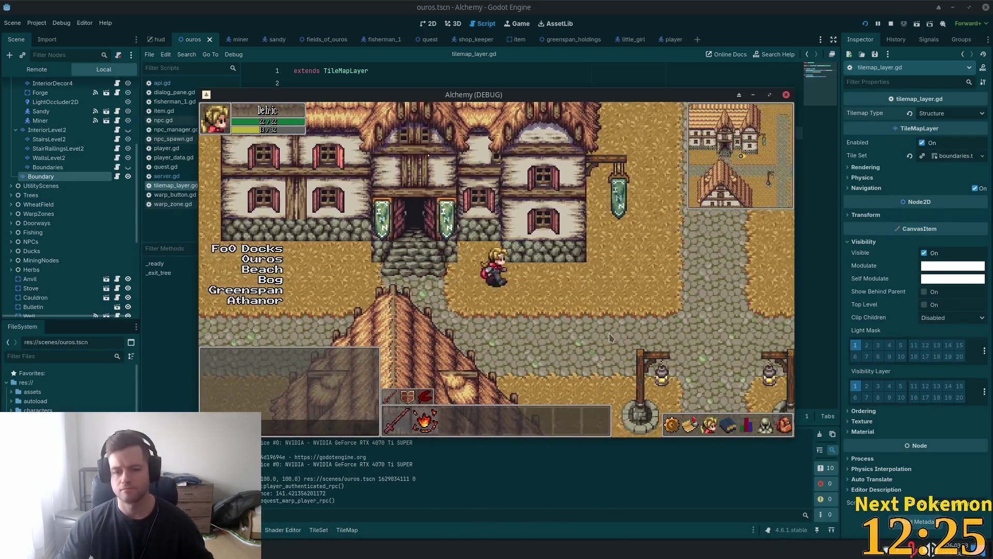
{"action": "key", "text": "w"}
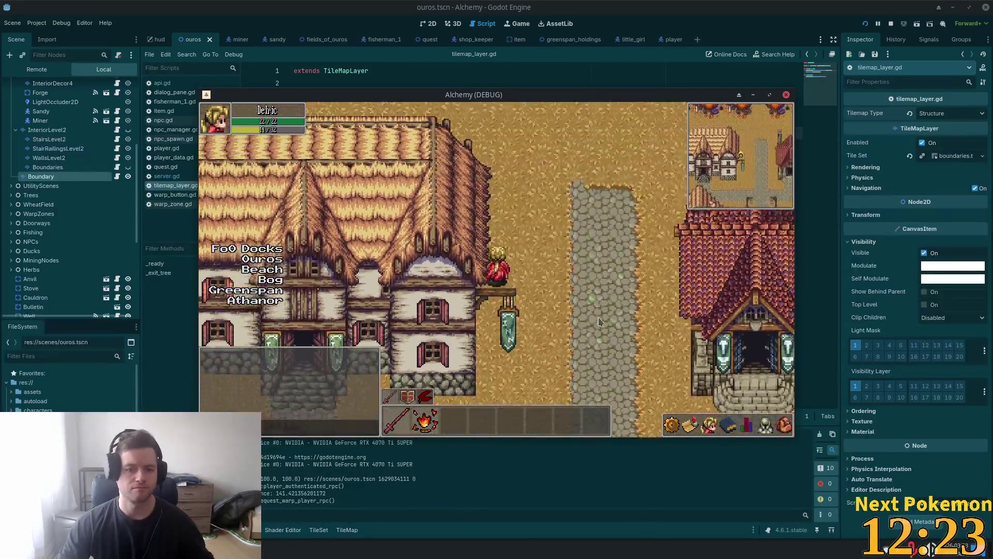
{"action": "key", "text": "w"}
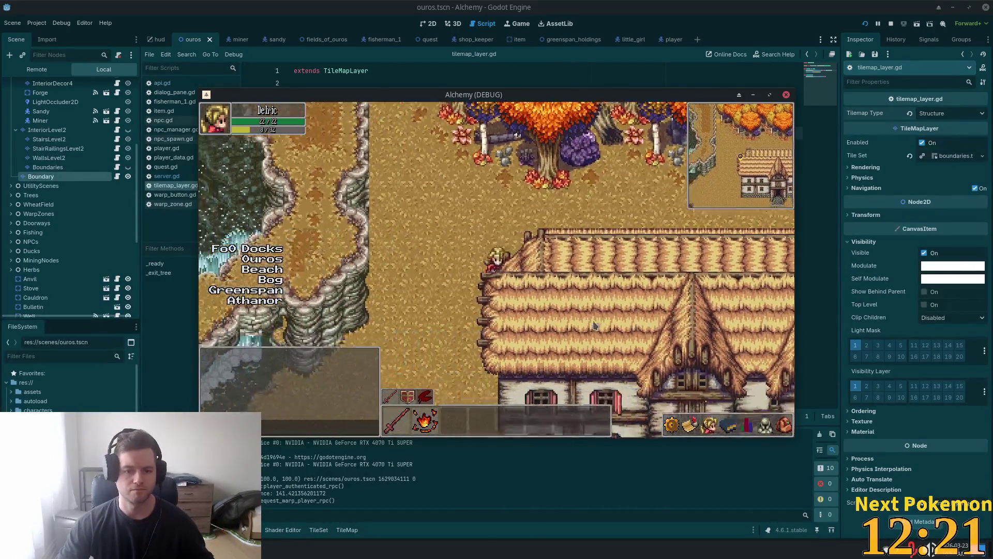
{"action": "key", "text": "s"}
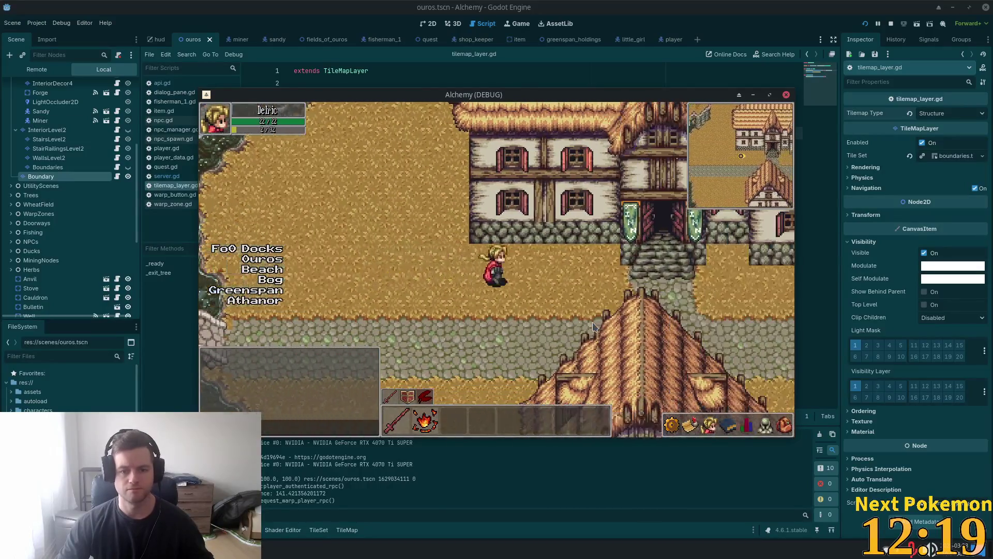
{"action": "key", "text": "d"}
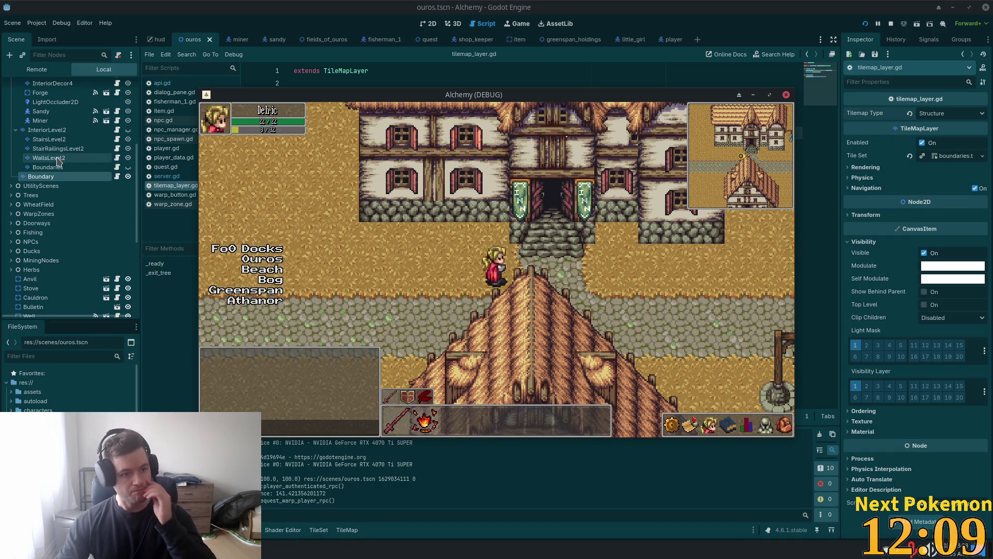
{"action": "key", "text": "F8"}
{"action": "scroll", "coordinate": [59, 163], "scroll_direction": "up", "scroll_amount": 5}
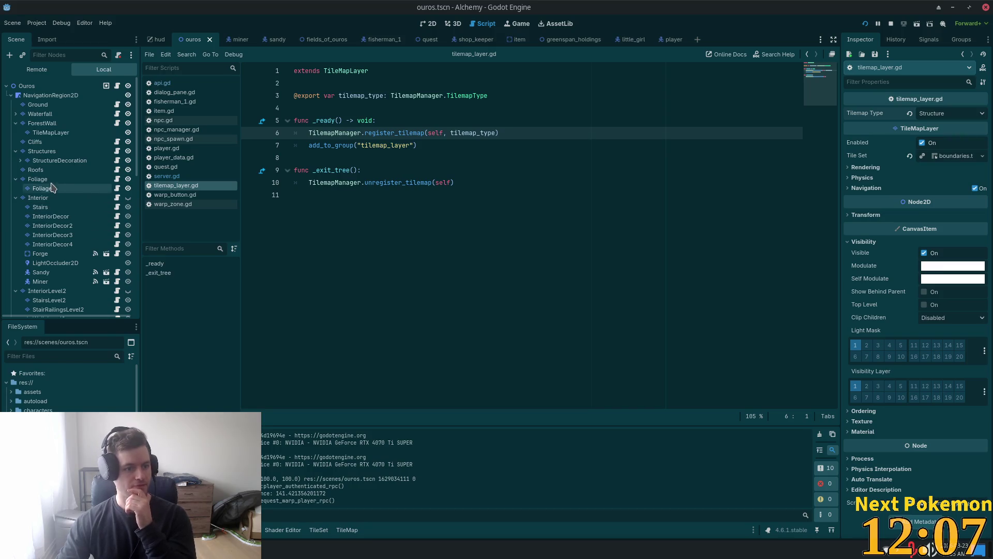
Select the Foliage tile layer and scroll through its tile palette
{"action": "left_click", "coordinate": [40, 179]}
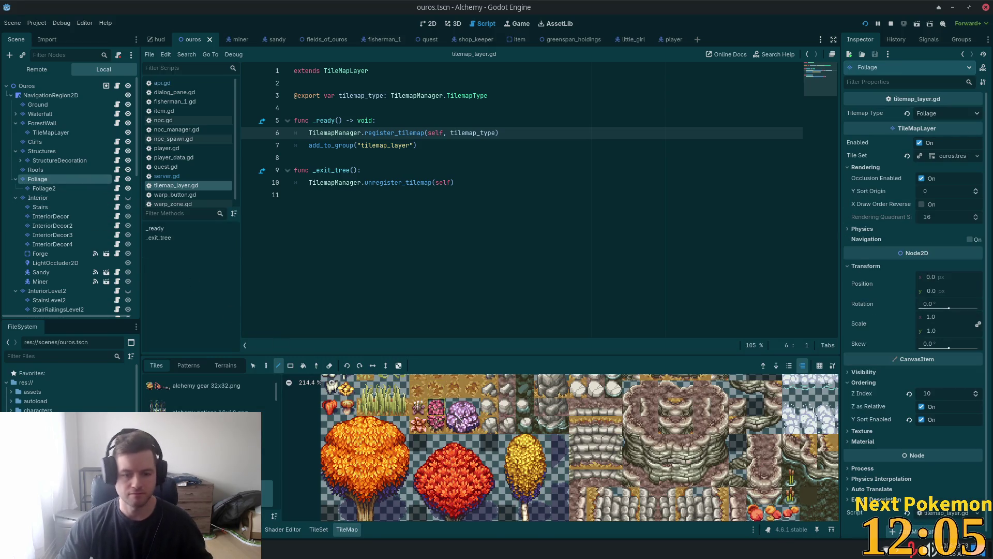
{"action": "scroll", "coordinate": [513, 414], "scroll_direction": "down", "scroll_amount": 3}
{"action": "scroll", "coordinate": [513, 414], "scroll_direction": "down", "scroll_amount": 2}
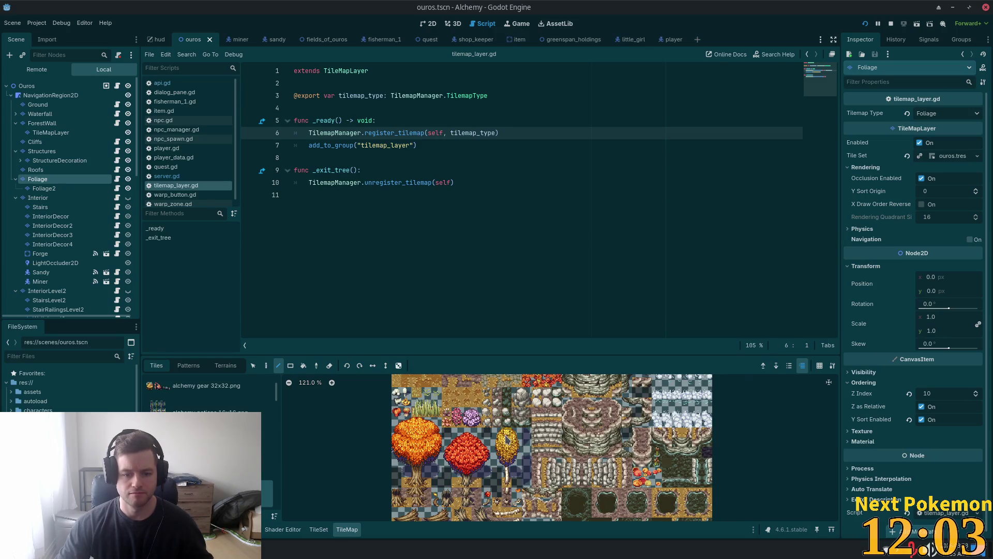
{"action": "scroll", "coordinate": [512, 445], "scroll_direction": "up", "scroll_amount": 3}
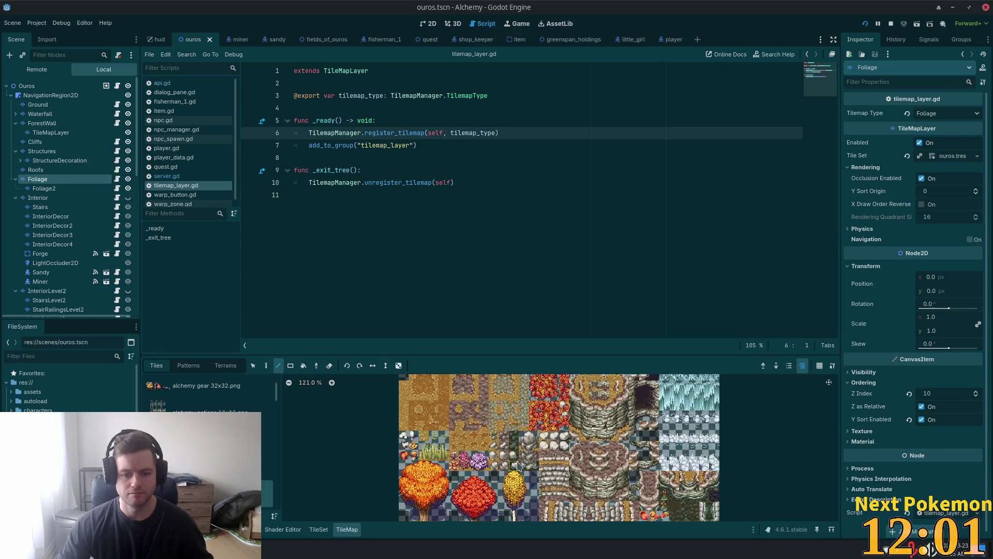
{"action": "scroll", "coordinate": [517, 464], "scroll_direction": "up", "scroll_amount": 3}
{"action": "scroll", "coordinate": [511, 445], "scroll_direction": "up", "scroll_amount": 3}
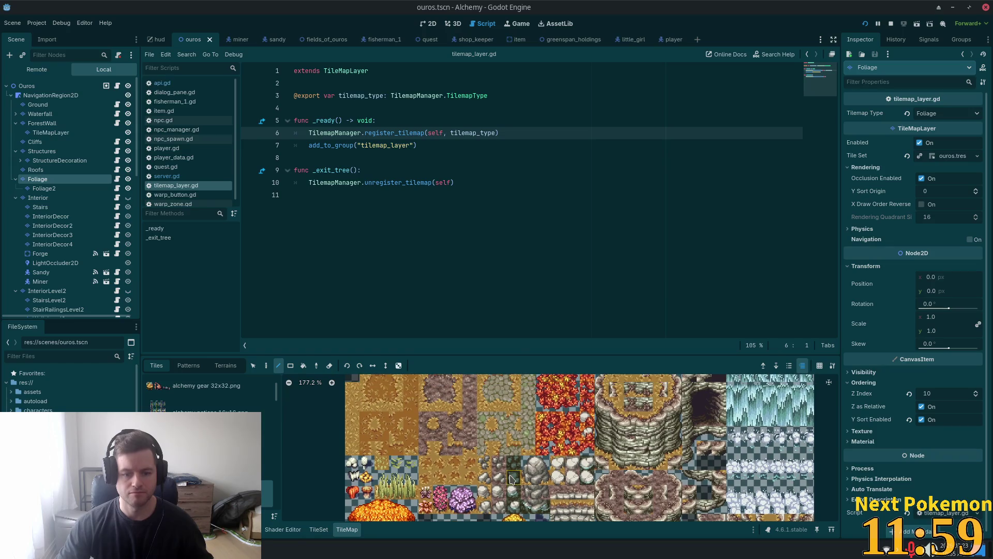
{"action": "scroll", "coordinate": [498, 392], "scroll_direction": "down", "scroll_amount": 5}
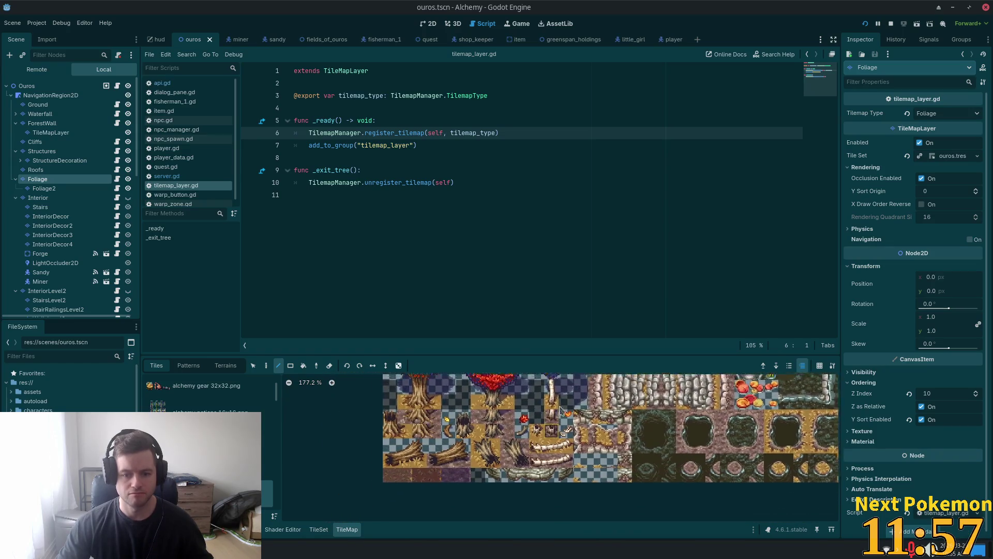
{"action": "scroll", "coordinate": [509, 466], "scroll_direction": "down", "scroll_amount": 3}
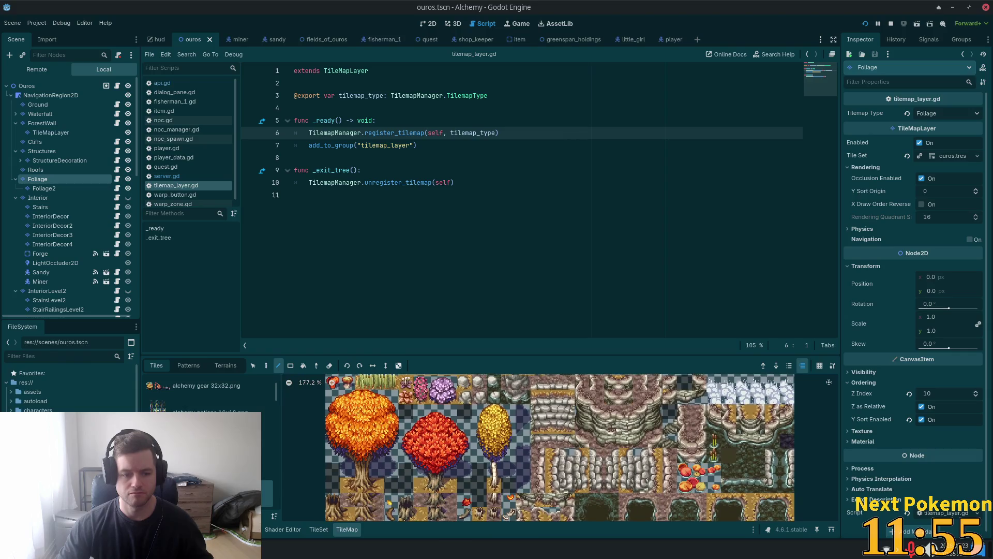
{"action": "scroll", "coordinate": [72, 393], "scroll_direction": "down", "scroll_amount": 2}
{"action": "scroll", "coordinate": [209, 394], "scroll_direction": "down", "scroll_amount": 3}
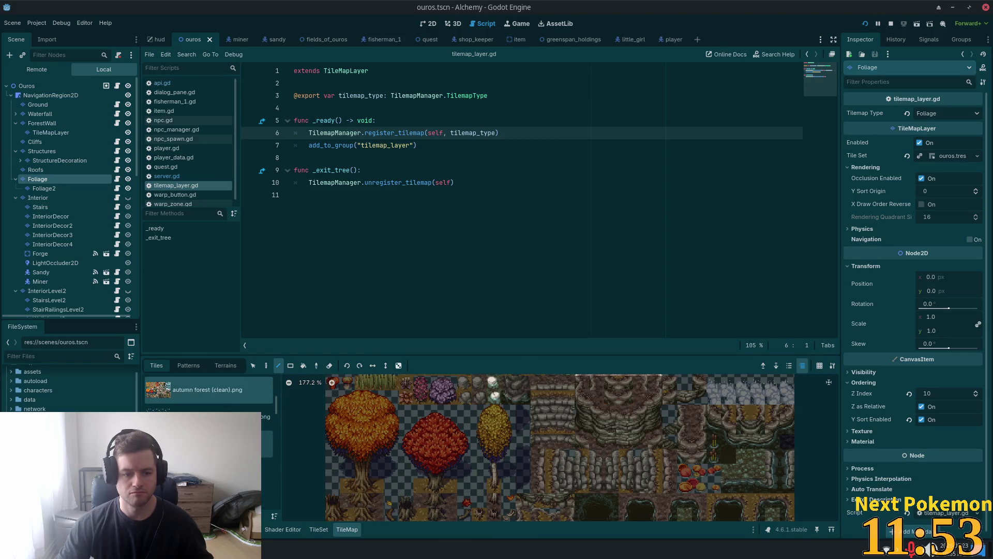
{"action": "scroll", "coordinate": [266, 465], "scroll_direction": "down", "scroll_amount": 5}
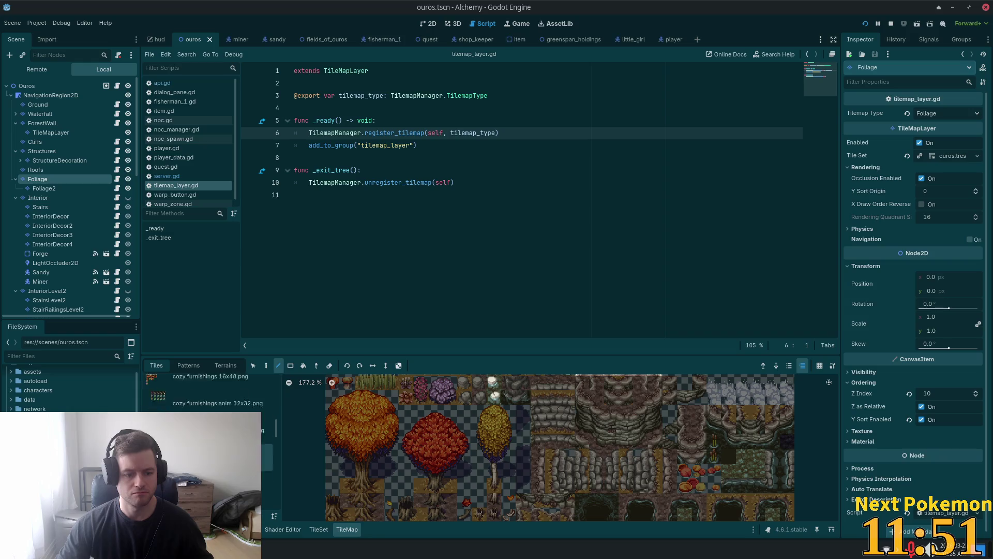
Browse the other tile sources, including the sheet of trees and rocks
{"action": "left_click", "coordinate": [275, 475]}
{"action": "scroll", "coordinate": [275, 474], "scroll_direction": "down", "scroll_amount": 2}
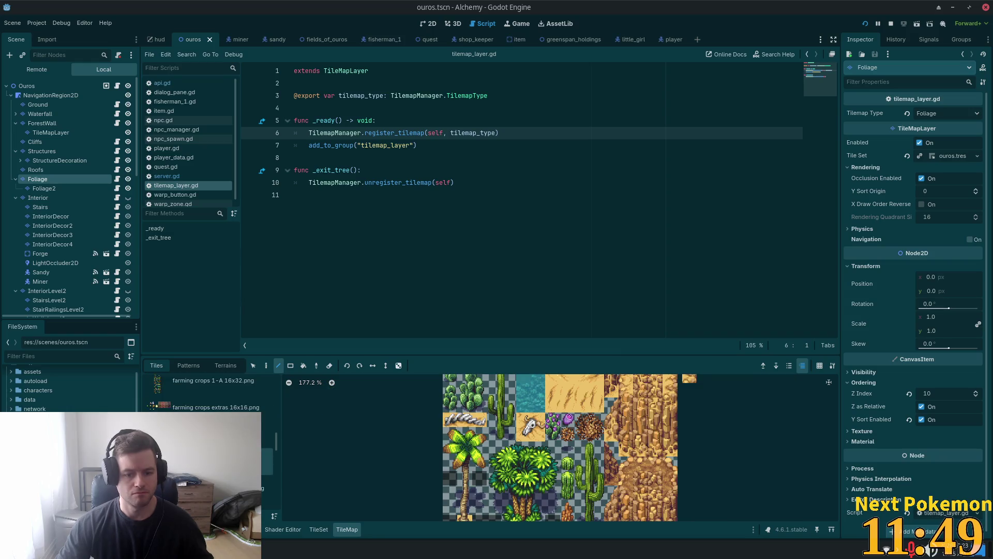
{"action": "scroll", "coordinate": [272, 481], "scroll_direction": "down", "scroll_amount": 3}
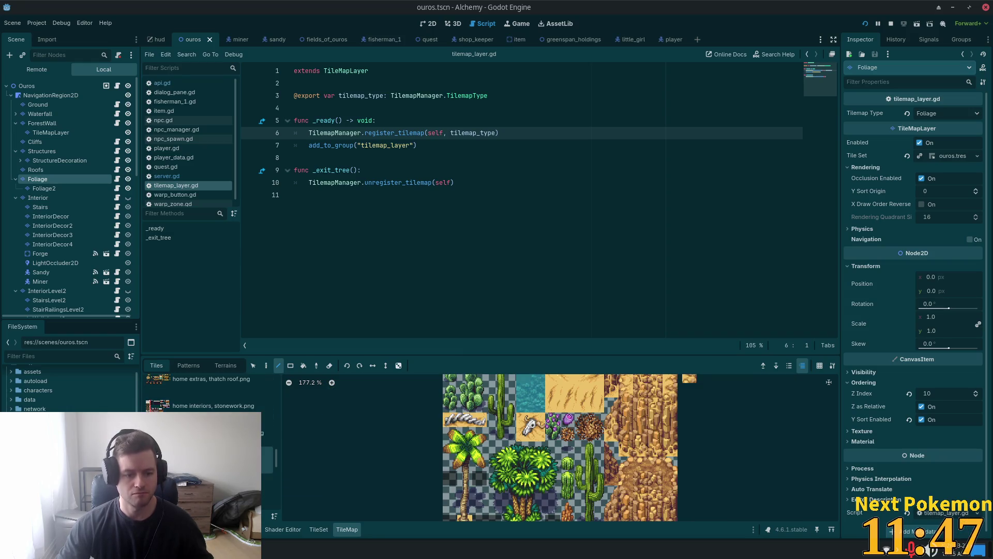
{"action": "left_click", "coordinate": [266, 459]}
{"action": "left_click", "coordinate": [267, 486]}
{"action": "scroll", "coordinate": [517, 471], "scroll_direction": "down", "scroll_amount": 2}
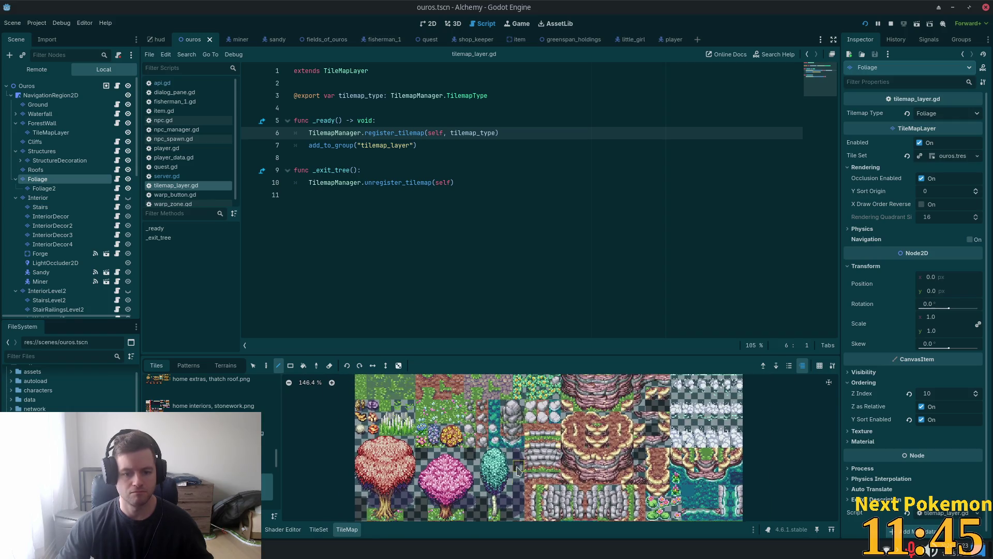
{"action": "scroll", "coordinate": [518, 468], "scroll_direction": "right", "scroll_amount": 3}
{"action": "scroll", "coordinate": [517, 450], "scroll_direction": "left", "scroll_amount": 3}
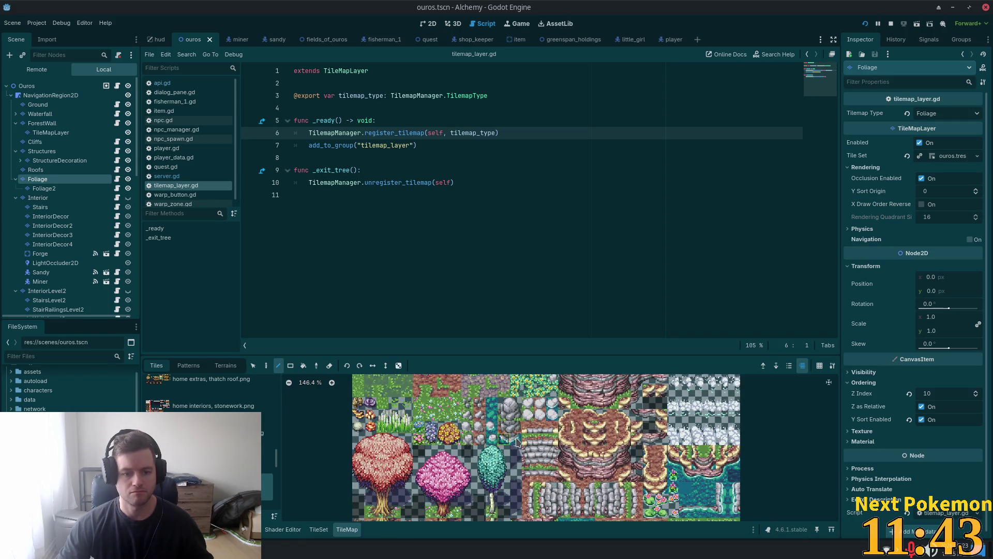
{"action": "scroll", "coordinate": [516, 440], "scroll_direction": "down", "scroll_amount": 1}
{"action": "scroll", "coordinate": [516, 441], "scroll_direction": "up", "scroll_amount": 3}
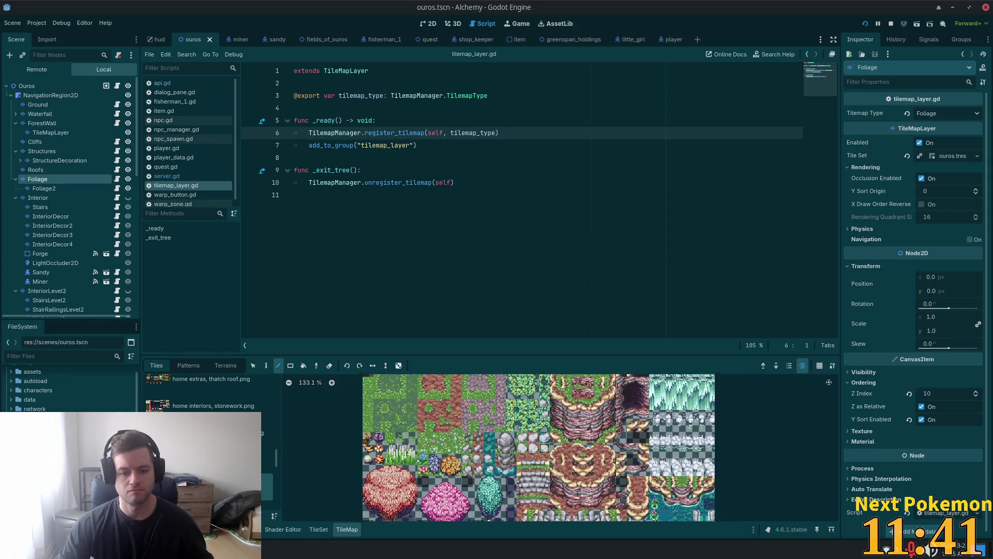
{"action": "scroll", "coordinate": [385, 464], "scroll_direction": "down", "scroll_amount": 3}
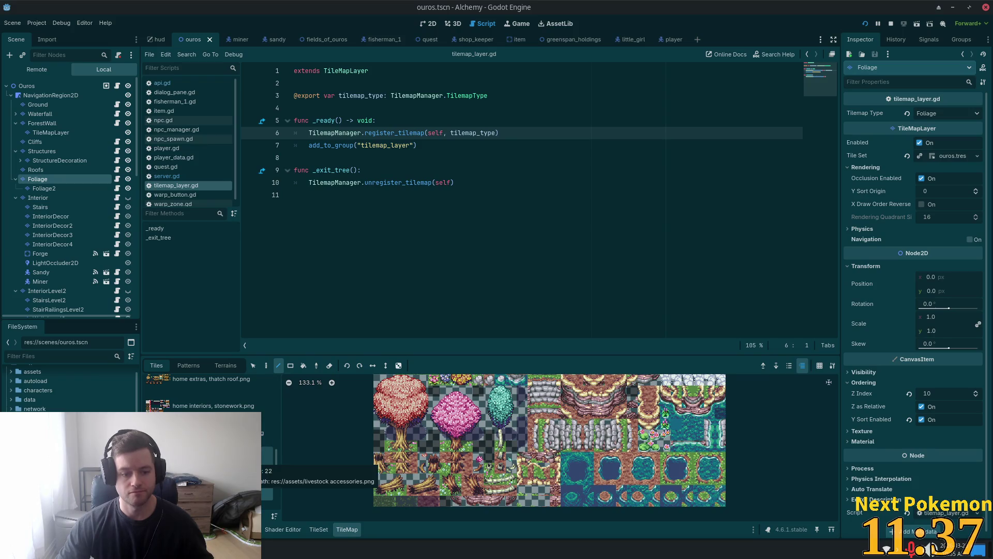
{"action": "scroll", "coordinate": [207, 439], "scroll_direction": "down", "scroll_amount": 3}
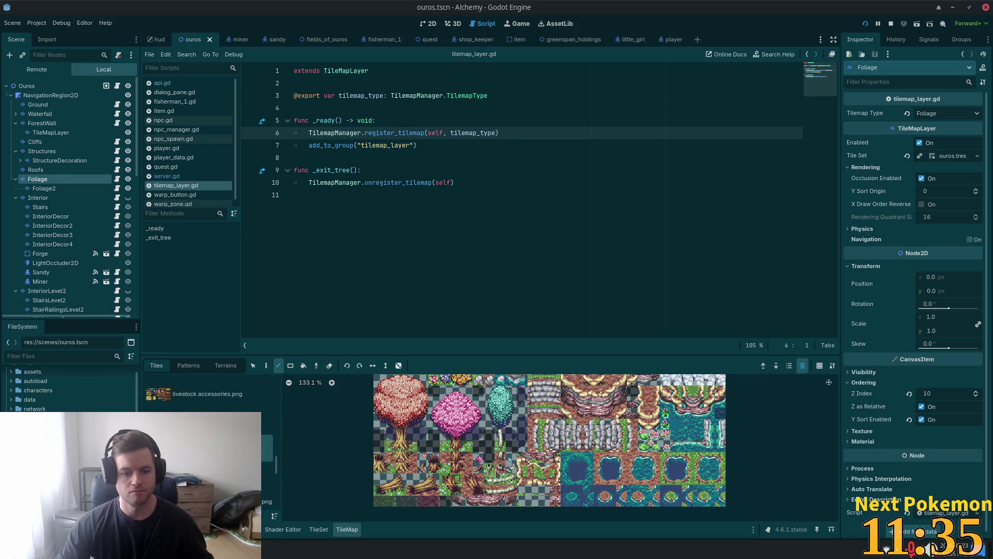
{"action": "scroll", "coordinate": [464, 463], "scroll_direction": "up", "scroll_amount": 2}
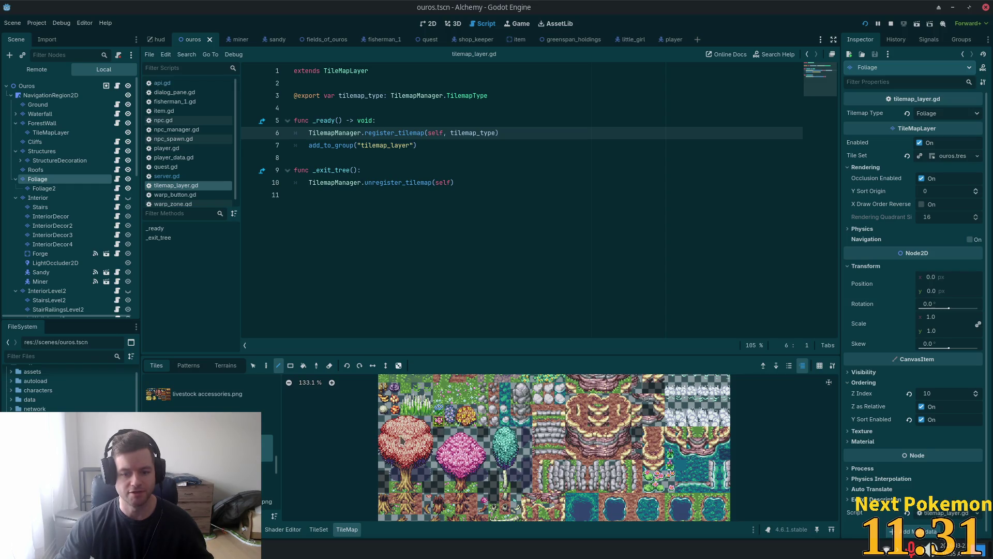
{"action": "scroll", "coordinate": [517, 435], "scroll_direction": "down", "scroll_amount": 1}
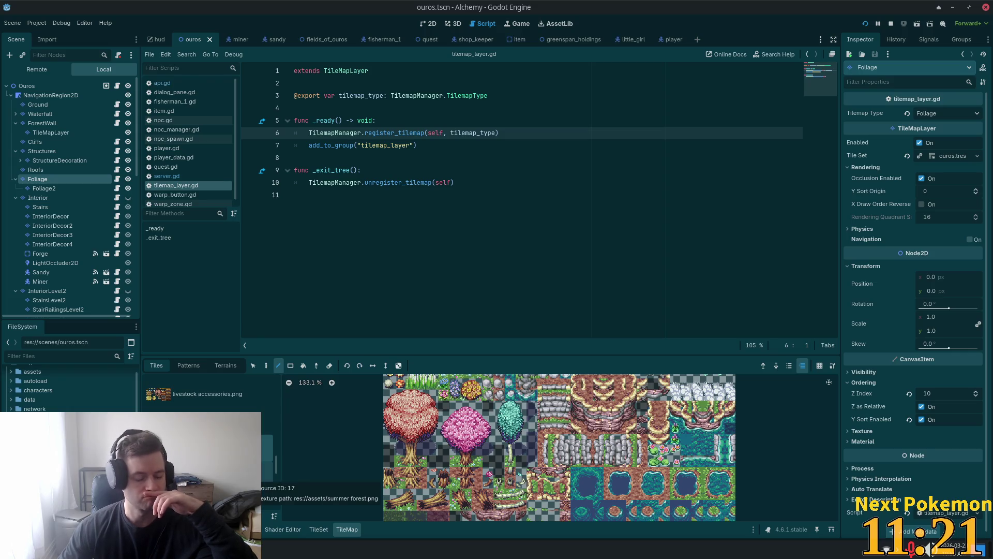
{"action": "scroll", "coordinate": [269, 465], "scroll_direction": "down", "scroll_amount": 2}
{"action": "scroll", "coordinate": [269, 473], "scroll_direction": "down", "scroll_amount": 2}
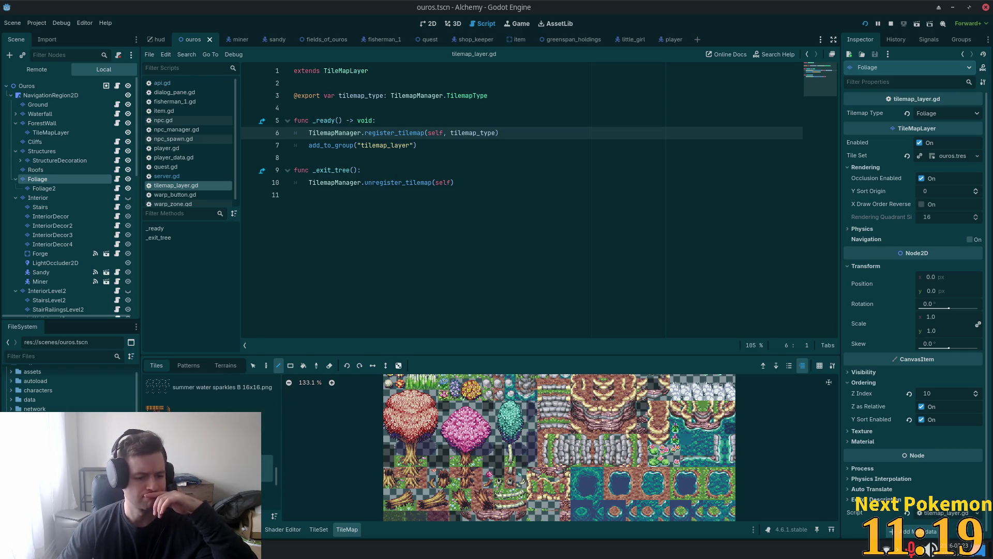
{"action": "scroll", "coordinate": [264, 471], "scroll_direction": "down", "scroll_amount": 2}
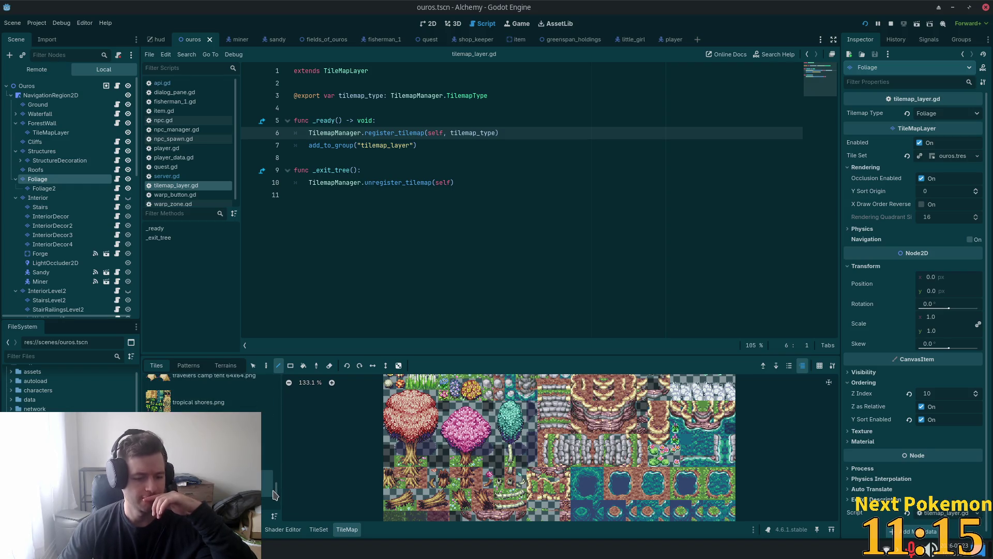
{"action": "scroll", "coordinate": [241, 408], "scroll_direction": "down", "scroll_amount": 2}
{"action": "scroll", "coordinate": [241, 408], "scroll_direction": "down", "scroll_amount": 2}
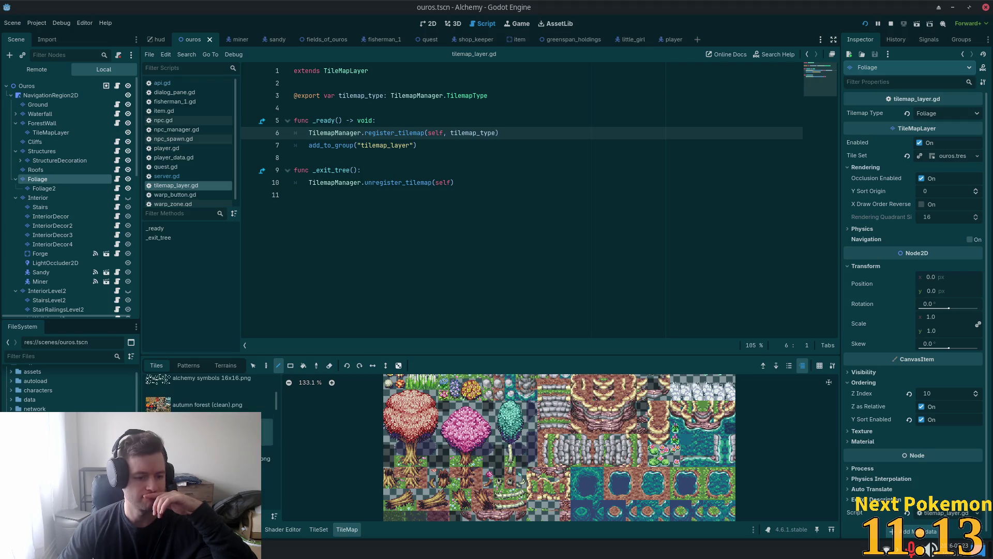
Pick the red autumn tree's top tile from the autumn forest (clean).png atlas
{"action": "left_click", "coordinate": [221, 408]}
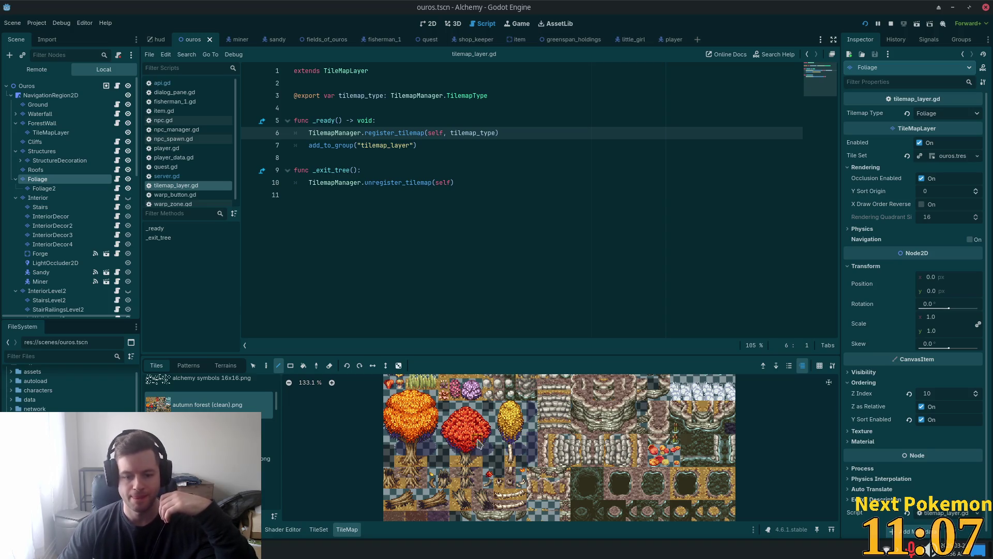
{"action": "left_click", "coordinate": [455, 419]}
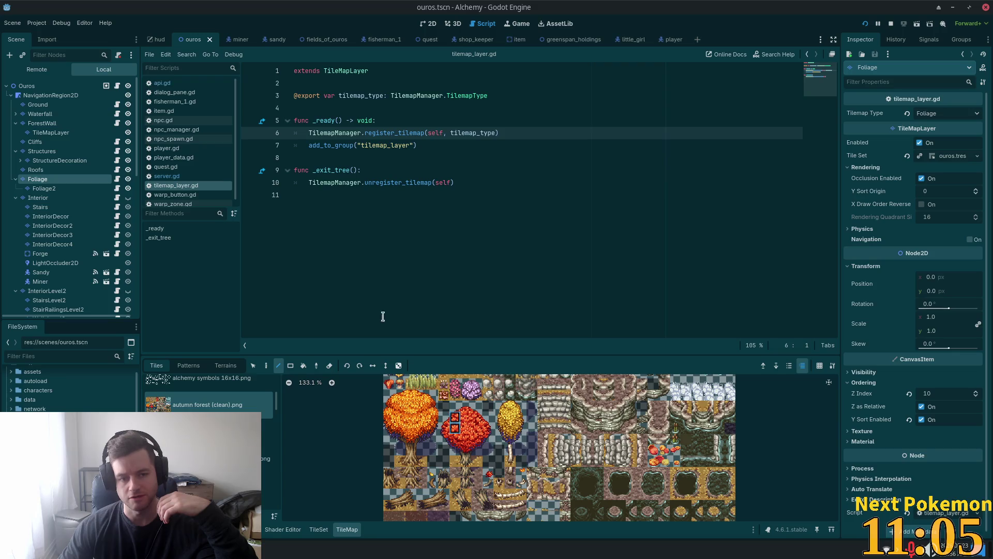
{"action": "left_click", "coordinate": [427, 25]}
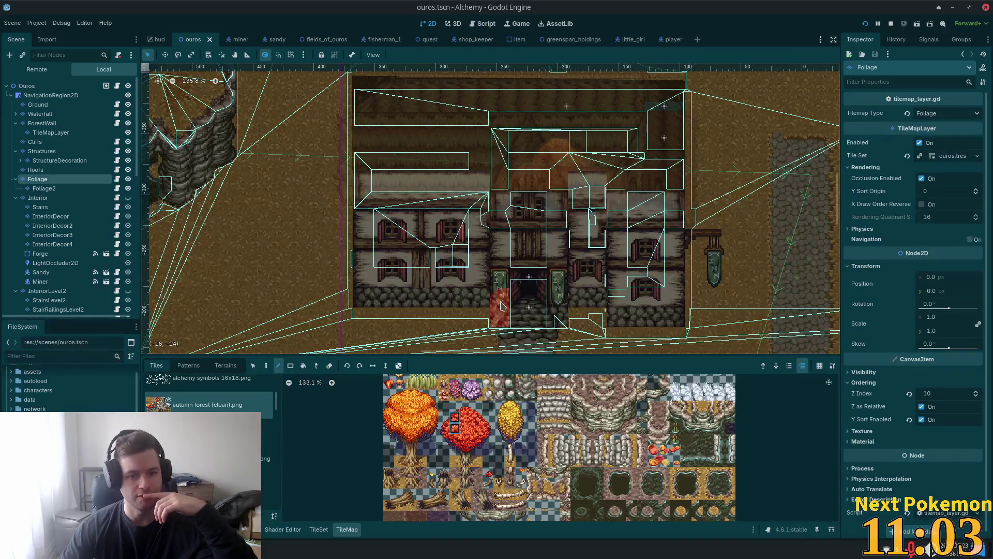
Select the whole red autumn tree in the atlas and paint it left of the inn
{"action": "left_click_drag", "start_coordinate": [442, 406], "coordinate": [486, 454]}
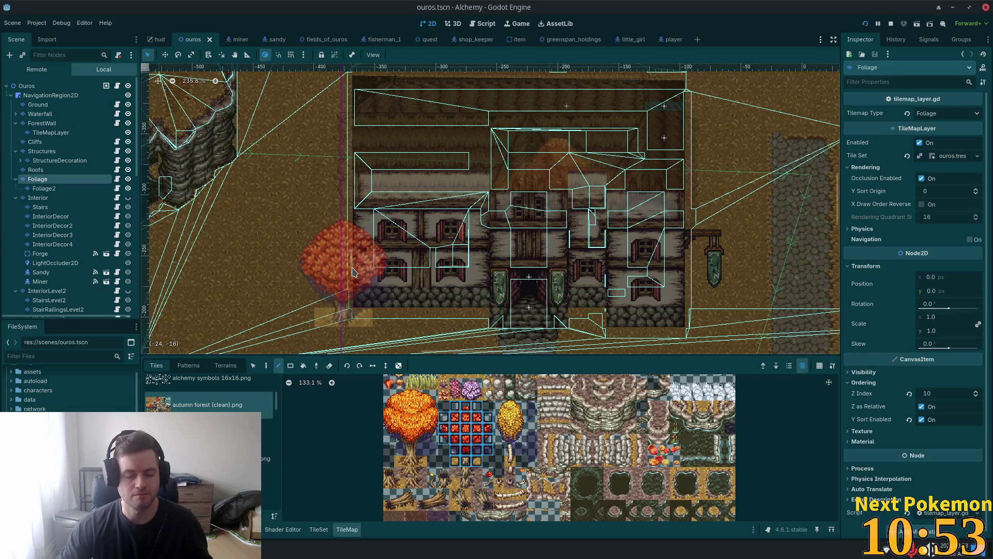
{"action": "left_click", "coordinate": [352, 271]}
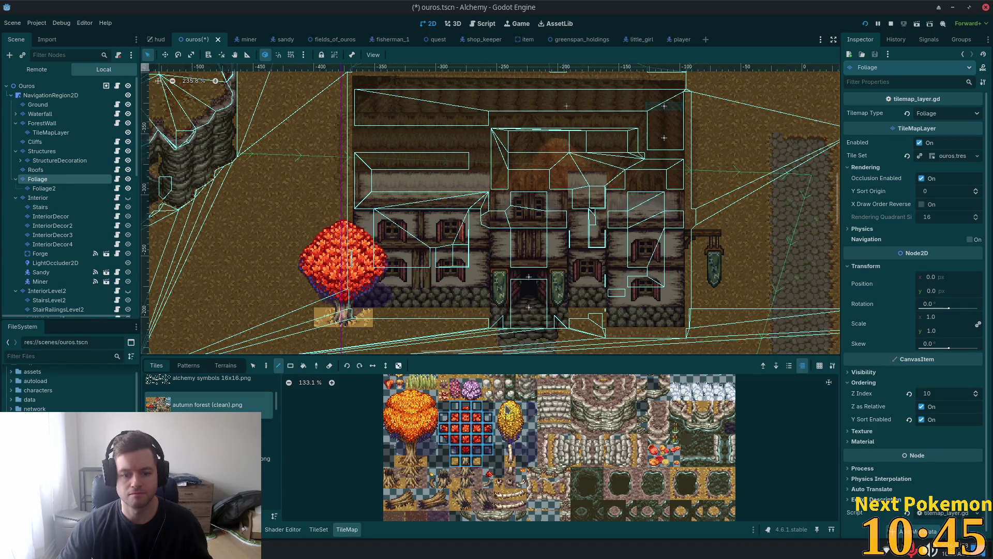
{"action": "scroll", "coordinate": [502, 414], "scroll_direction": "down", "scroll_amount": 2}
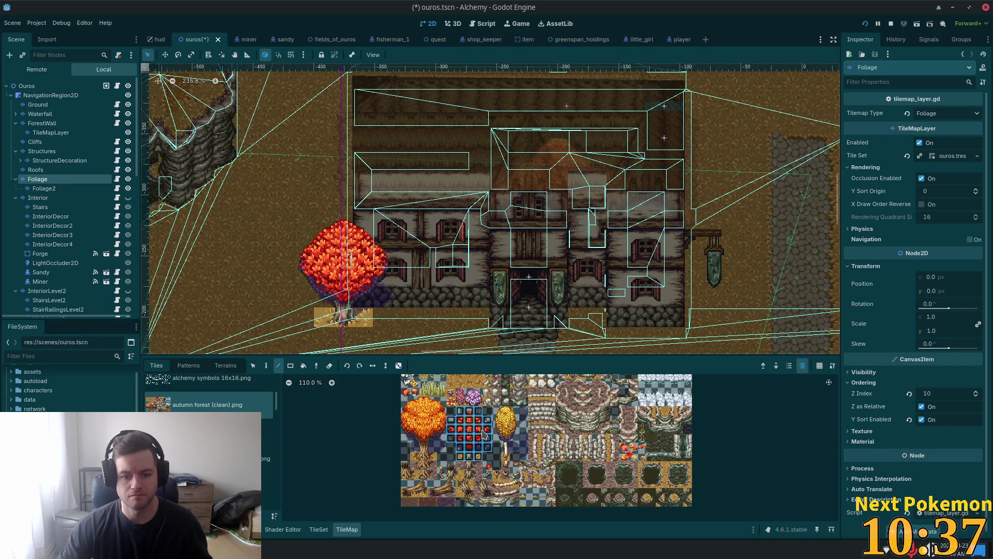
Select the yellow autumn tree's tiles and paint it at two spots south of the inn
{"action": "left_click_drag", "start_coordinate": [459, 392], "coordinate": [460, 402]}
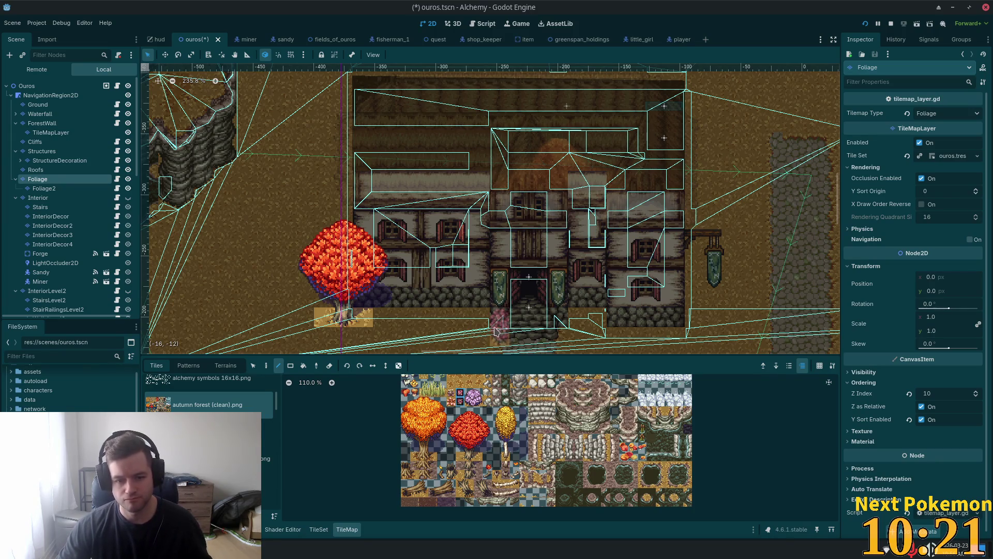
{"action": "left_click_drag", "start_coordinate": [487, 325], "coordinate": [498, 221]}
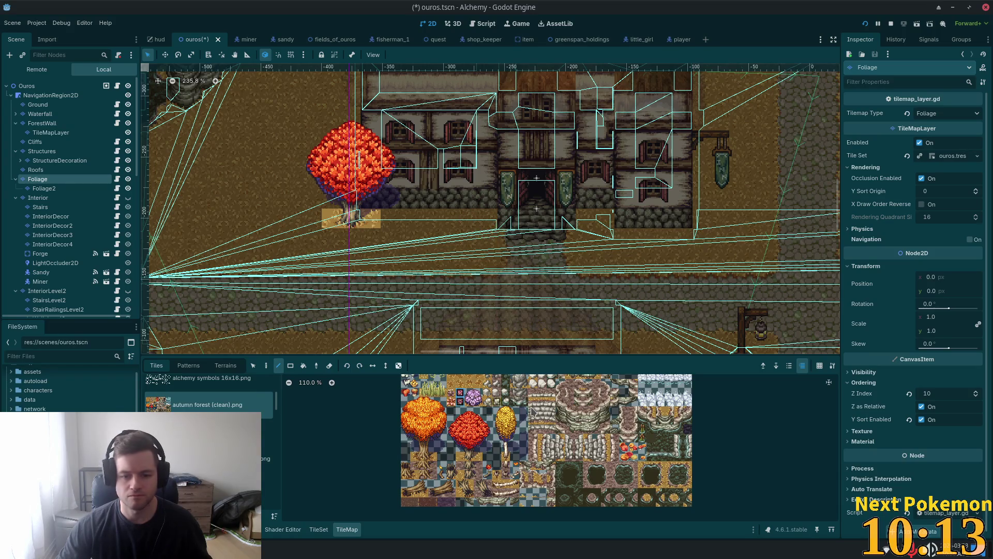
{"action": "scroll", "coordinate": [532, 410], "scroll_direction": "down", "scroll_amount": 1}
{"action": "scroll", "coordinate": [527, 429], "scroll_direction": "up", "scroll_amount": 6}
{"action": "left_click_drag", "start_coordinate": [495, 393], "coordinate": [524, 468]}
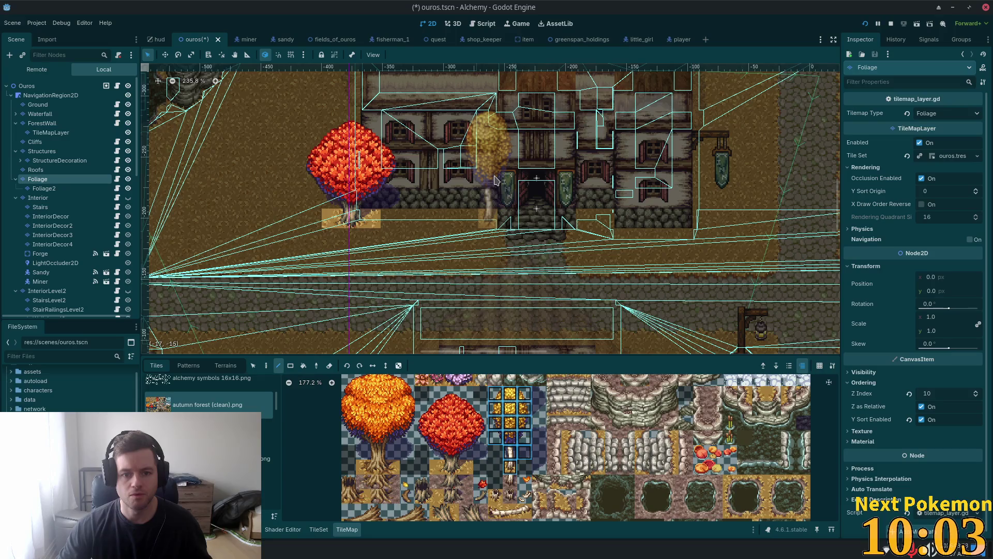
{"action": "left_click", "coordinate": [493, 192]}
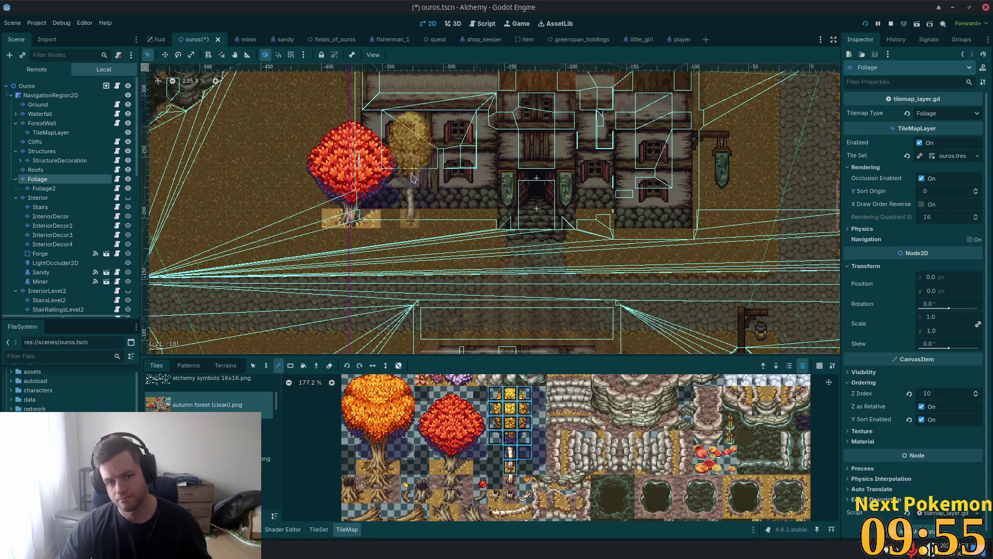
{"action": "left_click", "coordinate": [433, 203]}
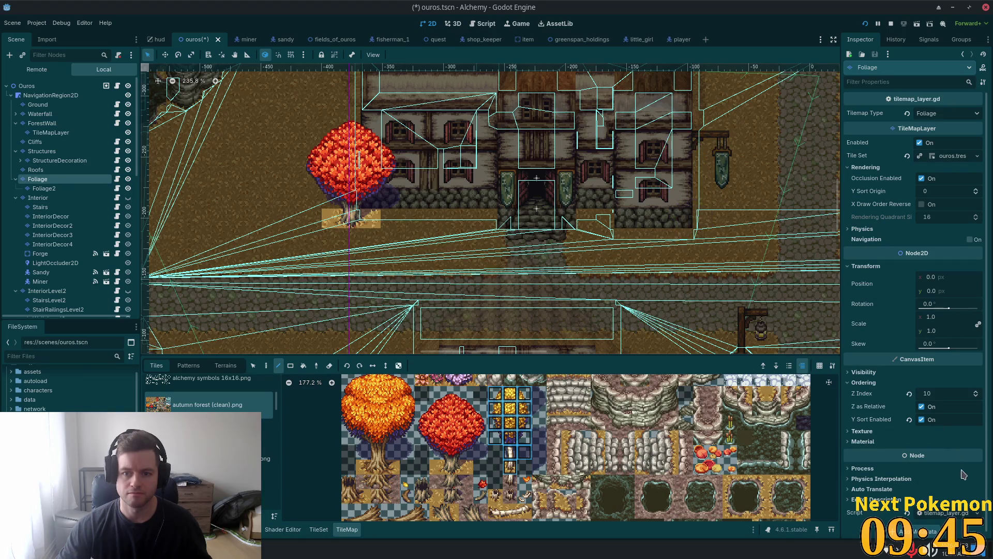
{"action": "scroll", "coordinate": [640, 296], "scroll_direction": "down", "scroll_amount": 3}
{"action": "scroll", "coordinate": [640, 296], "scroll_direction": "down", "scroll_amount": 3}
{"action": "scroll", "coordinate": [640, 296], "scroll_direction": "right", "scroll_amount": 3}
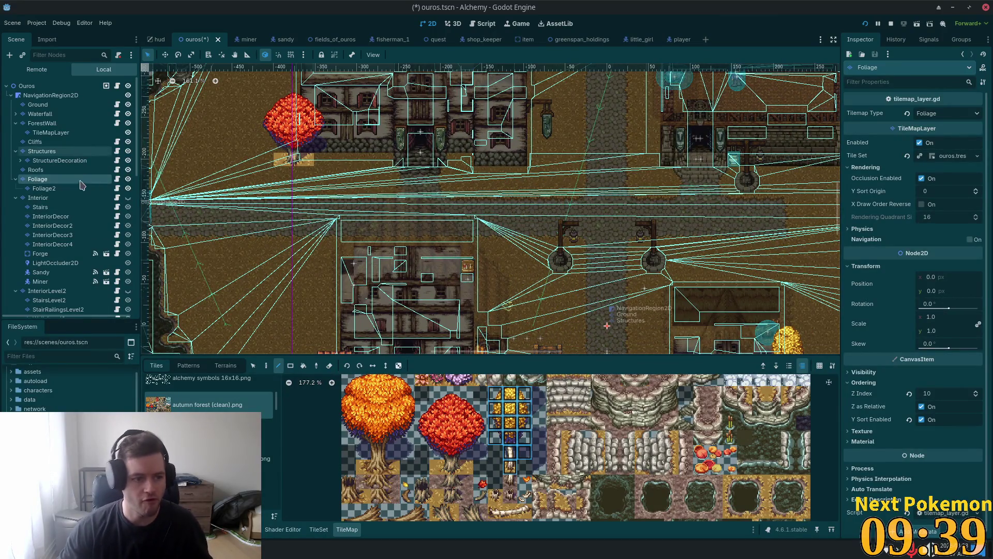
On the Structures layer, box-select the well and lamp tiles, then return to painting
{"action": "left_click", "coordinate": [72, 152]}
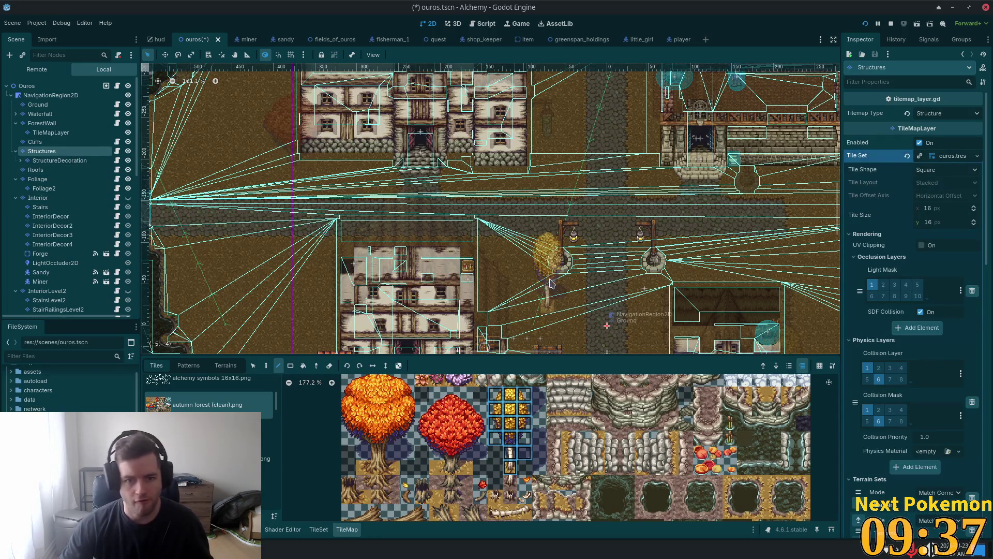
{"action": "left_click", "coordinate": [254, 366]}
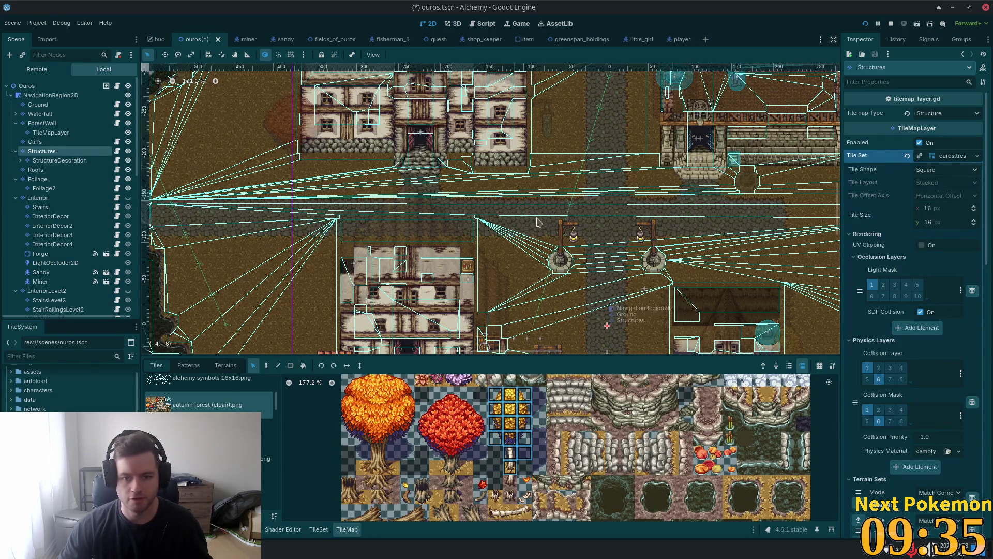
{"action": "left_click_drag", "start_coordinate": [528, 206], "coordinate": [579, 285]}
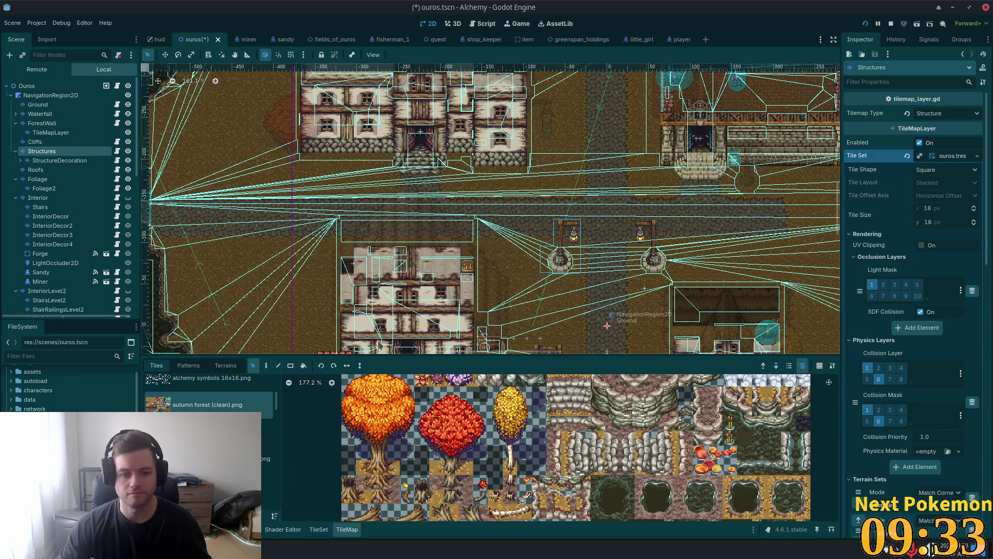
{"action": "left_click", "coordinate": [265, 365]}
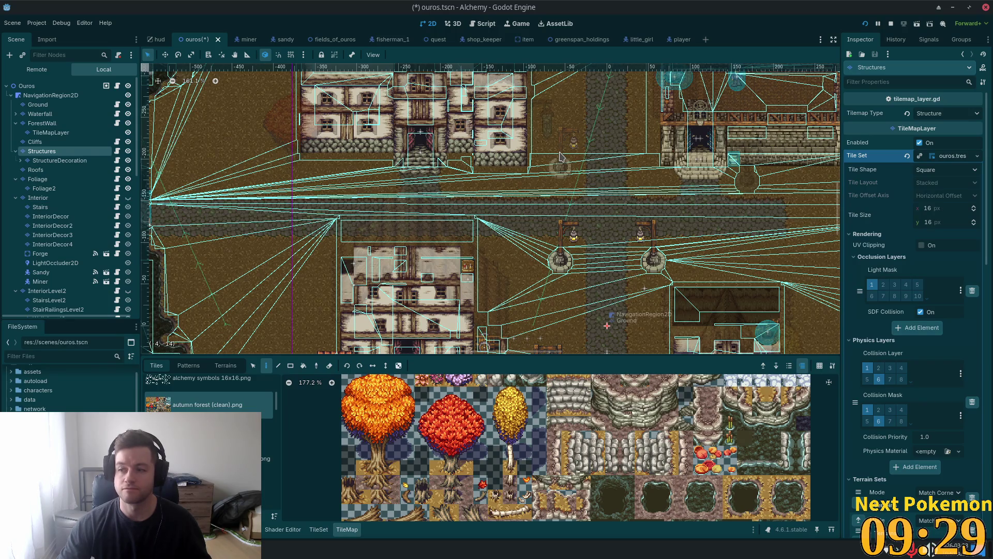
Filter the Scene tree for 'bla' and center the view on BlacksmithSignIcon
{"action": "left_click", "coordinate": [62, 54]}
{"action": "type", "text": "bla"}
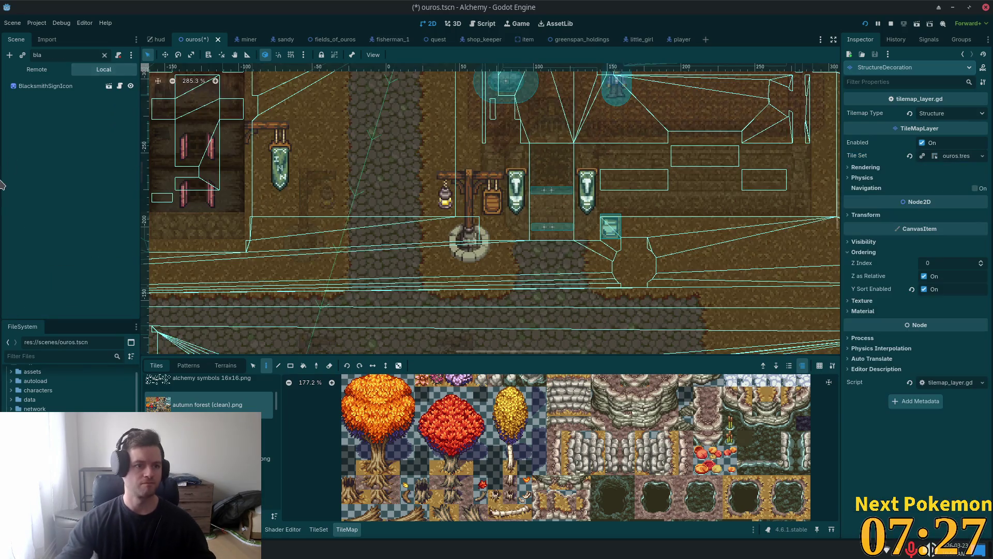
{"action": "double_click", "coordinate": [45, 86]}
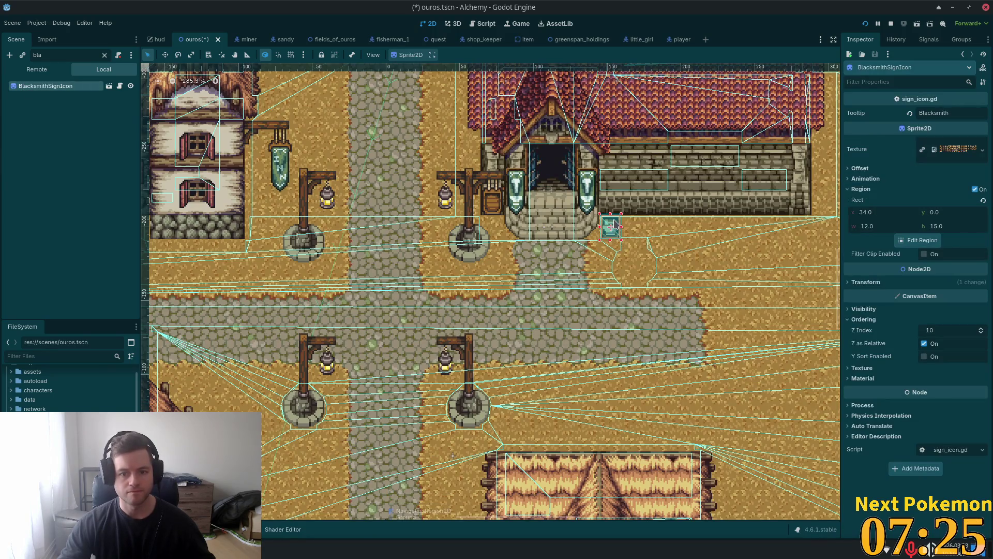
Move BlacksmithSignIcon beside the lamp post, nudge it up one pixel, and save ouros.tscn
{"action": "mouse_move", "coordinate": [614, 225]}
{"action": "left_mouse_down"}
{"action": "mouse_move", "coordinate": [514, 220]}
{"action": "mouse_move", "coordinate": [495, 198]}
{"action": "left_mouse_up"}
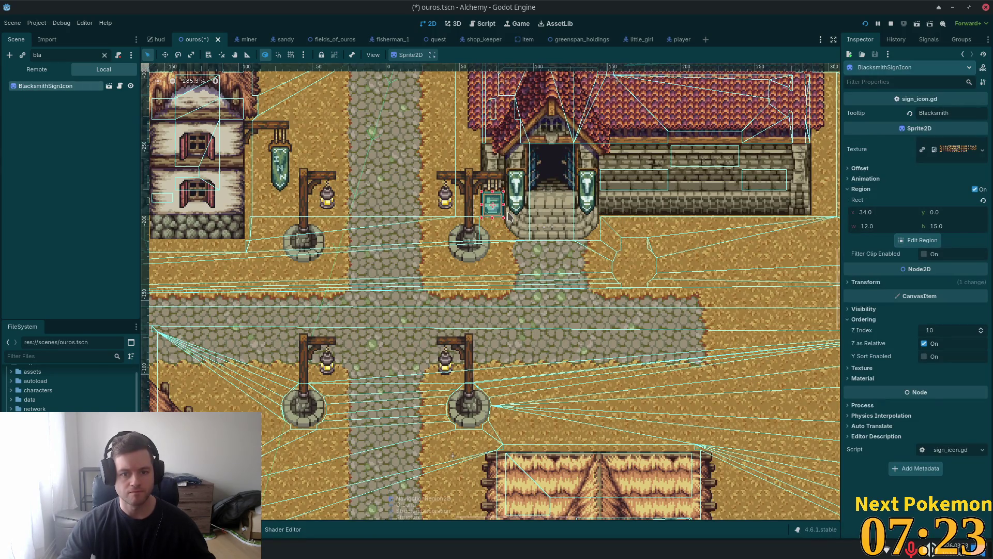
{"action": "scroll", "coordinate": [508, 217], "scroll_direction": "up", "scroll_amount": 10}
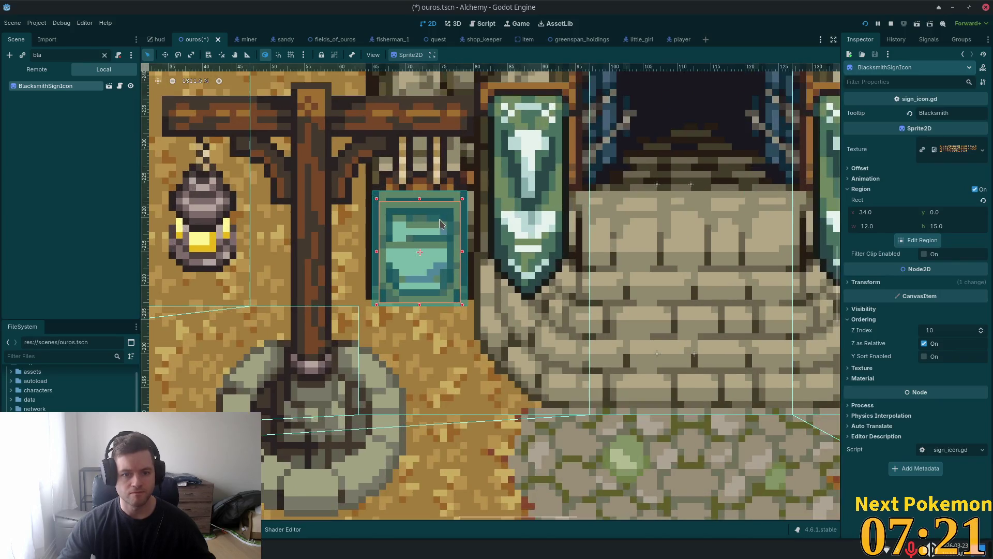
{"action": "left_click_drag", "start_coordinate": [440, 223], "coordinate": [439, 214]}
{"action": "scroll", "coordinate": [510, 260], "scroll_direction": "down", "scroll_amount": 4}
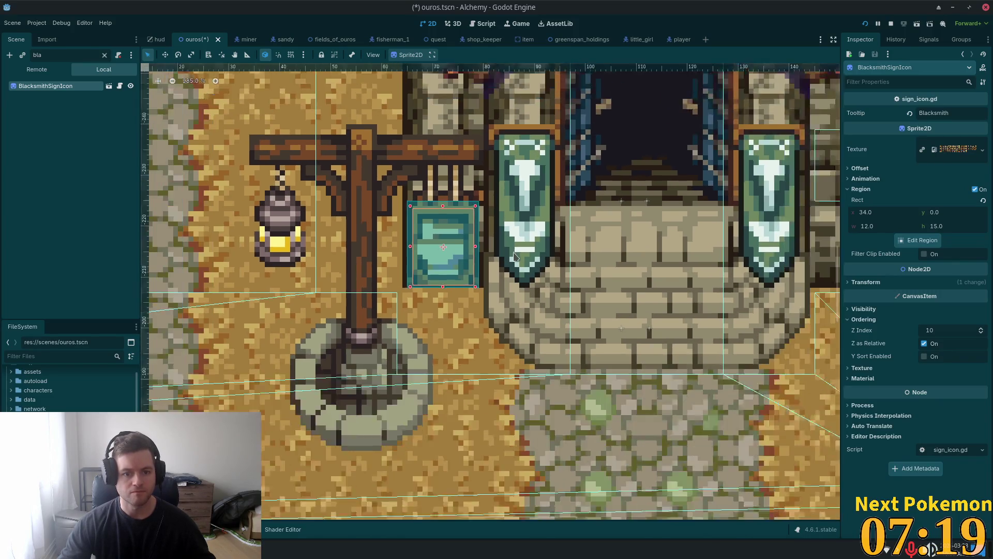
{"action": "key", "text": "ctrl+s"}
{"action": "scroll", "coordinate": [434, 289], "scroll_direction": "down", "scroll_amount": 9}
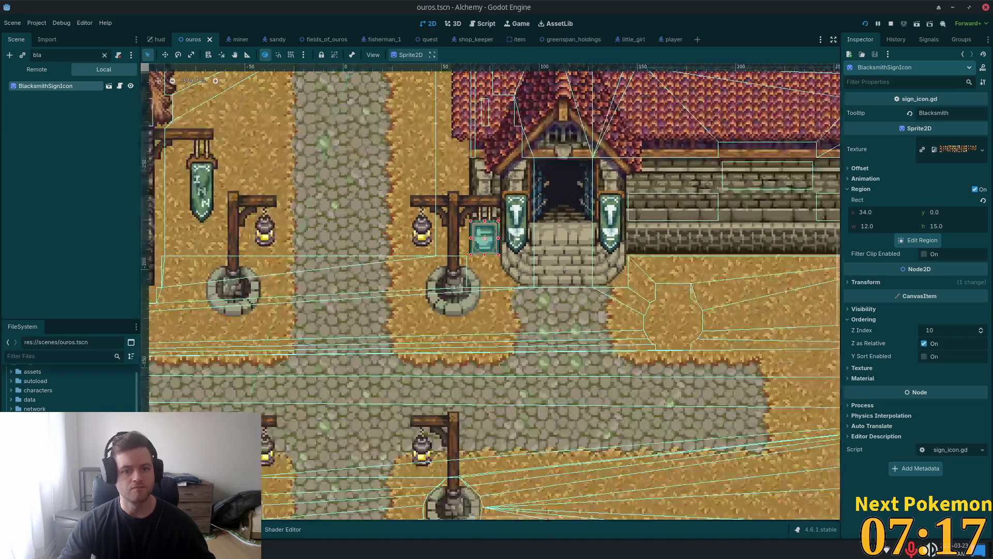
Zoom in and out over the Ouros map to survey the town
{"action": "scroll", "coordinate": [433, 289], "scroll_direction": "down", "scroll_amount": 2}
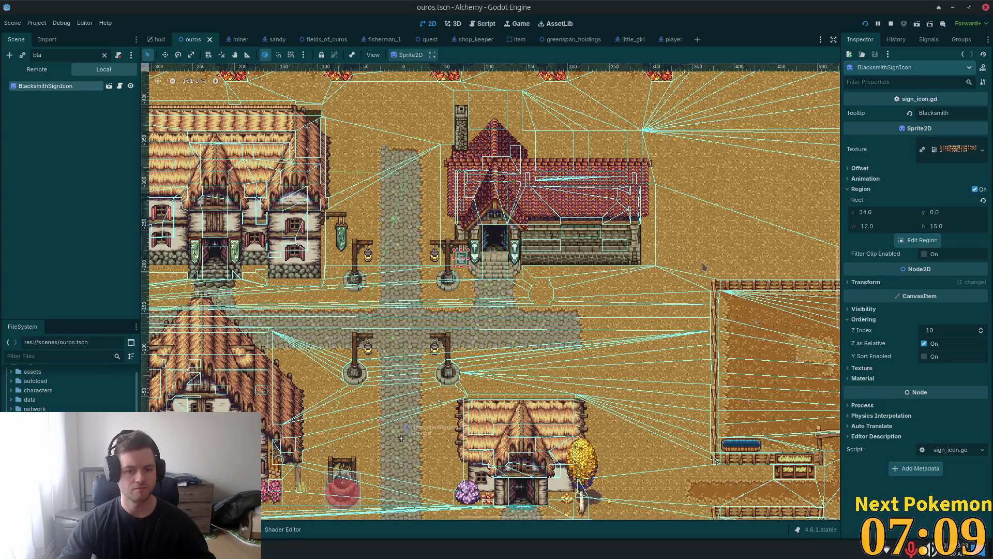
{"action": "scroll", "coordinate": [354, 230], "scroll_direction": "down", "scroll_amount": 3}
{"action": "scroll", "coordinate": [441, 227], "scroll_direction": "up", "scroll_amount": 6}
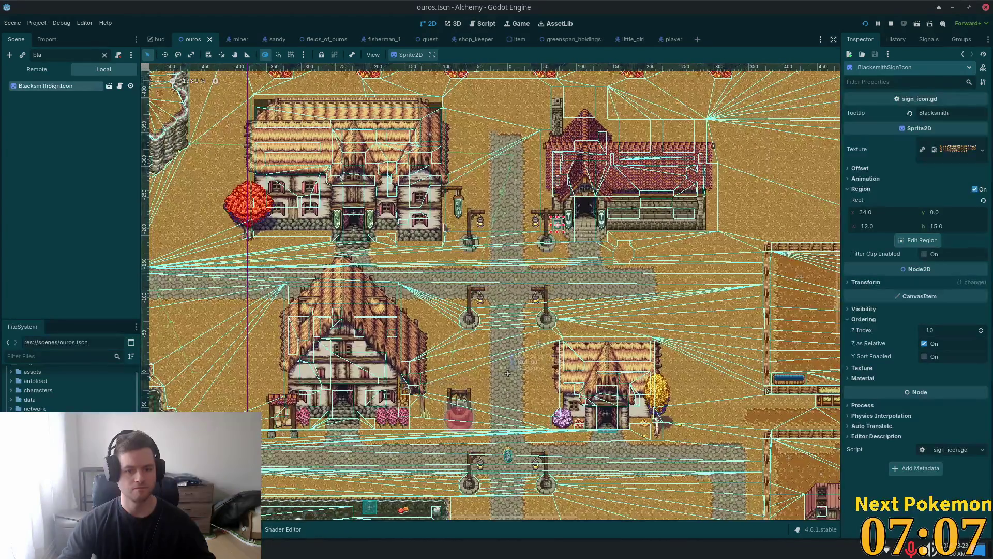
{"action": "scroll", "coordinate": [441, 227], "scroll_direction": "down", "scroll_amount": 1}
{"action": "scroll", "coordinate": [440, 226], "scroll_direction": "up", "scroll_amount": 1}
{"action": "scroll", "coordinate": [437, 224], "scroll_direction": "down", "scroll_amount": 2}
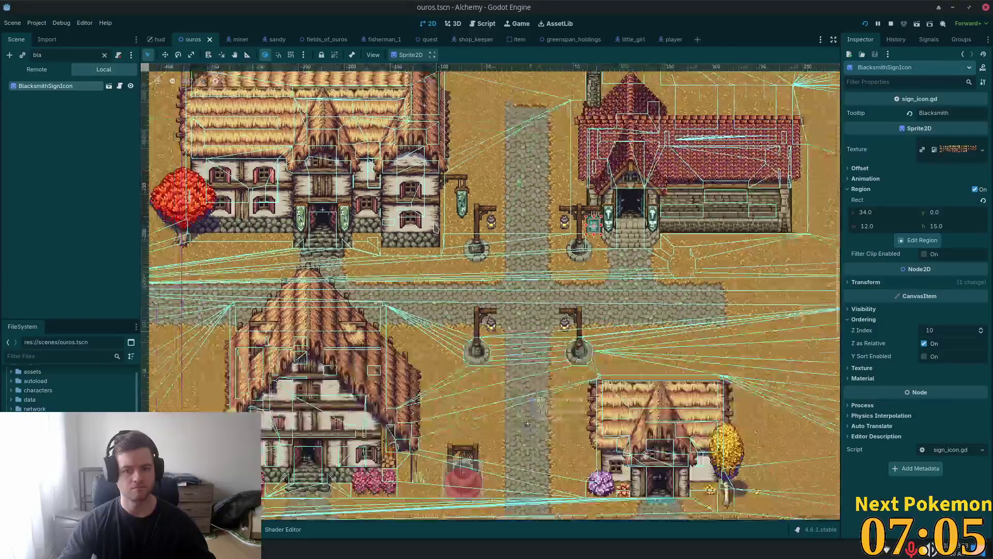
{"action": "scroll", "coordinate": [436, 223], "scroll_direction": "down", "scroll_amount": 2}
{"action": "scroll", "coordinate": [460, 253], "scroll_direction": "down", "scroll_amount": 1}
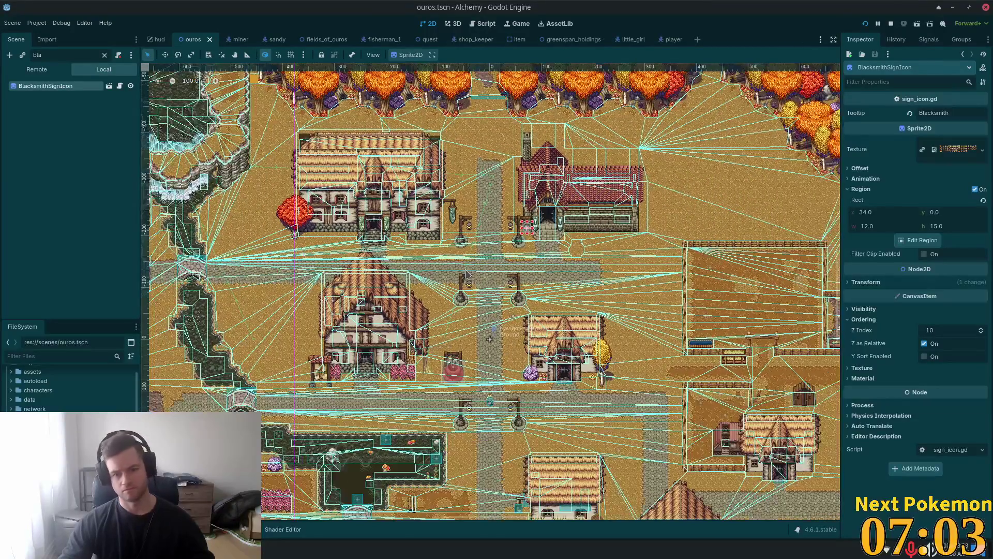
{"action": "scroll", "coordinate": [463, 257], "scroll_direction": "down", "scroll_amount": 1}
{"action": "scroll", "coordinate": [479, 290], "scroll_direction": "down", "scroll_amount": 2}
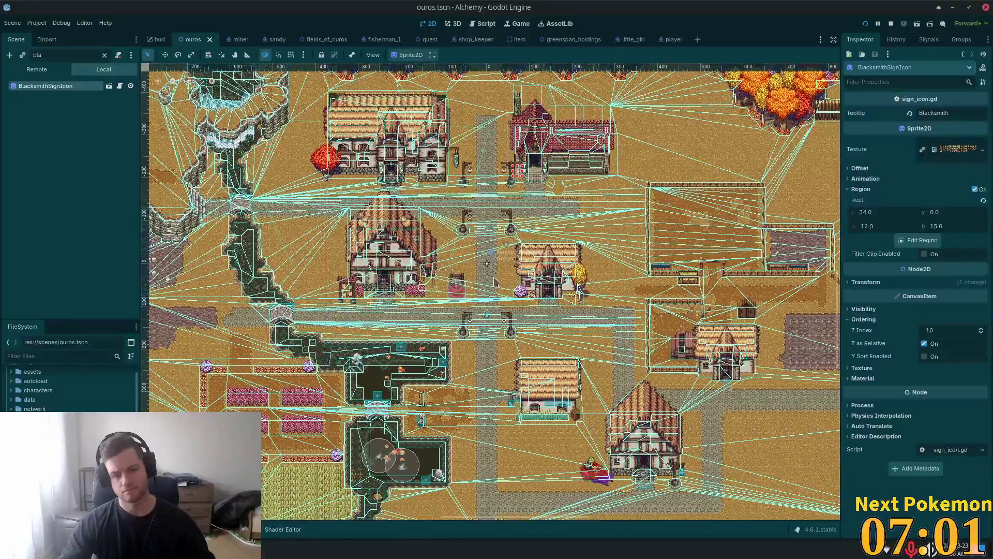
{"action": "scroll", "coordinate": [480, 295], "scroll_direction": "up", "scroll_amount": 3}
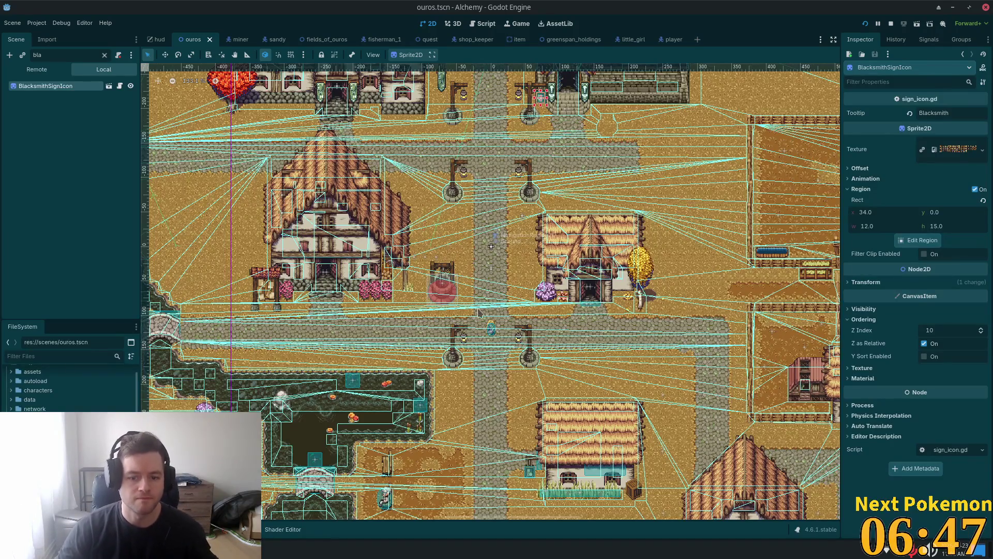
{"action": "scroll", "coordinate": [478, 312], "scroll_direction": "up", "scroll_amount": 7}
{"action": "scroll", "coordinate": [501, 265], "scroll_direction": "up", "scroll_amount": 4}
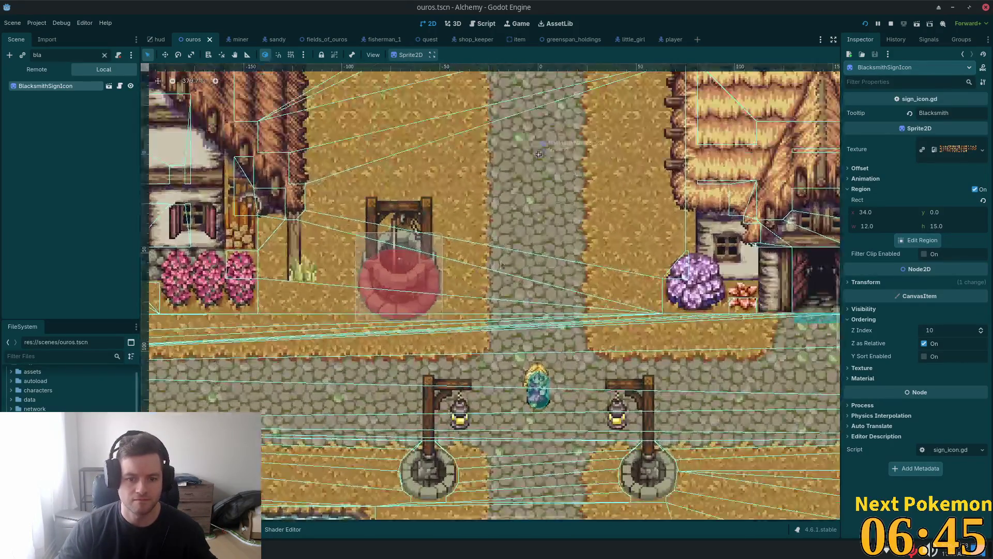
{"action": "scroll", "coordinate": [435, 261], "scroll_direction": "down", "scroll_amount": 5}
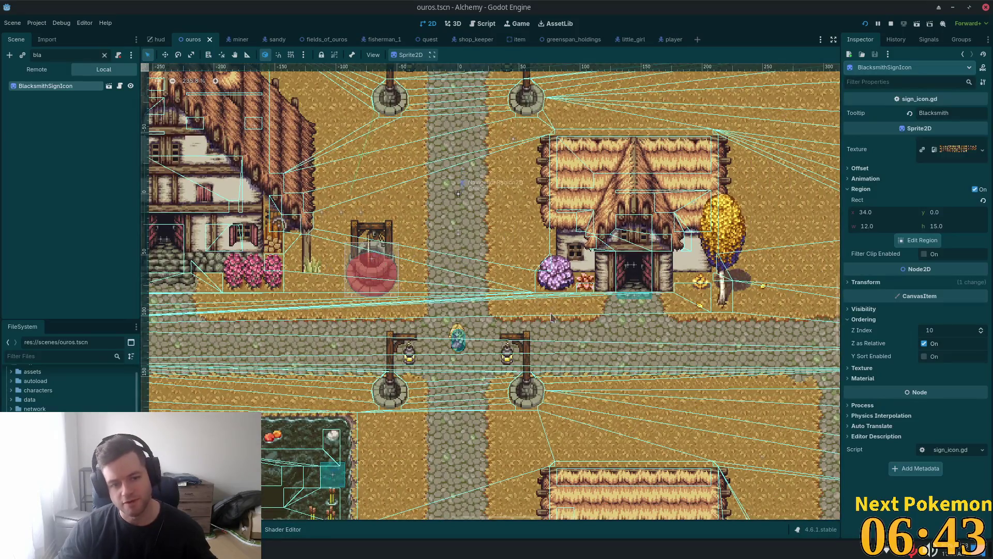
{"action": "scroll", "coordinate": [439, 276], "scroll_direction": "down", "scroll_amount": 4}
{"action": "scroll", "coordinate": [429, 331], "scroll_direction": "down", "scroll_amount": 4}
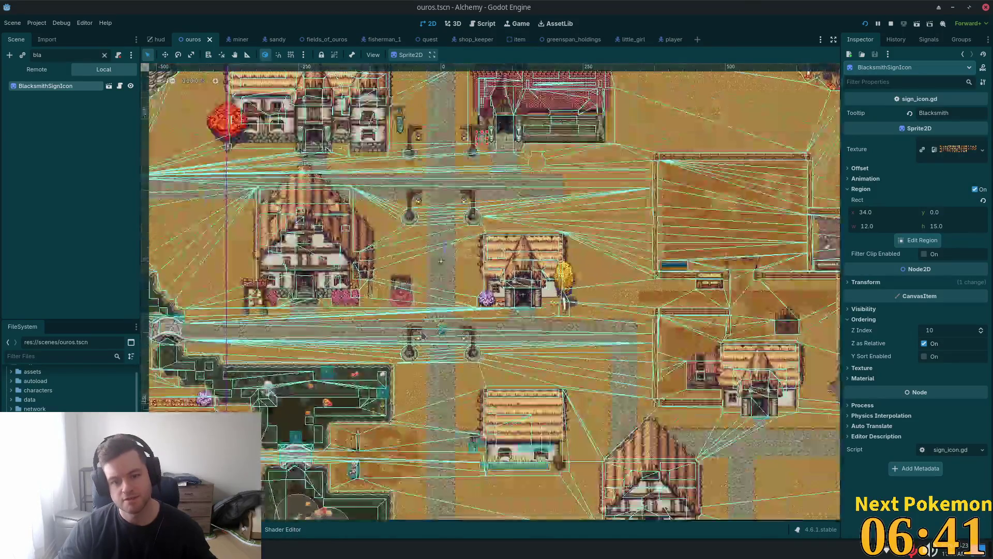
{"action": "scroll", "coordinate": [418, 335], "scroll_direction": "down", "scroll_amount": 4}
{"action": "scroll", "coordinate": [382, 338], "scroll_direction": "down", "scroll_amount": 4}
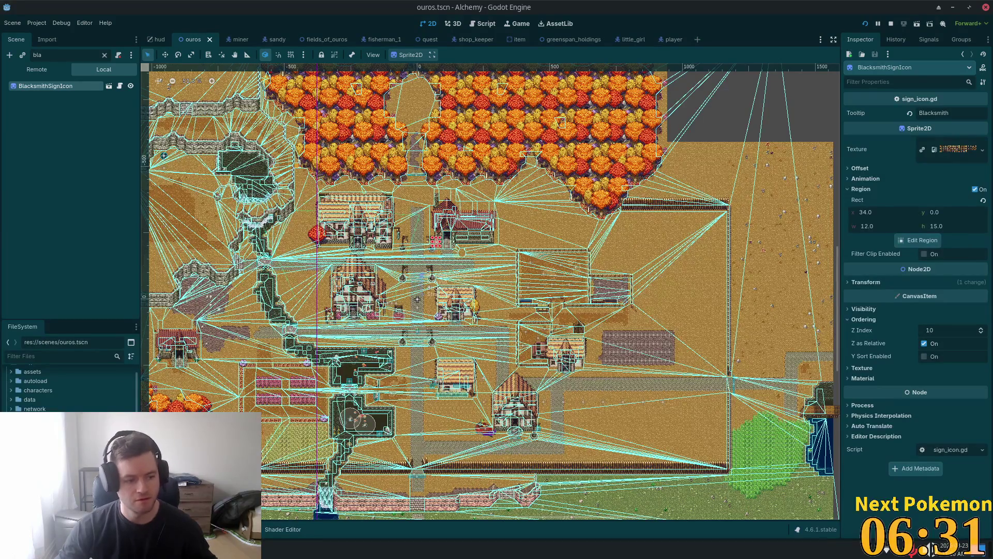
Pan to the western part of town and zoom to about 345% on the inn and red tree
{"action": "mouse_move", "coordinate": [197, 160]}
{"action": "left_mouse_down"}
{"action": "mouse_move", "coordinate": [383, 202]}
{"action": "mouse_move", "coordinate": [361, 194]}
{"action": "left_mouse_up"}
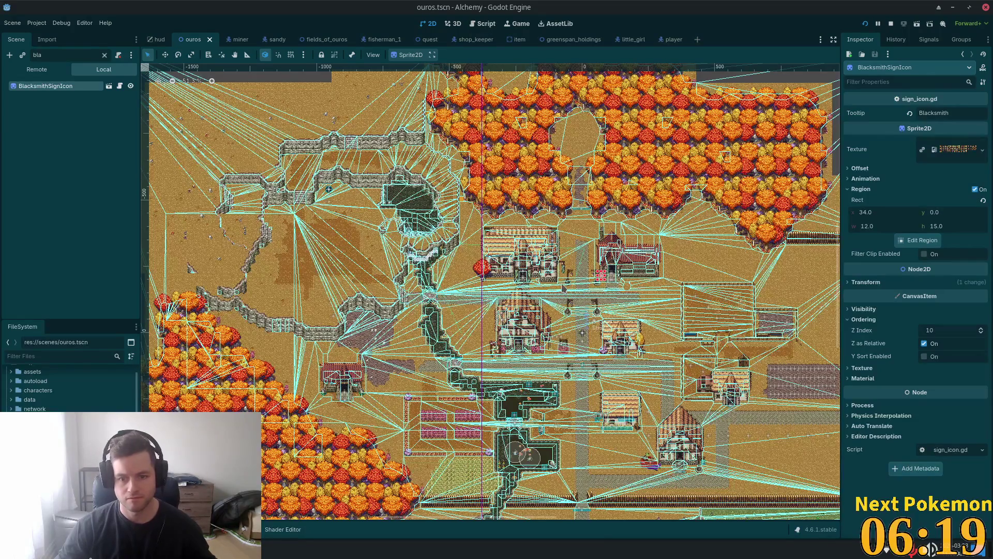
{"action": "scroll", "coordinate": [551, 295], "scroll_direction": "up", "scroll_amount": 6}
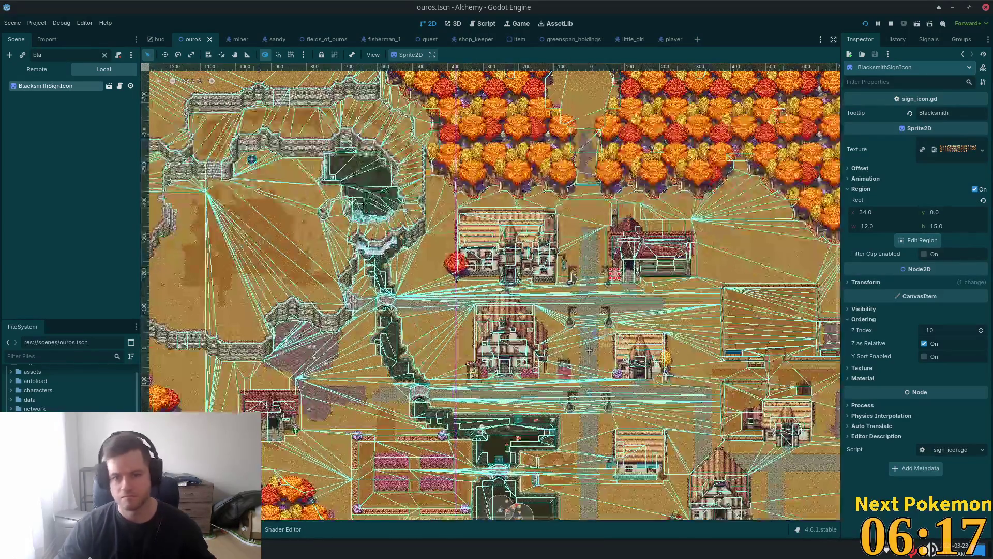
{"action": "scroll", "coordinate": [571, 276], "scroll_direction": "up", "scroll_amount": 4}
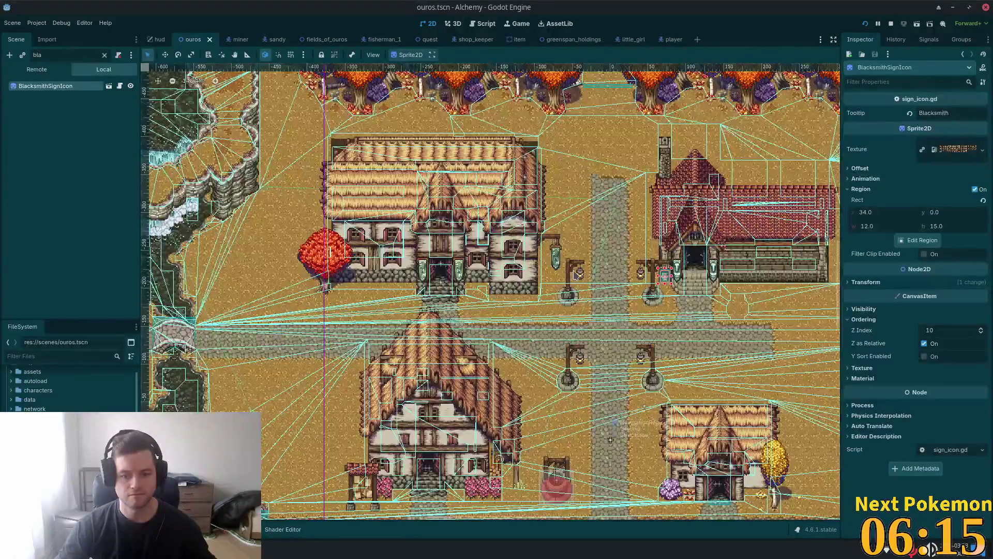
{"action": "scroll", "coordinate": [555, 235], "scroll_direction": "up", "scroll_amount": 3}
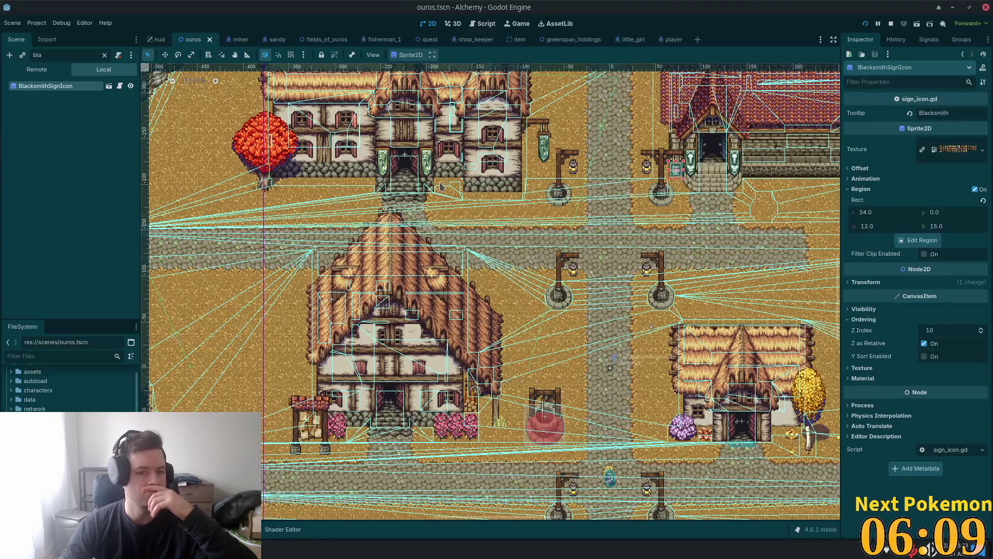
{"action": "scroll", "coordinate": [262, 166], "scroll_direction": "up", "scroll_amount": 5}
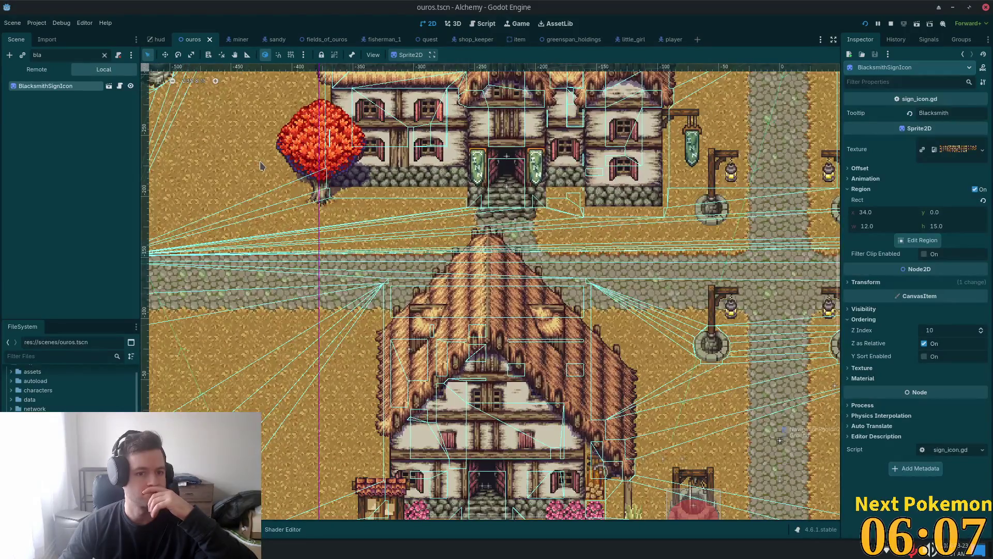
{"action": "scroll", "coordinate": [569, 210], "scroll_direction": "up", "scroll_amount": 2}
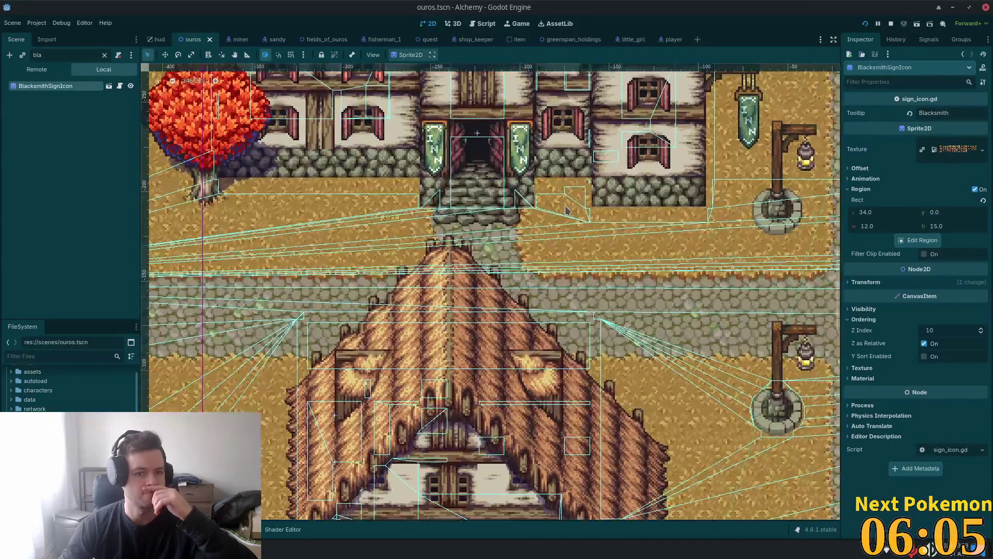
{"action": "scroll", "coordinate": [559, 209], "scroll_direction": "down", "scroll_amount": 2}
{"action": "scroll", "coordinate": [551, 209], "scroll_direction": "down", "scroll_amount": 2}
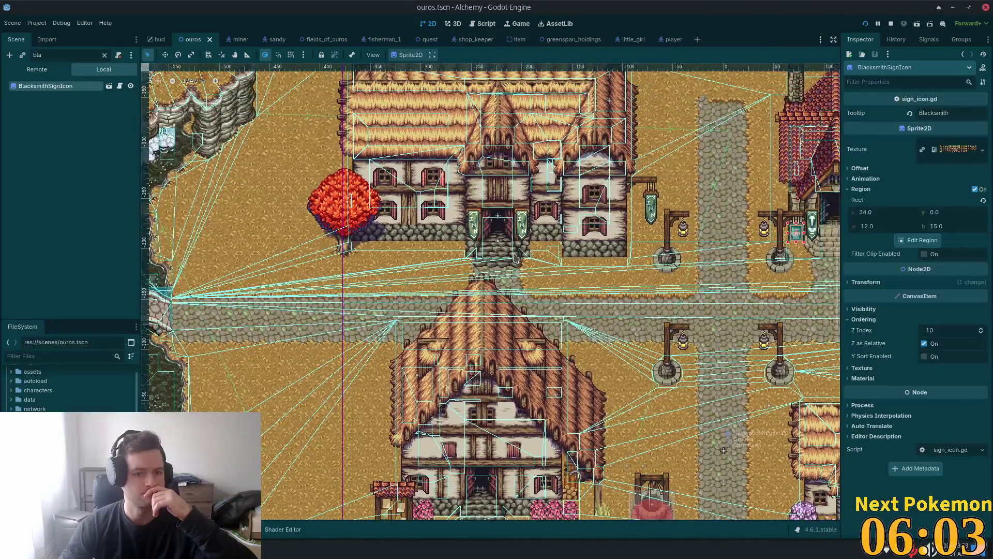
{"action": "scroll", "coordinate": [577, 259], "scroll_direction": "up", "scroll_amount": 6}
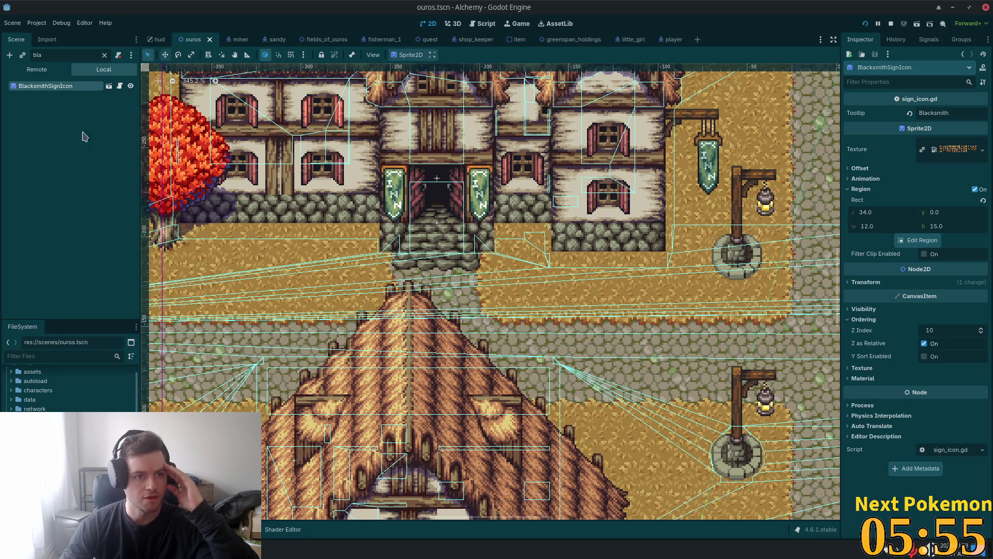
Clear the Scene dock filter and select the Foliage tile layer
{"action": "left_click", "coordinate": [105, 55]}
{"action": "left_click", "coordinate": [39, 104]}
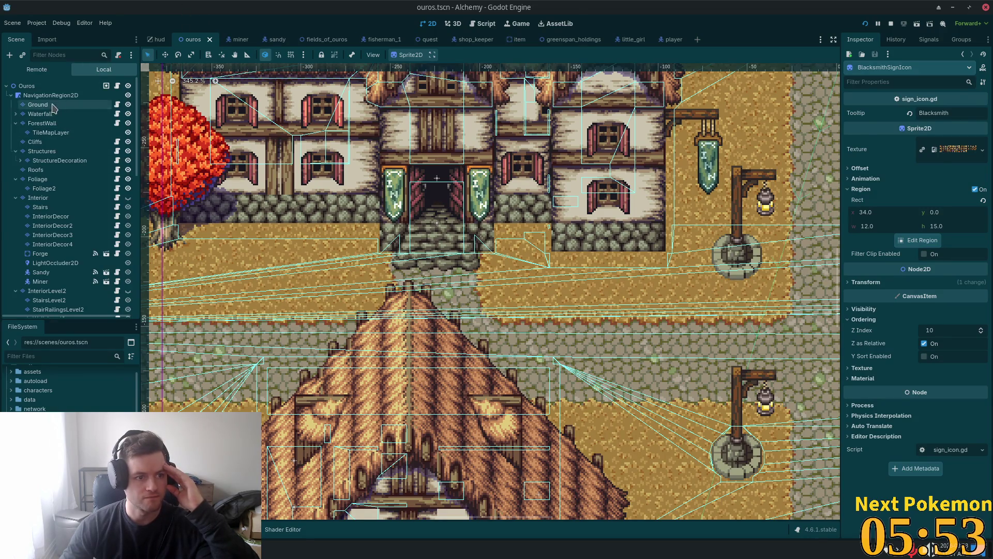
{"action": "left_click", "coordinate": [37, 179]}
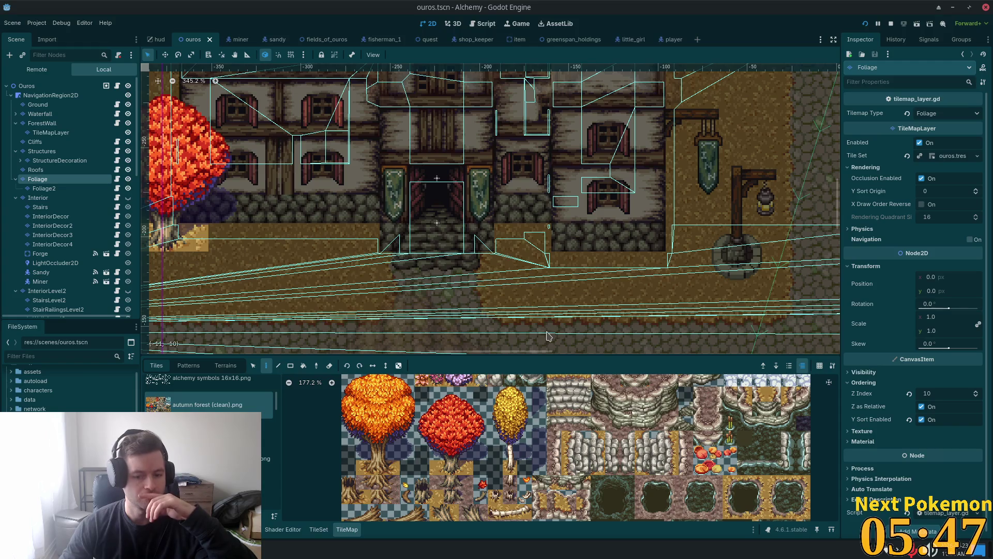
{"action": "scroll", "coordinate": [542, 340], "scroll_direction": "down", "scroll_amount": 1}
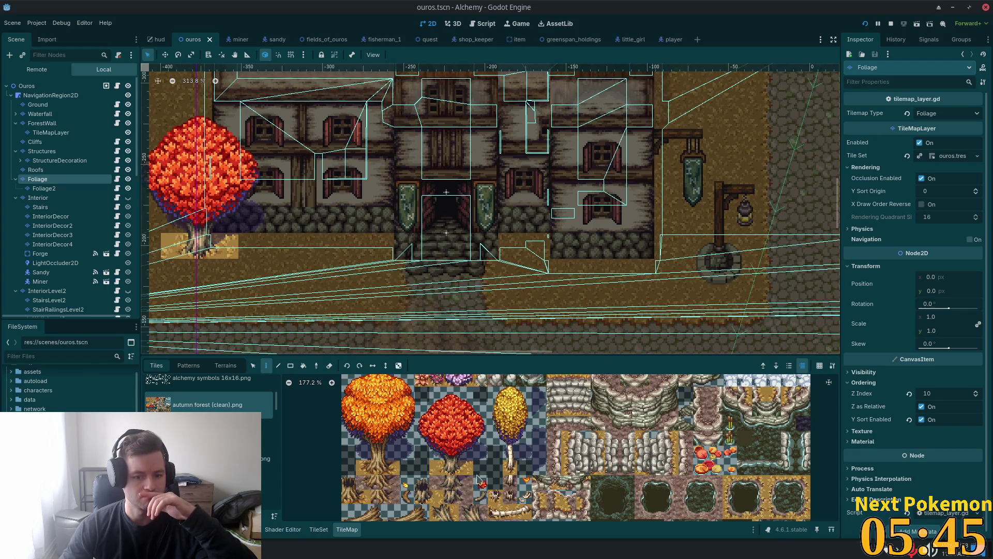
{"action": "scroll", "coordinate": [477, 476], "scroll_direction": "down", "scroll_amount": 2}
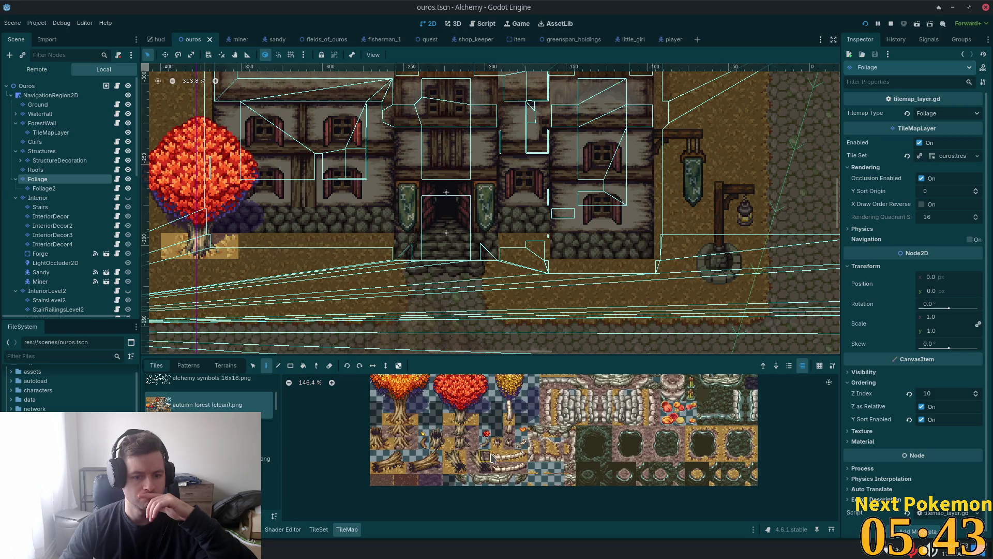
{"action": "scroll", "coordinate": [490, 436], "scroll_direction": "up", "scroll_amount": 2}
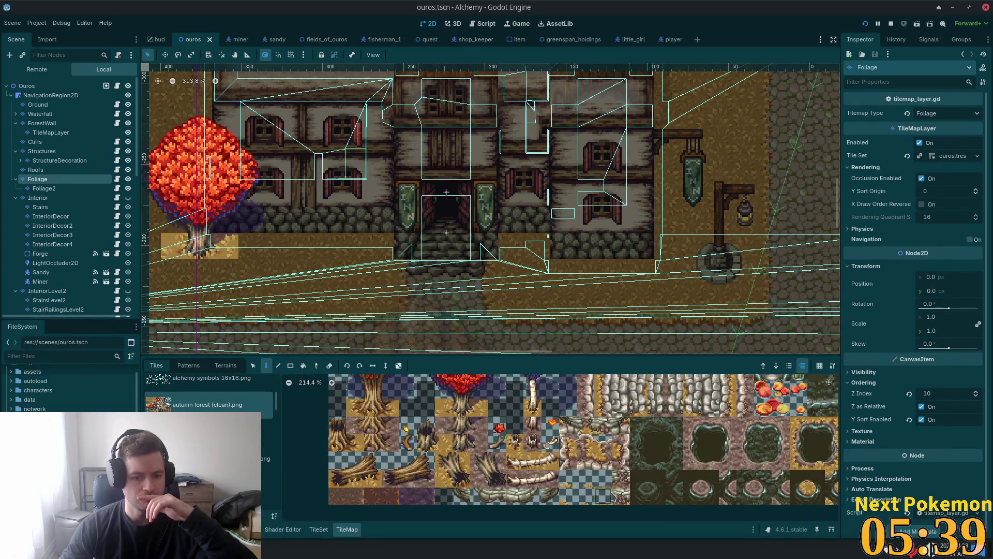
Try out tree base and trunk tiles in the autumn forest atlas
{"action": "left_click", "coordinate": [425, 429]}
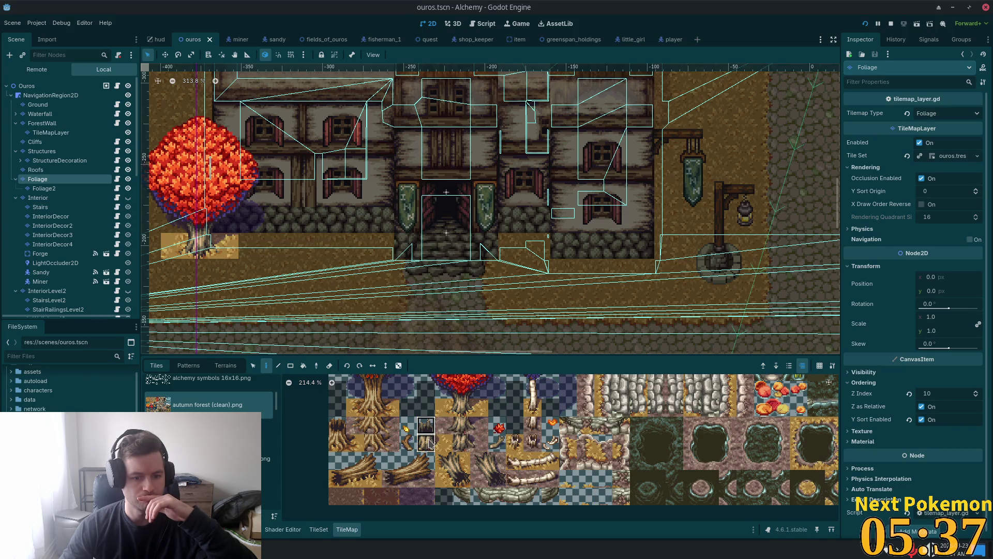
{"action": "scroll", "coordinate": [383, 443], "scroll_direction": "up", "scroll_amount": 1}
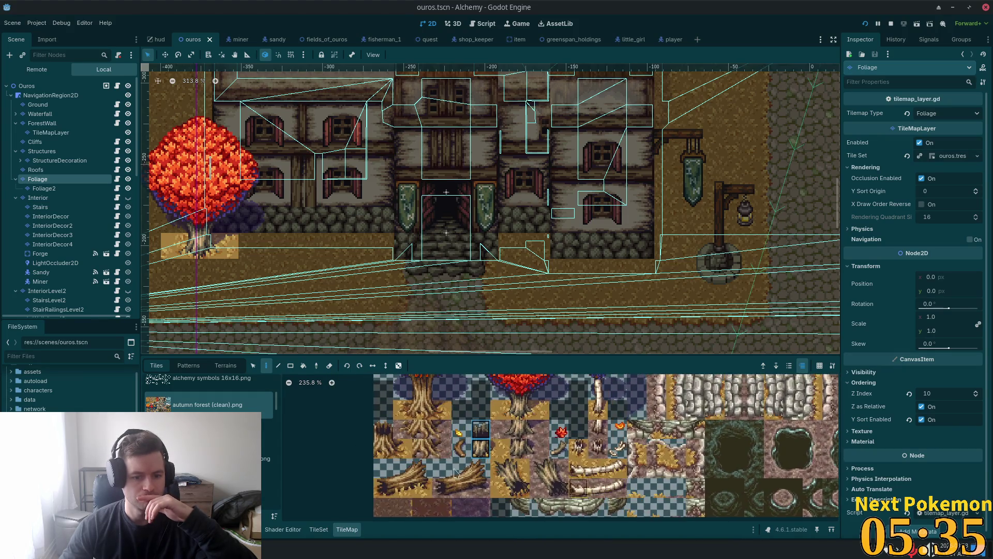
{"action": "left_click_drag", "start_coordinate": [383, 429], "coordinate": [407, 454]}
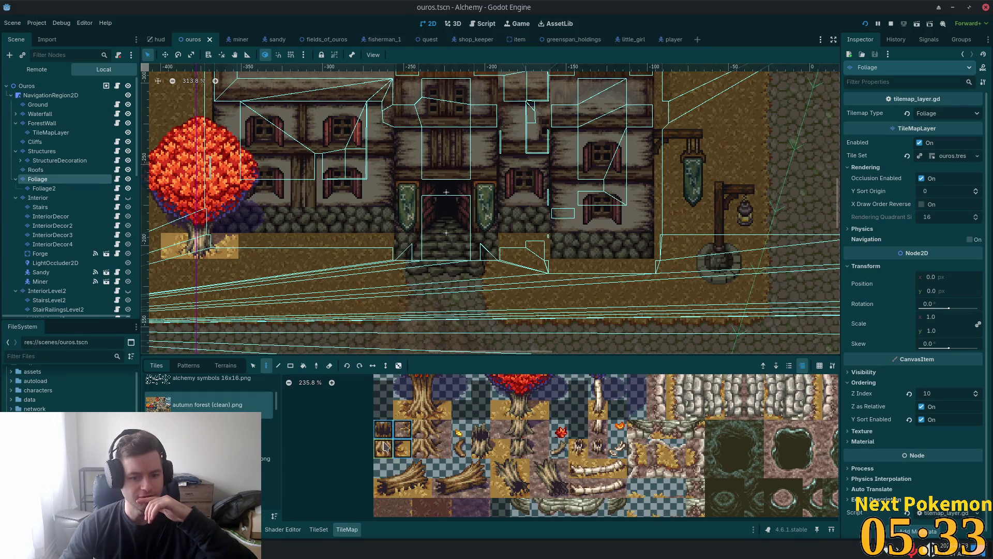
{"action": "left_click", "coordinate": [384, 447]}
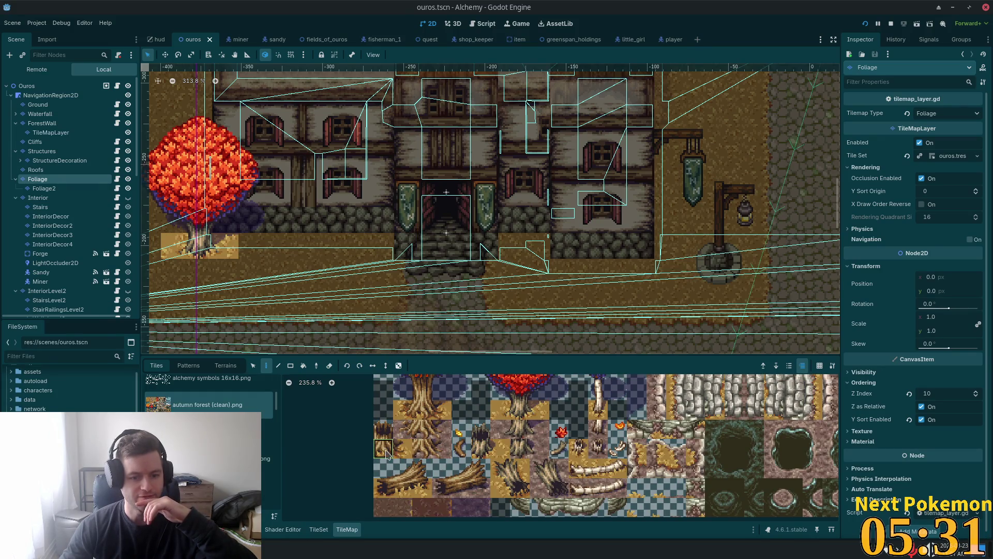
{"action": "scroll", "coordinate": [443, 484], "scroll_direction": "down", "scroll_amount": 3}
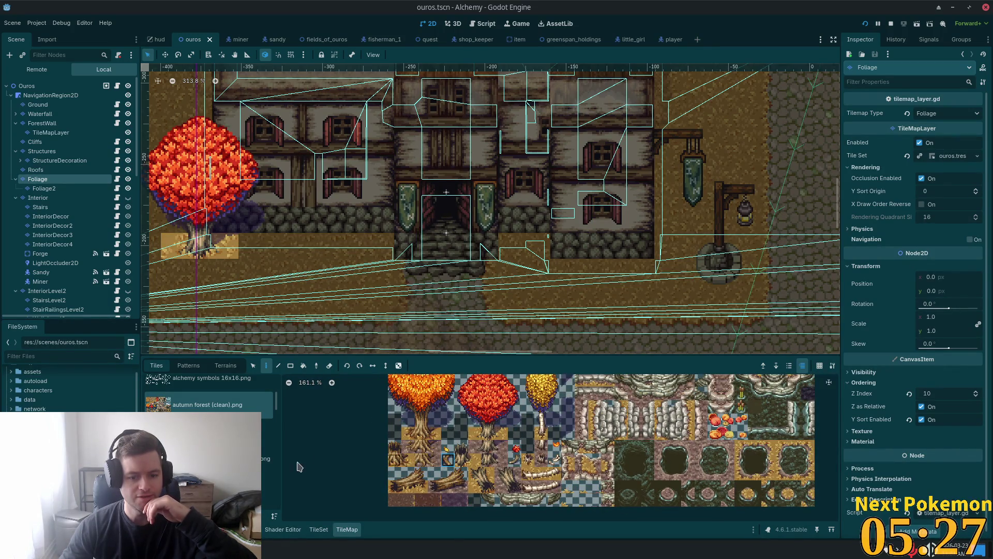
{"action": "left_click", "coordinate": [404, 435]}
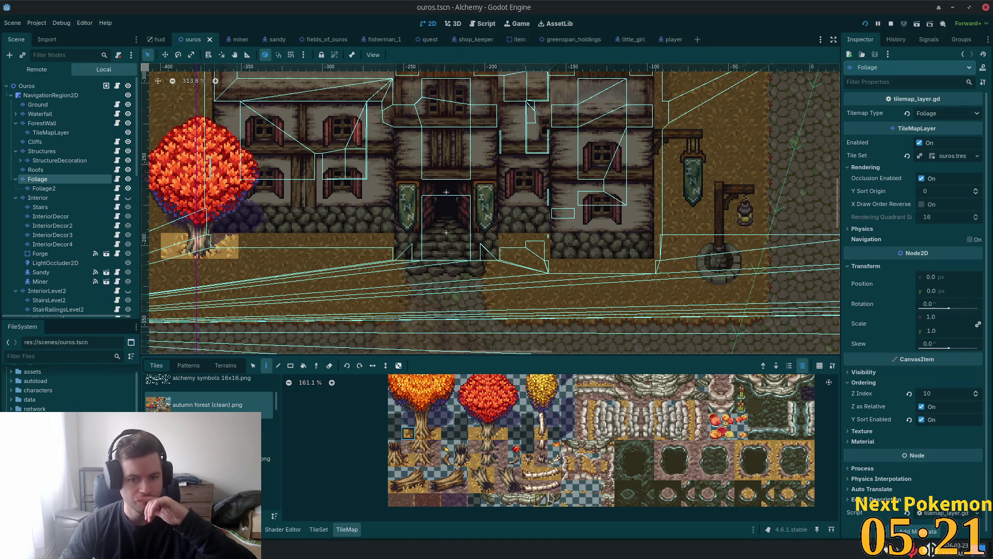
Scroll around the autumn forest atlas to look for other foliage tiles
{"action": "scroll", "coordinate": [579, 455], "scroll_direction": "down", "scroll_amount": 2}
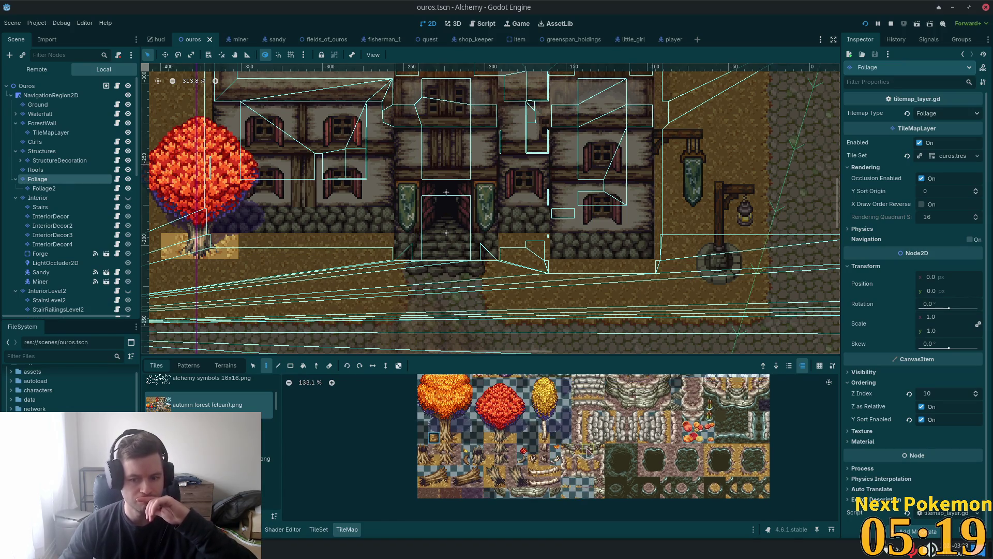
{"action": "scroll", "coordinate": [574, 420], "scroll_direction": "up", "scroll_amount": 1}
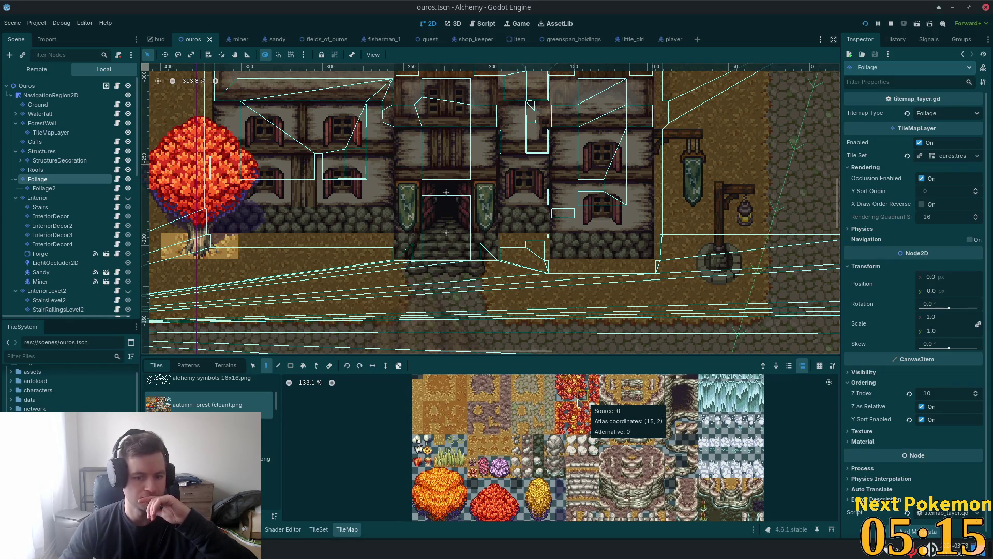
{"action": "scroll", "coordinate": [538, 433], "scroll_direction": "up", "scroll_amount": 3}
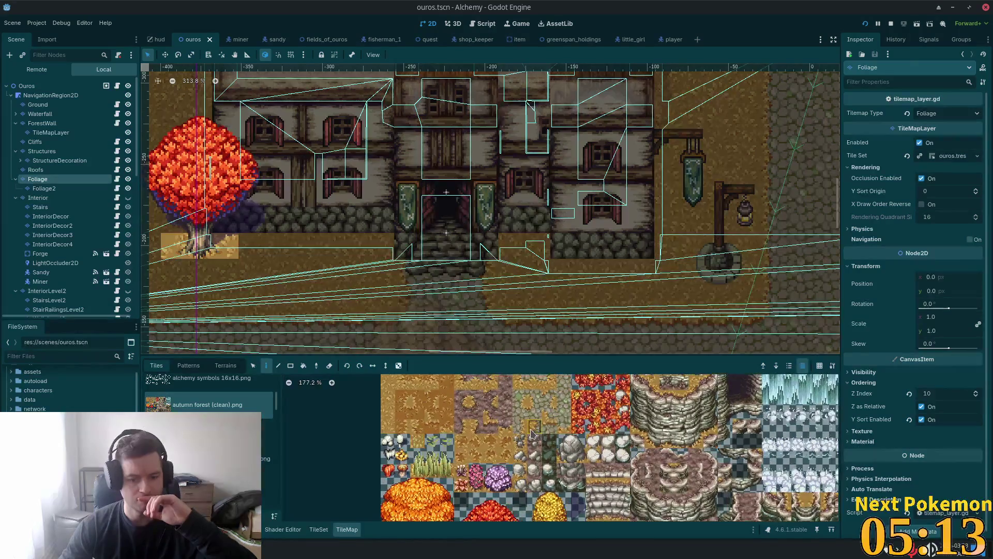
{"action": "scroll", "coordinate": [538, 434], "scroll_direction": "down", "scroll_amount": 2}
{"action": "scroll", "coordinate": [583, 331], "scroll_direction": "down", "scroll_amount": 5}
{"action": "scroll", "coordinate": [583, 331], "scroll_direction": "down", "scroll_amount": 9}
{"action": "scroll", "coordinate": [583, 331], "scroll_direction": "right", "scroll_amount": 2}
{"action": "scroll", "coordinate": [483, 208], "scroll_direction": "up", "scroll_amount": 4}
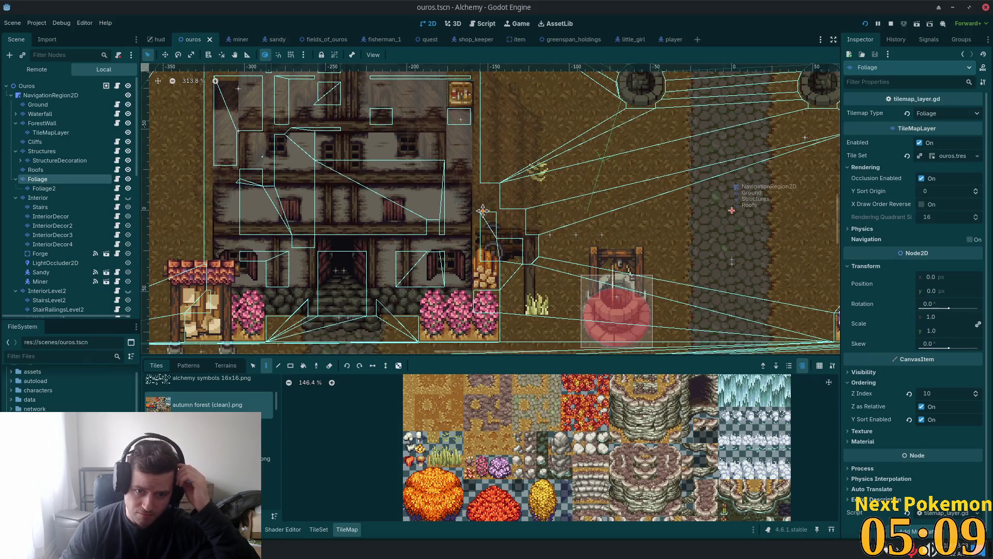
{"action": "scroll", "coordinate": [724, 155], "scroll_direction": "right", "scroll_amount": 5}
{"action": "scroll", "coordinate": [827, 127], "scroll_direction": "down", "scroll_amount": 2}
{"action": "scroll", "coordinate": [827, 127], "scroll_direction": "up", "scroll_amount": 1}
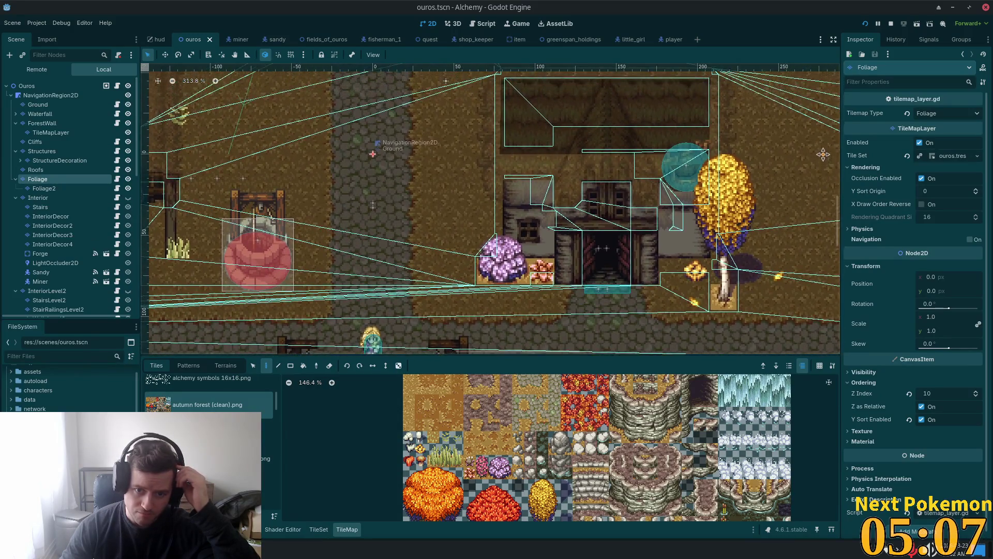
{"action": "scroll", "coordinate": [338, 308], "scroll_direction": "down", "scroll_amount": 4}
{"action": "scroll", "coordinate": [338, 308], "scroll_direction": "left", "scroll_amount": 3}
{"action": "scroll", "coordinate": [339, 308], "scroll_direction": "up", "scroll_amount": 4}
{"action": "scroll", "coordinate": [338, 308], "scroll_direction": "left", "scroll_amount": 4}
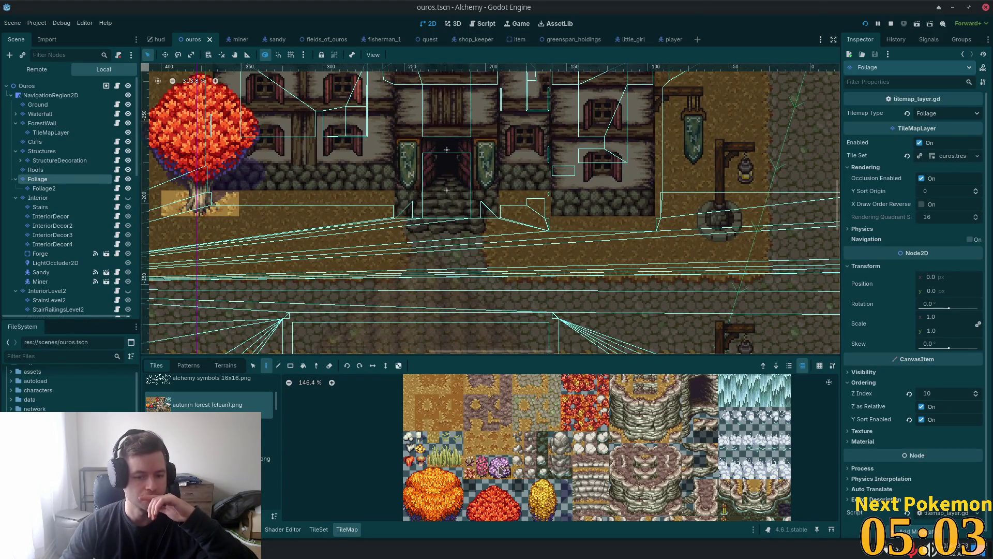
Select the purple flower bush tiles and paint two bushes right of the inn entrance
{"action": "left_click_drag", "start_coordinate": [508, 477], "coordinate": [490, 458]}
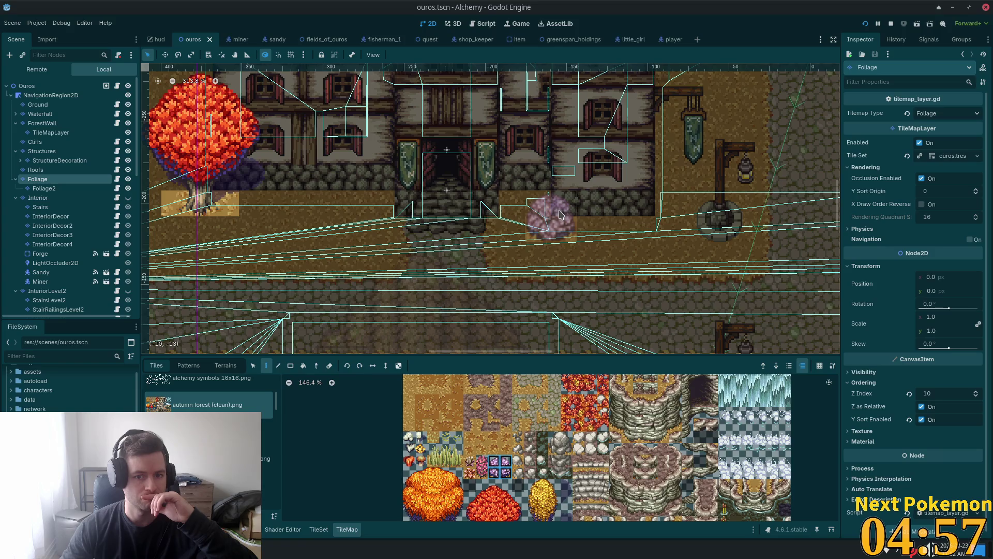
{"action": "left_click", "coordinate": [562, 215]}
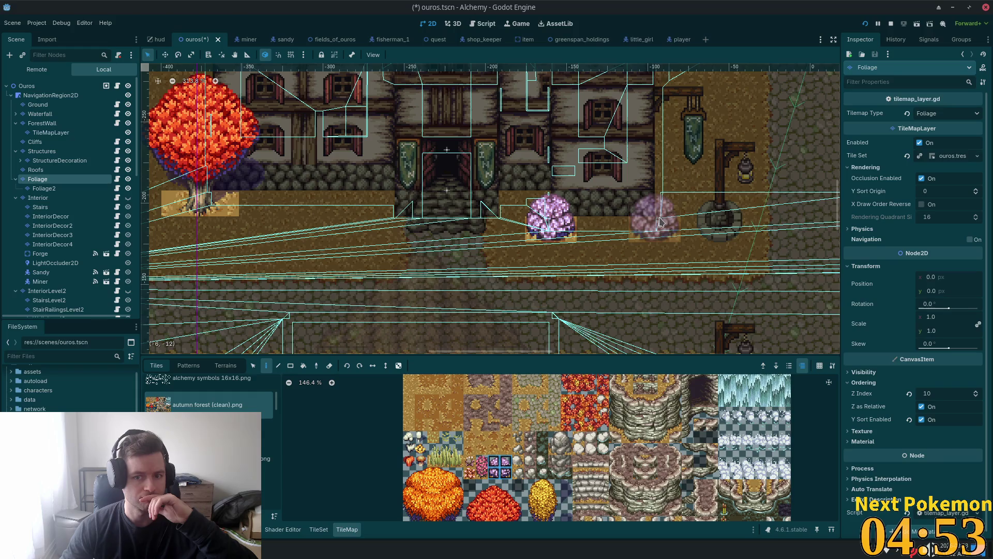
{"action": "left_click", "coordinate": [660, 223]}
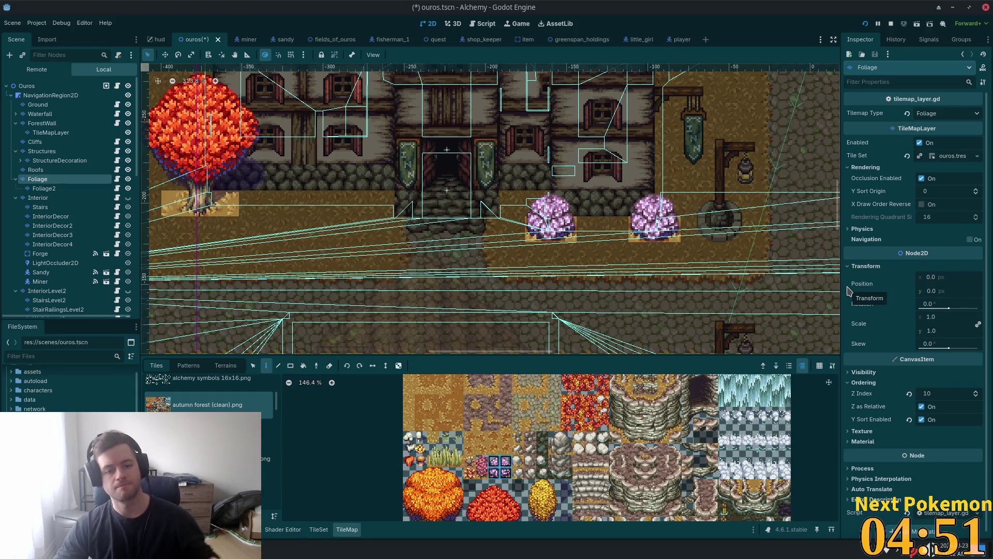
{"action": "left_click_drag", "start_coordinate": [481, 459], "coordinate": [482, 484]}
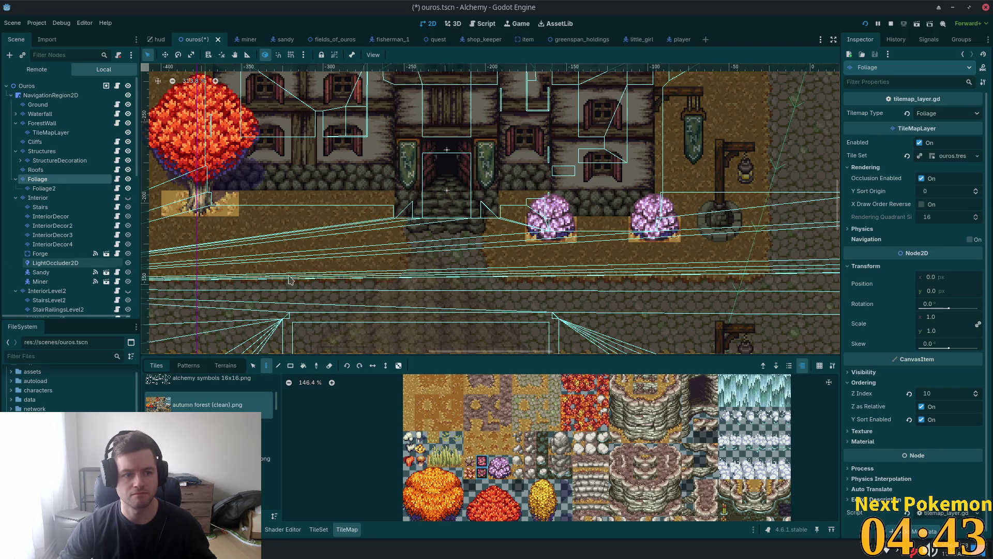
{"action": "left_click", "coordinate": [44, 188]}
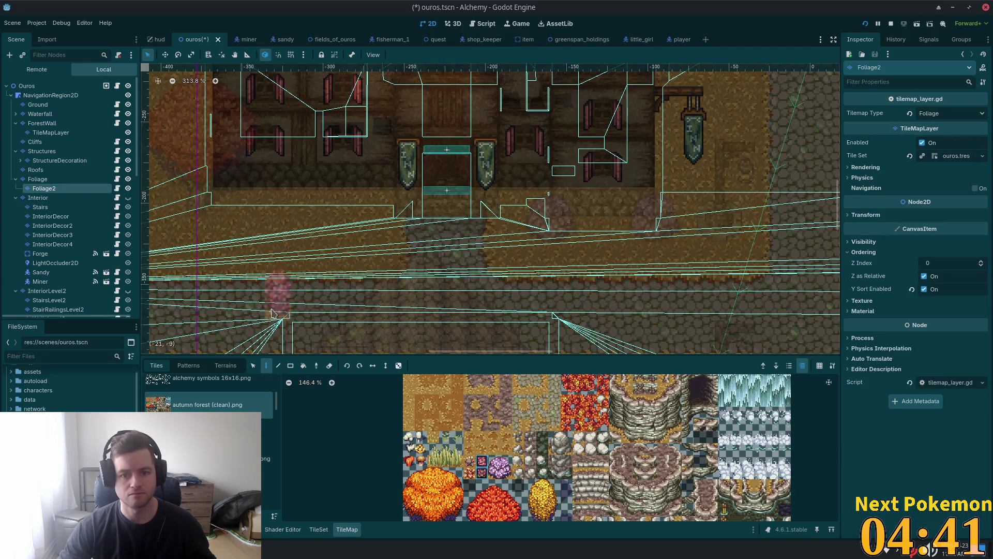
Box-select both purple bushes on the Foliage layer and delete them
{"action": "left_click", "coordinate": [37, 179]}
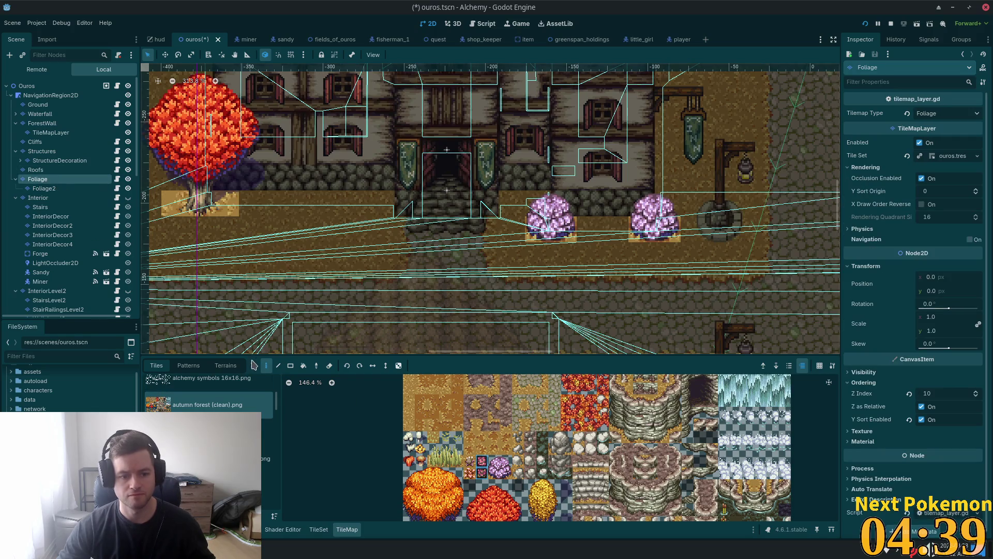
{"action": "mouse_move", "coordinate": [527, 196]}
{"action": "left_mouse_down"}
{"action": "mouse_move", "coordinate": [707, 267]}
{"action": "mouse_move", "coordinate": [680, 267]}
{"action": "left_mouse_up"}
{"action": "left_click", "coordinate": [265, 365]}
{"action": "left_click", "coordinate": [44, 188]}
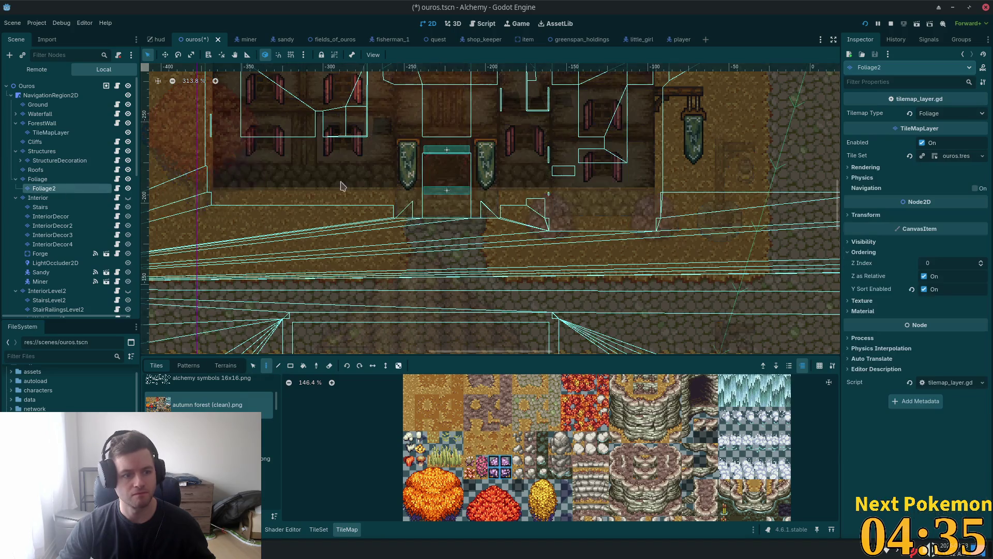
{"action": "left_click", "coordinate": [37, 179]}
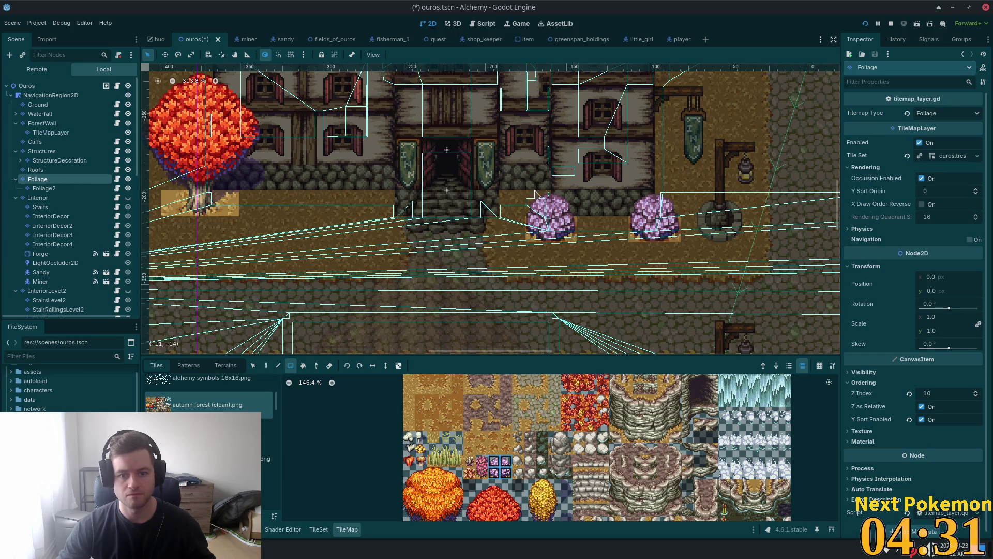
{"action": "key", "text": "Delete"}
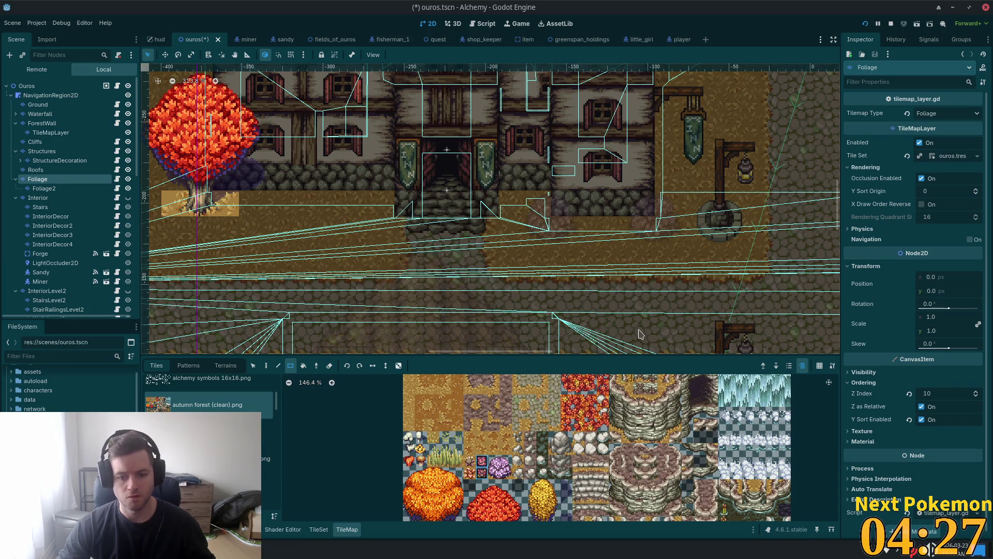
Paint four pink flower bushes along the inn front beside the door
{"action": "scroll", "coordinate": [578, 444], "scroll_direction": "down", "scroll_amount": 2}
{"action": "scroll", "coordinate": [578, 444], "scroll_direction": "down", "scroll_amount": 3}
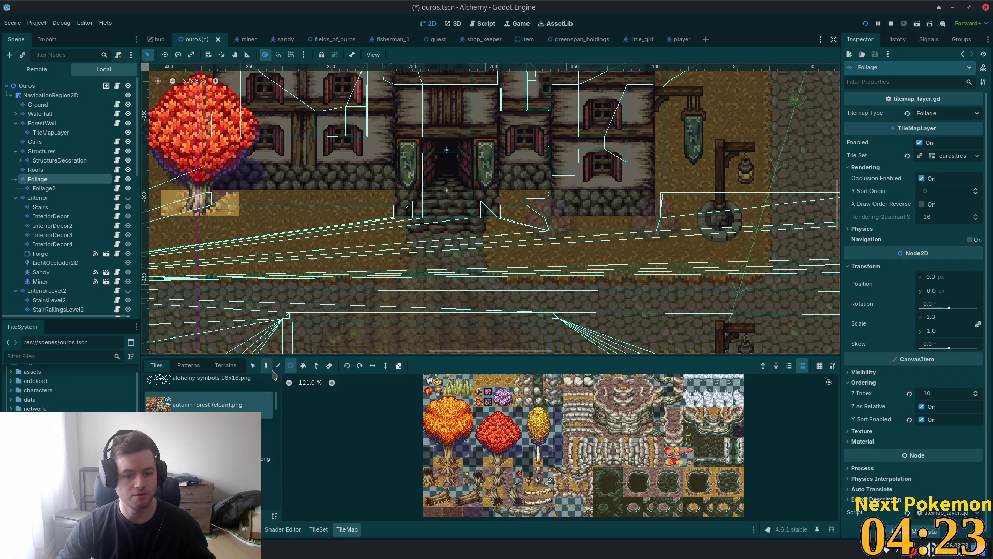
{"action": "left_click", "coordinate": [536, 190]}
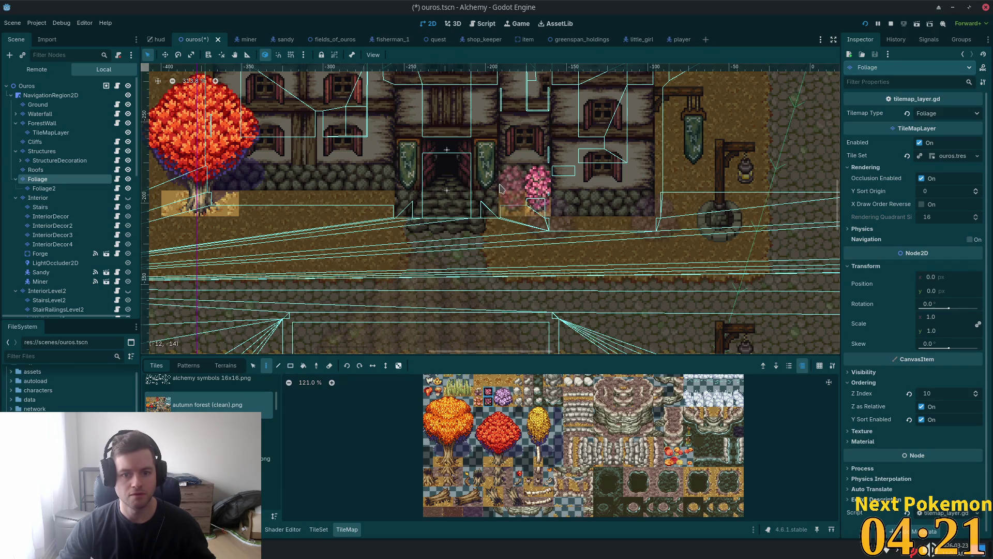
{"action": "left_click", "coordinate": [514, 188]}
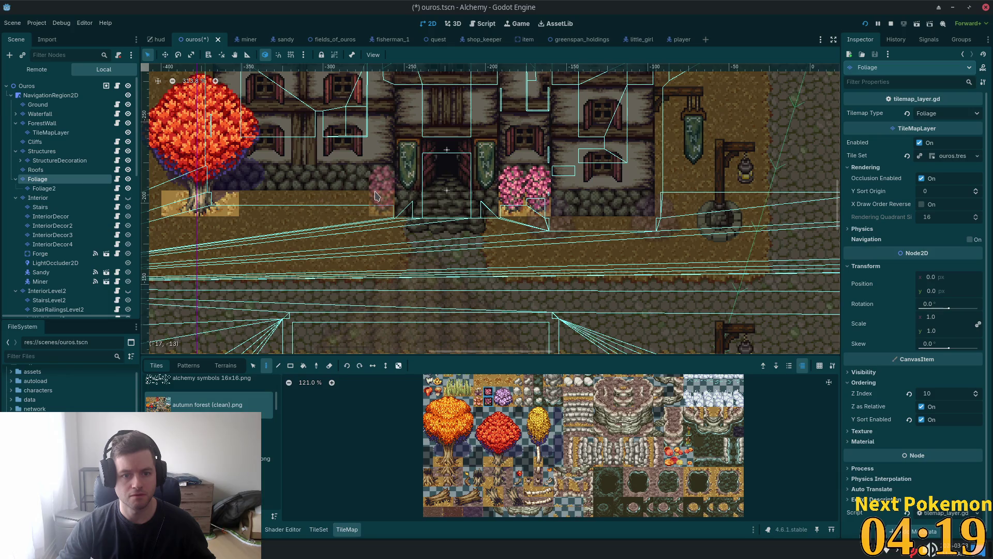
{"action": "left_click", "coordinate": [381, 190]}
{"action": "left_click", "coordinate": [360, 198]}
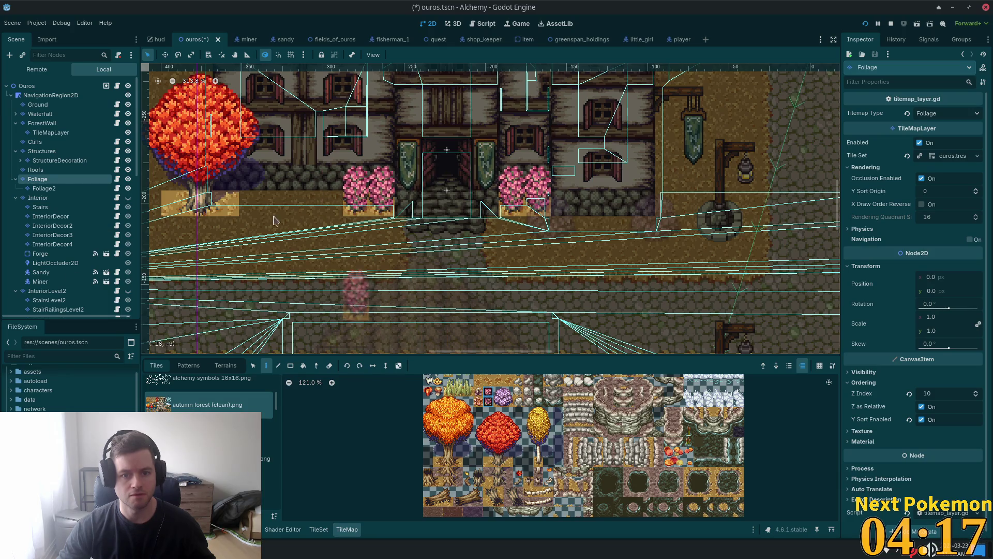
Save the Ouros scene and run a quick playtest of the town
{"action": "key", "text": "ctrl+s"}
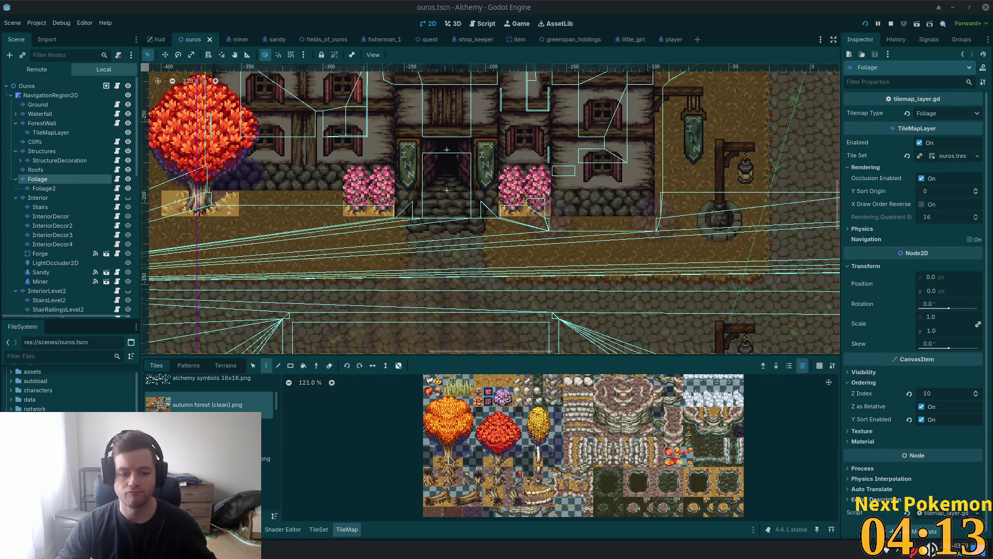
{"action": "key", "text": "alt+Tab"}
{"action": "key", "text": "alt+Tab"}
{"action": "key", "text": "F5"}
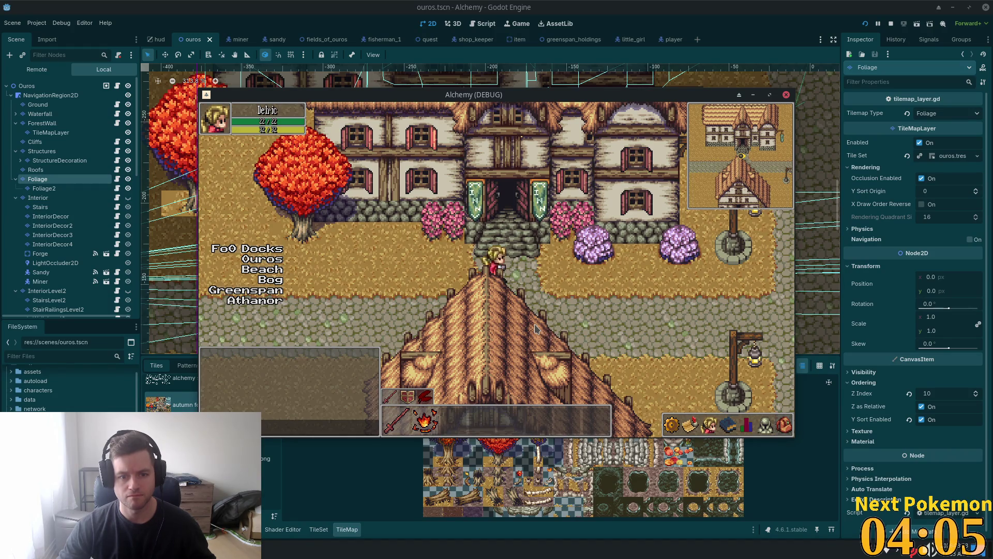
{"action": "key", "text": "Escape"}
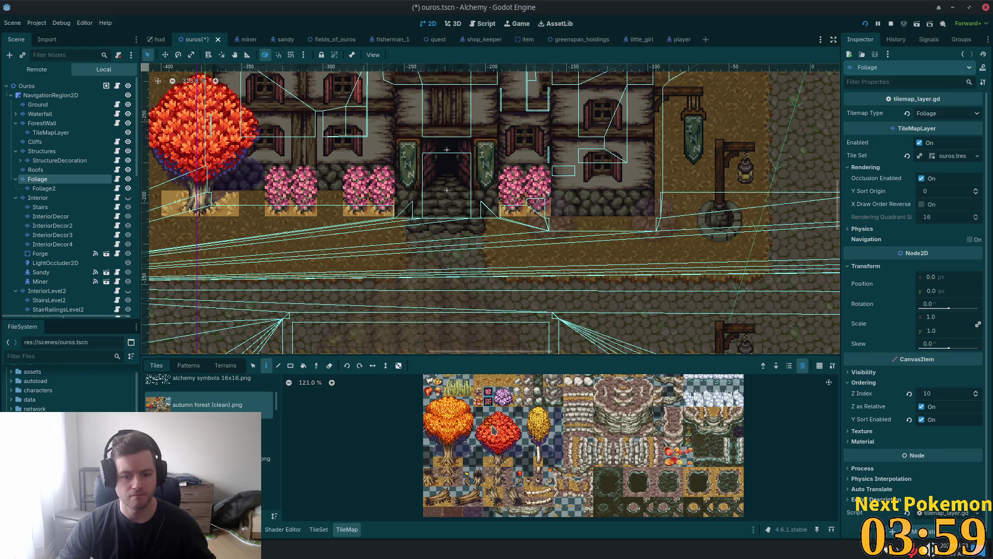
Paint a two-tile-tall tall-grass block beside the pink bushes and playtest it
{"action": "scroll", "coordinate": [493, 429], "scroll_direction": "up", "scroll_amount": 3}
{"action": "scroll", "coordinate": [498, 401], "scroll_direction": "up", "scroll_amount": 2}
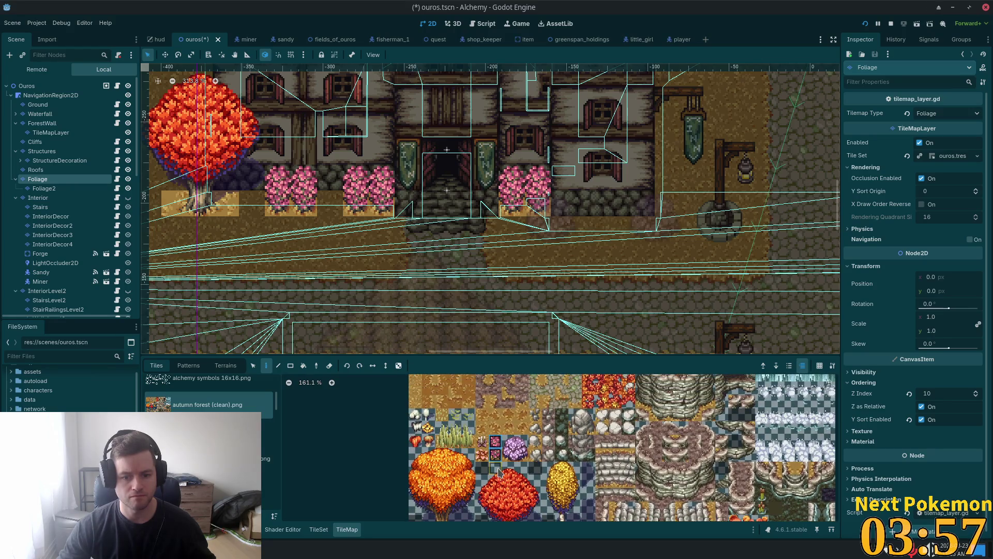
{"action": "scroll", "coordinate": [498, 472], "scroll_direction": "up", "scroll_amount": 2}
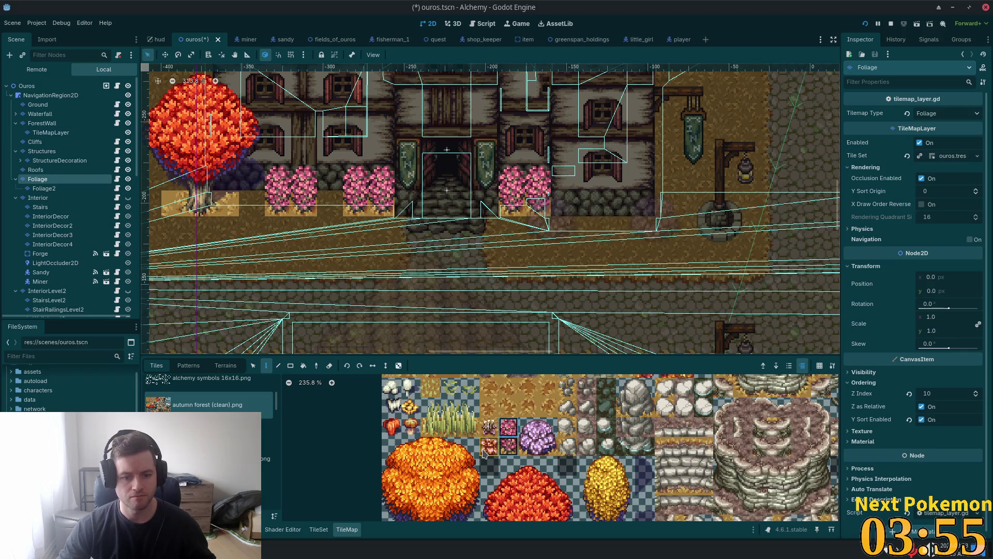
{"action": "left_click", "coordinate": [487, 448]}
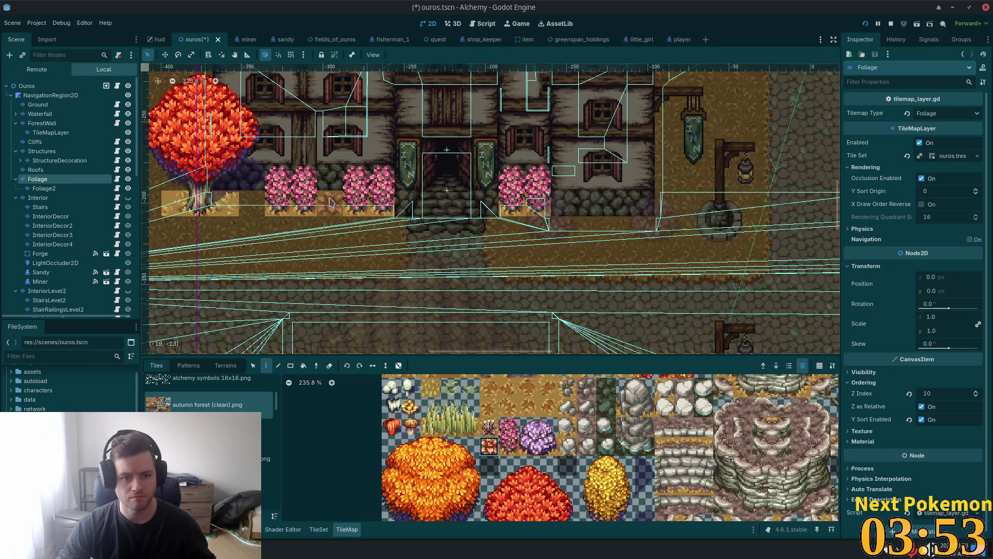
{"action": "left_click", "coordinate": [464, 423]}
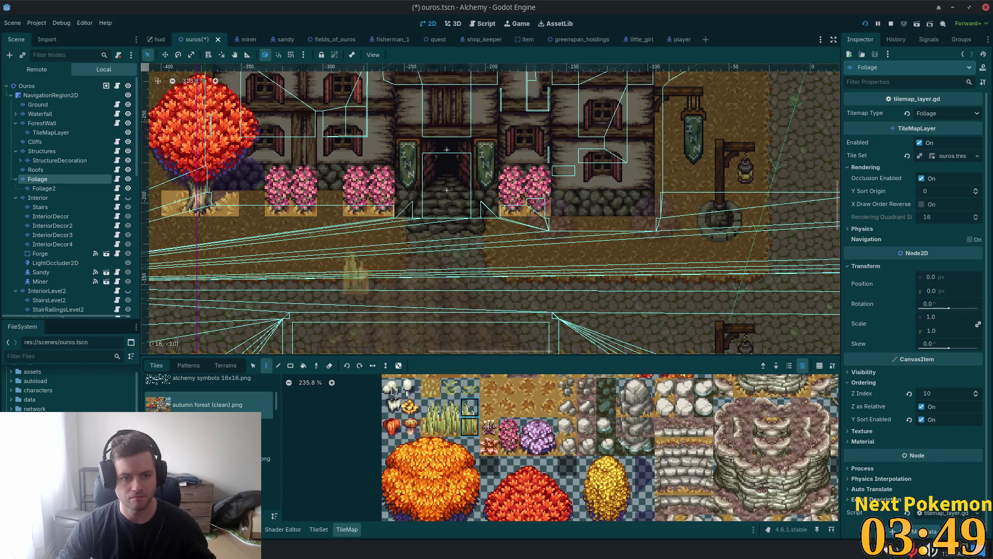
{"action": "left_click_drag", "start_coordinate": [450, 407], "coordinate": [446, 428]}
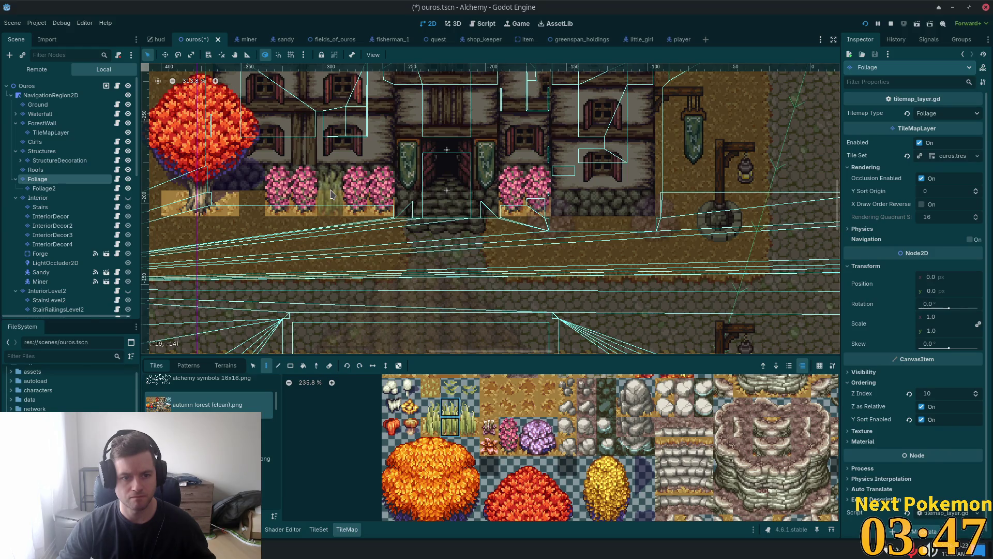
{"action": "left_click", "coordinate": [331, 195]}
{"action": "left_click", "coordinate": [253, 195]}
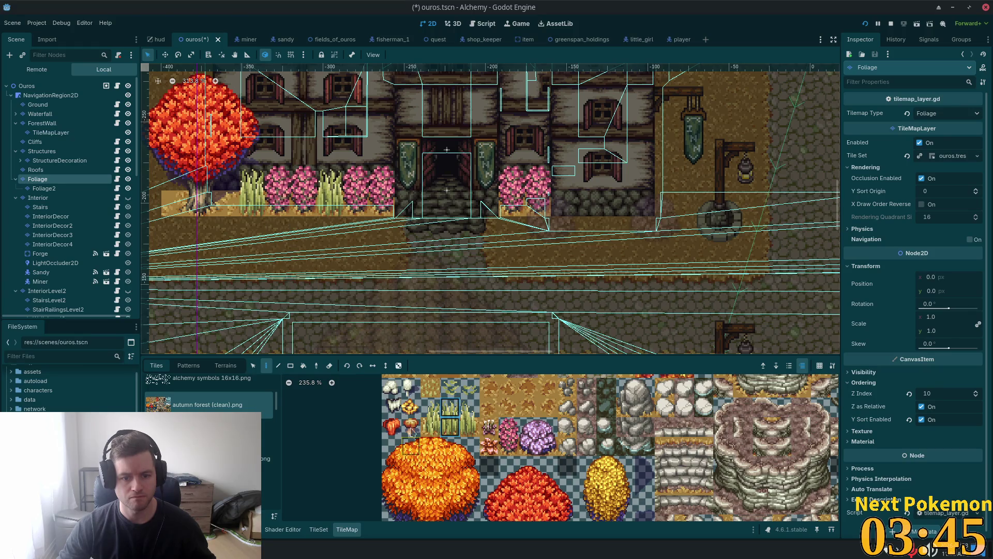
{"action": "key", "text": "F5"}
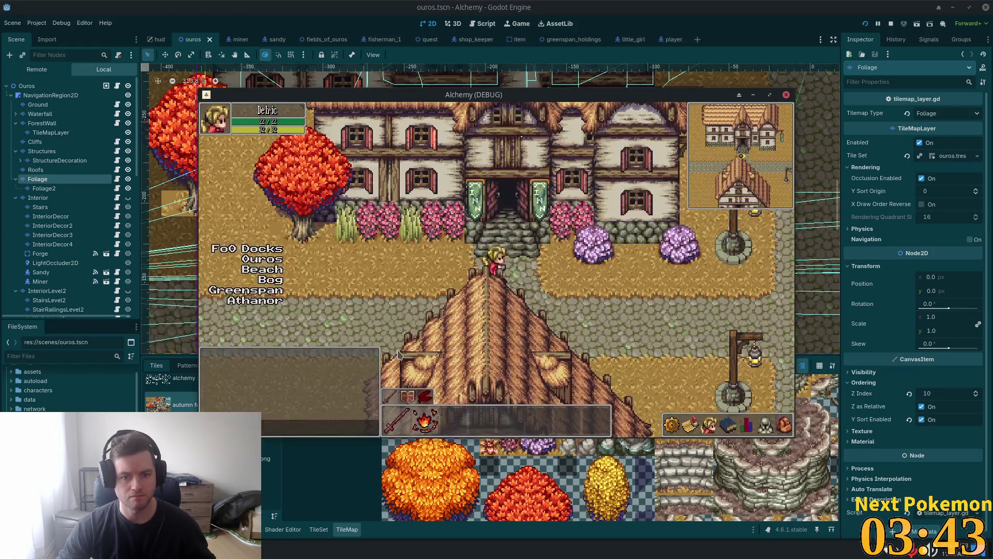
{"action": "key", "text": "Right"}
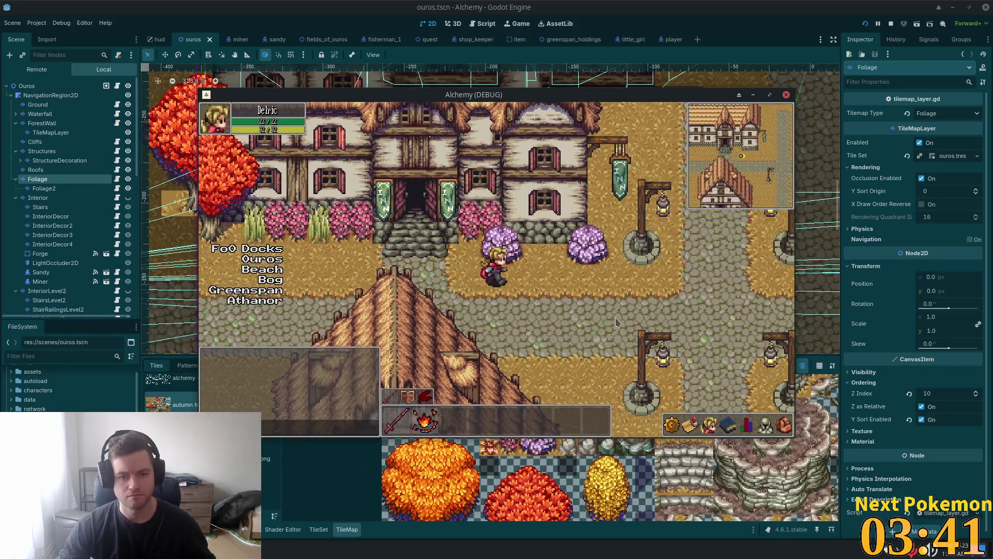
{"action": "key", "text": "F8"}
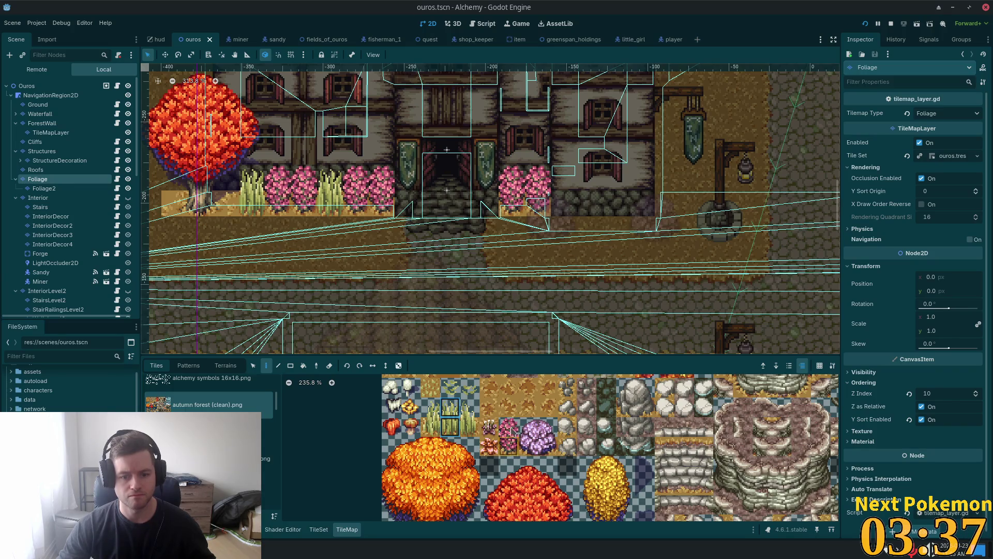
Replace the flower in the inn bed with small orange flowers and relaunch the game
{"action": "left_click", "coordinate": [510, 428]}
{"action": "left_click", "coordinate": [308, 210]}
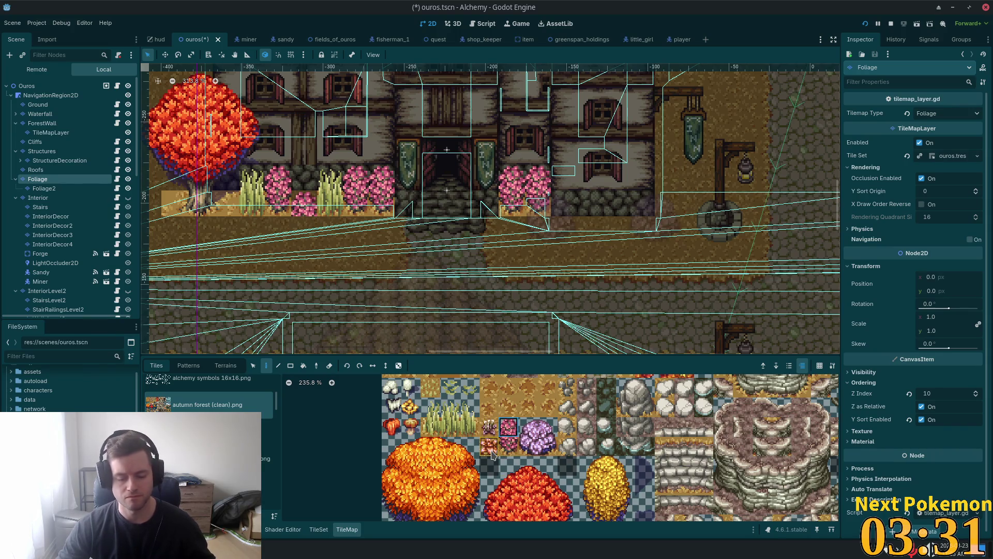
{"action": "left_click", "coordinate": [489, 446]}
{"action": "left_click", "coordinate": [304, 204]}
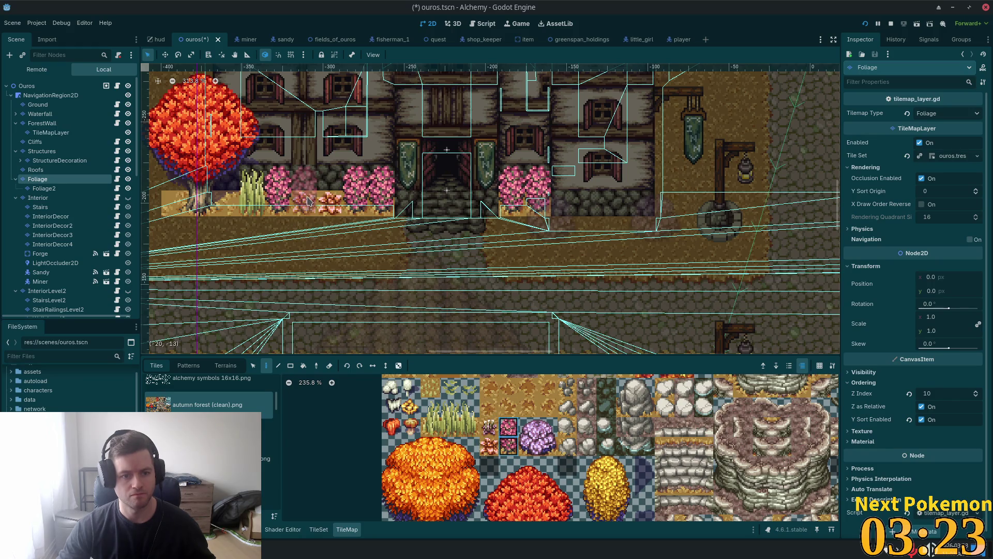
{"action": "key", "text": "F5"}
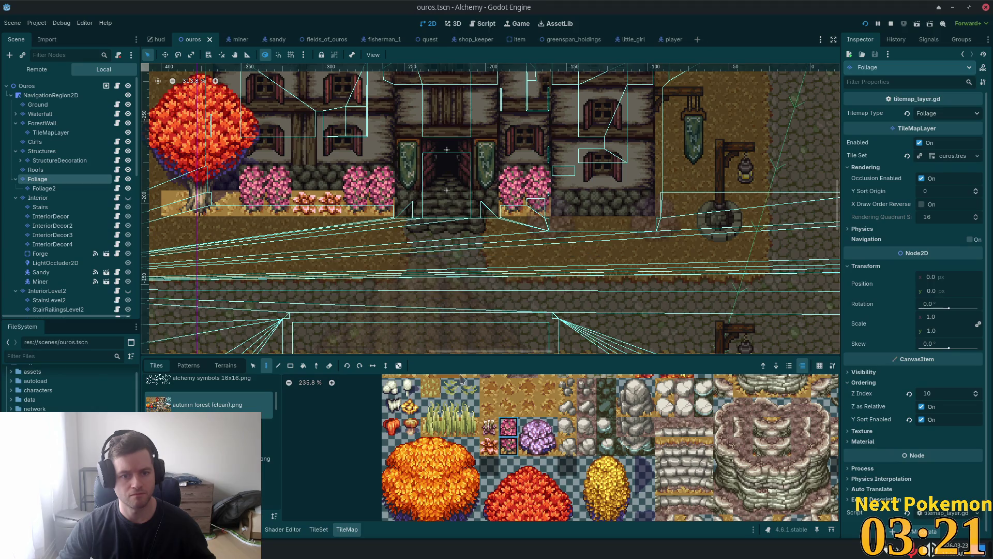
Walk the player into the inn and back out, then close the game
{"action": "key", "text": "Left"}
{"action": "key", "text": "Up"}
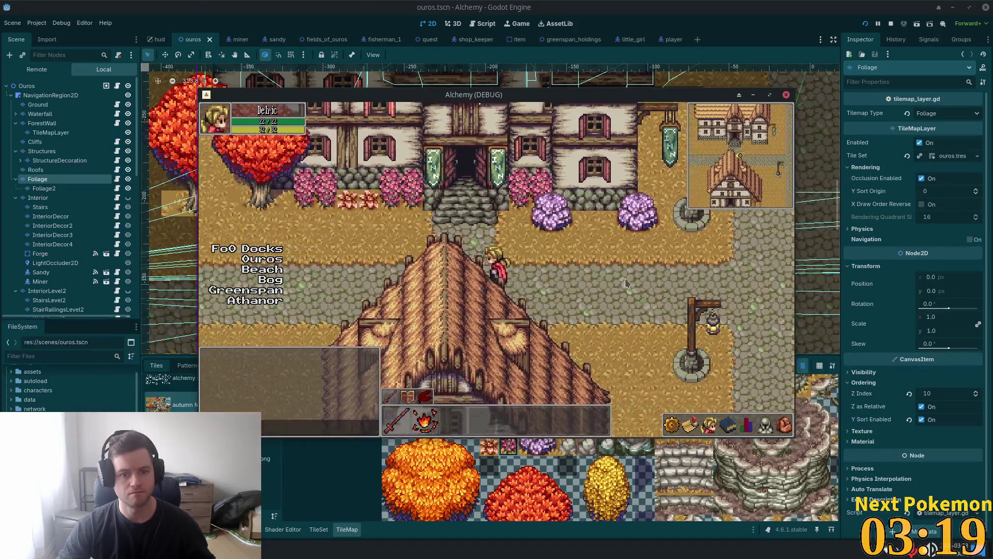
{"action": "key", "text": "Right"}
{"action": "key", "text": "Up"}
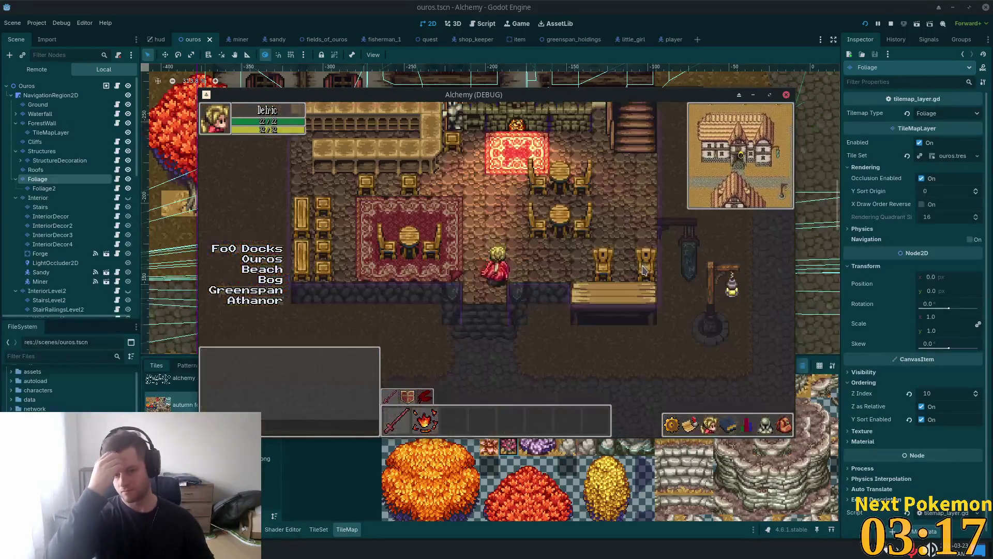
{"action": "key", "text": "Down"}
{"action": "key", "text": "F8"}
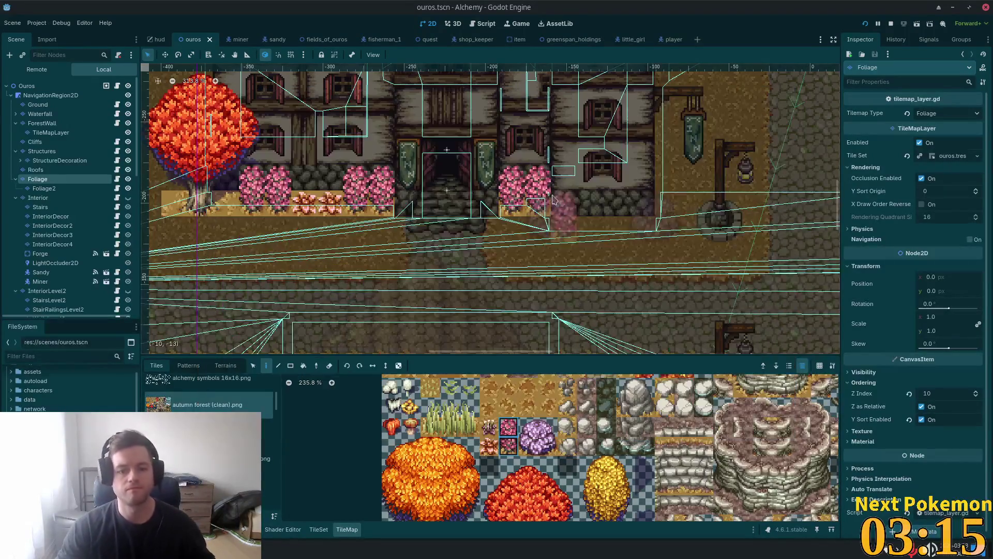
Relaunch and walk along the inn front, through the doorway and back out
{"action": "key", "text": "F5"}
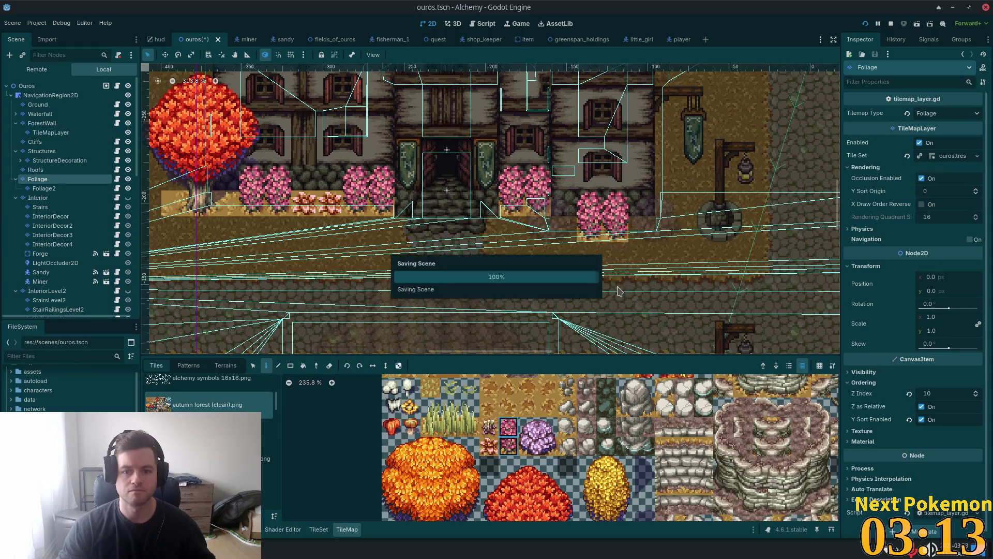
{"action": "key", "text": "Right"}
{"action": "key", "text": "Up"}
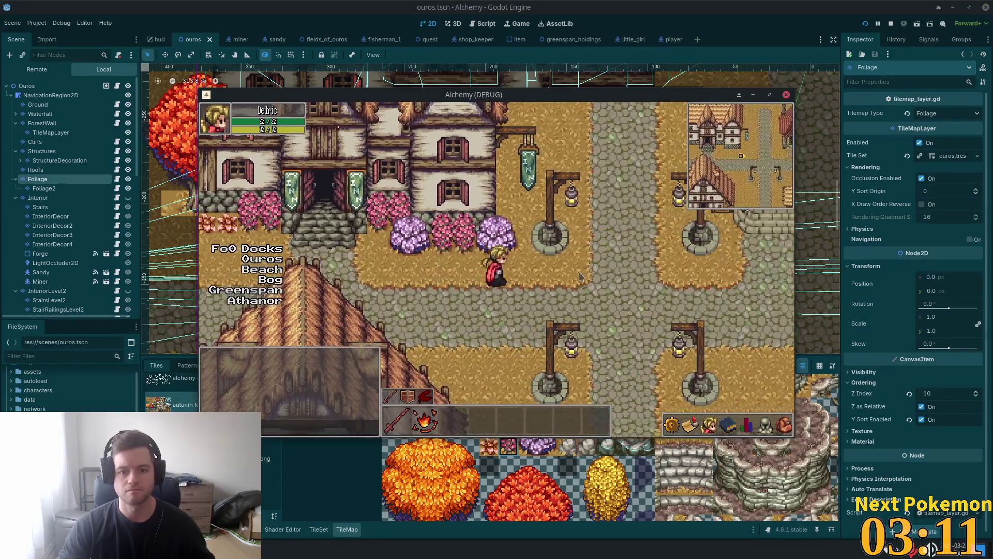
{"action": "key", "text": "Left"}
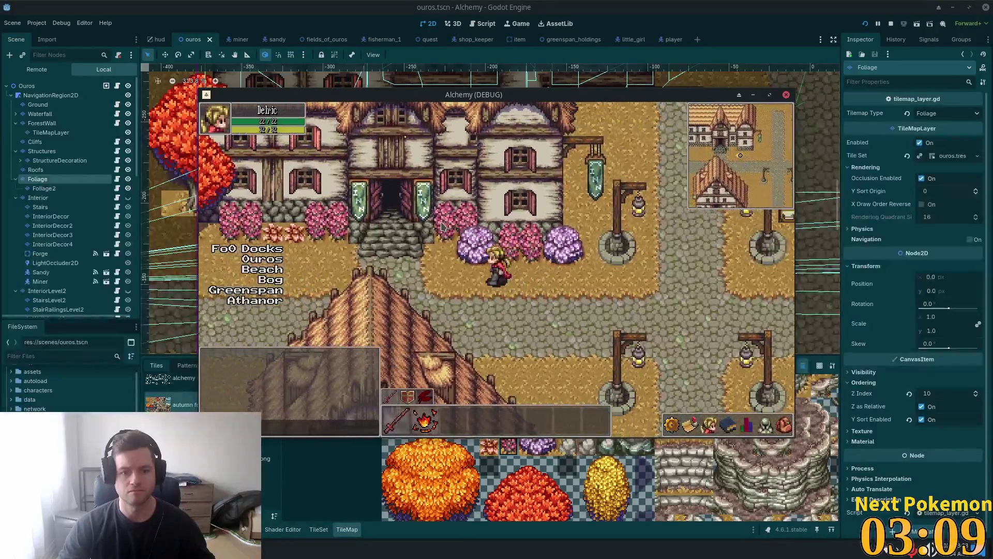
{"action": "key", "text": "Up"}
{"action": "key", "text": "Left"}
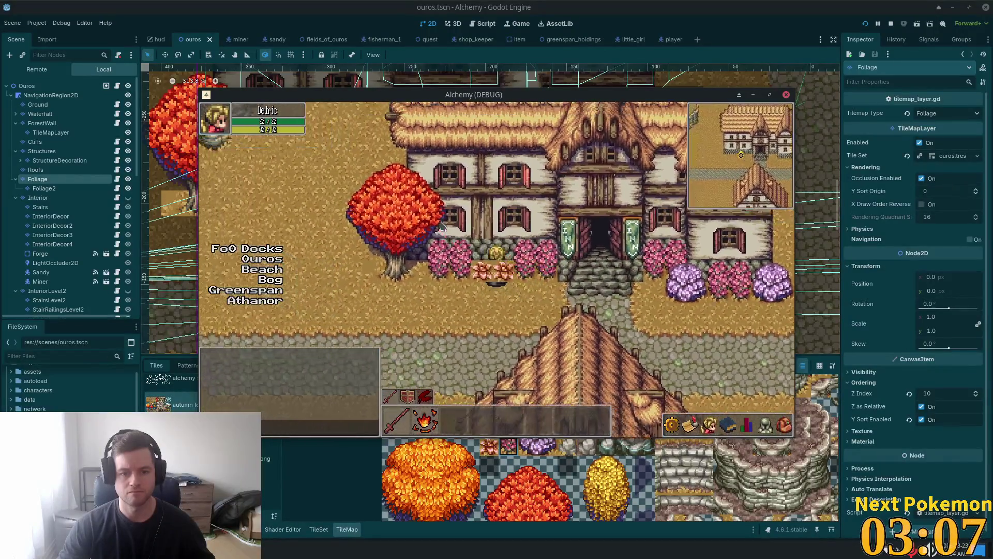
{"action": "key", "text": "Down"}
{"action": "key", "text": "Right"}
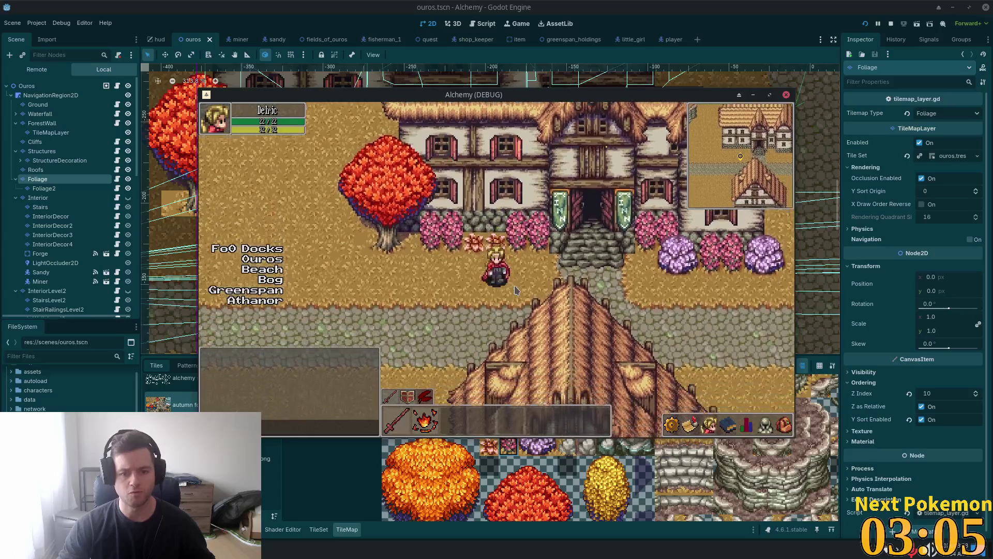
{"action": "key", "text": "Right"}
{"action": "key", "text": "Up"}
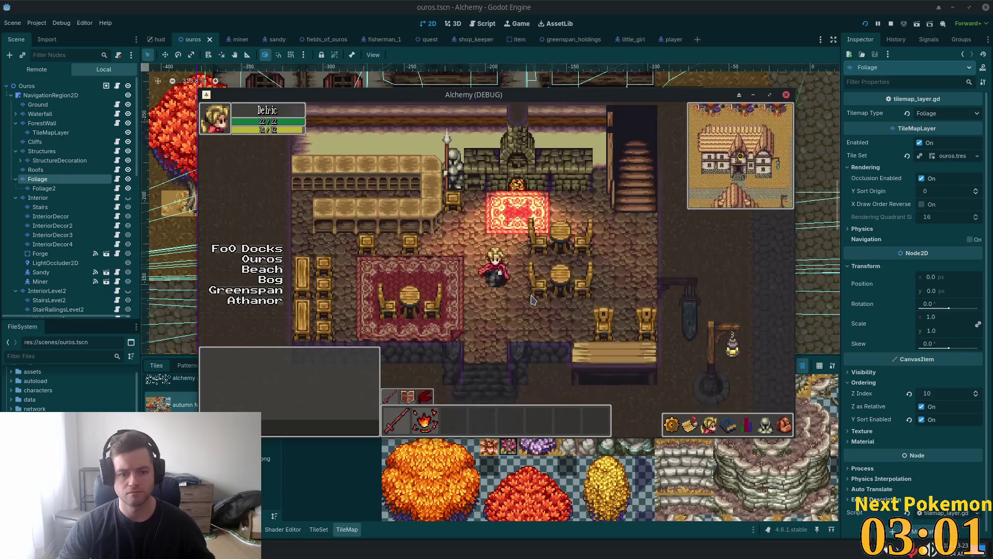
{"action": "key", "text": "Down"}
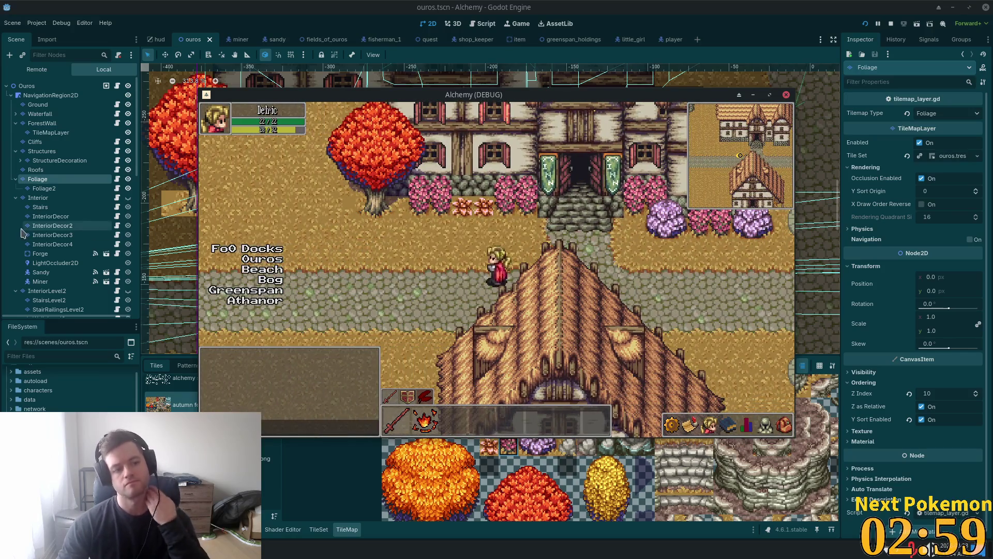
{"action": "left_click", "coordinate": [46, 188]}
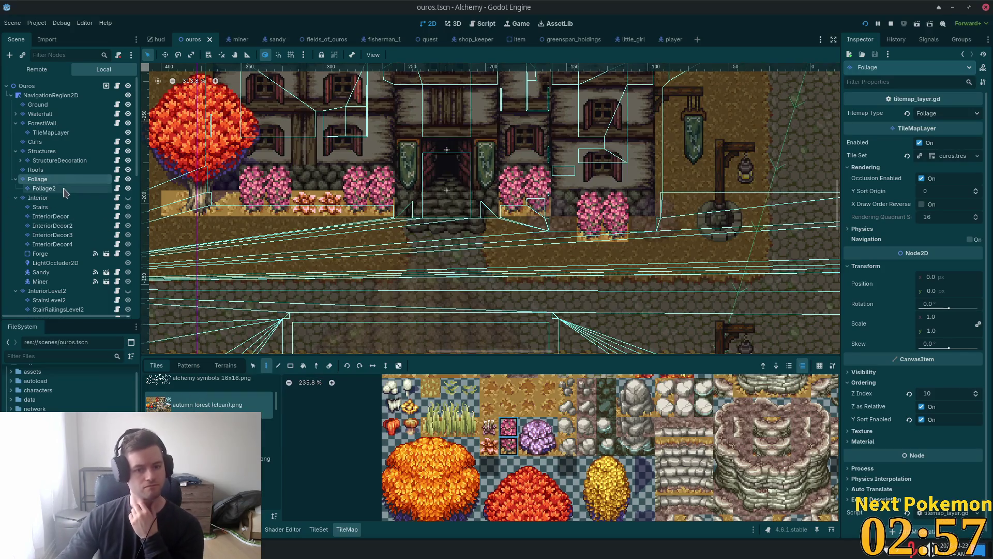
Set the Foliage layer's Y Sort Origin to -20 and playtest walking around the red tree
{"action": "left_click", "coordinate": [47, 188]}
{"action": "left_click", "coordinate": [52, 179]}
{"action": "type", "text": "-20"}
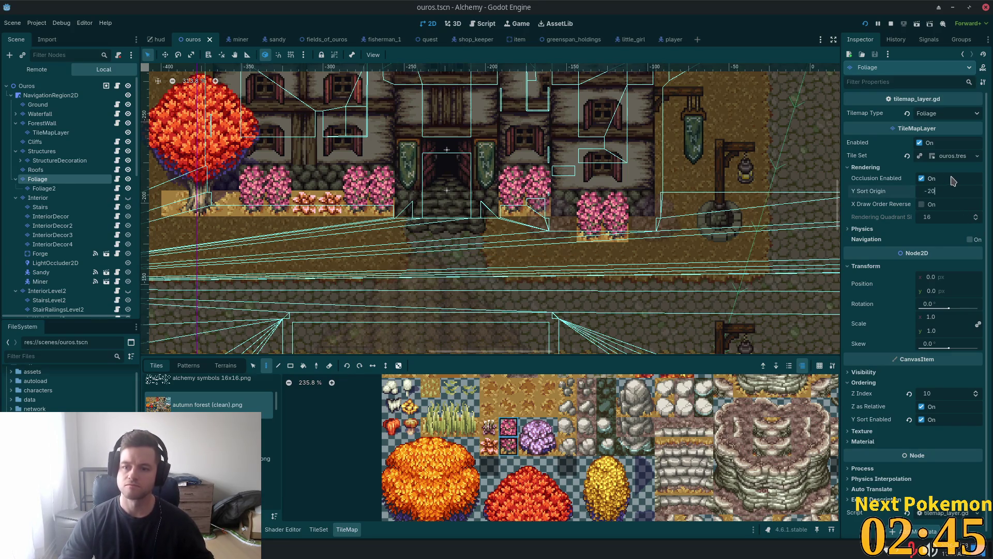
{"action": "key", "text": "Return"}
{"action": "key", "text": "F5"}
{"action": "key", "text": "Up"}
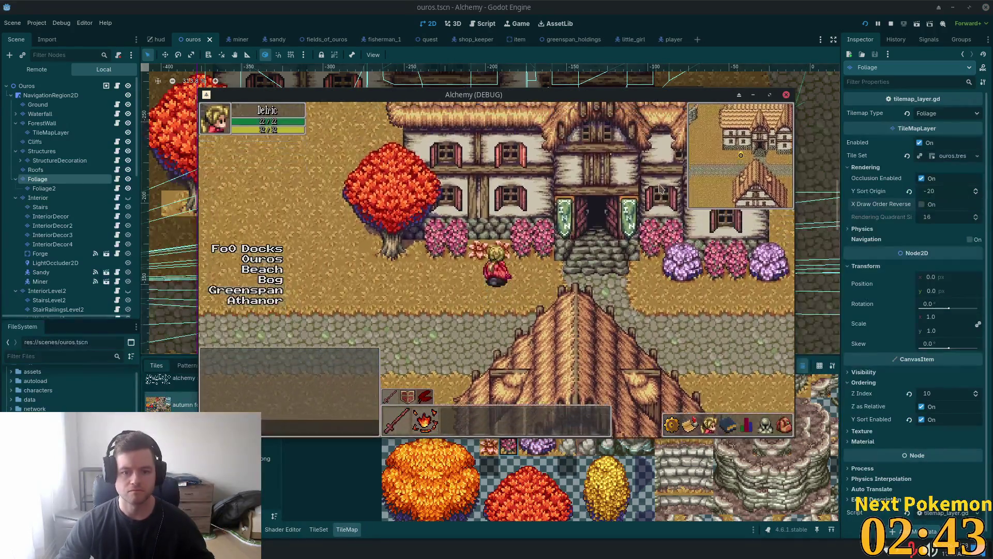
{"action": "key", "text": "Left"}
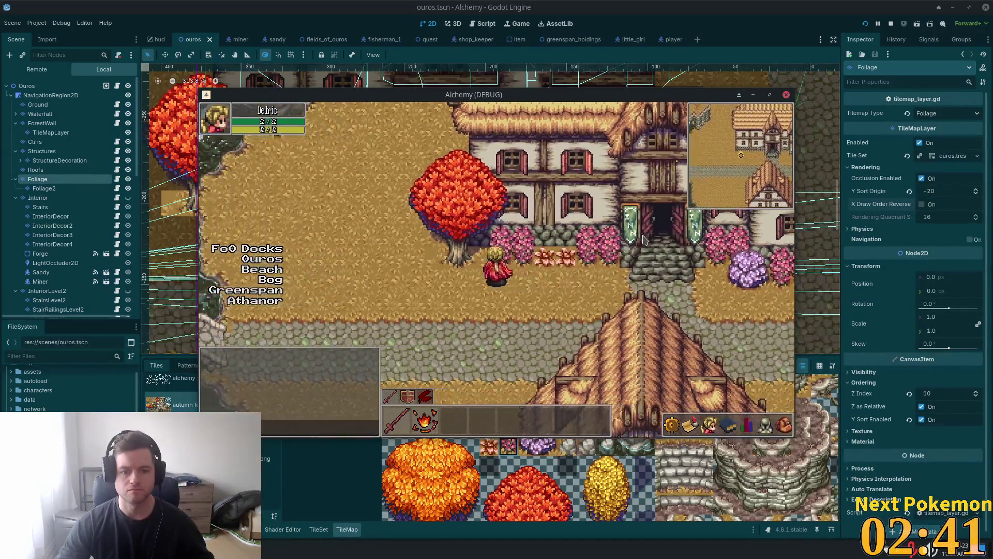
{"action": "key", "text": "Up"}
{"action": "key", "text": "Up"}
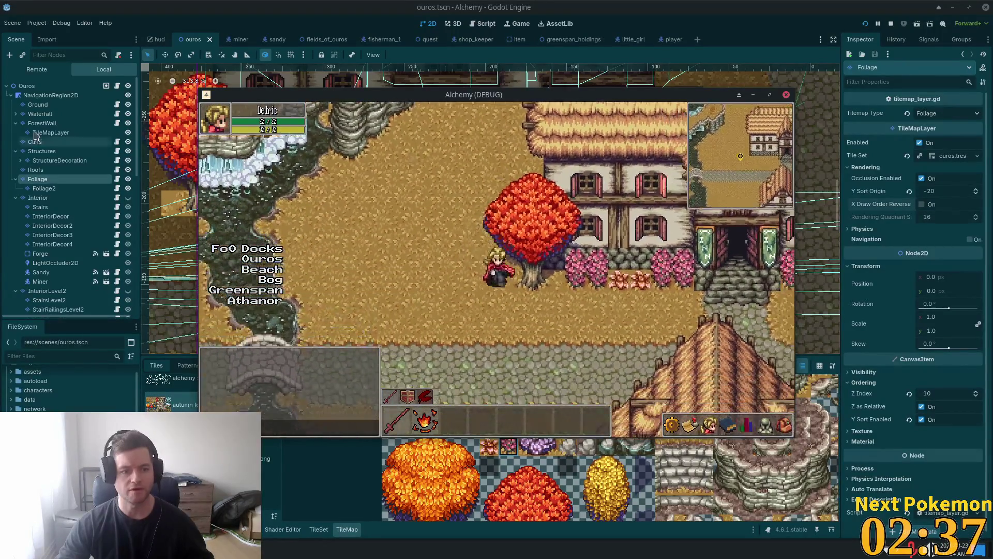
{"action": "key", "text": "F8"}
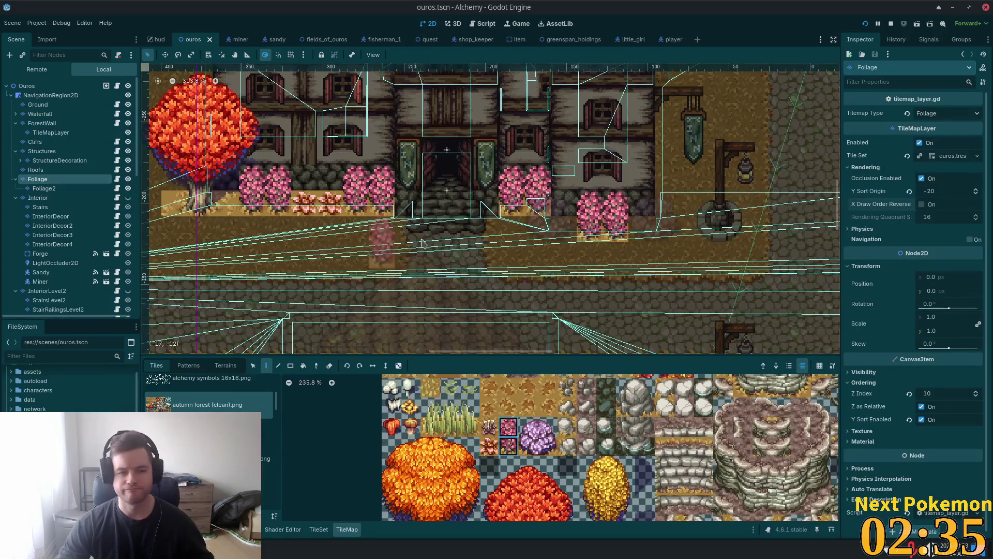
Try Foliage Y Sort Origin values of 32 and 16, testing each in the game
{"action": "scroll", "coordinate": [484, 288], "scroll_direction": "down", "scroll_amount": 1}
{"action": "scroll", "coordinate": [483, 289], "scroll_direction": "left", "scroll_amount": 5}
{"action": "scroll", "coordinate": [483, 288], "scroll_direction": "up", "scroll_amount": 2}
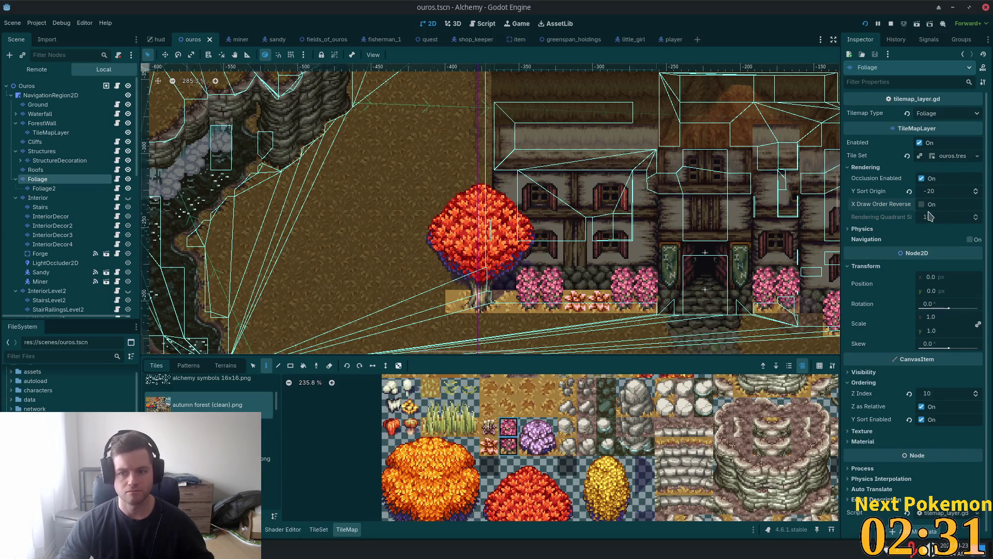
{"action": "left_click", "coordinate": [937, 191]}
{"action": "type", "text": "32"}
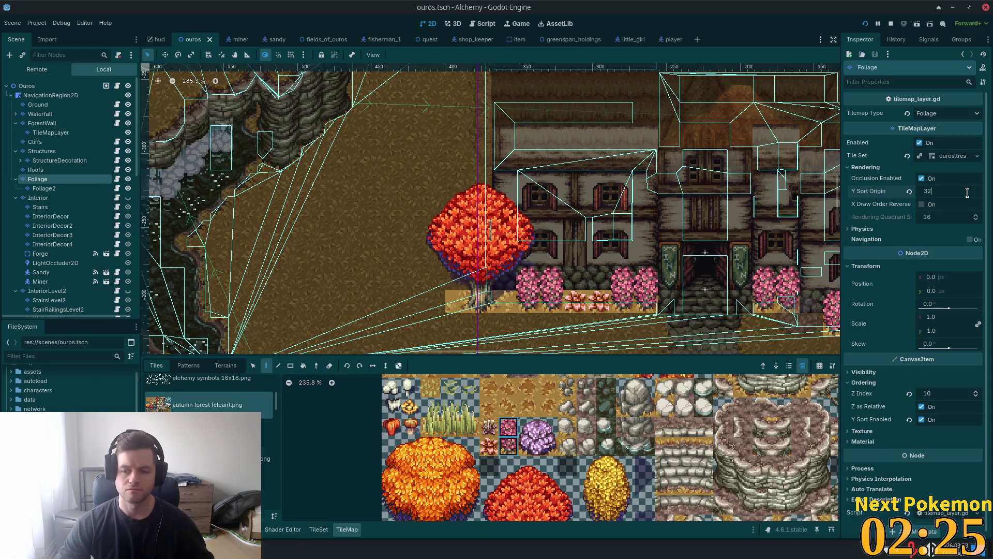
{"action": "key", "text": "Tab"}
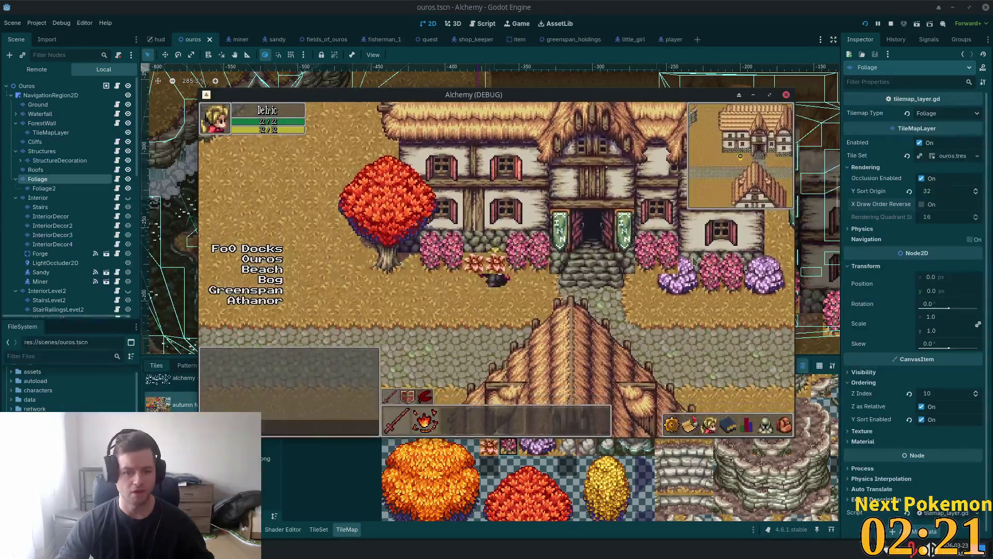
{"action": "key", "text": "F8"}
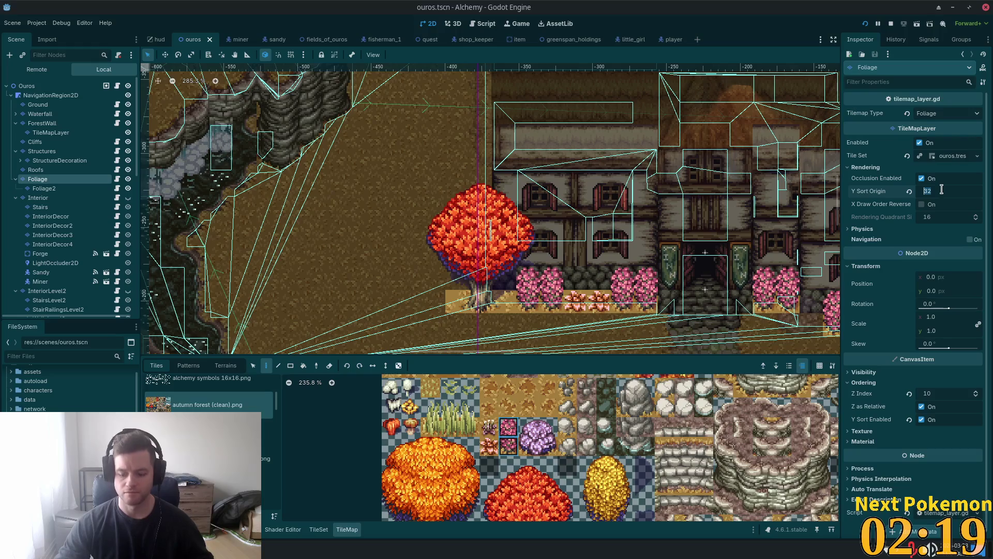
{"action": "type", "text": "16"}
{"action": "key", "text": "Return"}
{"action": "key", "text": "F5"}
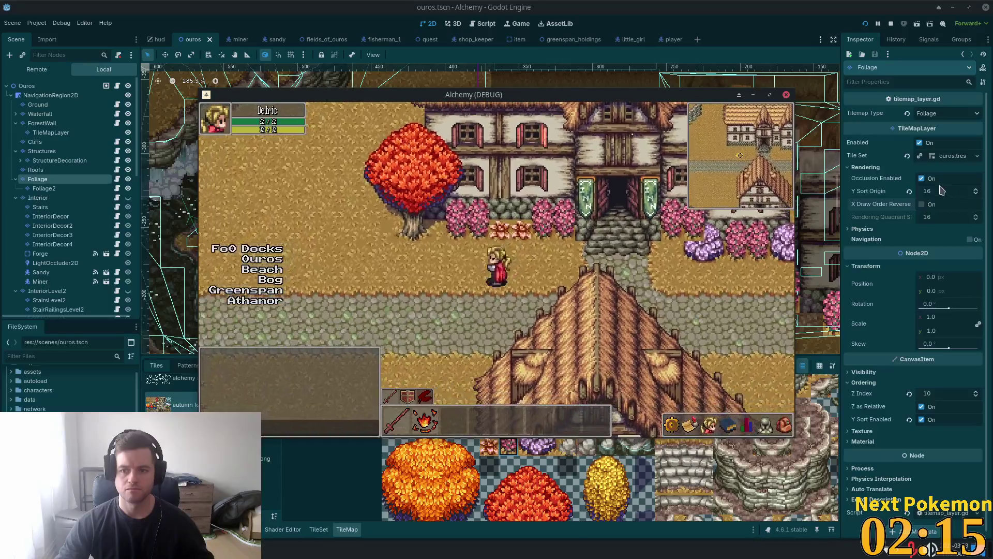
{"action": "key", "text": "F8"}
Set Y Sort Origin to -16 and playtest walking behind and past the red tree
{"action": "type", "text": "-16"}
{"action": "key", "text": "Return"}
{"action": "key", "text": "F5"}
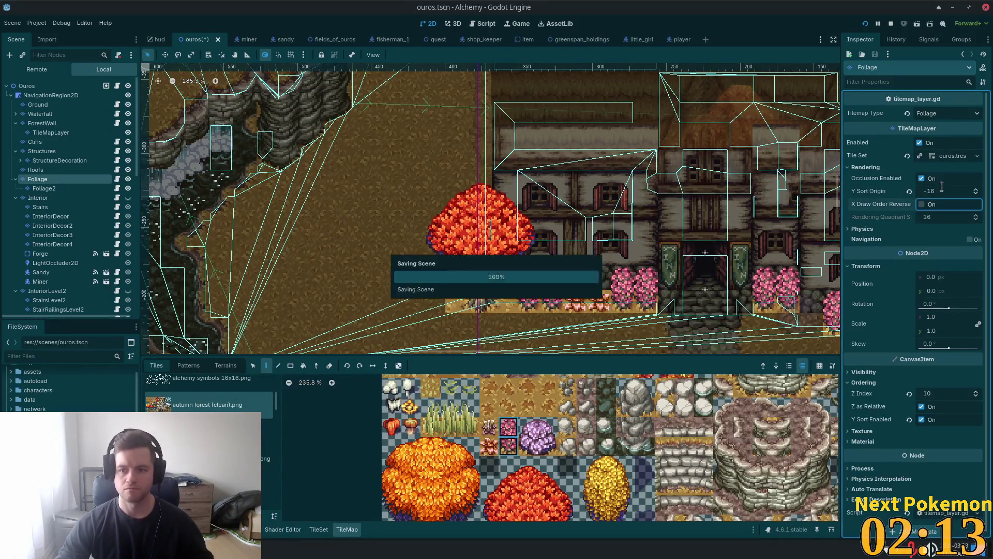
{"action": "key", "text": "Left"}
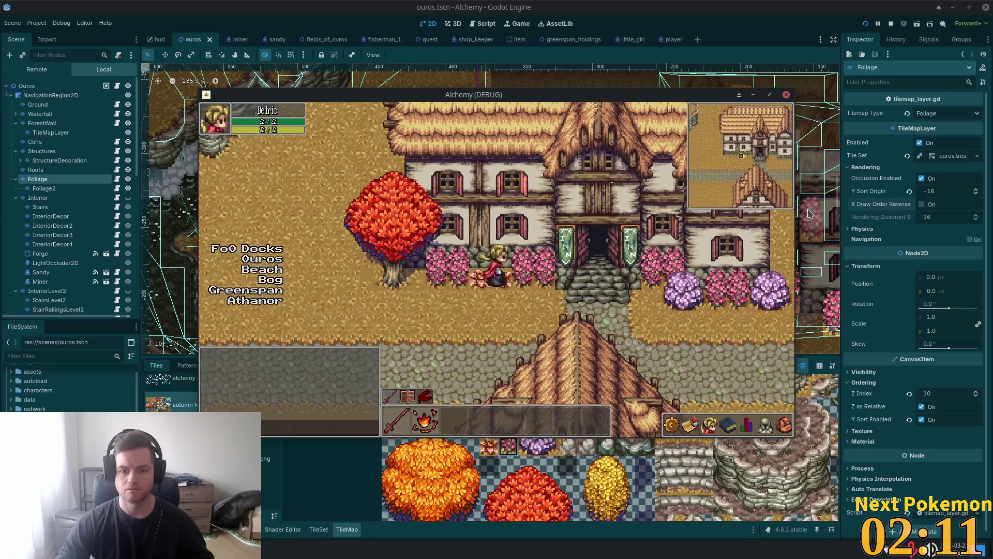
{"action": "key", "text": "Left"}
{"action": "key", "text": "Up"}
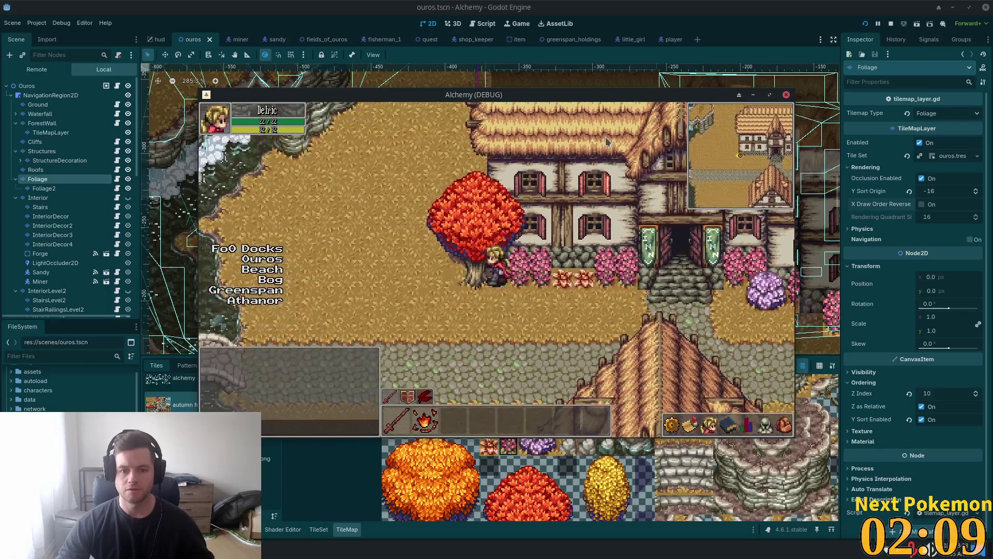
{"action": "key", "text": "Right"}
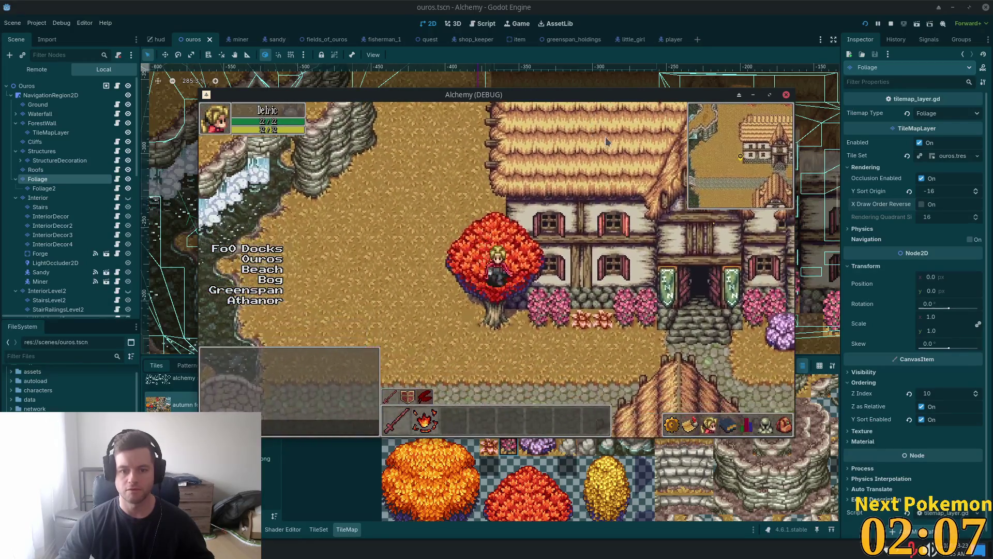
{"action": "key", "text": "Up"}
{"action": "key", "text": "Down"}
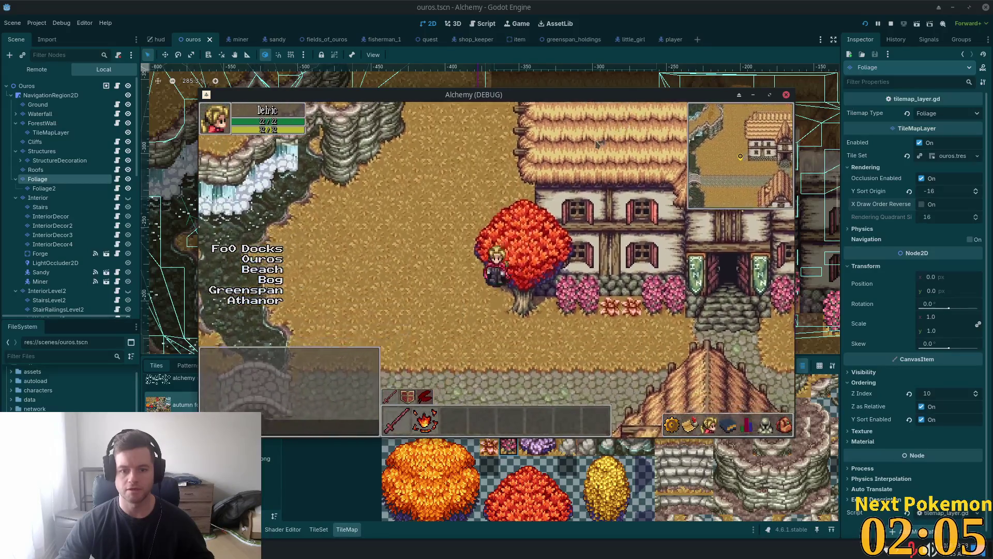
{"action": "left_click", "coordinate": [519, 471]}
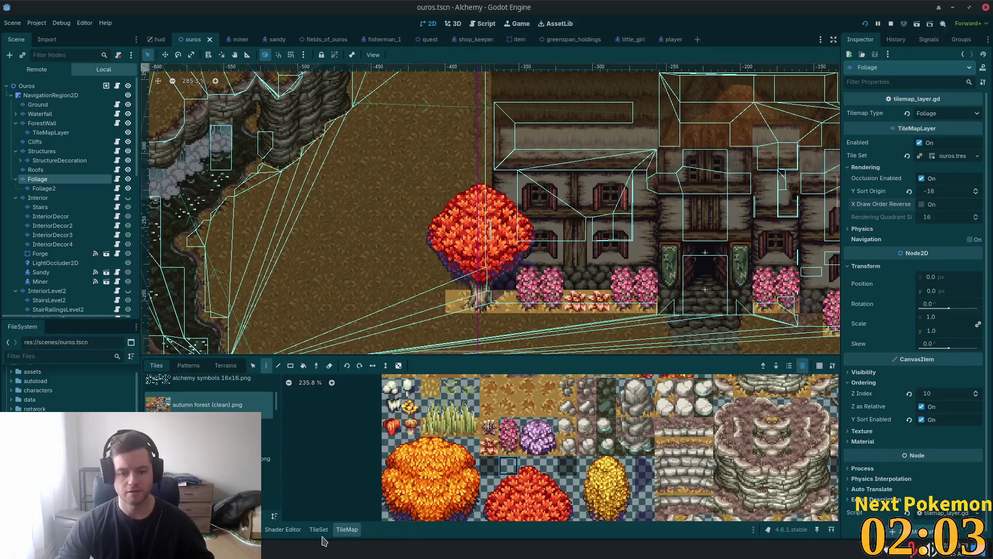
Give the red autumn tree's atlas tiles a Z Index of 10 and run the game
{"action": "left_click", "coordinate": [323, 530]}
{"action": "scroll", "coordinate": [504, 490], "scroll_direction": "down", "scroll_amount": 5}
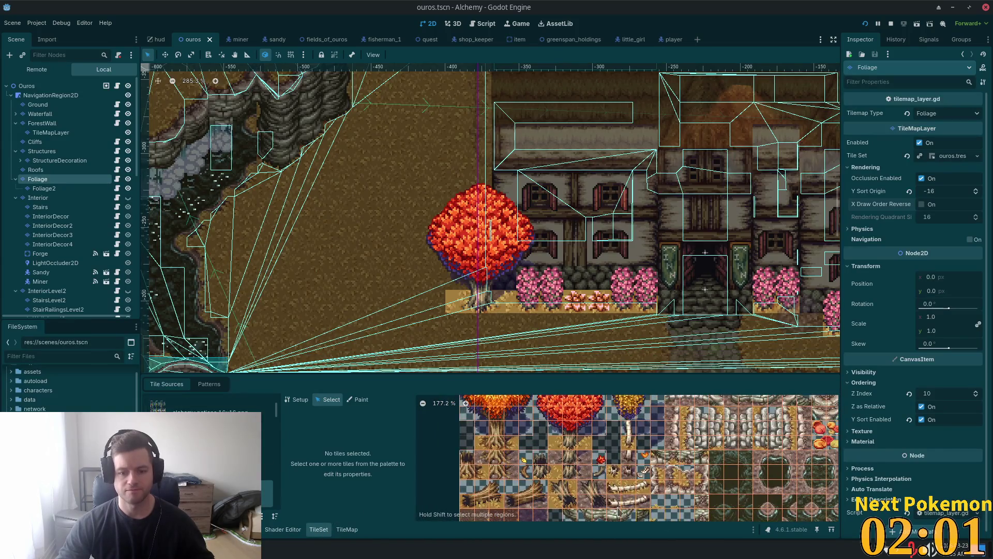
{"action": "scroll", "coordinate": [589, 497], "scroll_direction": "up", "scroll_amount": 1}
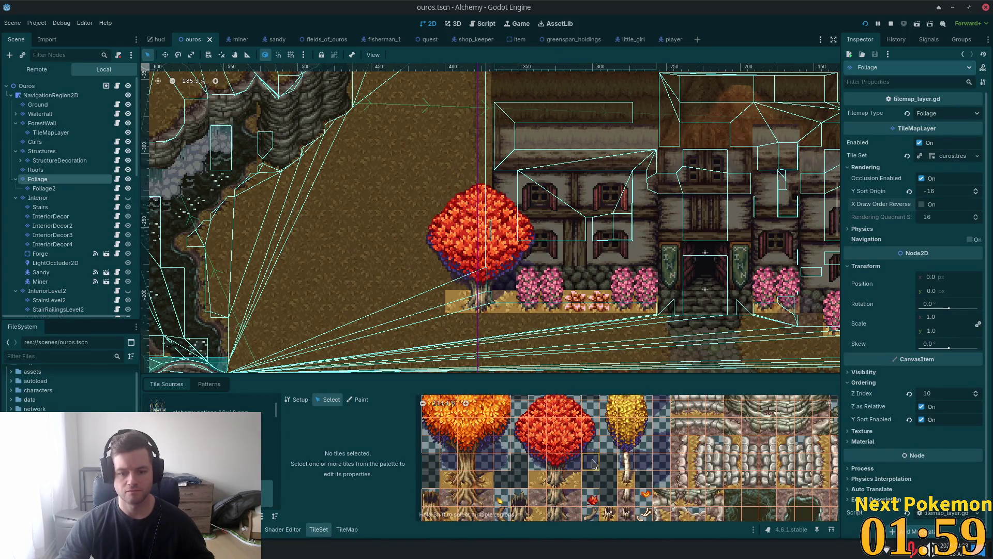
{"action": "left_click", "coordinate": [529, 398]}
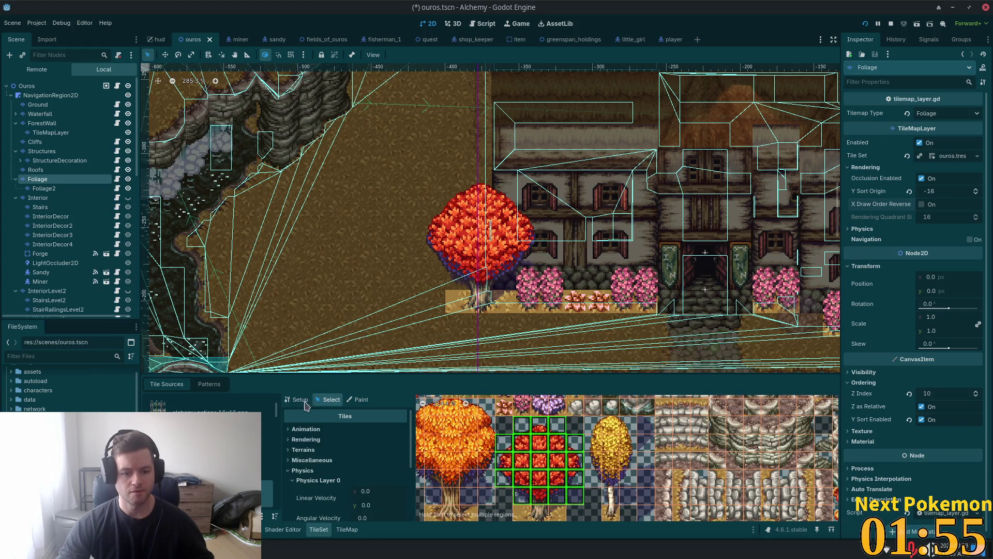
{"action": "left_click", "coordinate": [287, 441]}
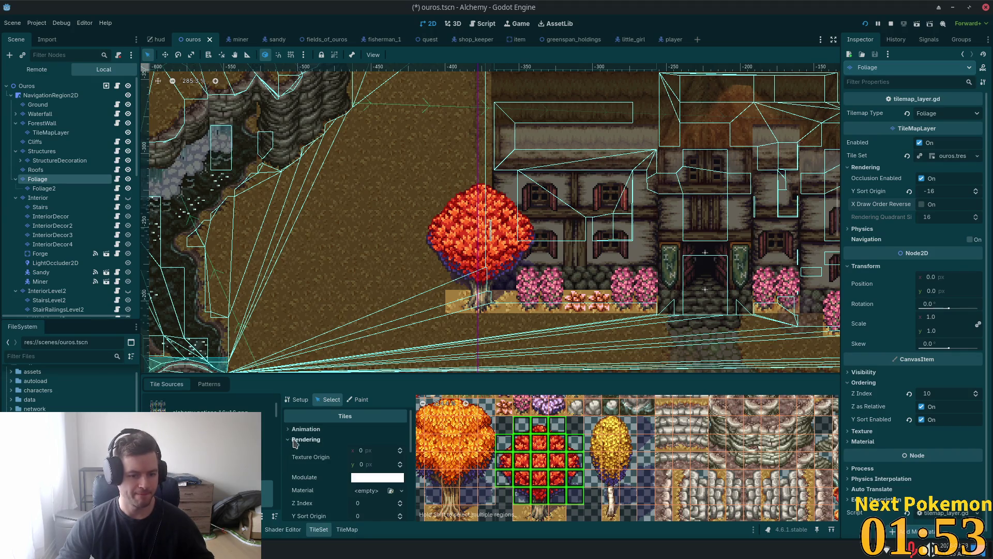
{"action": "scroll", "coordinate": [383, 496], "scroll_direction": "down", "scroll_amount": 2}
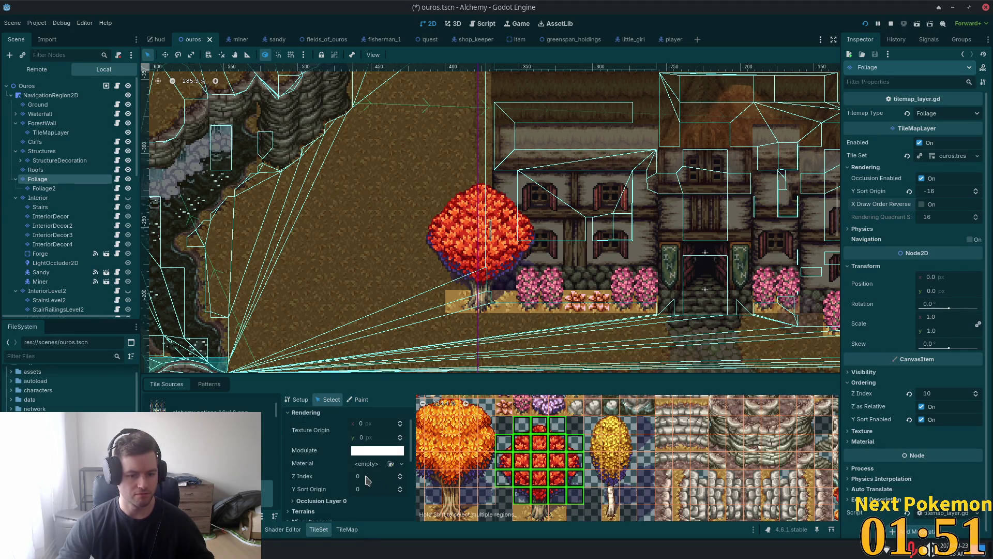
{"action": "left_click", "coordinate": [367, 480]}
{"action": "type", "text": "1"}
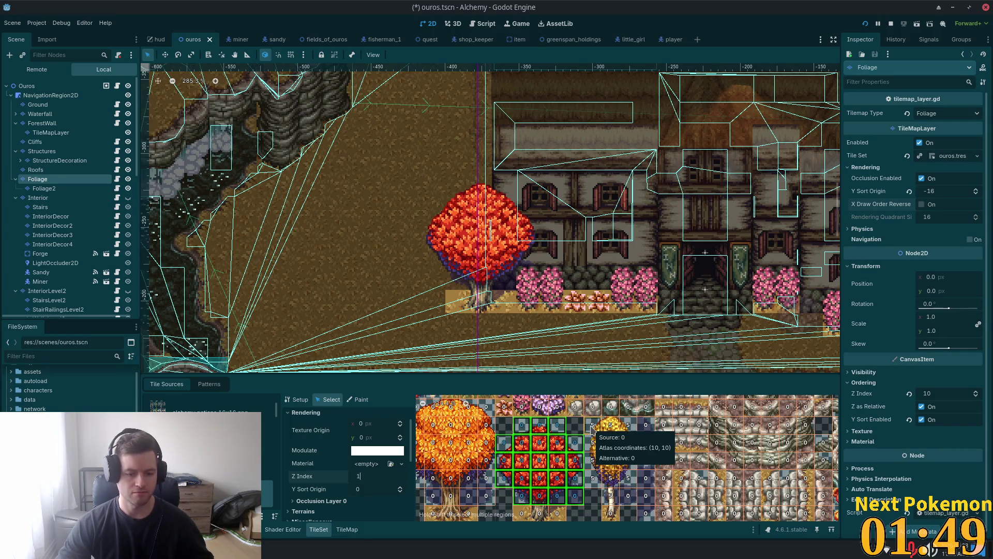
{"action": "type", "text": "0"}
{"action": "key", "text": "Tab"}
{"action": "key", "text": "F5"}
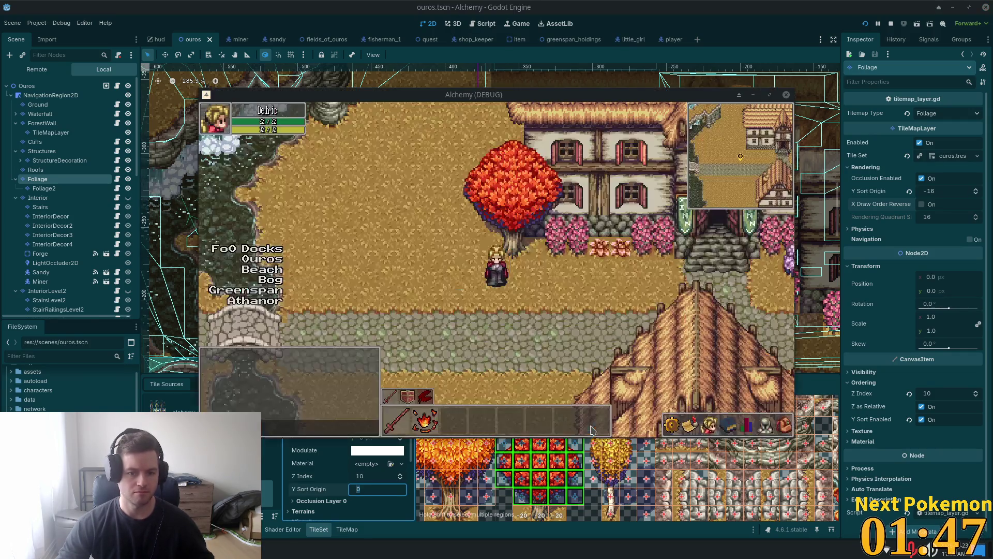
Walk the player past the red tree and from the inn door, restarting once, then return to the editor
{"action": "key", "text": "w"}
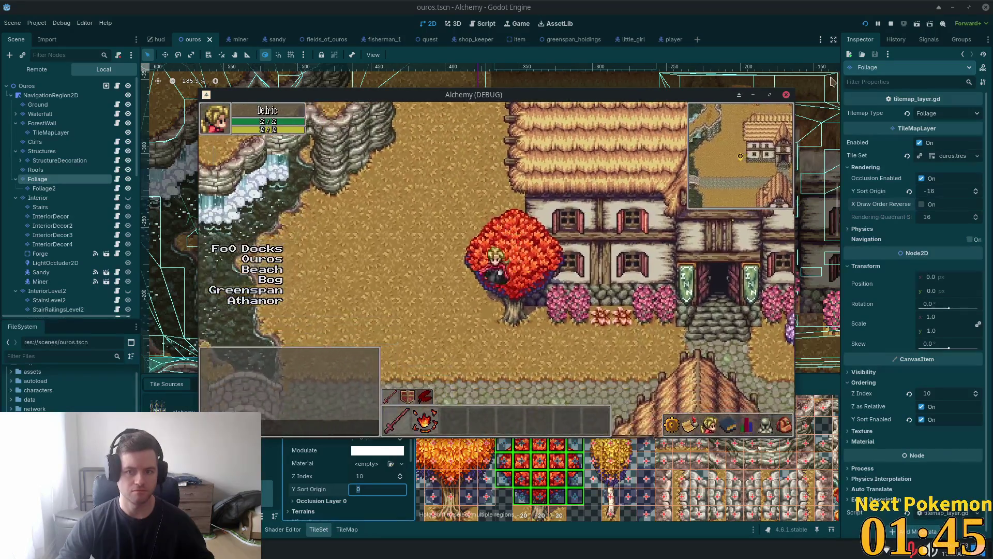
{"action": "left_click", "coordinate": [869, 23]}
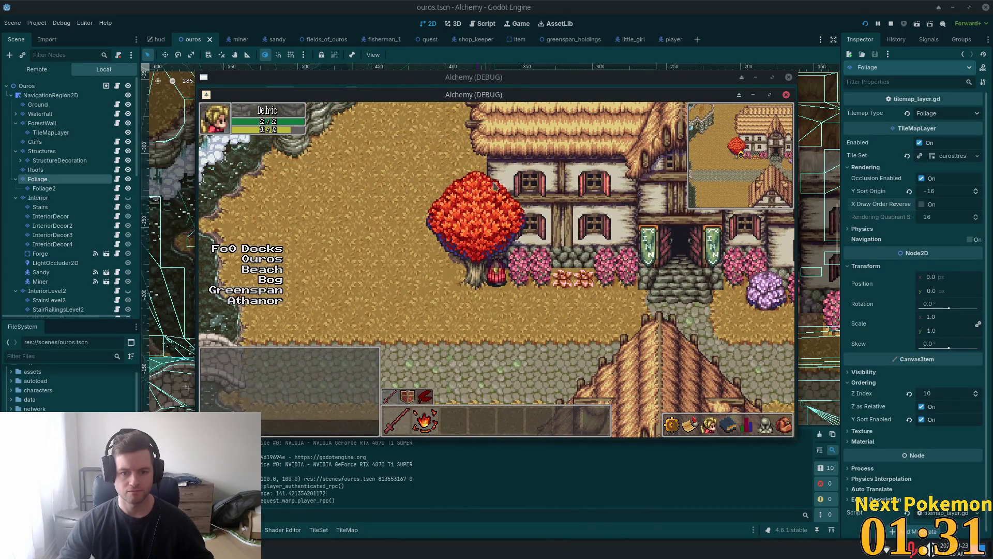
{"action": "key", "text": "Left"}
{"action": "key", "text": "Down"}
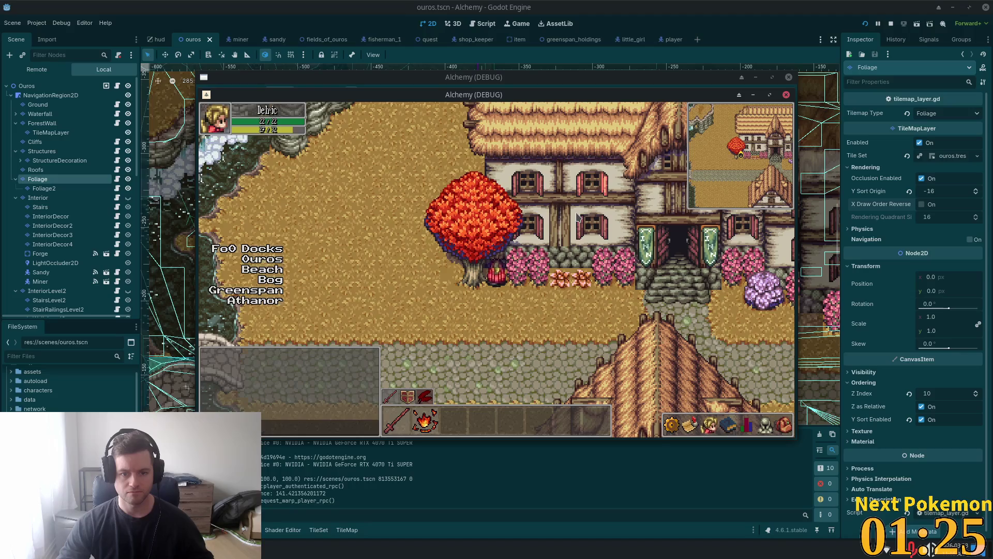
{"action": "key", "text": "Left"}
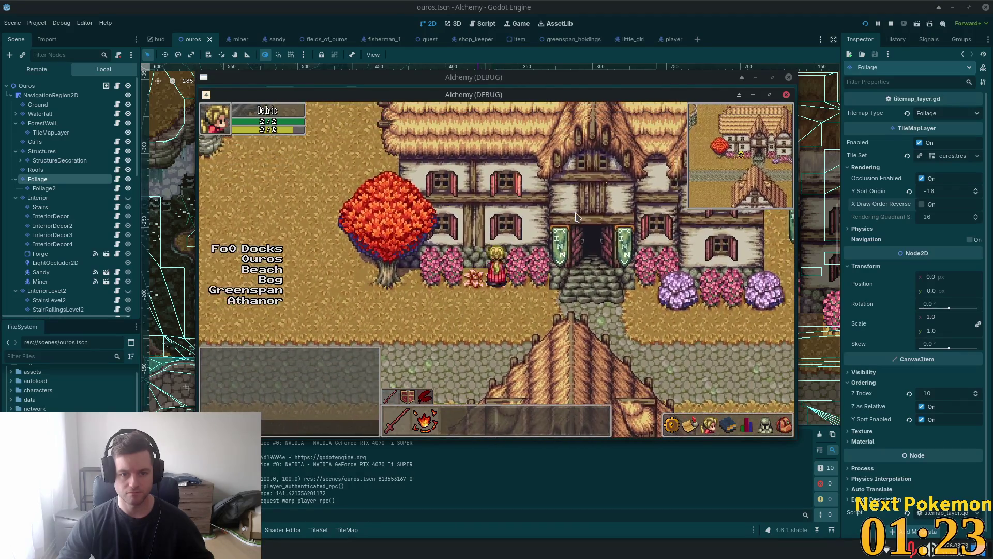
{"action": "key", "text": "Down"}
{"action": "key", "text": "alt+Tab"}
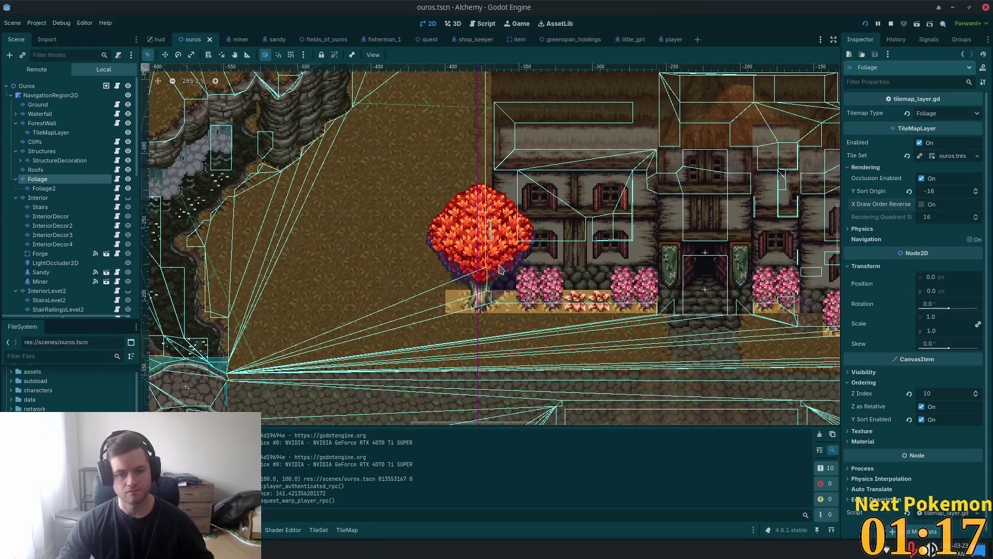
Erase the pink flower bush beside the red tree on the Foliage layer and save ouros.tscn
{"action": "right_click", "coordinate": [523, 276]}
{"action": "key", "text": "Escape"}
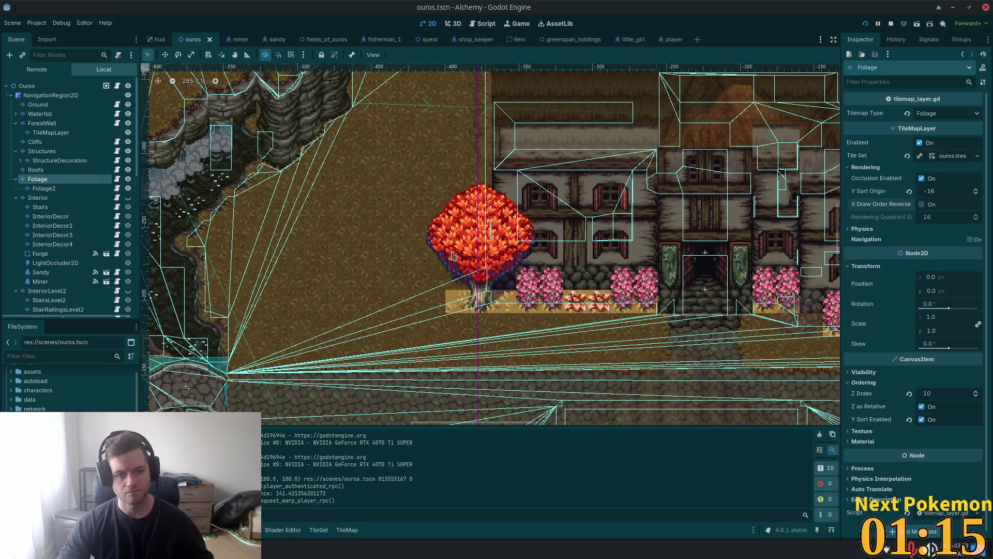
{"action": "right_click", "coordinate": [531, 293]}
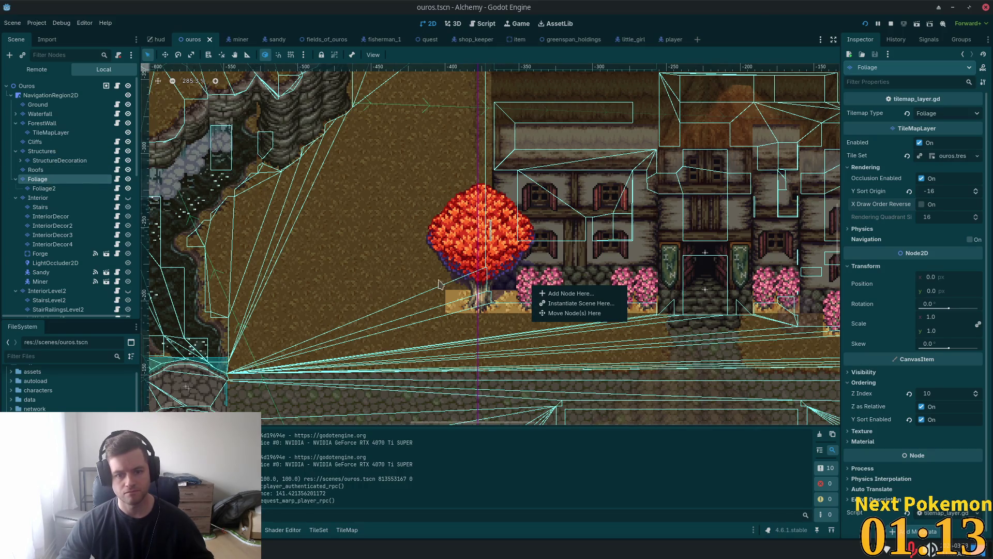
{"action": "key", "text": "Escape"}
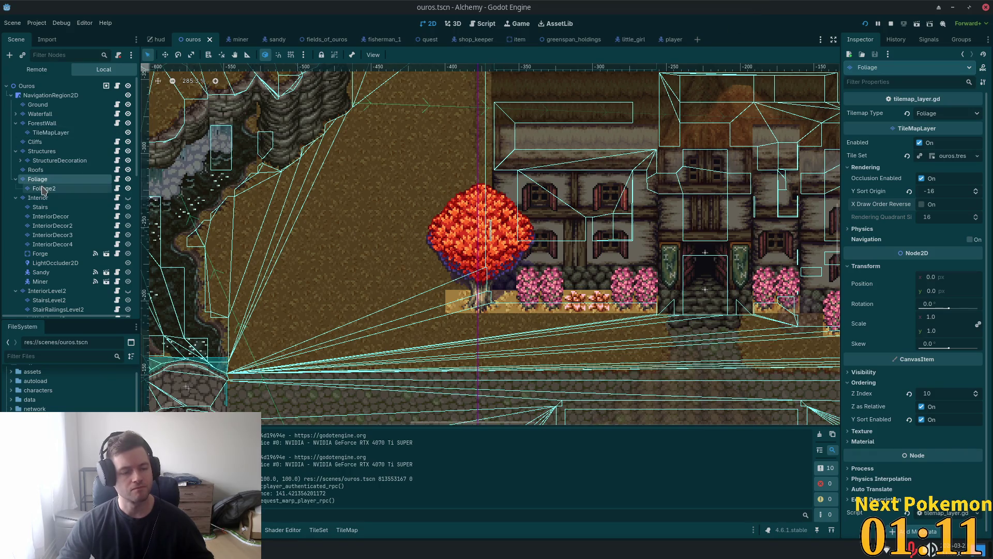
{"action": "left_click", "coordinate": [39, 184]}
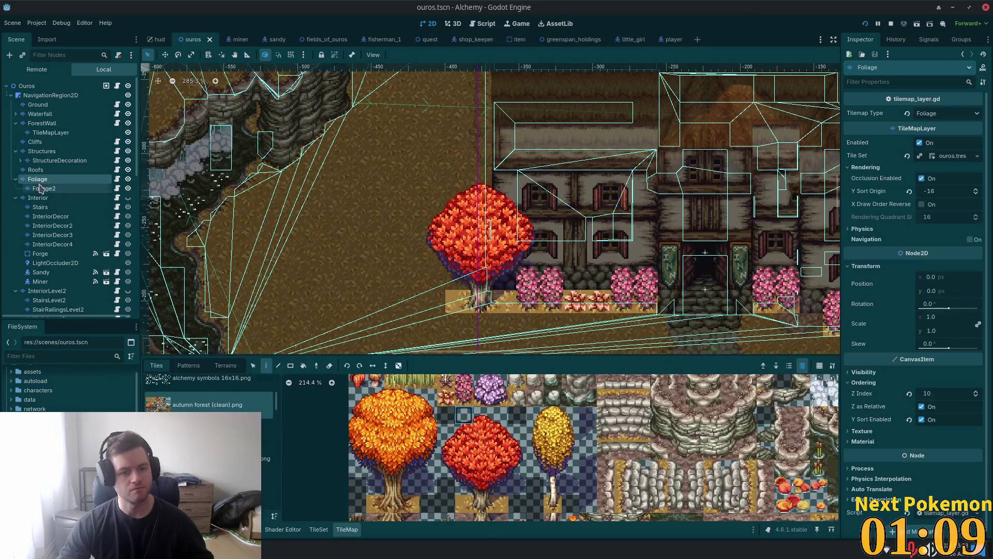
{"action": "right_click", "coordinate": [524, 281]}
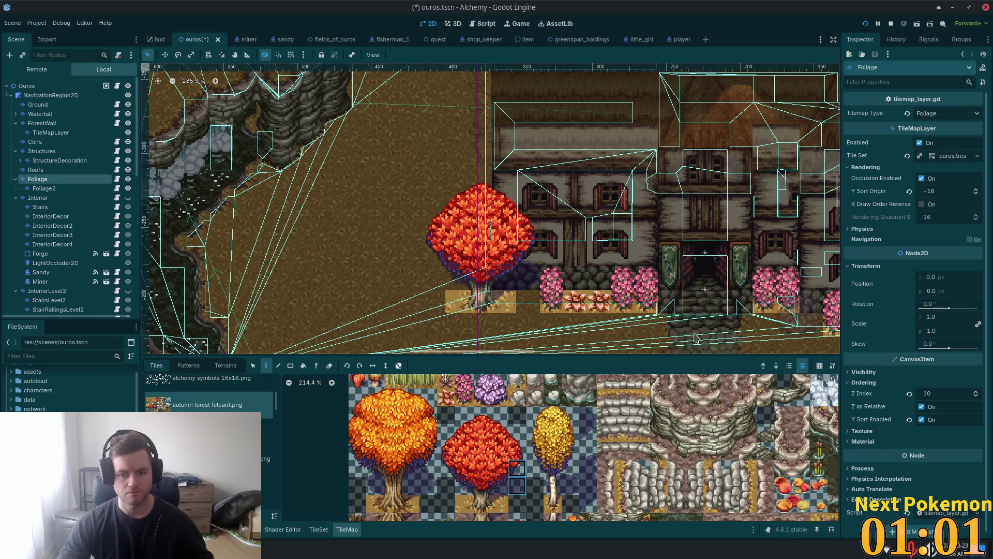
{"action": "scroll", "coordinate": [516, 440], "scroll_direction": "up", "scroll_amount": 1}
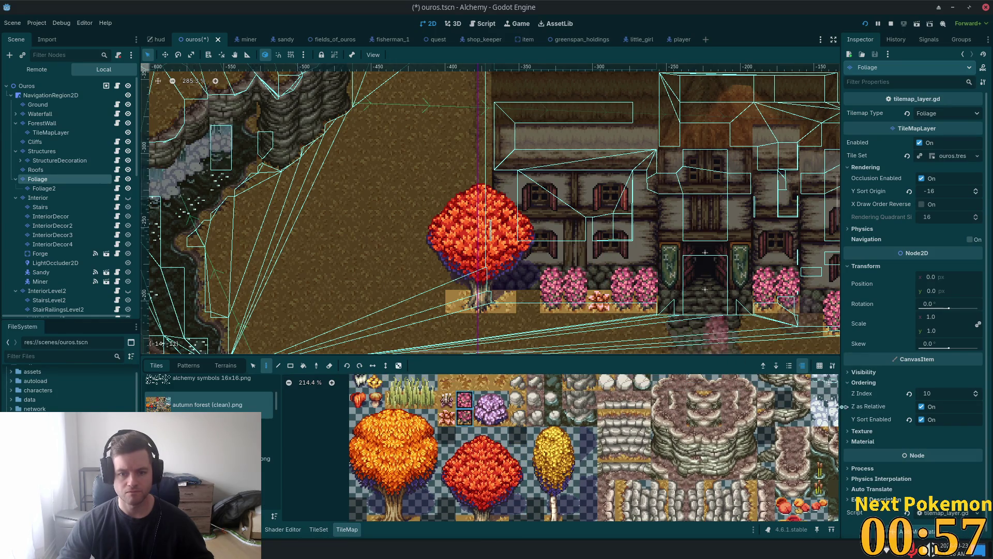
{"action": "key", "text": "ctrl+s"}
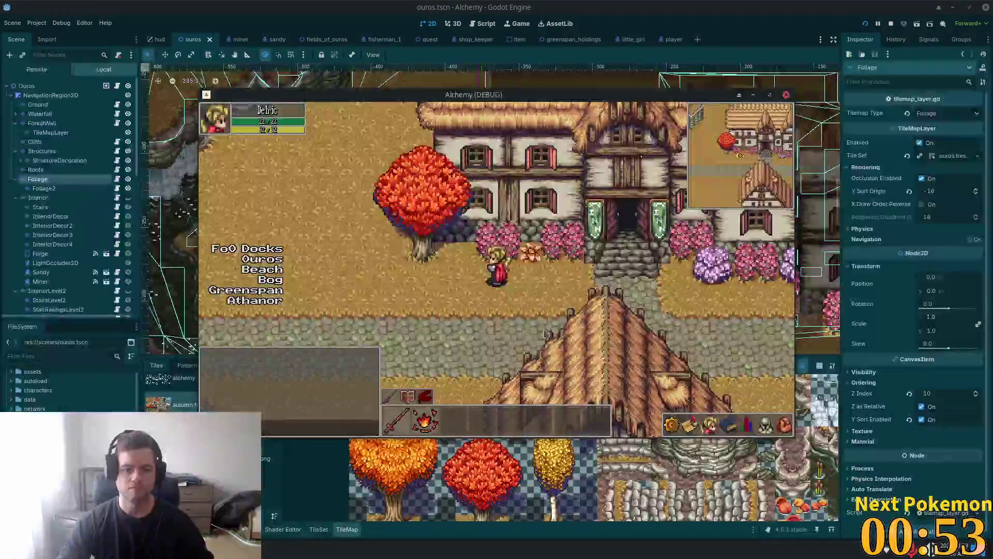
Walk the character left and down onto the cobblestone path, then close the game
{"action": "key", "text": "Left"}
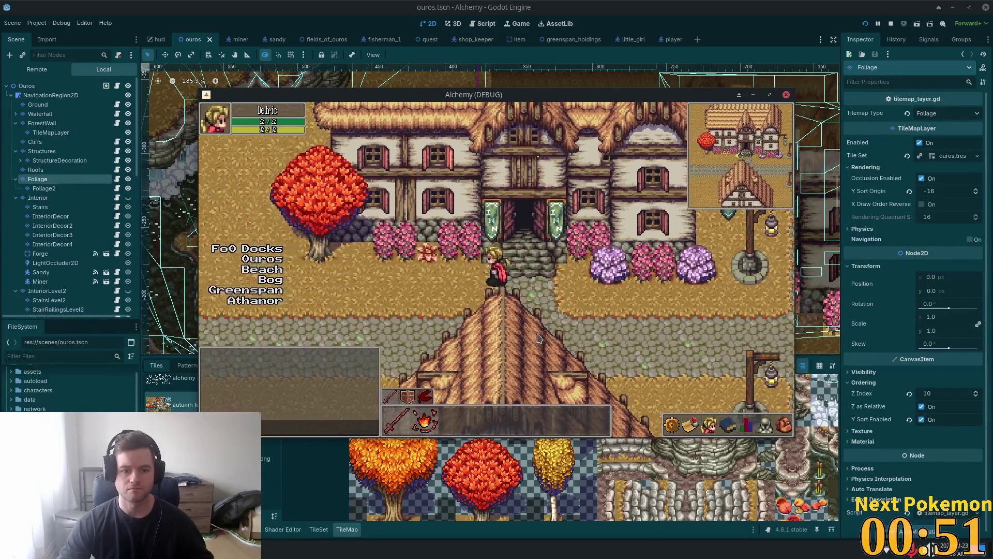
{"action": "key", "text": "Down"}
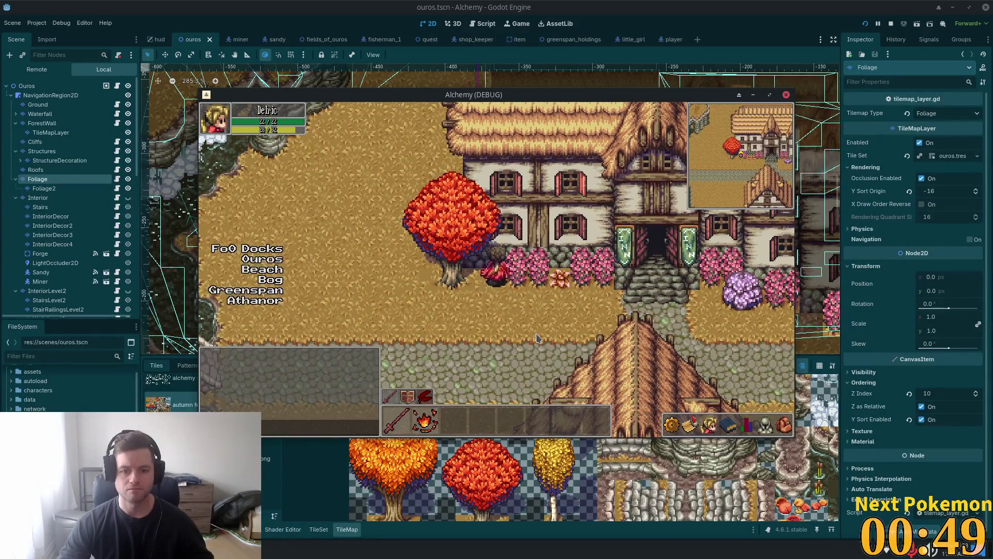
{"action": "key", "text": "Left"}
{"action": "key", "text": "F8"}
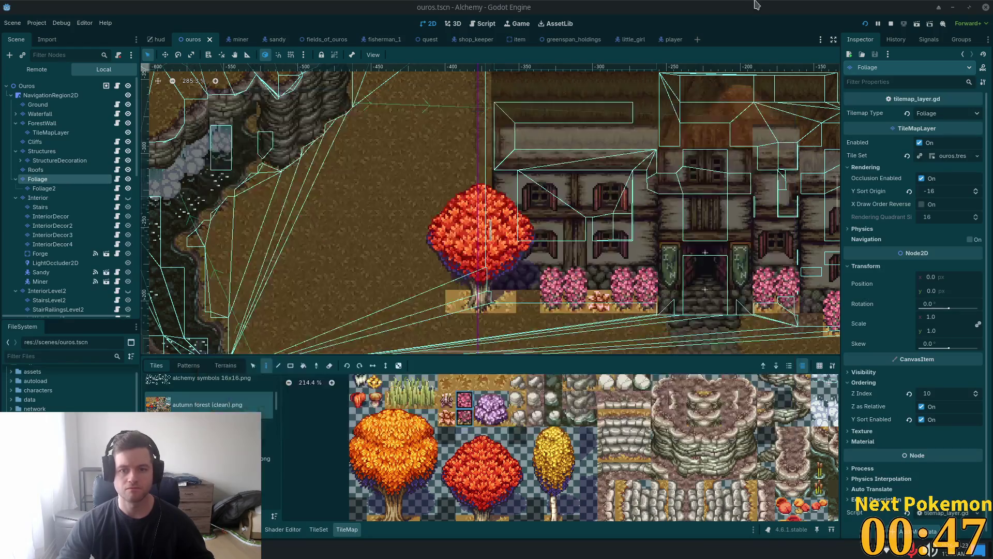
Paint a small orange plant on the grass left of the pink bushes and relaunch
{"action": "left_click", "coordinate": [447, 417]}
{"action": "left_click", "coordinate": [528, 301]}
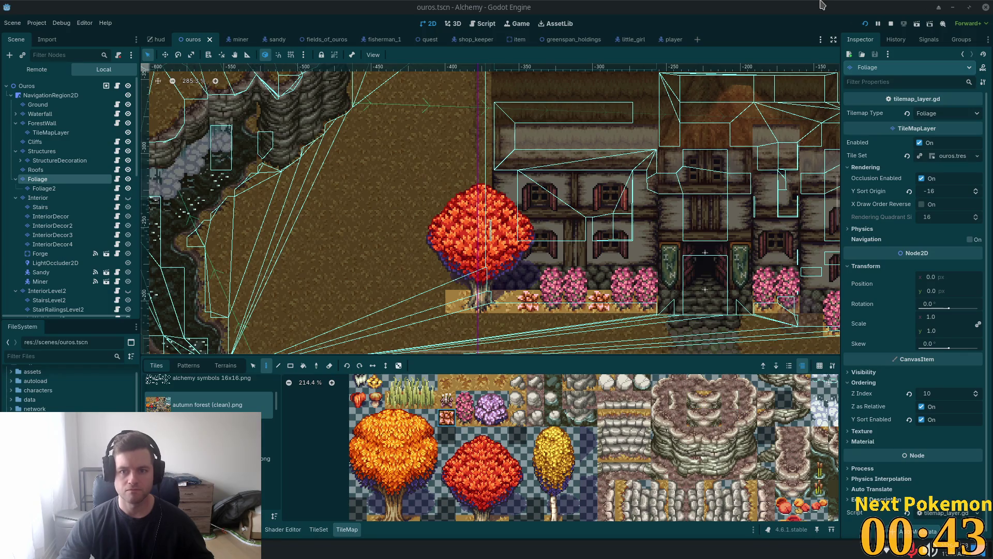
{"action": "key", "text": "F5"}
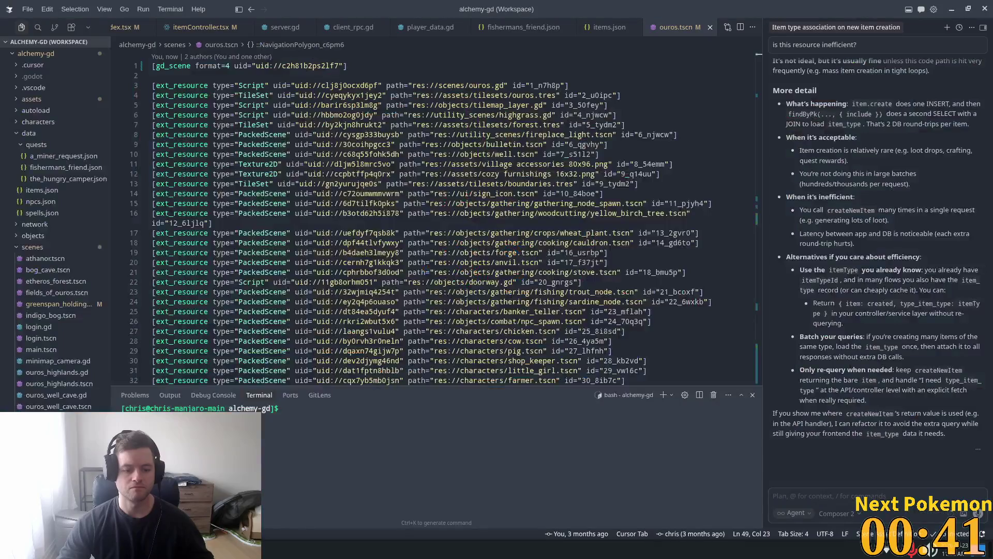
Walk through town into the inn toward the fireplace and back, then close the game
{"action": "left_click", "coordinate": [637, 238]}
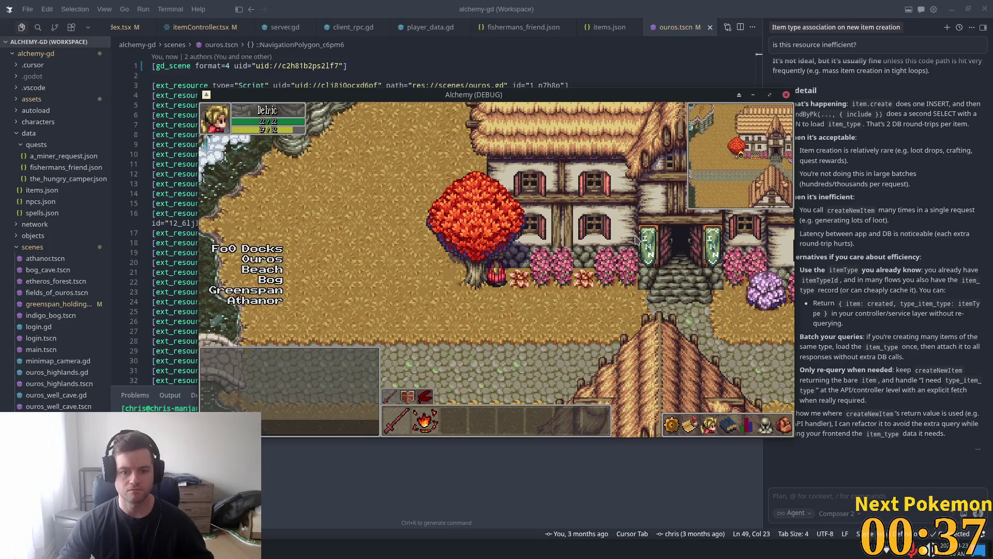
{"action": "left_click", "coordinate": [623, 254]}
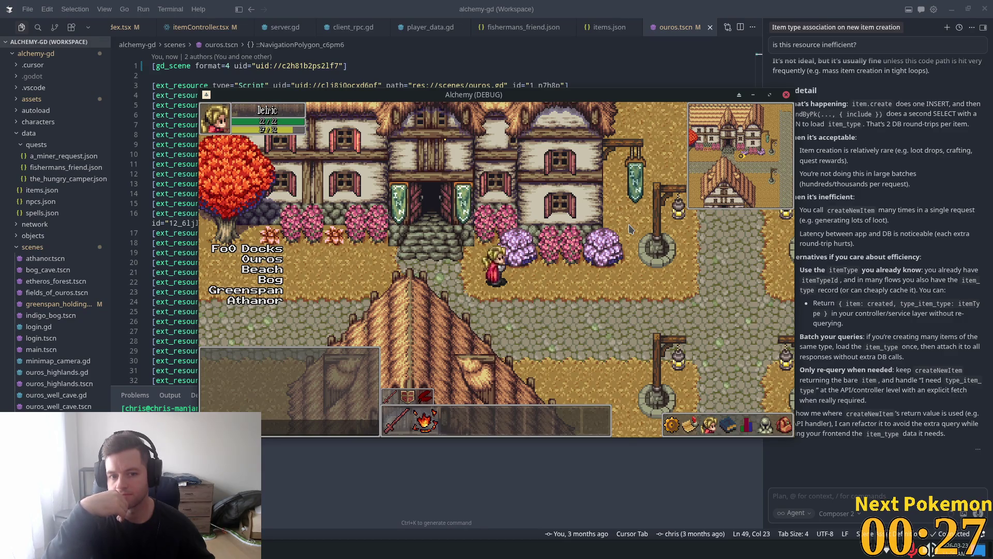
{"action": "key", "text": "Down"}
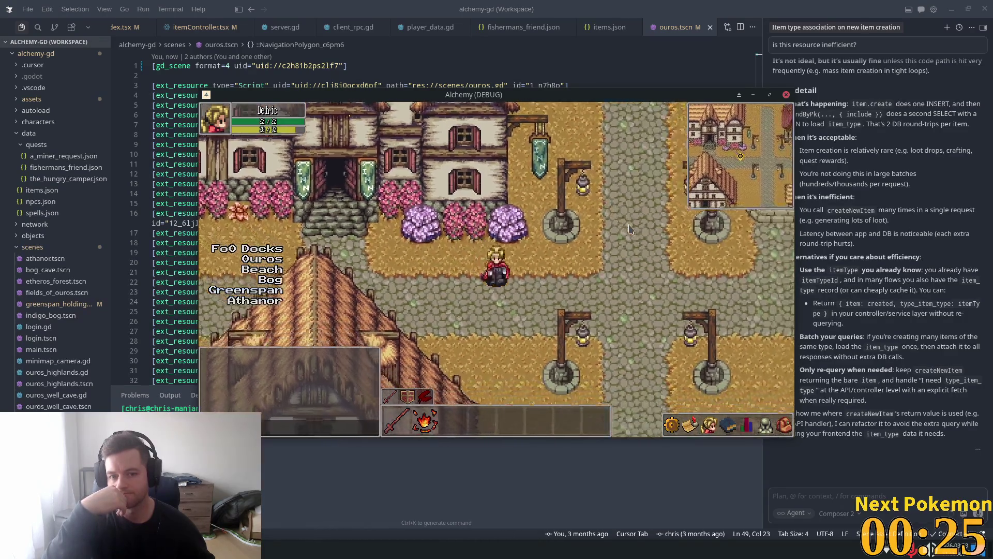
{"action": "key", "text": "Left"}
{"action": "key", "text": "Up"}
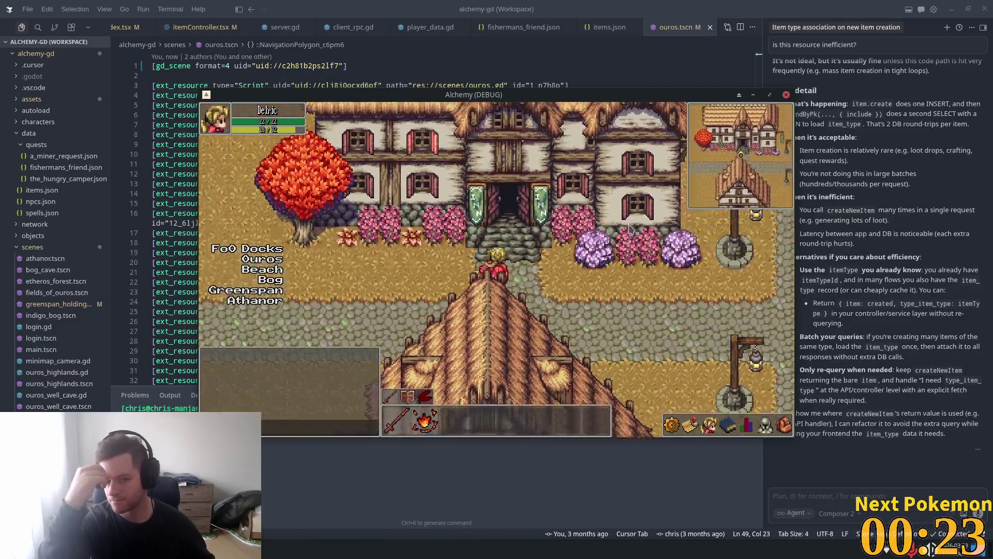
{"action": "key", "text": "Up"}
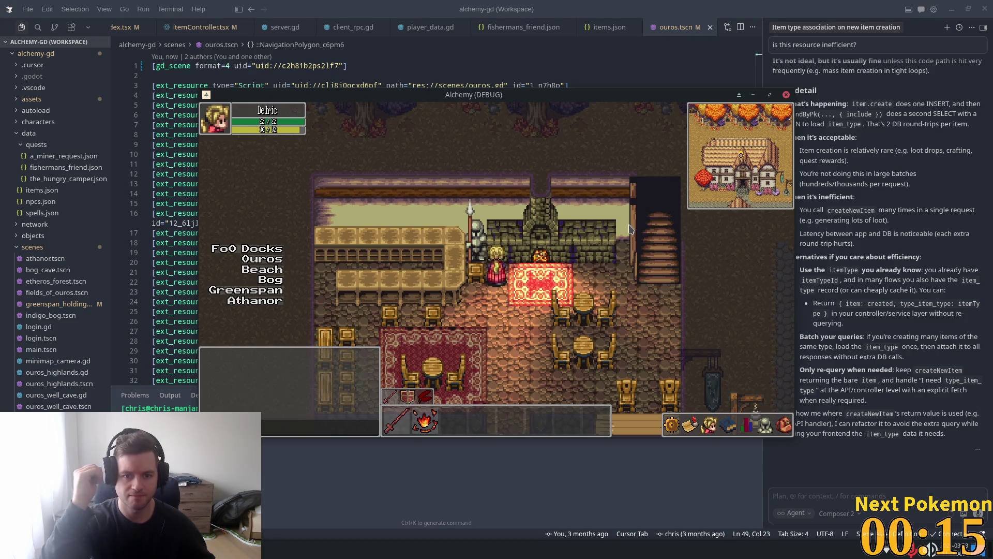
{"action": "key", "text": "Down"}
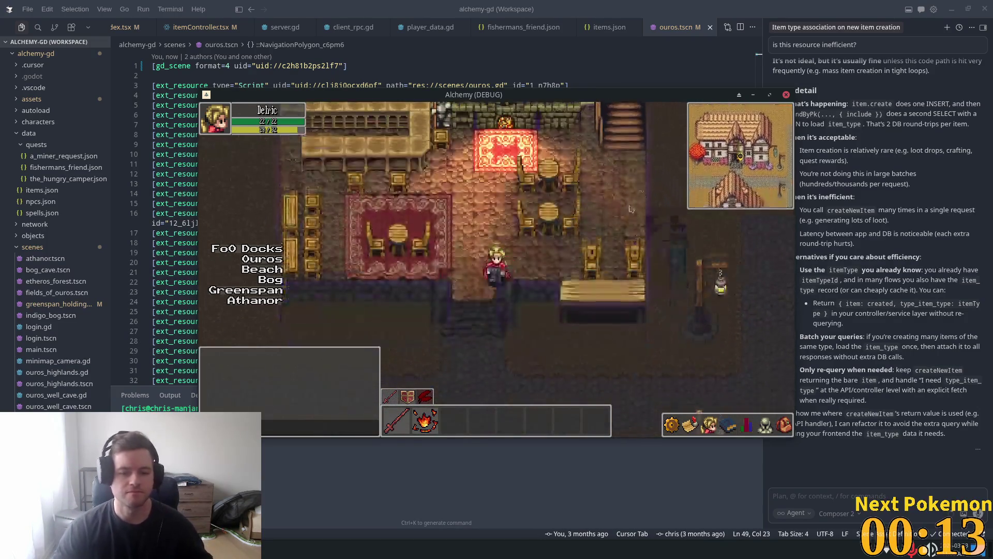
{"action": "key", "text": "Up"}
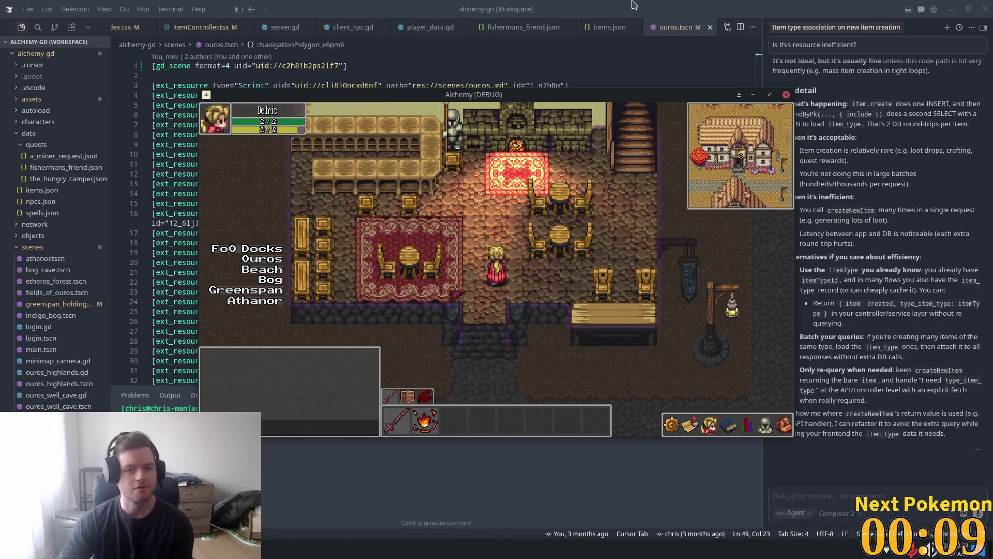
{"action": "key", "text": "alt+F4"}
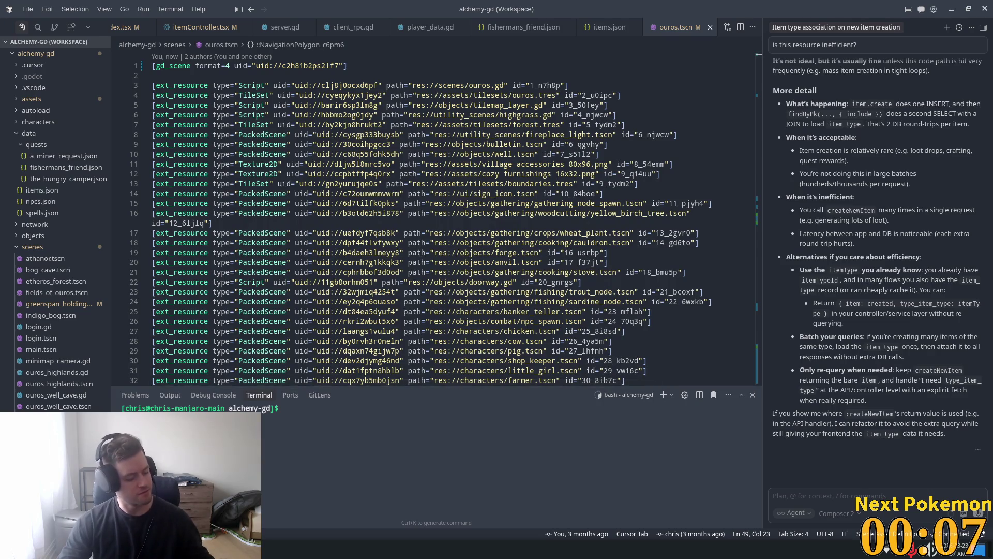
{"action": "key", "text": "alt+Tab"}
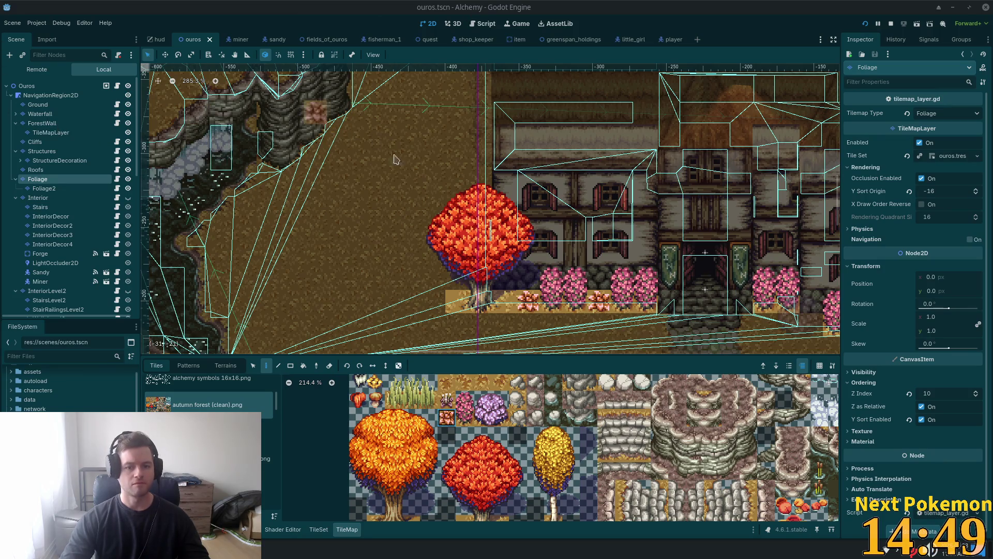
{"action": "scroll", "coordinate": [442, 235], "scroll_direction": "down", "scroll_amount": 3}
{"action": "scroll", "coordinate": [438, 240], "scroll_direction": "down", "scroll_amount": 3}
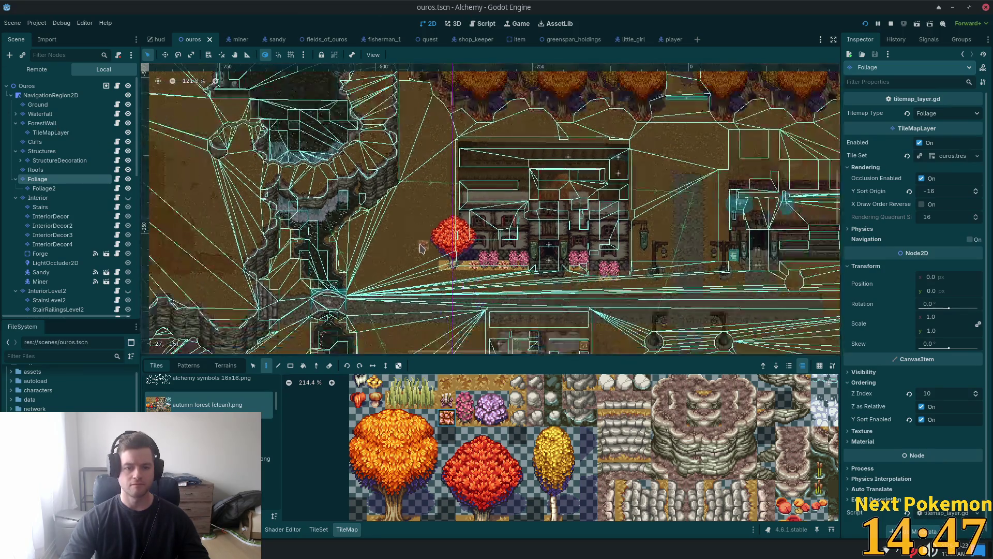
{"action": "scroll", "coordinate": [380, 241], "scroll_direction": "down", "scroll_amount": 1}
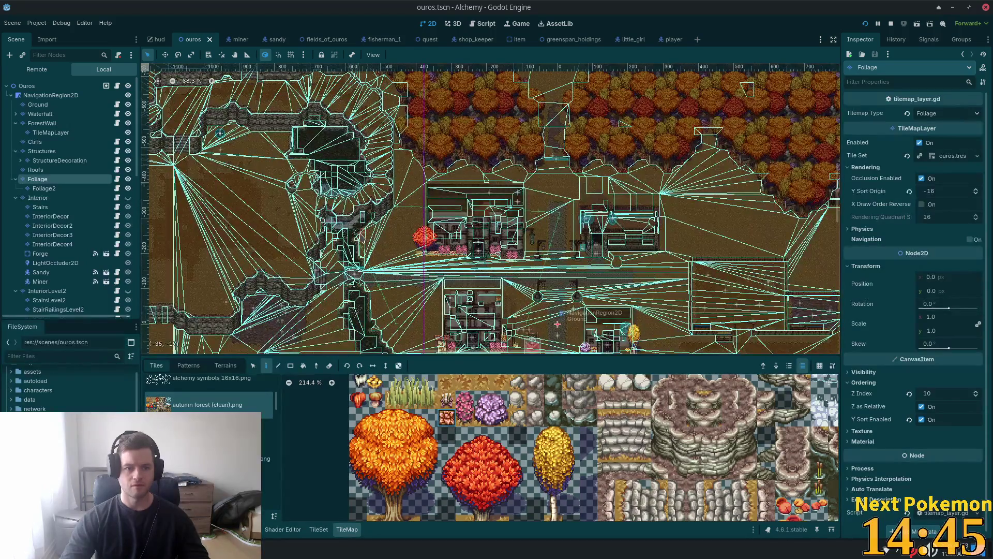
{"action": "scroll", "coordinate": [362, 239], "scroll_direction": "down", "scroll_amount": 1}
{"action": "scroll", "coordinate": [429, 269], "scroll_direction": "down", "scroll_amount": 1}
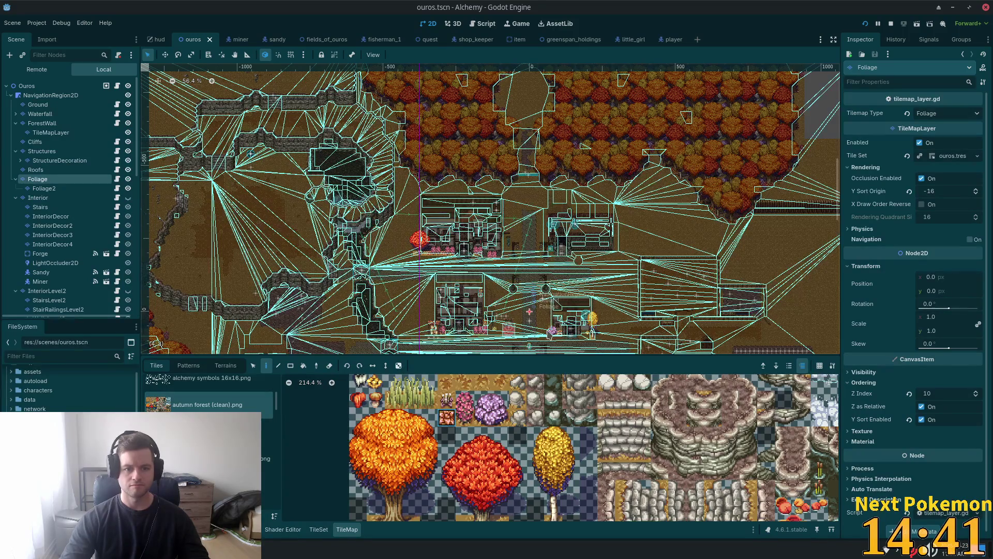
{"action": "scroll", "coordinate": [529, 212], "scroll_direction": "down", "scroll_amount": 11}
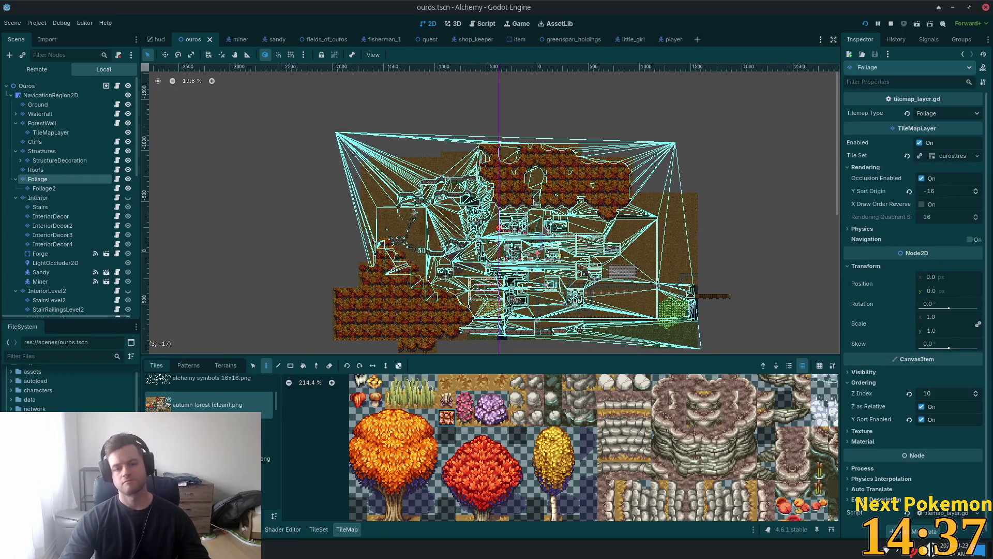
{"action": "scroll", "coordinate": [454, 228], "scroll_direction": "up", "scroll_amount": 7}
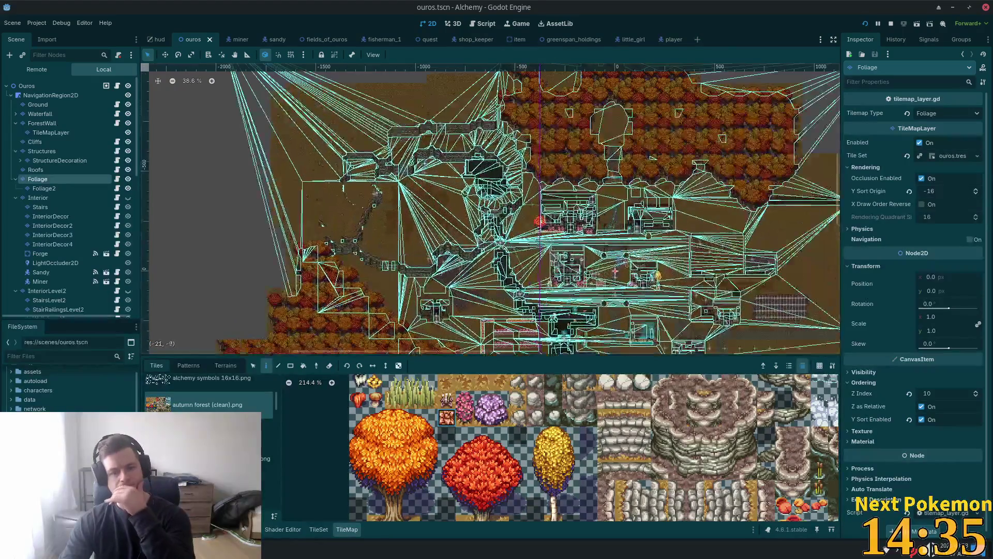
{"action": "scroll", "coordinate": [558, 262], "scroll_direction": "up", "scroll_amount": 11}
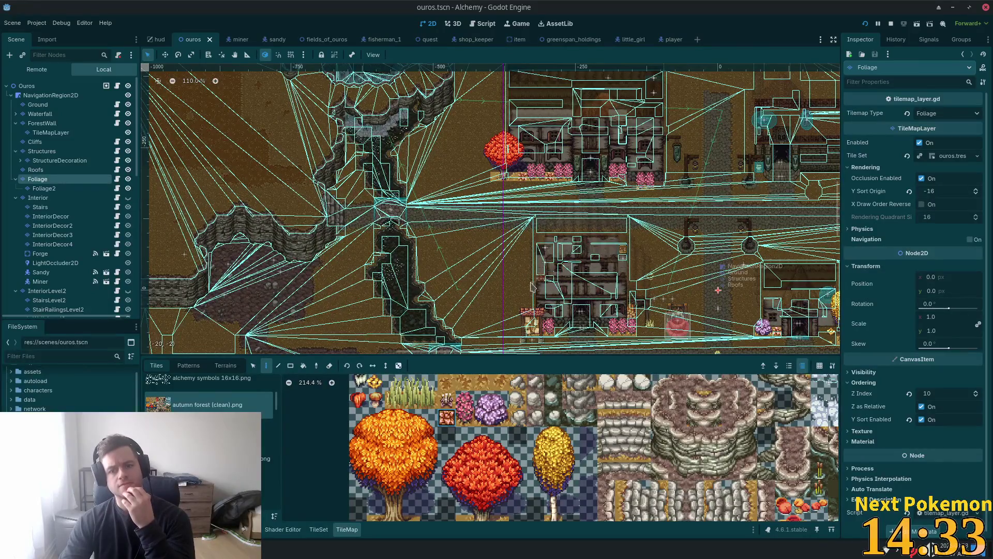
{"action": "scroll", "coordinate": [672, 310], "scroll_direction": "up", "scroll_amount": 4}
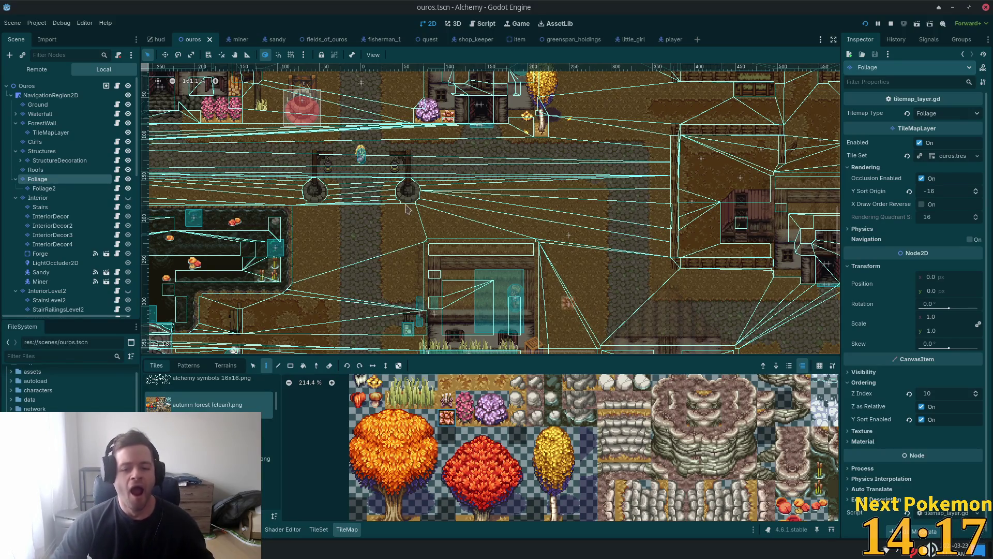
Switch to the Select tool and pick the Well warp zone on the town map
{"action": "scroll", "coordinate": [455, 210], "scroll_direction": "down", "scroll_amount": 3}
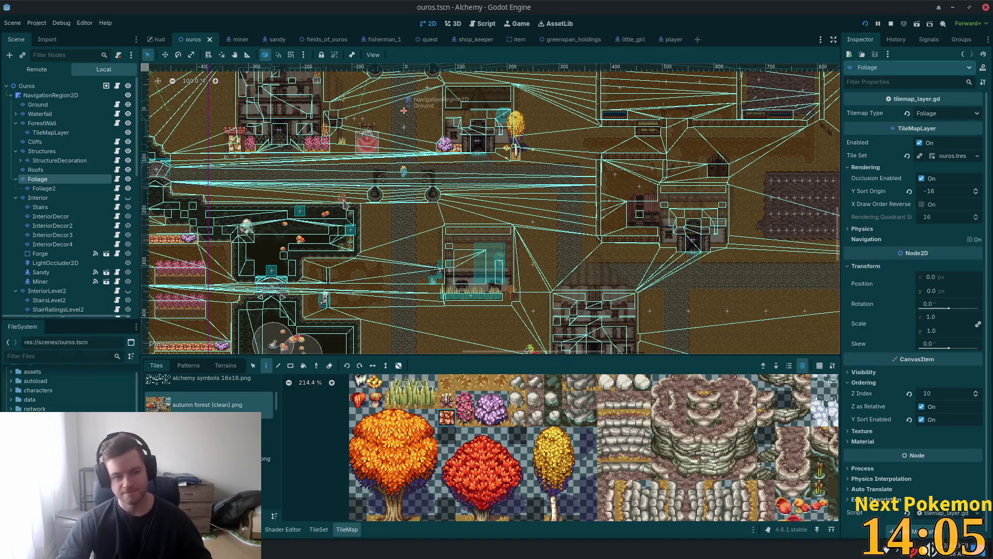
{"action": "left_click_drag", "start_coordinate": [345, 203], "coordinate": [626, 120]}
{"action": "scroll", "coordinate": [626, 120], "scroll_direction": "up", "scroll_amount": 1}
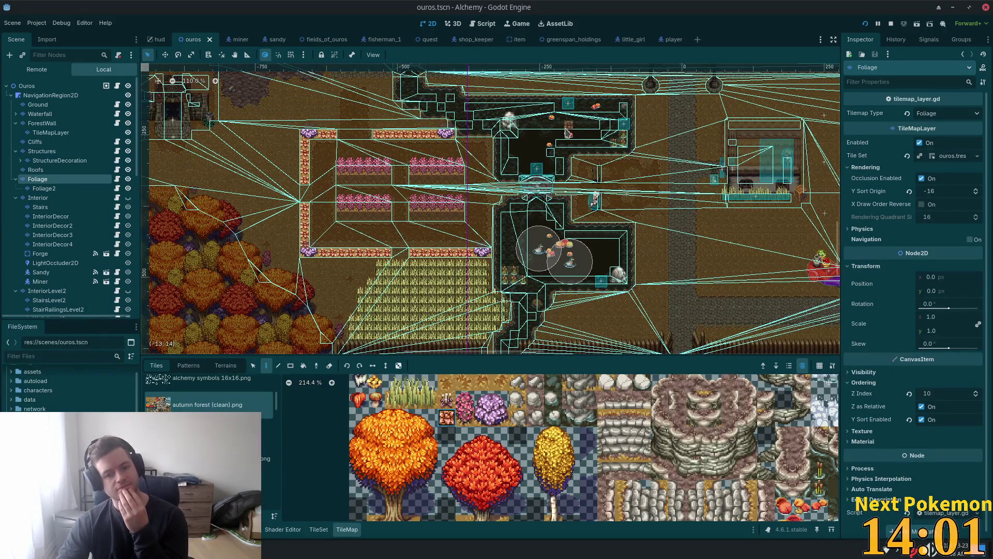
{"action": "scroll", "coordinate": [568, 131], "scroll_direction": "up", "scroll_amount": 5}
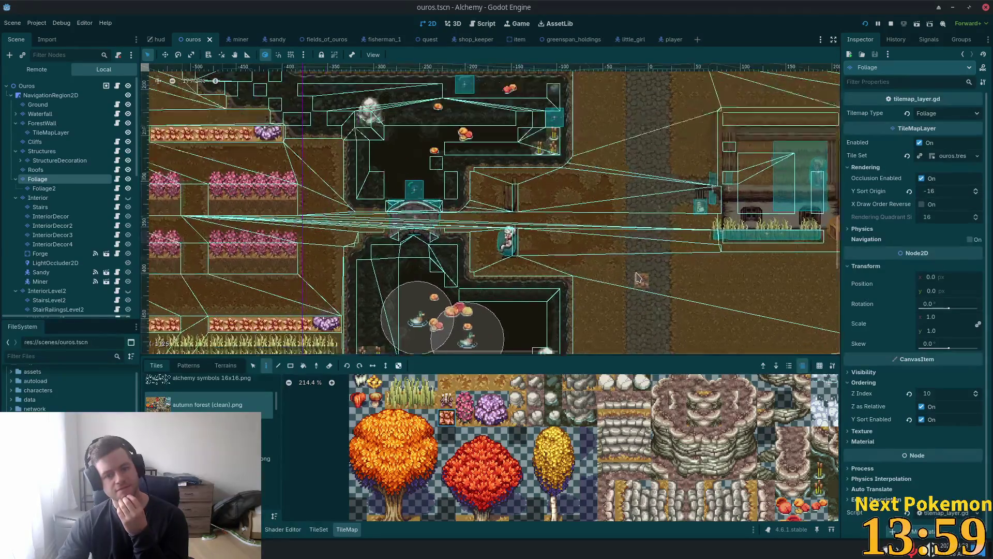
{"action": "scroll", "coordinate": [637, 278], "scroll_direction": "up", "scroll_amount": 6}
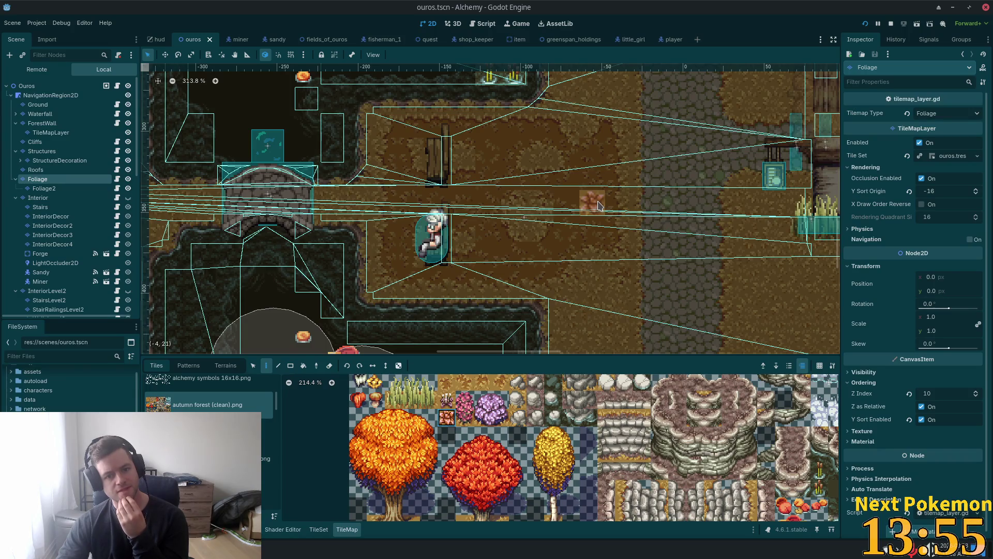
{"action": "scroll", "coordinate": [598, 205], "scroll_direction": "down", "scroll_amount": 10}
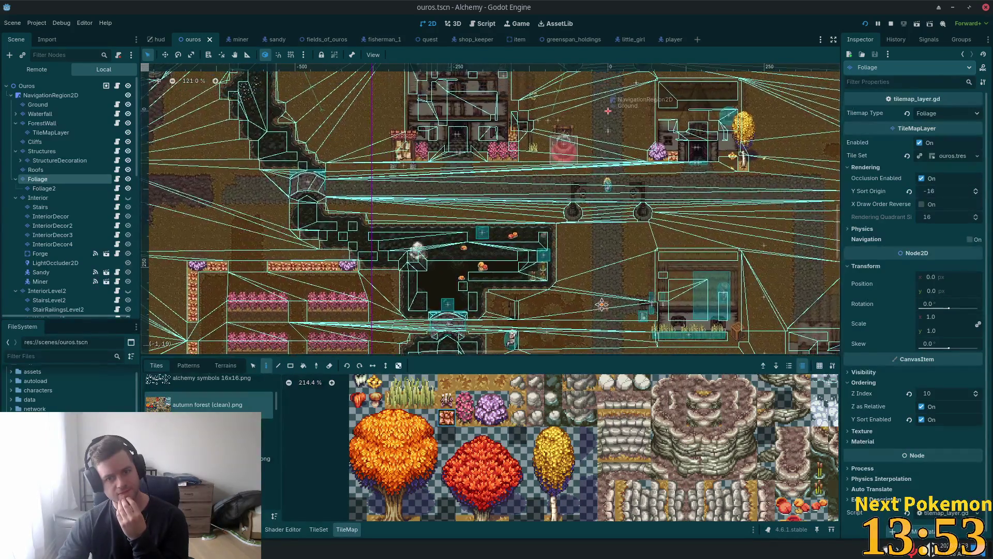
{"action": "scroll", "coordinate": [490, 209], "scroll_direction": "down", "scroll_amount": 1}
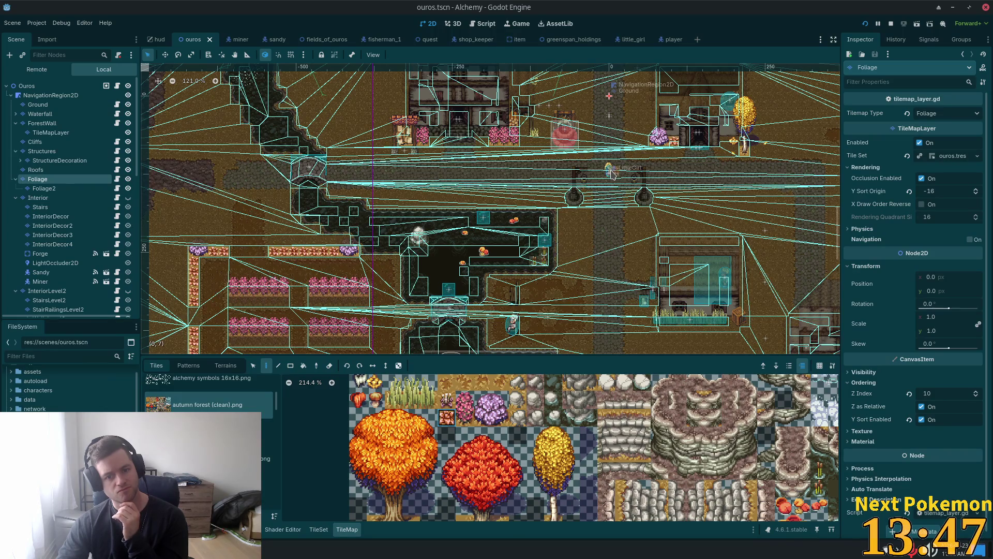
{"action": "mouse_move", "coordinate": [611, 174]}
{"action": "left_mouse_down"}
{"action": "mouse_move", "coordinate": [568, 260]}
{"action": "mouse_move", "coordinate": [647, 290]}
{"action": "mouse_move", "coordinate": [508, 114]}
{"action": "left_mouse_up"}
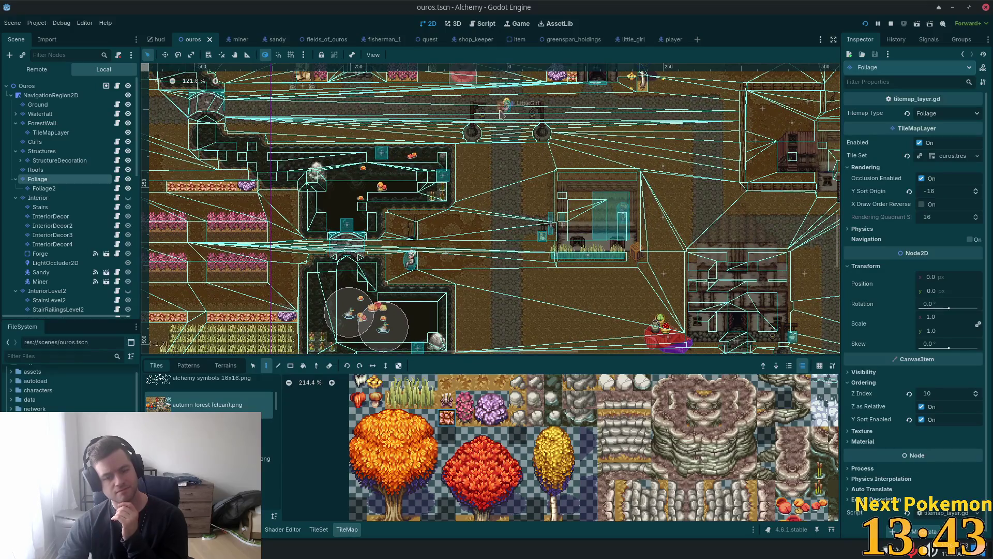
{"action": "mouse_move", "coordinate": [596, 108]}
{"action": "left_mouse_down"}
{"action": "mouse_move", "coordinate": [532, 232]}
{"action": "mouse_move", "coordinate": [535, 256]}
{"action": "mouse_move", "coordinate": [569, 181]}
{"action": "mouse_move", "coordinate": [513, 67]}
{"action": "mouse_move", "coordinate": [471, 228]}
{"action": "left_mouse_up"}
{"action": "scroll", "coordinate": [472, 223], "scroll_direction": "up", "scroll_amount": 8}
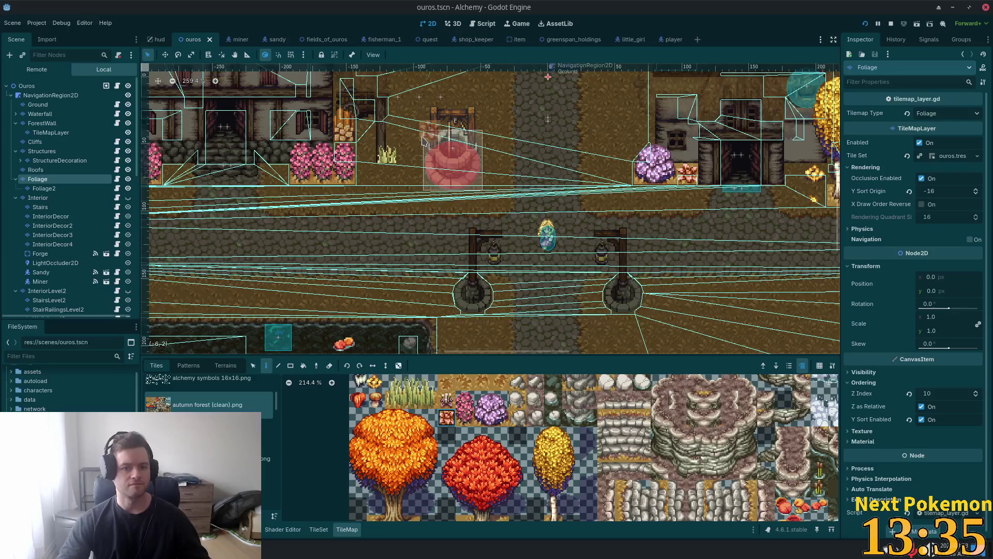
{"action": "left_click", "coordinate": [254, 366]}
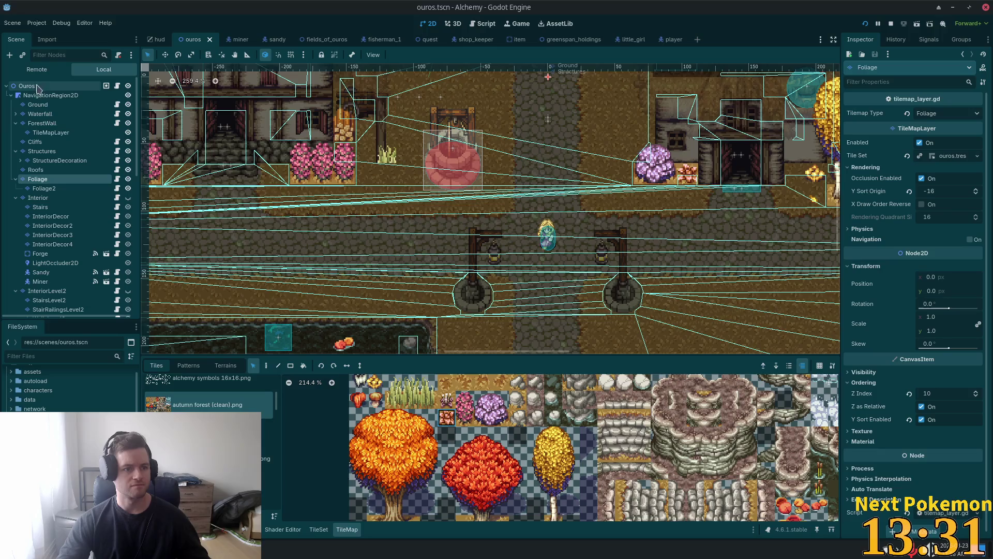
{"action": "left_click", "coordinate": [451, 155]}
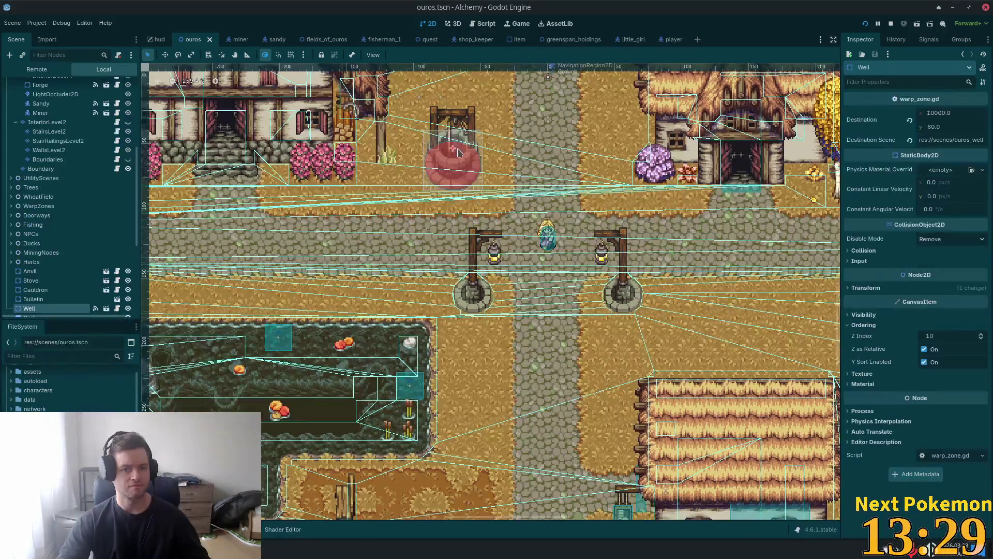
Drag the Well down beside the cart in the lower town and save the ouros scene
{"action": "scroll", "coordinate": [67, 274], "scroll_direction": "down", "scroll_amount": 3}
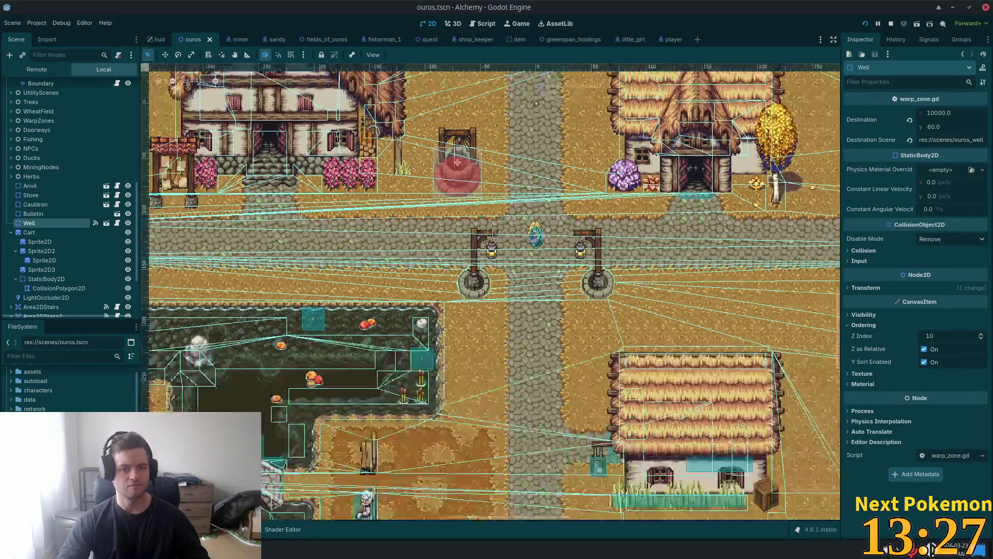
{"action": "scroll", "coordinate": [546, 272], "scroll_direction": "down", "scroll_amount": 6}
{"action": "left_click_drag", "start_coordinate": [299, 134], "coordinate": [227, 55]}
{"action": "mouse_move", "coordinate": [457, 203]}
{"action": "left_mouse_down"}
{"action": "mouse_move", "coordinate": [543, 346]}
{"action": "mouse_move", "coordinate": [582, 372]}
{"action": "mouse_move", "coordinate": [589, 441]}
{"action": "left_mouse_up"}
{"action": "key", "text": "ctrl+s"}
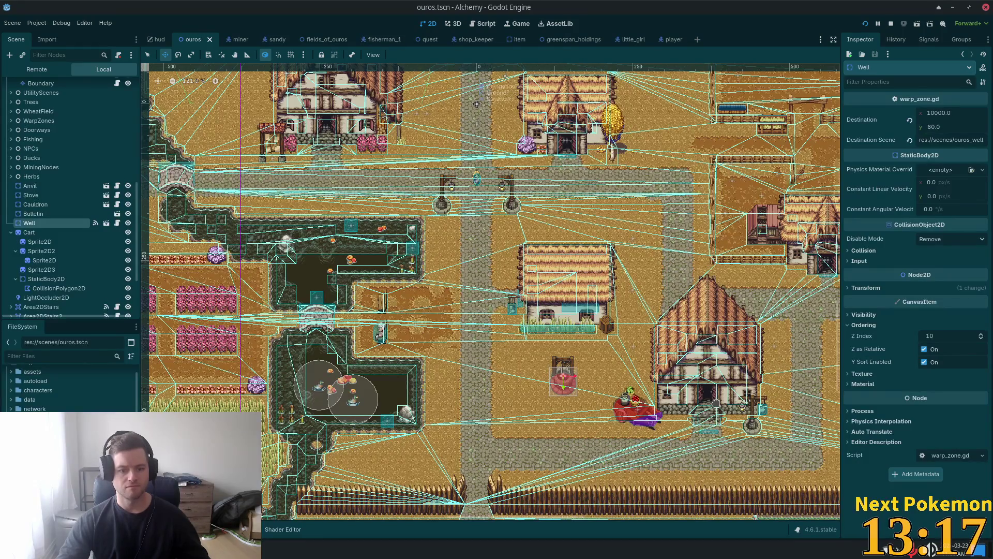
{"action": "scroll", "coordinate": [607, 358], "scroll_direction": "up", "scroll_amount": 4}
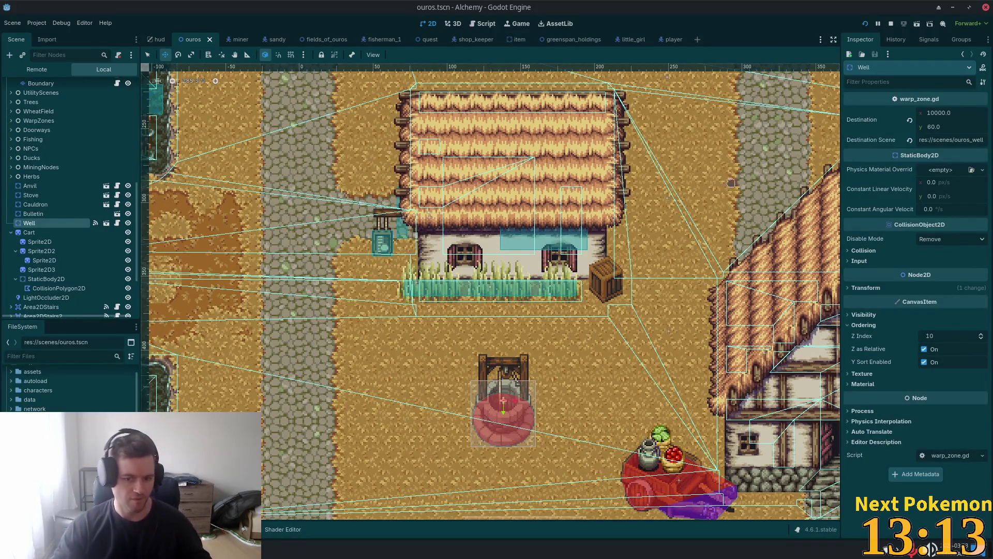
{"action": "scroll", "coordinate": [389, 292], "scroll_direction": "down", "scroll_amount": 3}
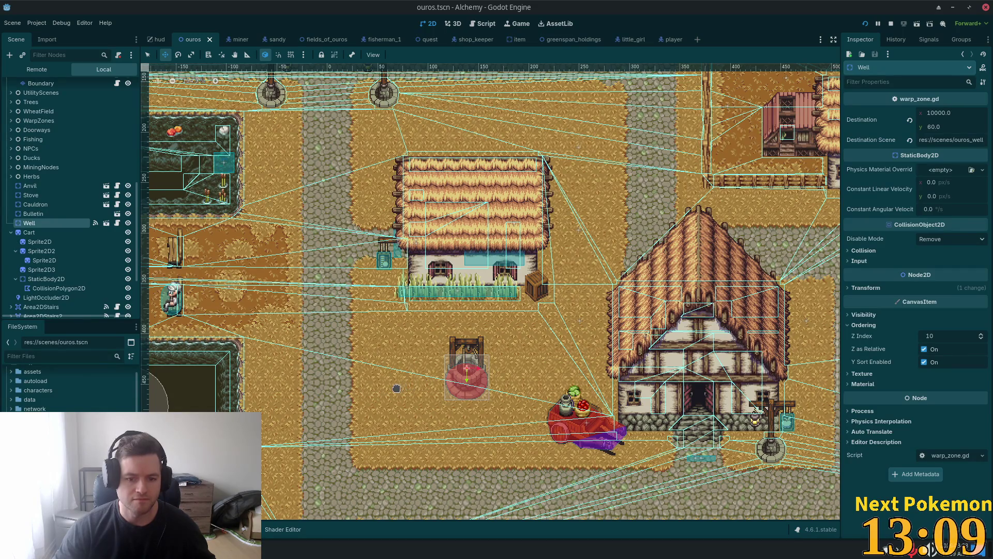
{"action": "scroll", "coordinate": [438, 394], "scroll_direction": "up", "scroll_amount": 2}
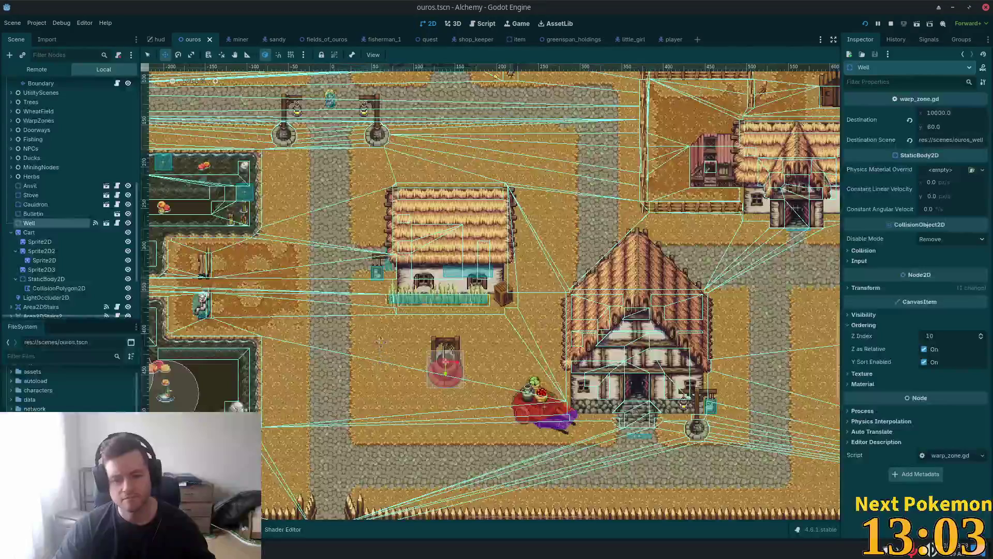
{"action": "scroll", "coordinate": [383, 362], "scroll_direction": "up", "scroll_amount": 5}
{"action": "scroll", "coordinate": [463, 336], "scroll_direction": "down", "scroll_amount": 4}
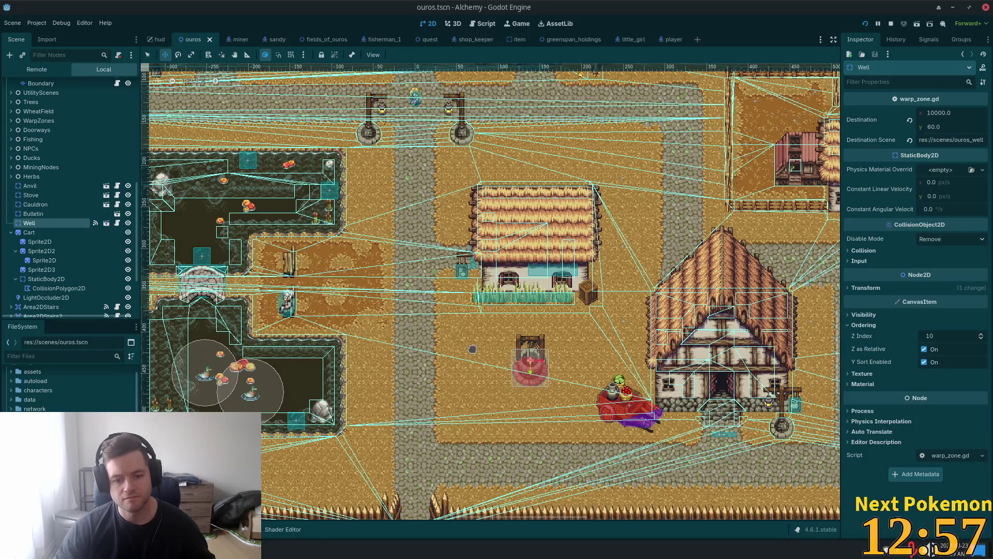
{"action": "scroll", "coordinate": [472, 349], "scroll_direction": "down", "scroll_amount": 3}
{"action": "scroll", "coordinate": [460, 383], "scroll_direction": "up", "scroll_amount": 3}
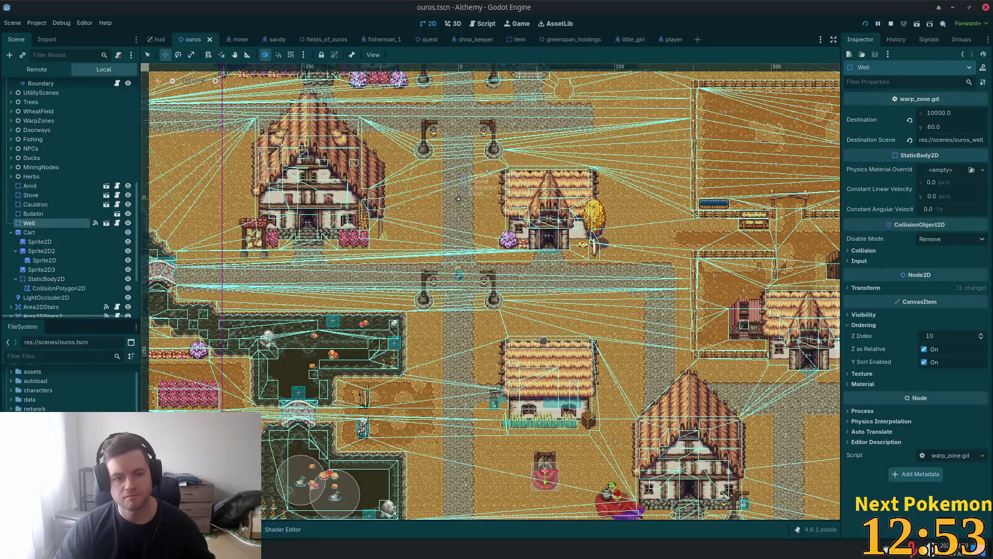
{"action": "scroll", "coordinate": [491, 289], "scroll_direction": "up", "scroll_amount": 5}
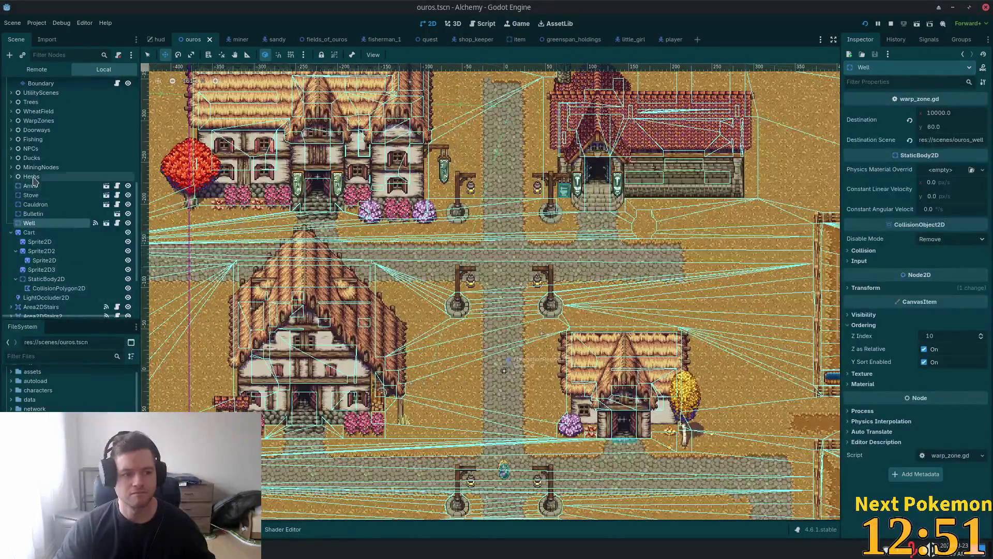
{"action": "scroll", "coordinate": [79, 196], "scroll_direction": "up", "scroll_amount": 5}
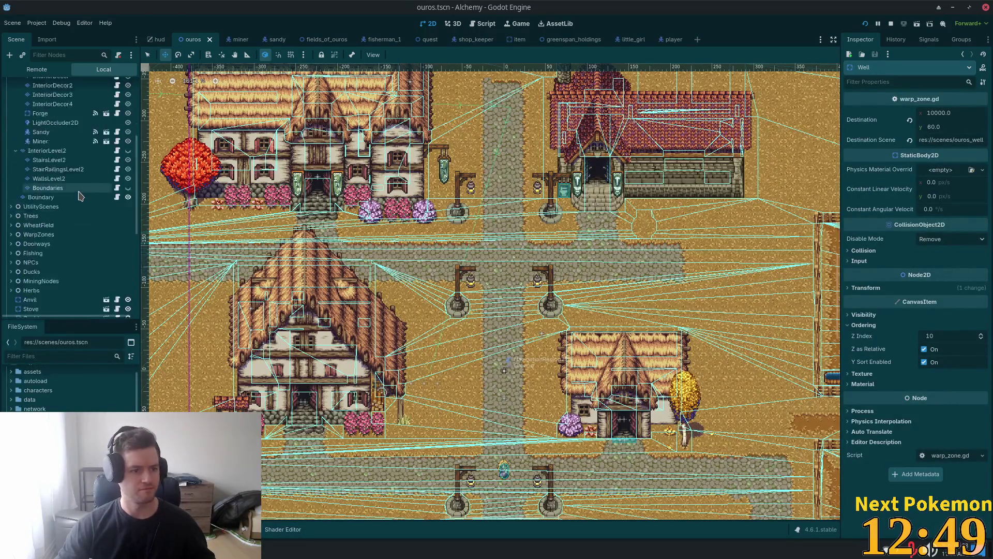
{"action": "scroll", "coordinate": [79, 195], "scroll_direction": "up", "scroll_amount": 4}
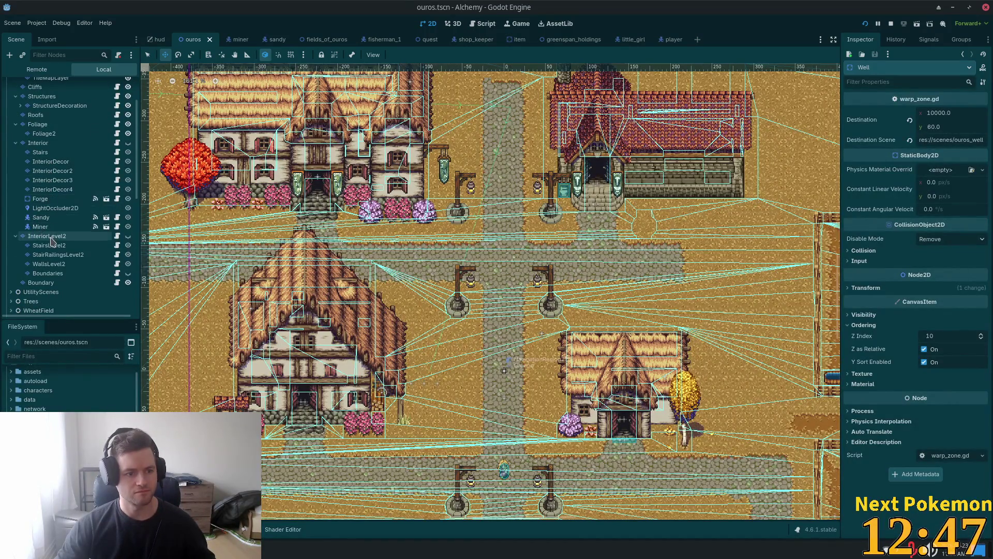
{"action": "scroll", "coordinate": [52, 194], "scroll_direction": "up", "scroll_amount": 3}
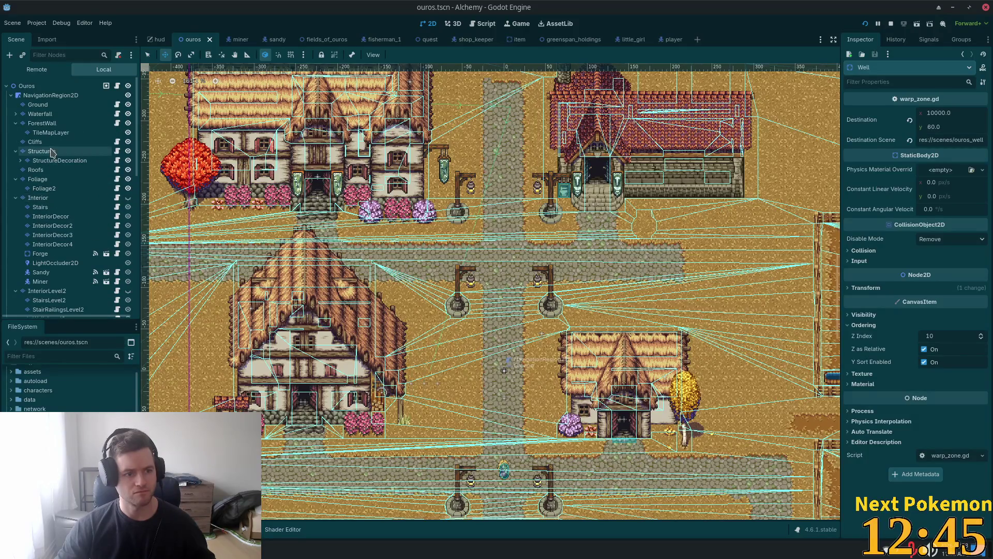
On the Structures layer, box-select the two lantern posts and switch to painting with that pattern
{"action": "left_click", "coordinate": [51, 152]}
{"action": "scroll", "coordinate": [483, 254], "scroll_direction": "up", "scroll_amount": 4}
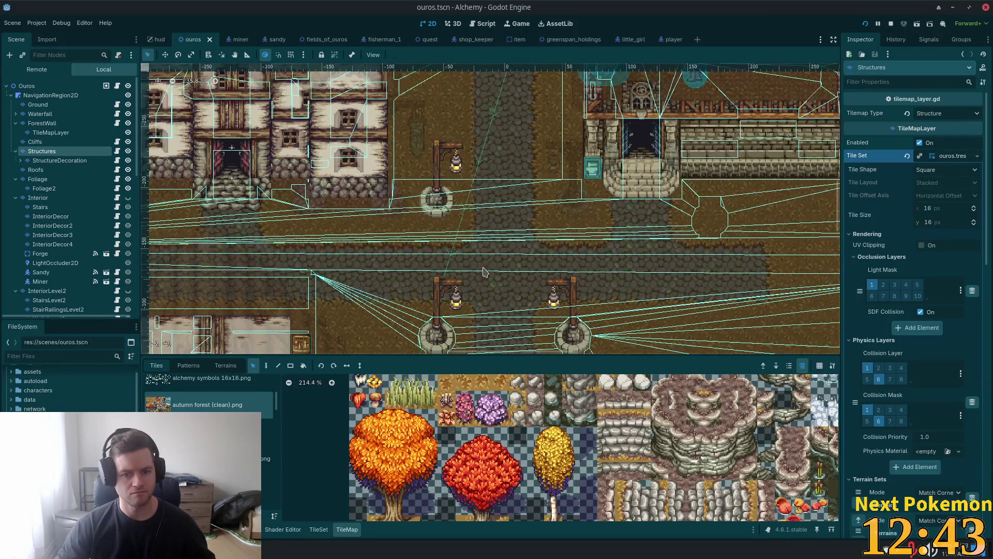
{"action": "scroll", "coordinate": [483, 271], "scroll_direction": "down", "scroll_amount": 1}
{"action": "scroll", "coordinate": [466, 207], "scroll_direction": "down", "scroll_amount": 5}
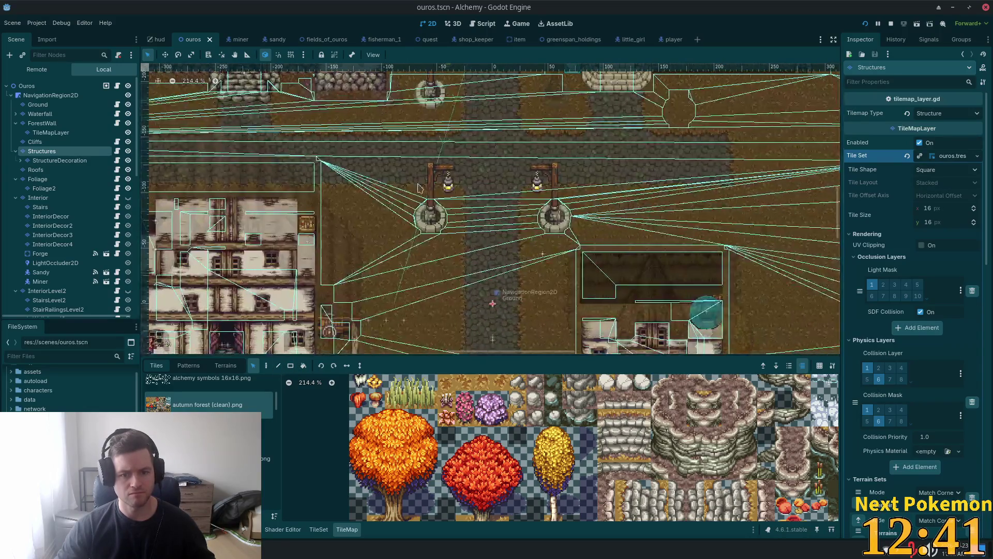
{"action": "left_click_drag", "start_coordinate": [393, 150], "coordinate": [570, 267]}
{"action": "scroll", "coordinate": [550, 290], "scroll_direction": "down", "scroll_amount": 5}
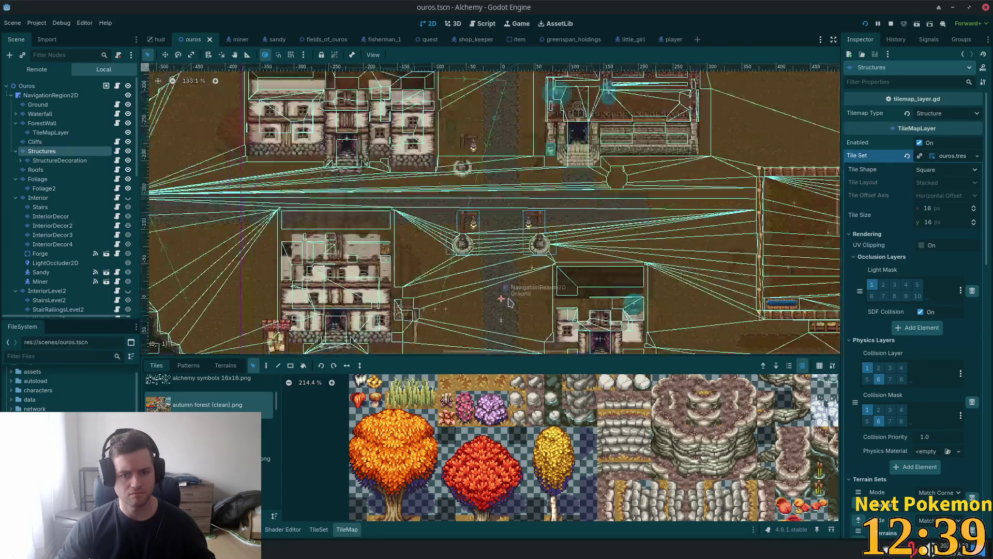
{"action": "scroll", "coordinate": [414, 321], "scroll_direction": "down", "scroll_amount": 1}
{"action": "left_click", "coordinate": [265, 365]}
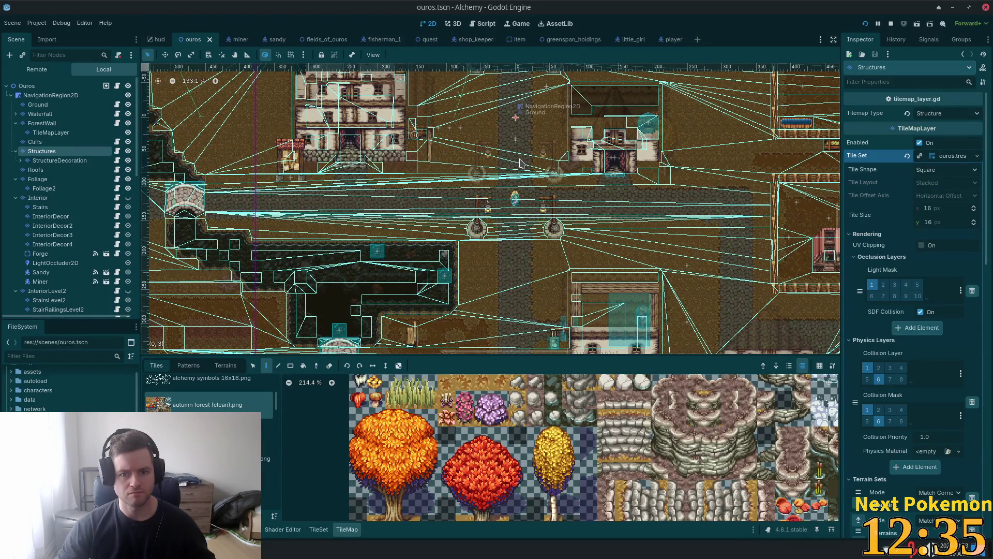
{"action": "scroll", "coordinate": [519, 165], "scroll_direction": "up", "scroll_amount": 4}
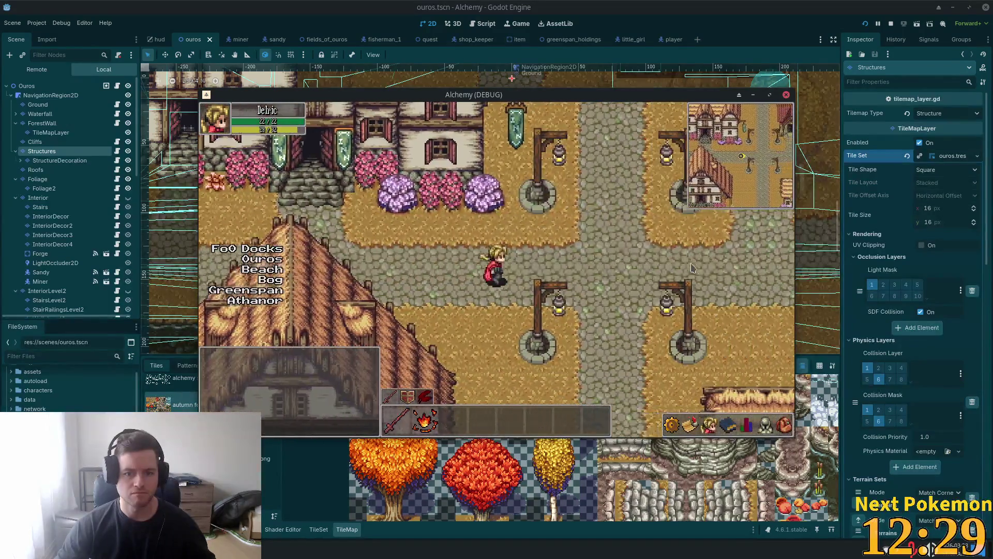
Walk the character left and down to the lamp-lit crossroads, then close the game window
{"action": "key", "text": "Left"}
{"action": "key", "text": "Down"}
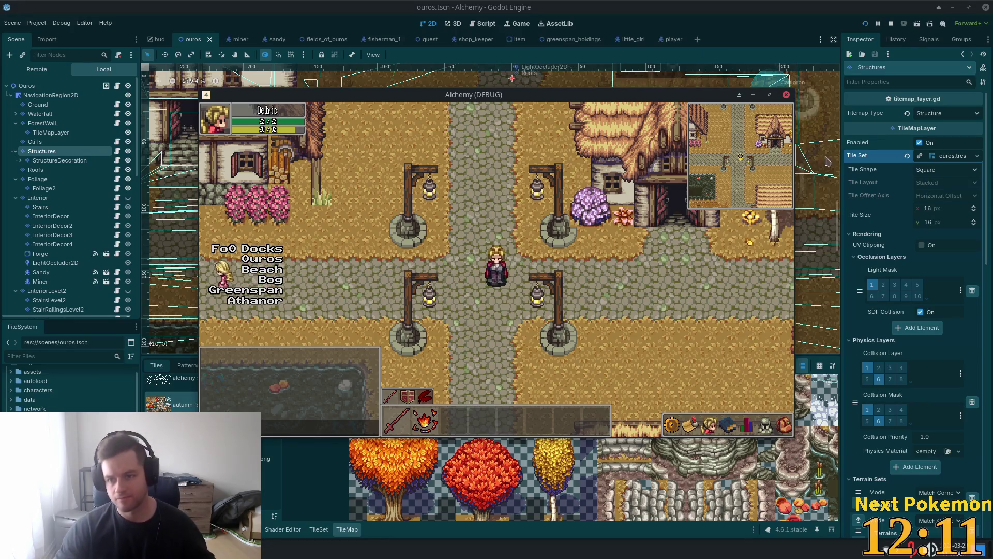
{"action": "left_click", "coordinate": [989, 204]}
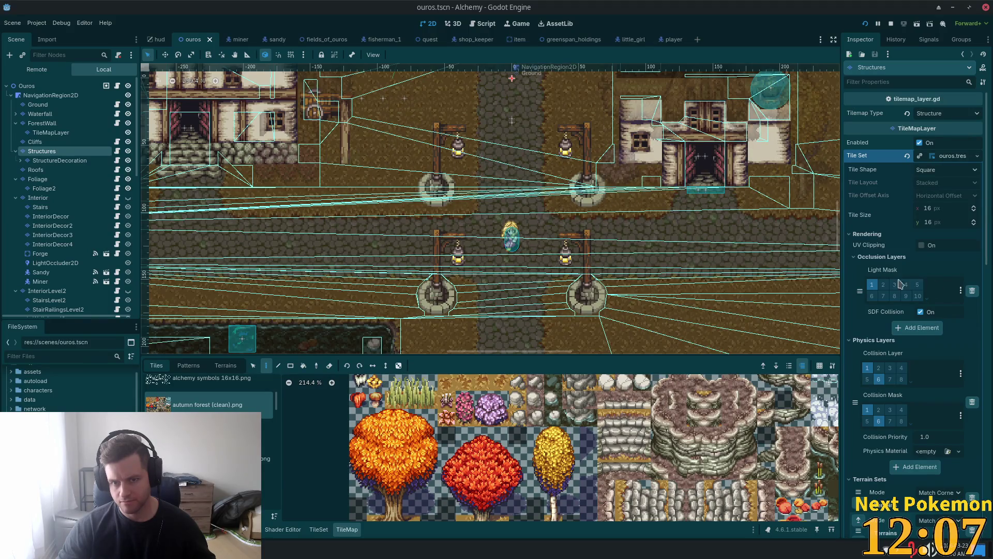
Bring the editor forward and scroll to the Structures layer's Ordering settings (Z Index 1, Y Sort on)
{"action": "scroll", "coordinate": [569, 98], "scroll_direction": "right", "scroll_amount": 5}
{"action": "scroll", "coordinate": [558, 93], "scroll_direction": "up", "scroll_amount": 3}
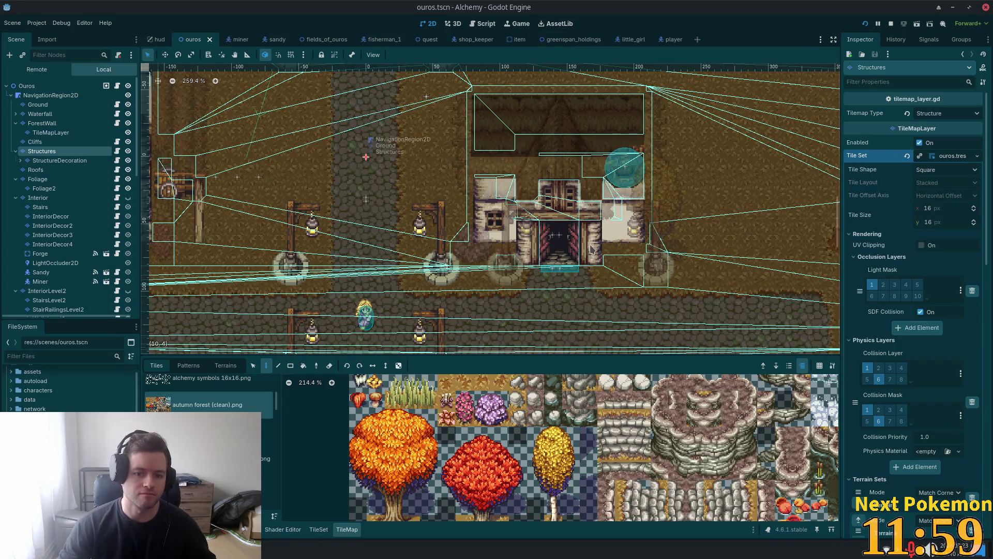
{"action": "scroll", "coordinate": [591, 250], "scroll_direction": "down", "scroll_amount": 3}
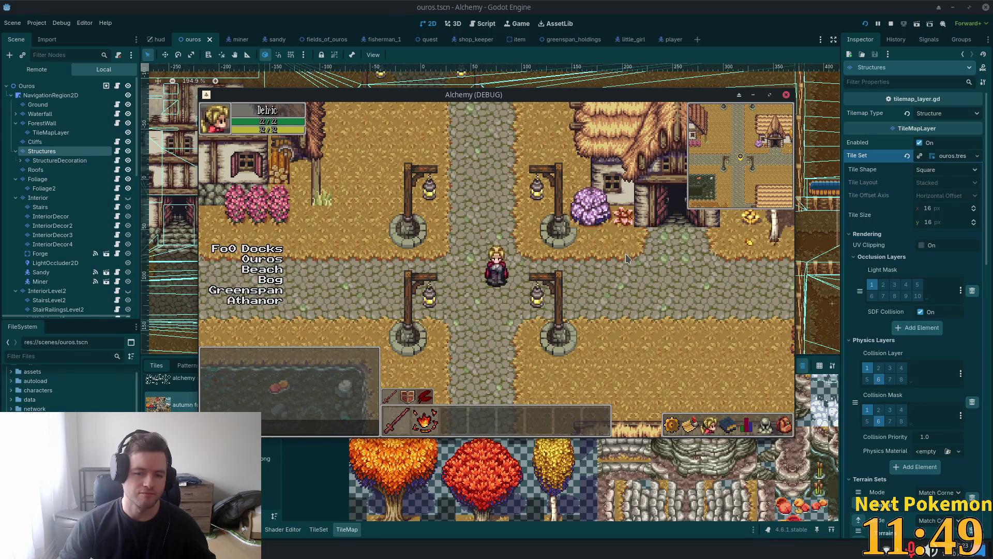
{"action": "left_click", "coordinate": [951, 410]}
{"action": "scroll", "coordinate": [950, 410], "scroll_direction": "down", "scroll_amount": 10}
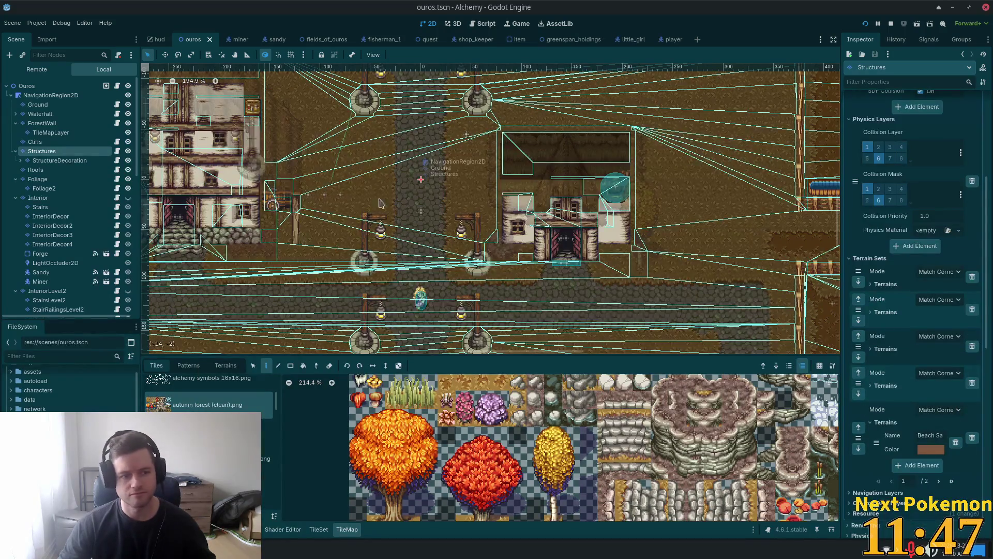
{"action": "scroll", "coordinate": [986, 291], "scroll_direction": "down", "scroll_amount": 5}
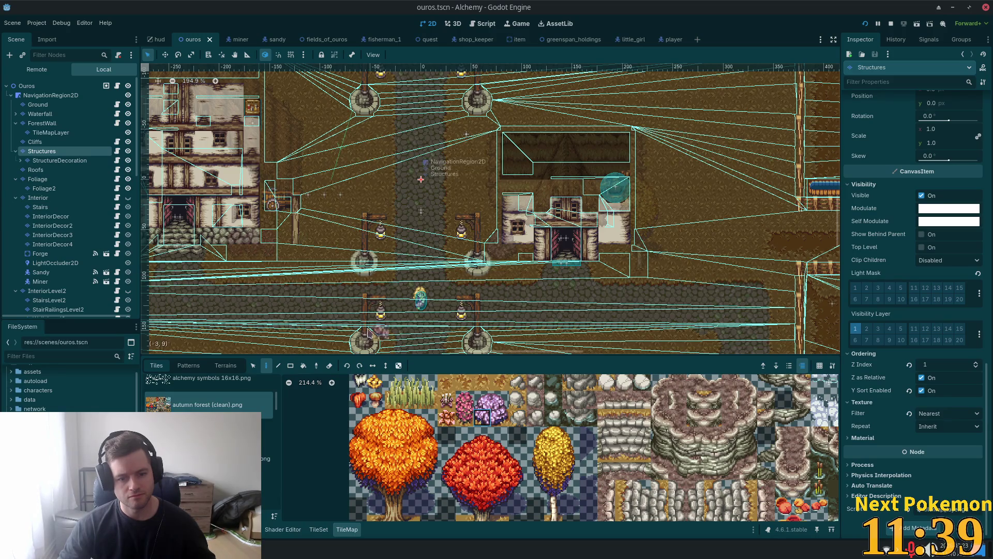
{"action": "scroll", "coordinate": [94, 204], "scroll_direction": "down", "scroll_amount": 1}
{"action": "scroll", "coordinate": [94, 203], "scroll_direction": "down", "scroll_amount": 2}
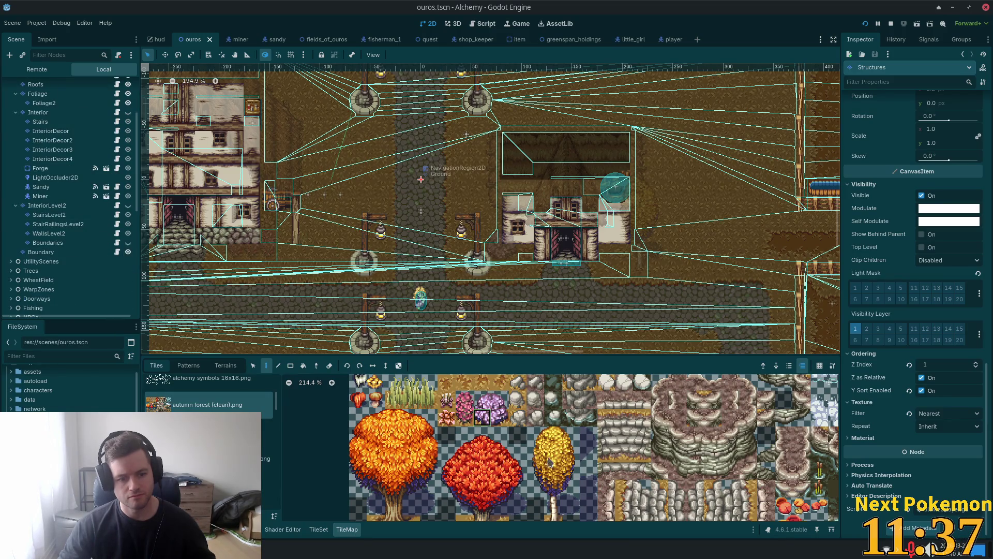
{"action": "scroll", "coordinate": [550, 462], "scroll_direction": "down", "scroll_amount": 5}
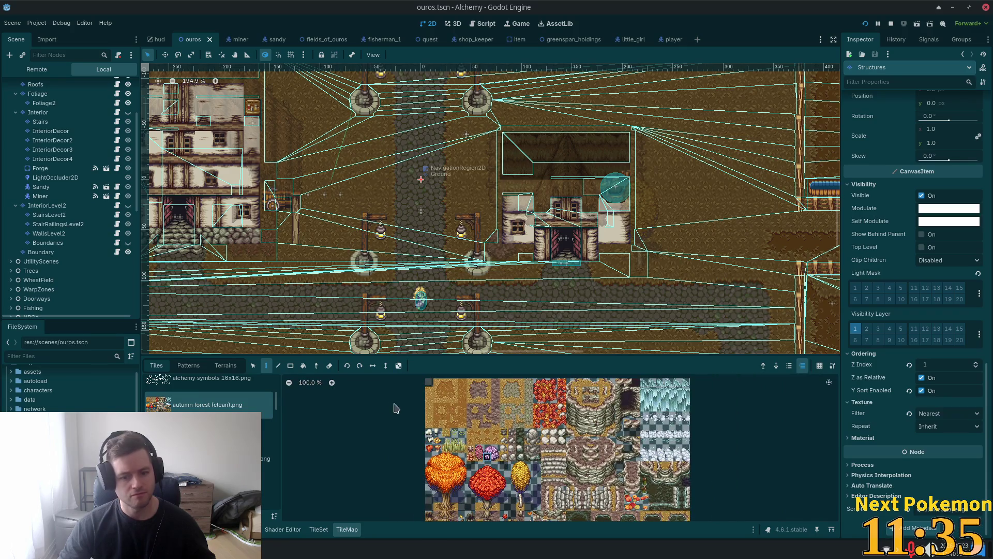
In the TileSet editor, create alternative tile ID 1 from atlas tile 7,9
{"action": "left_click", "coordinate": [319, 529]}
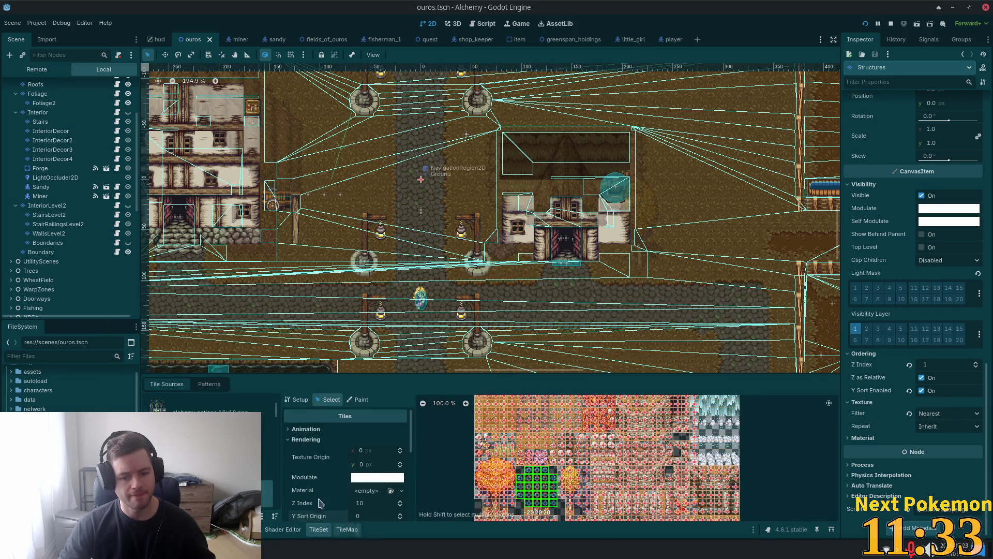
{"action": "scroll", "coordinate": [543, 518], "scroll_direction": "down", "scroll_amount": 5}
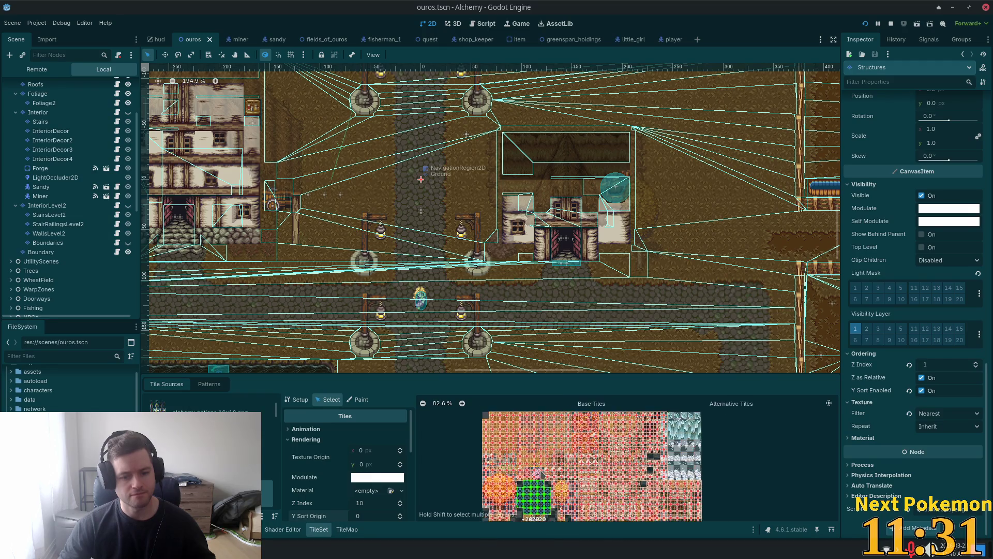
{"action": "scroll", "coordinate": [517, 445], "scroll_direction": "up", "scroll_amount": 4}
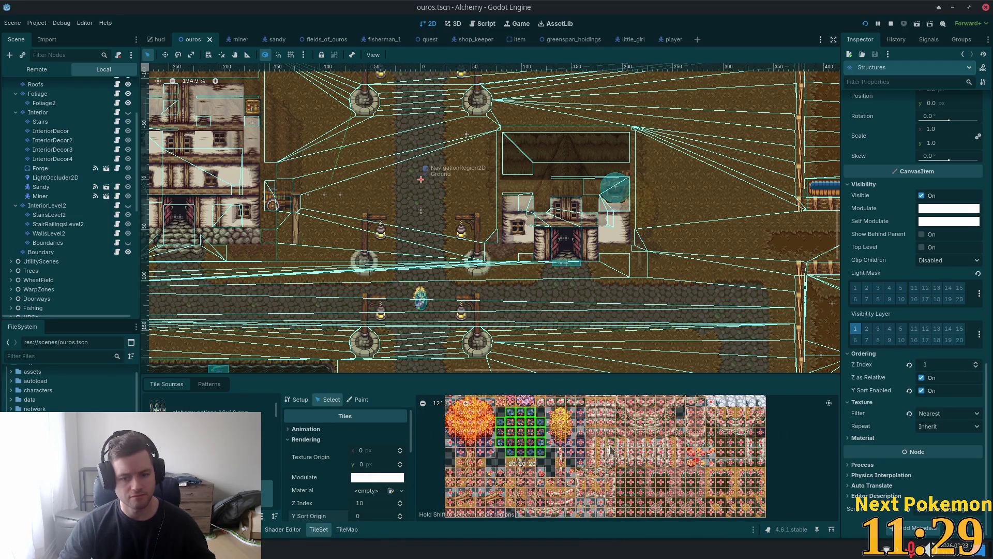
{"action": "scroll", "coordinate": [610, 474], "scroll_direction": "down", "scroll_amount": 2}
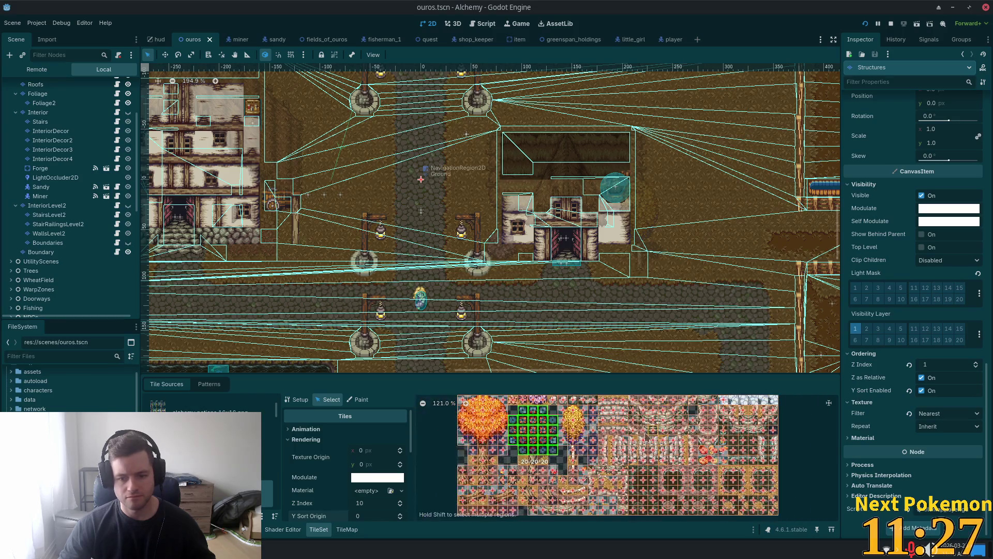
{"action": "left_click", "coordinate": [550, 460]}
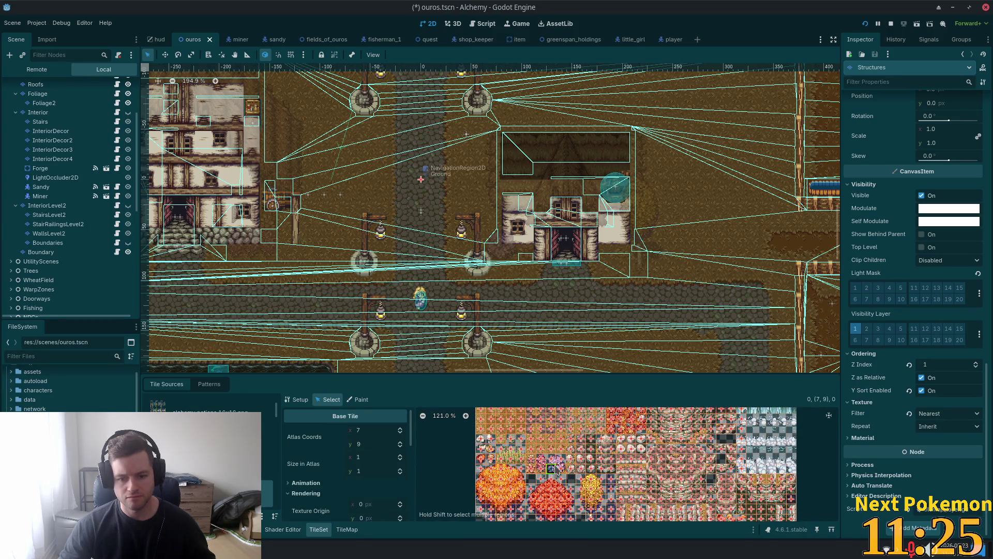
{"action": "right_click", "coordinate": [551, 469]}
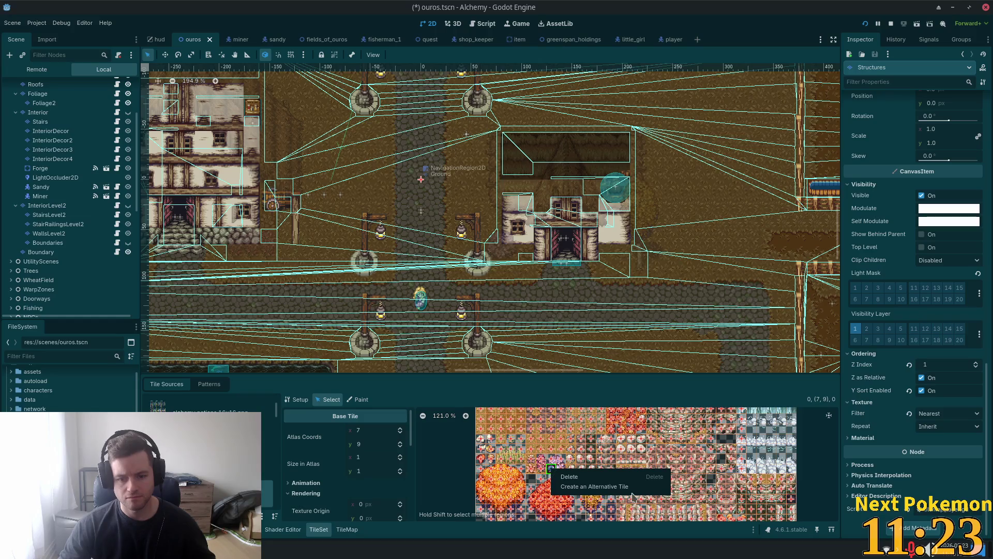
{"action": "left_click", "coordinate": [612, 486]}
Select the Foliage tile layer to bring its tile palette back
{"action": "scroll", "coordinate": [675, 490], "scroll_direction": "down", "scroll_amount": 5}
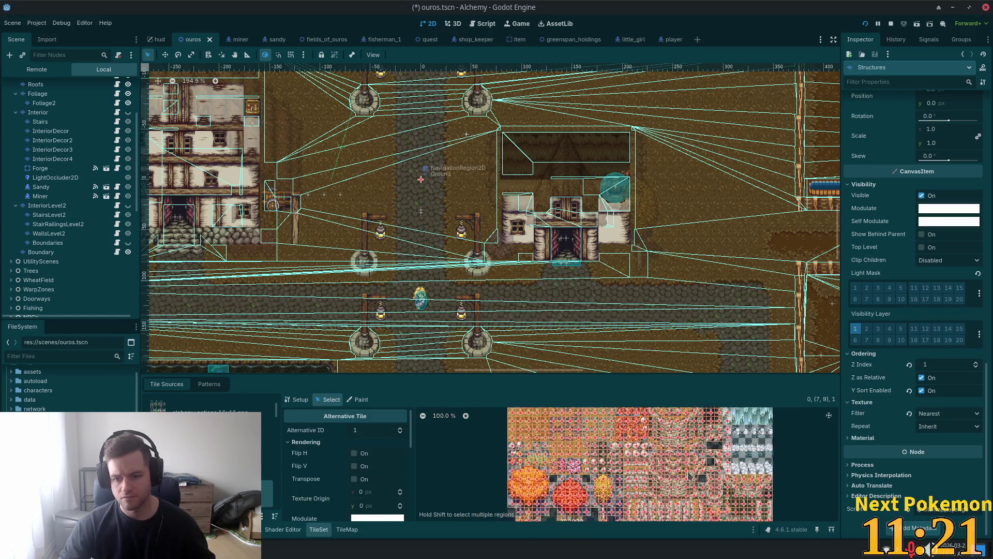
{"action": "scroll", "coordinate": [673, 489], "scroll_direction": "up", "scroll_amount": 8}
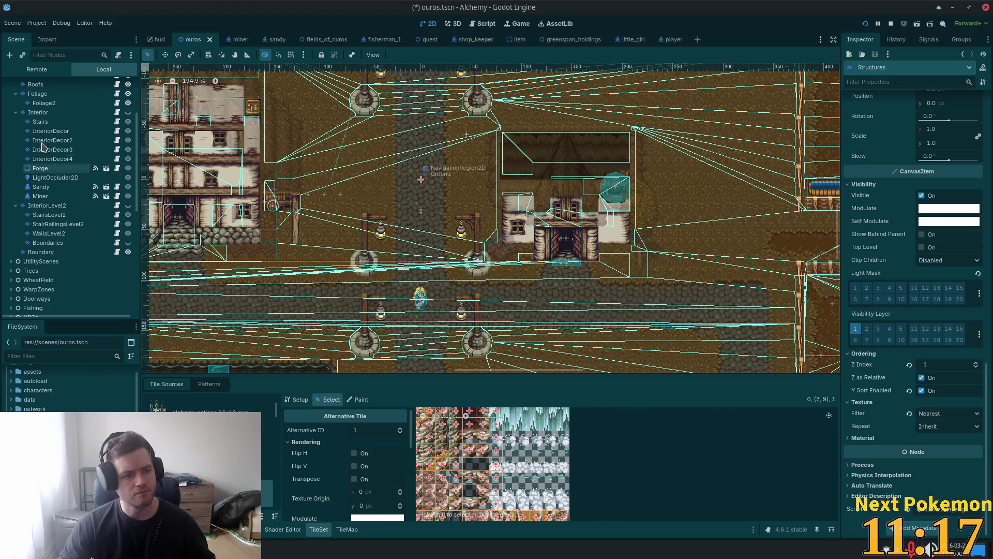
{"action": "left_click", "coordinate": [38, 95]}
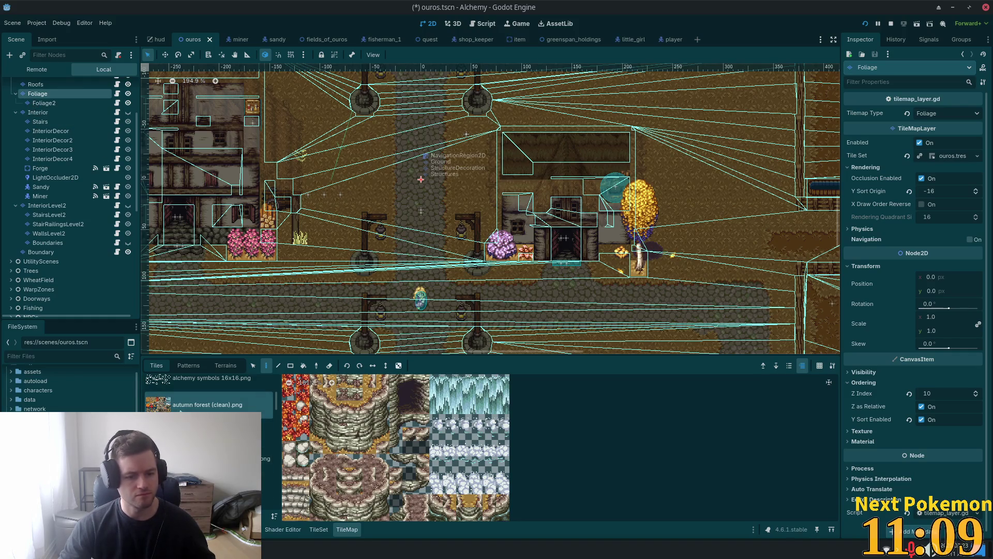
Set the alternative tile's Z Index to -10 and save ouros.tscn
{"action": "left_click", "coordinate": [318, 529]}
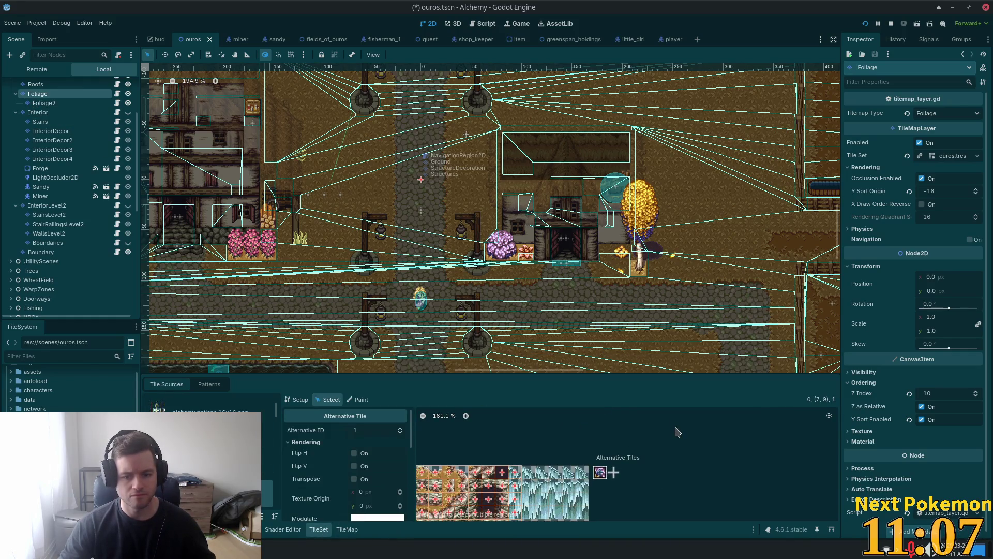
{"action": "scroll", "coordinate": [331, 462], "scroll_direction": "down", "scroll_amount": 3}
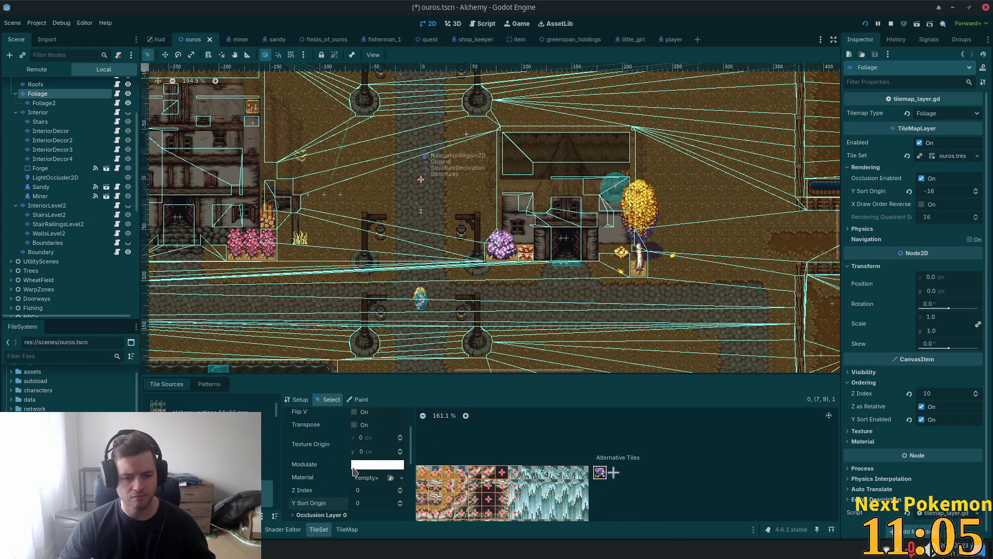
{"action": "left_click", "coordinate": [369, 490]}
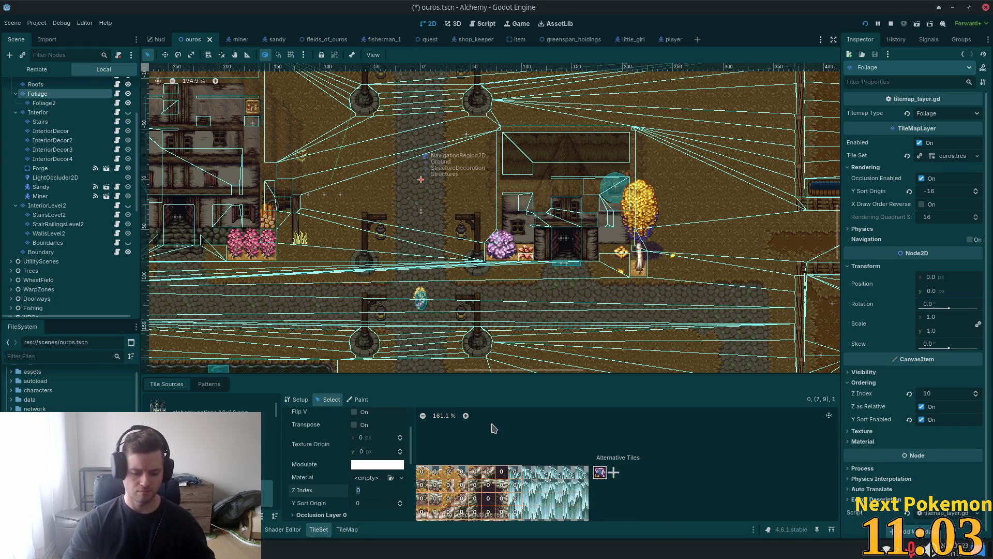
{"action": "type", "text": "-10"}
{"action": "key", "text": "Tab"}
{"action": "key", "text": "ctrl+s"}
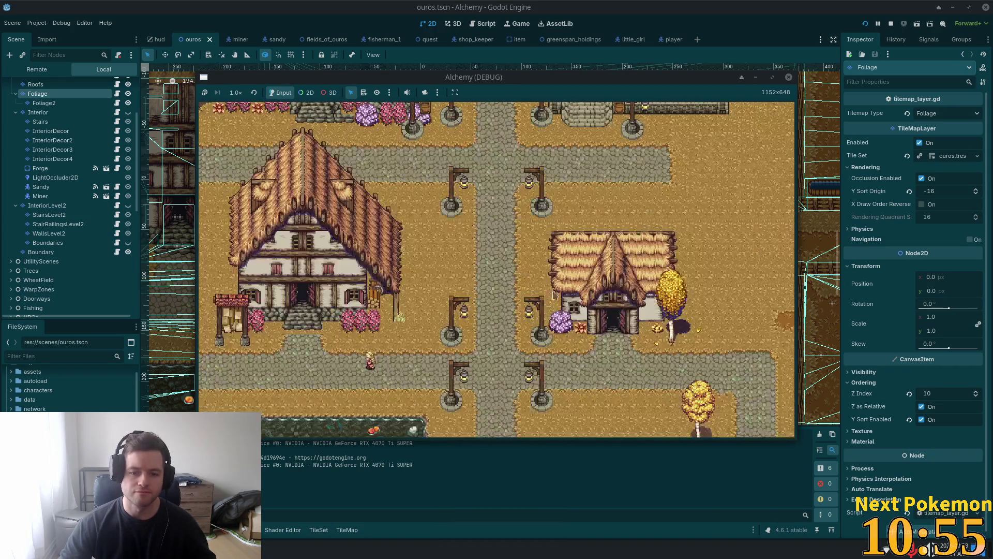
Check the running game, return to the editor and reopen the TileMap painting panel
{"action": "left_click", "coordinate": [753, 4]}
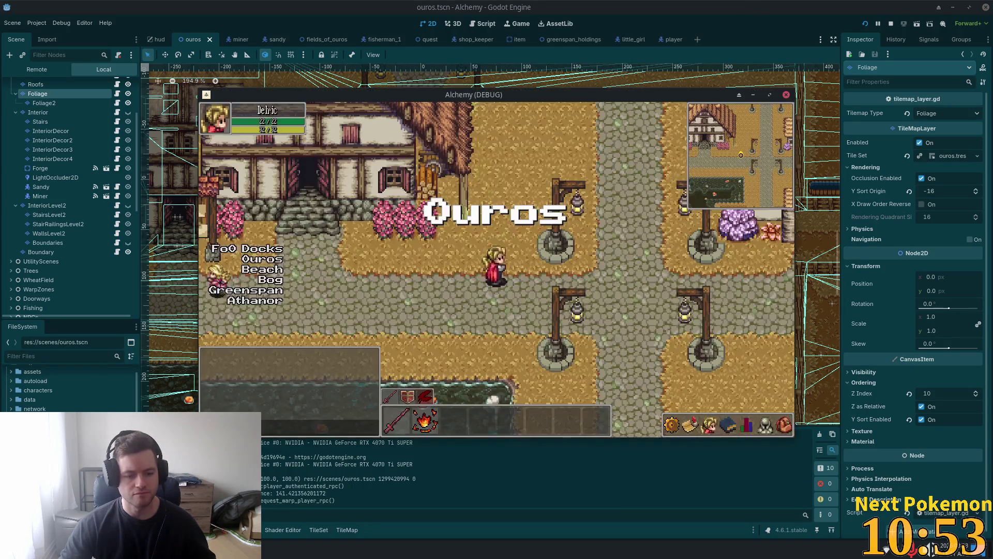
{"action": "left_click", "coordinate": [269, 5]}
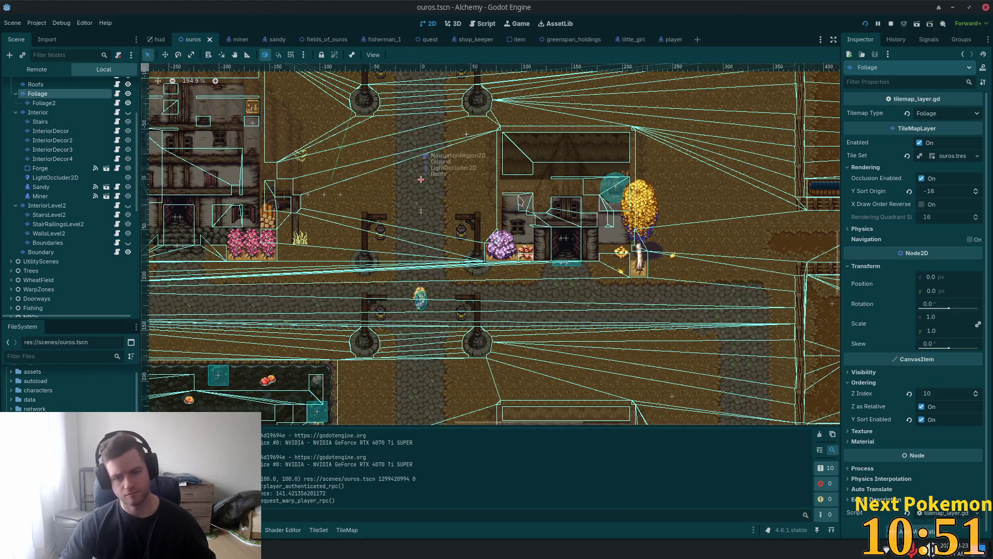
{"action": "scroll", "coordinate": [517, 218], "scroll_direction": "up", "scroll_amount": 6}
{"action": "left_click", "coordinate": [347, 530]}
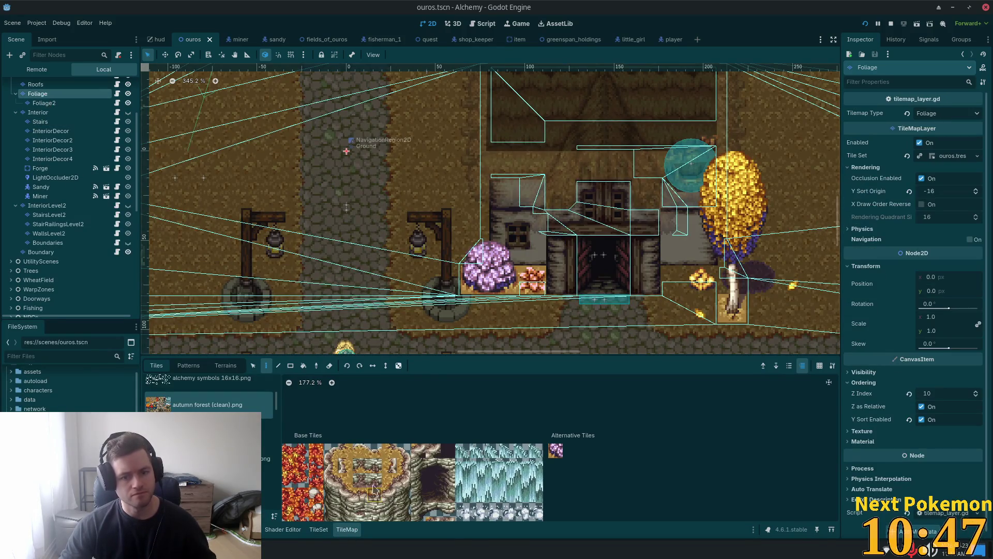
Repaint the purple bush by the Inn doorway with alternative tile 1 and reopen the TileSet editor
{"action": "scroll", "coordinate": [464, 490], "scroll_direction": "down", "scroll_amount": 3}
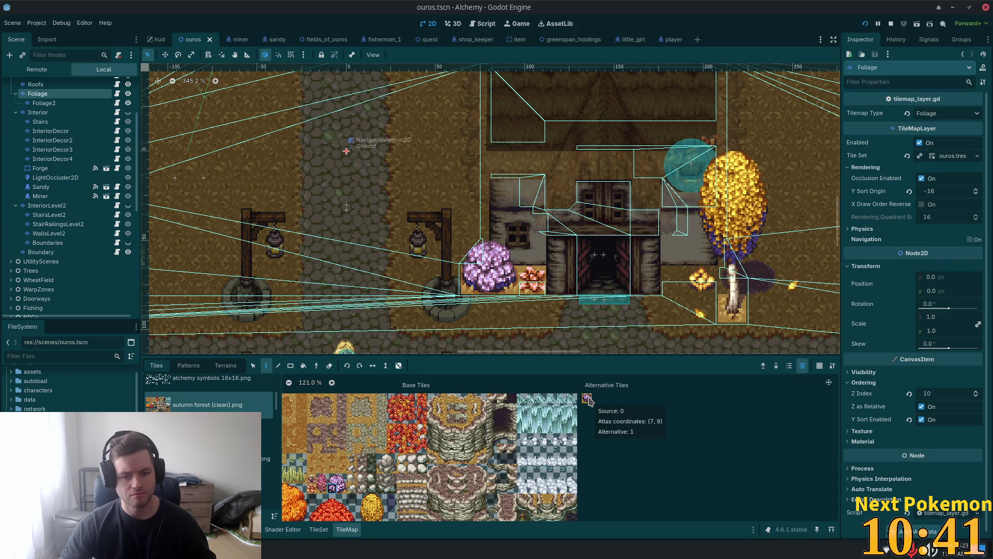
{"action": "left_click", "coordinate": [473, 289]}
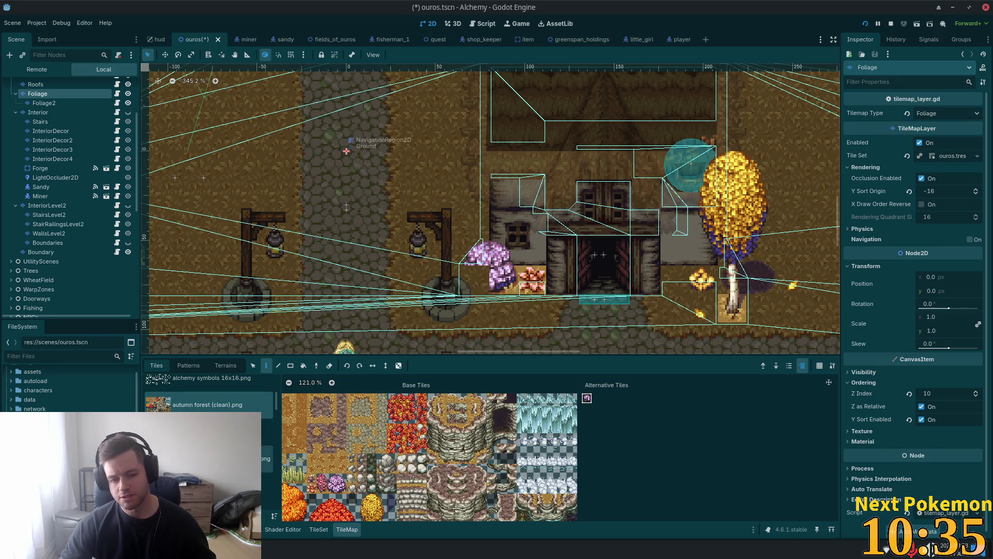
{"action": "left_click", "coordinate": [318, 529]}
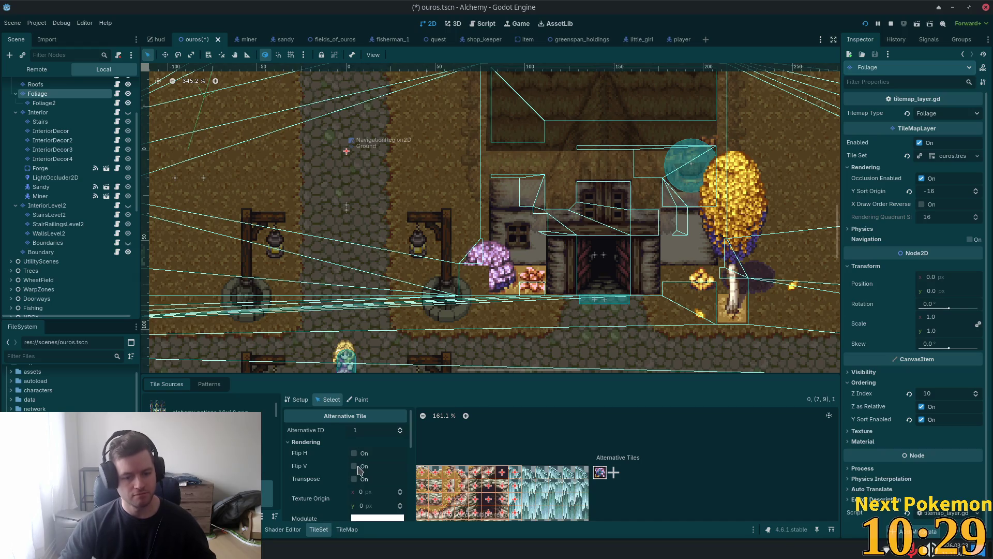
Change the alternative tile's Z Index to -9, save the scene, and relaunch the game
{"action": "scroll", "coordinate": [360, 470], "scroll_direction": "down", "scroll_amount": 2}
{"action": "left_click", "coordinate": [367, 503]}
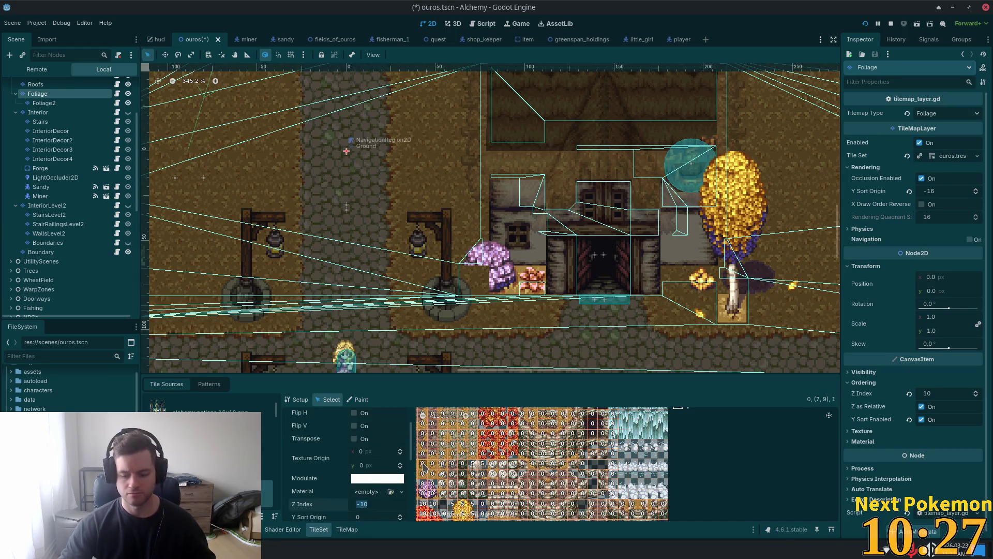
{"action": "type", "text": "-9"}
{"action": "key", "text": "Tab"}
{"action": "key", "text": "ctrl+s"}
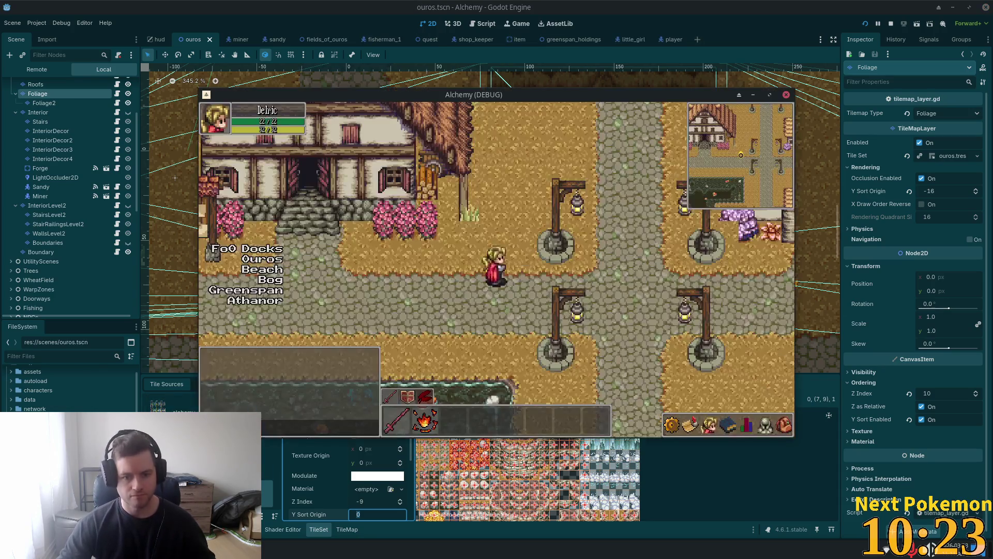
{"action": "left_click", "coordinate": [865, 23]}
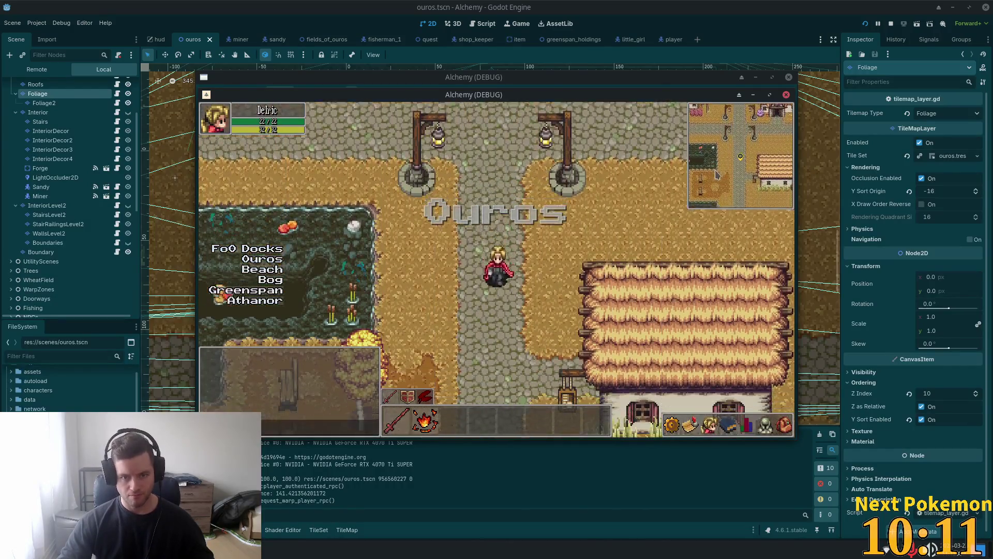
Walk the player north and south past the crossroads, houses and Inn to check layering
{"action": "key", "text": "w"}
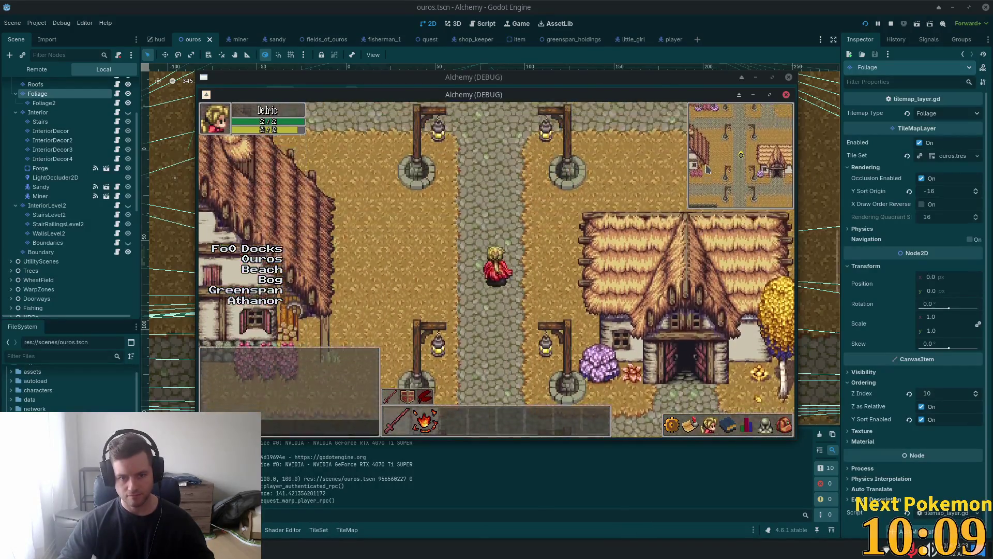
{"action": "key", "text": "s"}
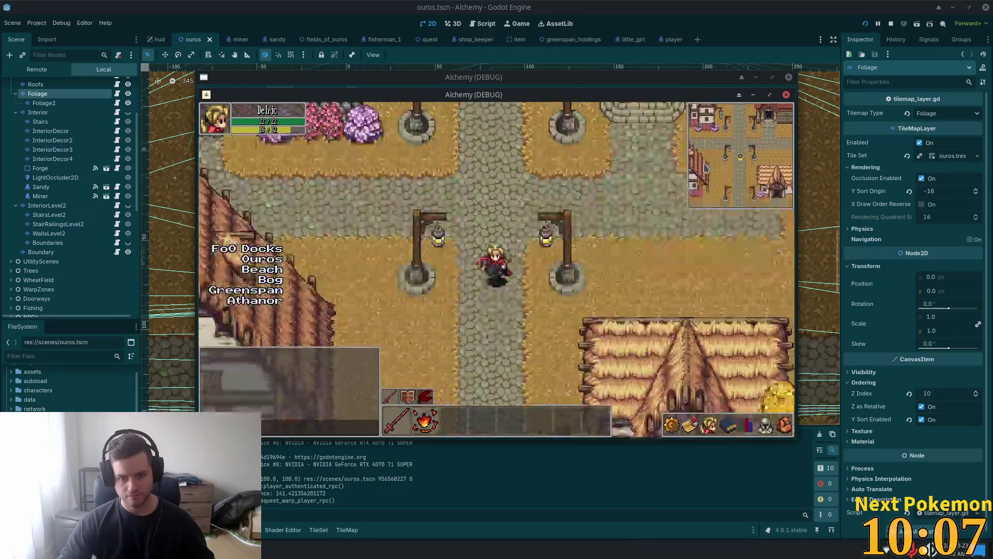
{"action": "key", "text": "s"}
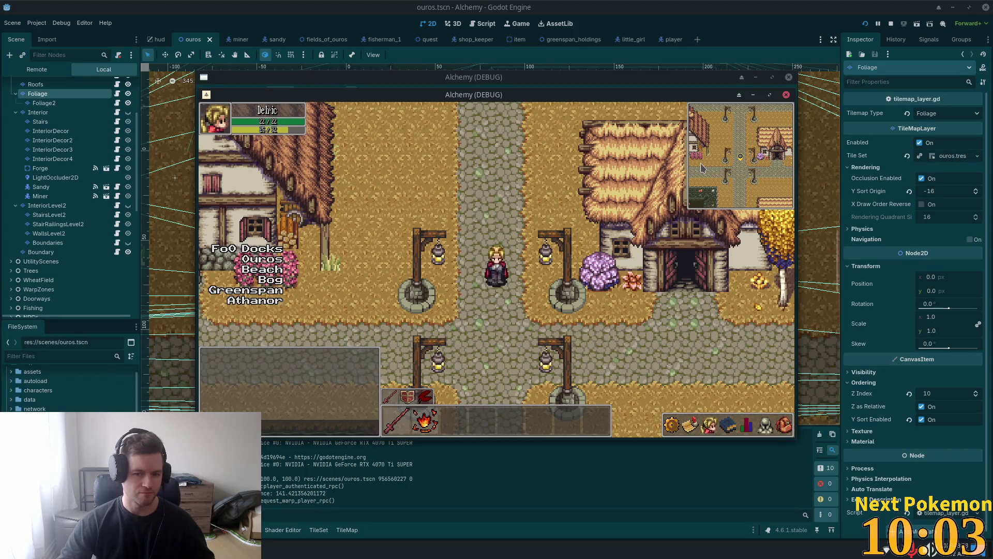
{"action": "key", "text": "w"}
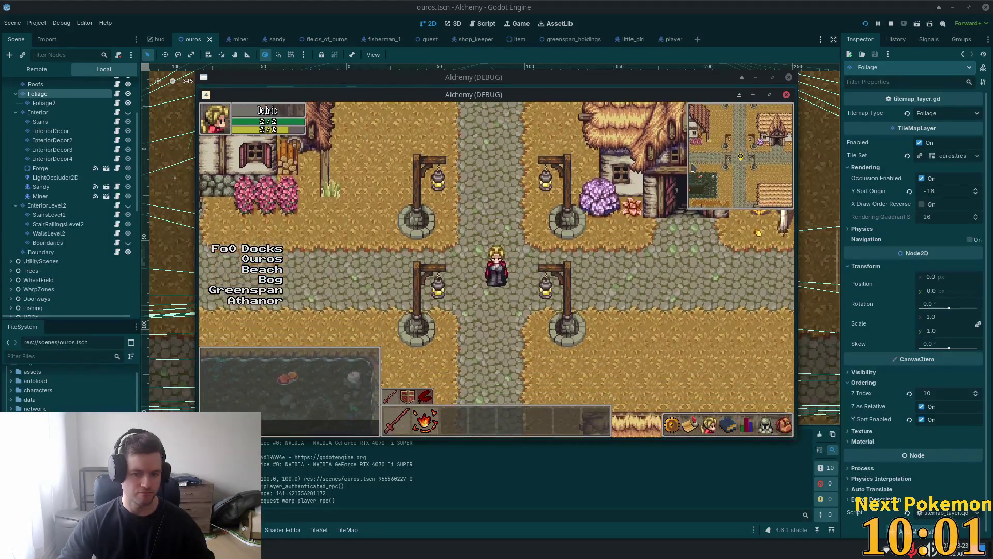
{"action": "key", "text": "s"}
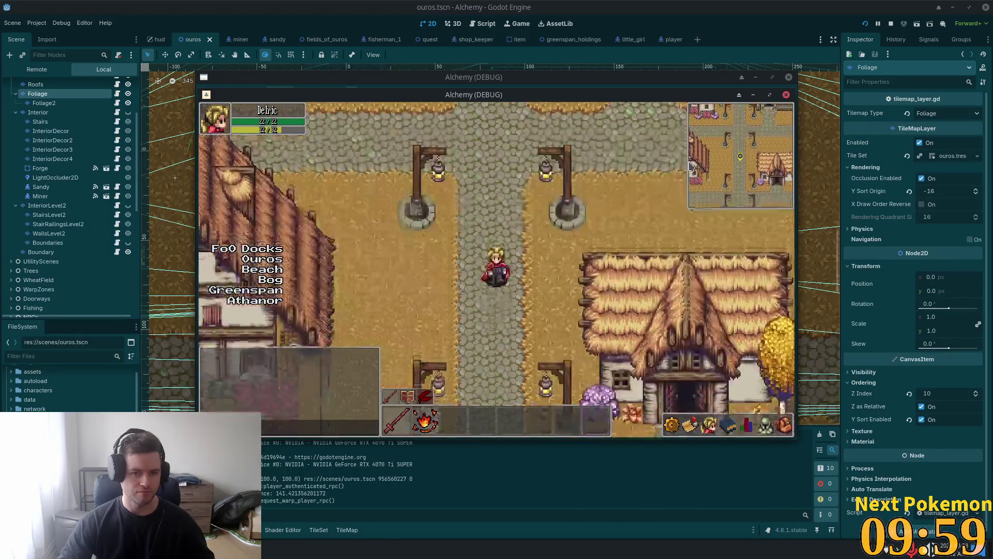
{"action": "key", "text": "w"}
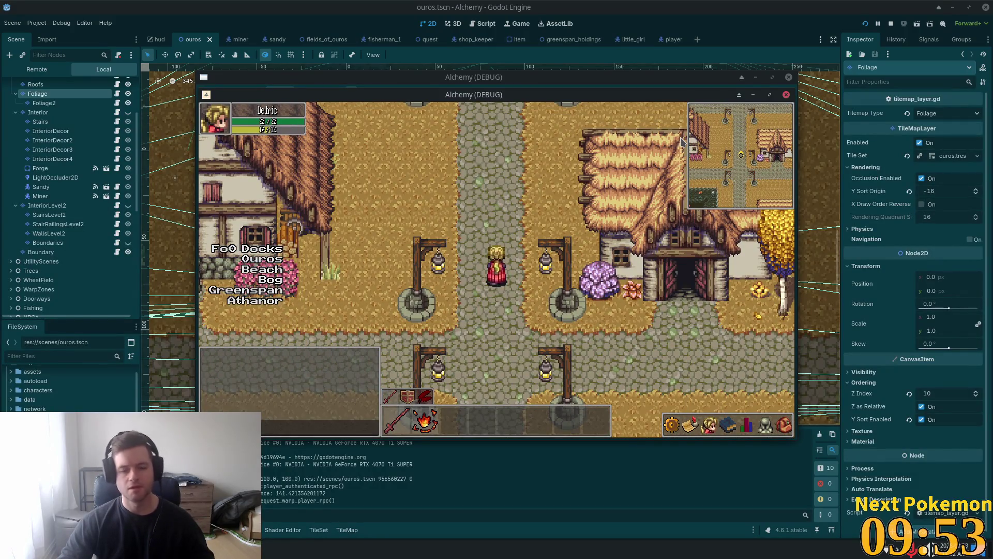
{"action": "key", "text": "s"}
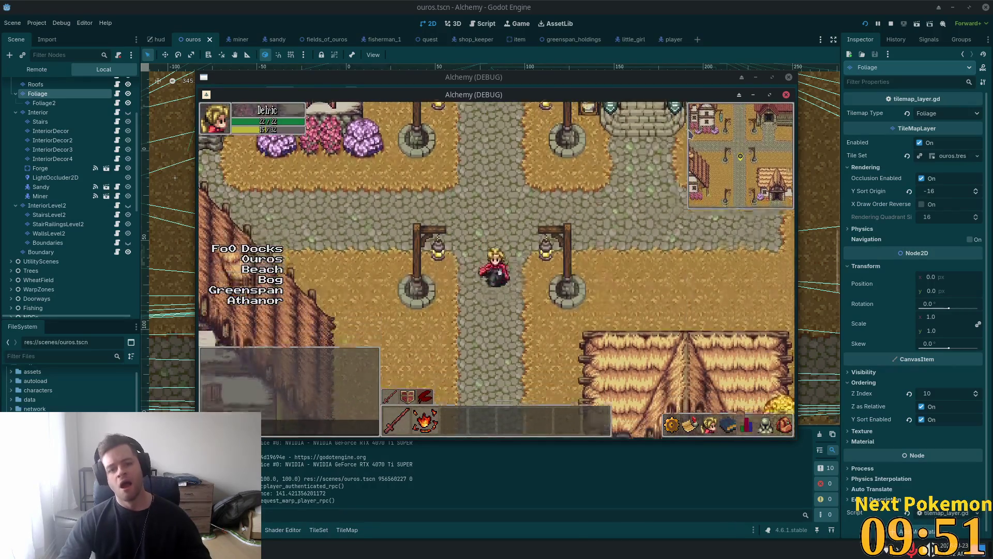
{"action": "key", "text": "s"}
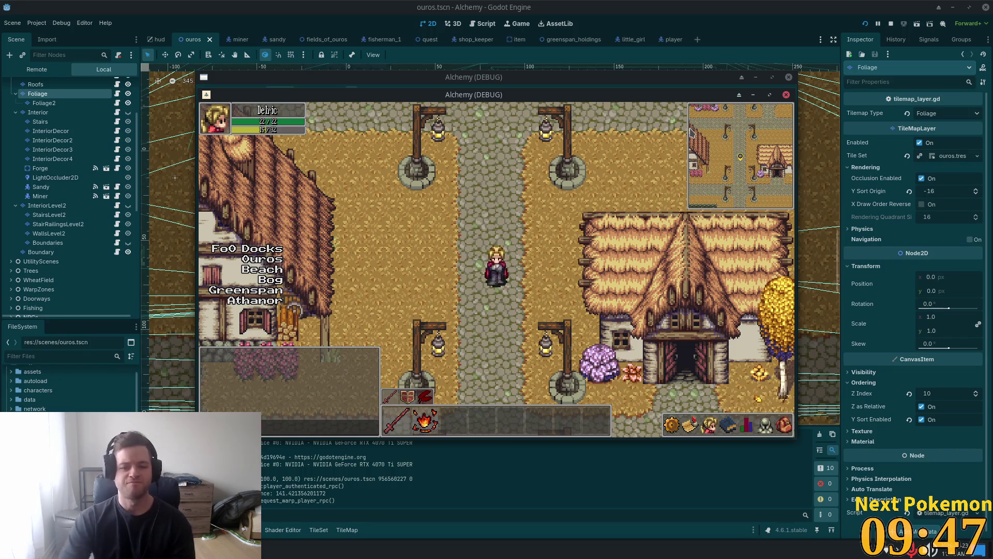
{"action": "key", "text": "w"}
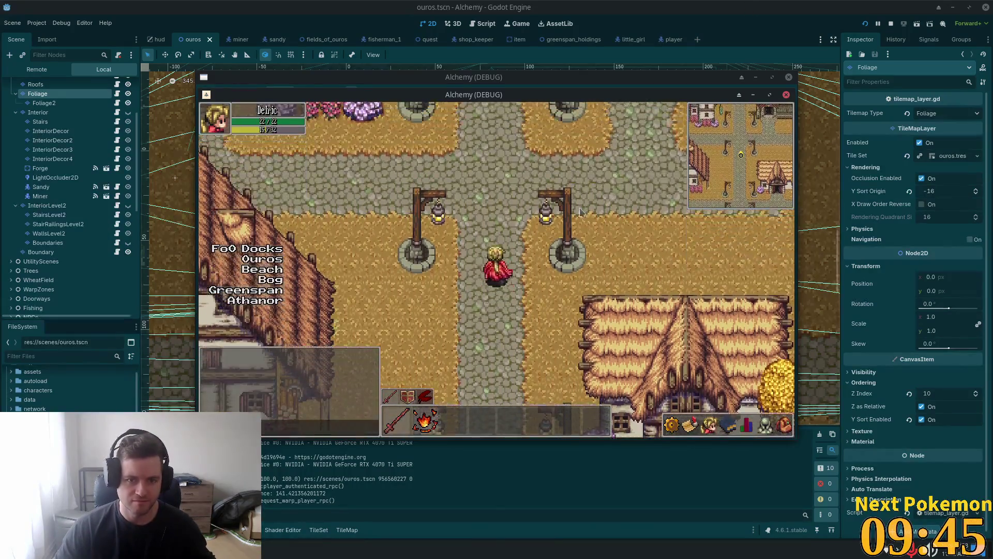
{"action": "key", "text": "Down"}
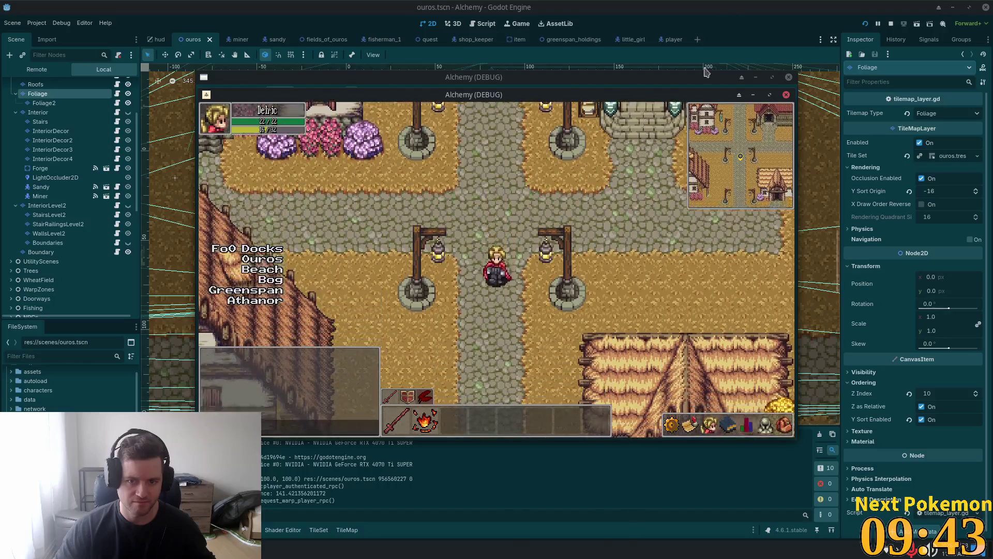
{"action": "key", "text": "Up"}
{"action": "key", "text": "Down"}
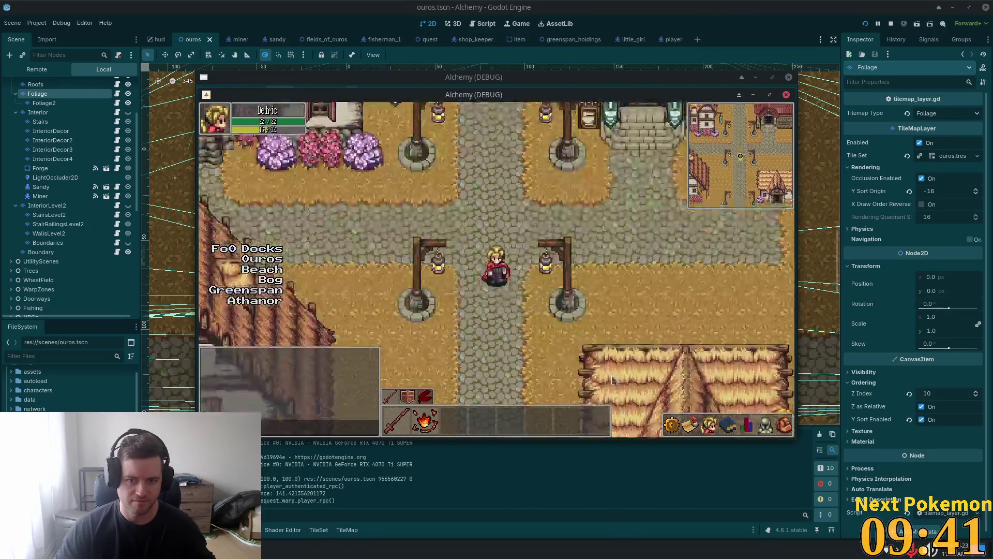
{"action": "key", "text": "Up"}
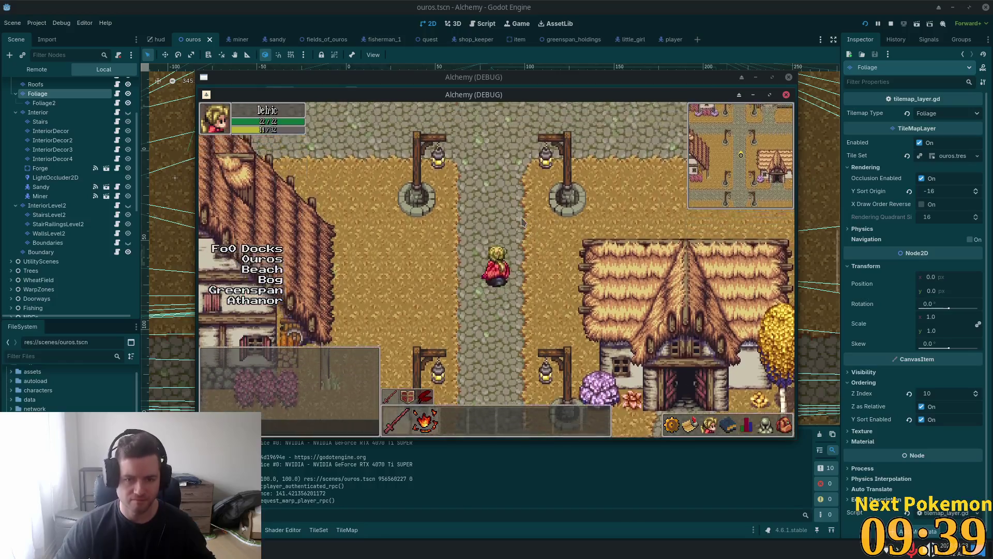
{"action": "key", "text": "Down"}
{"action": "key", "text": "Down"}
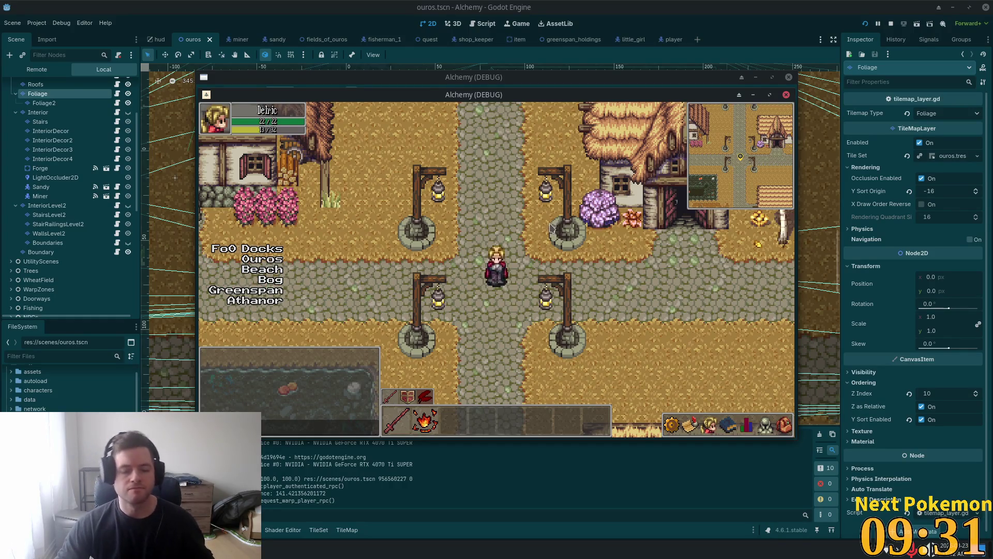
{"action": "left_click", "coordinate": [672, 57]}
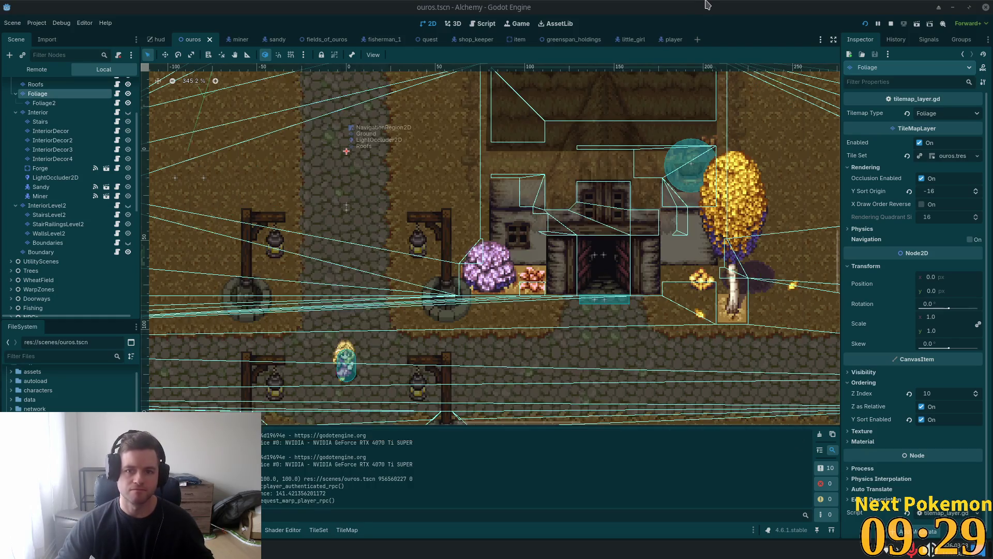
{"action": "scroll", "coordinate": [483, 238], "scroll_direction": "down", "scroll_amount": 3}
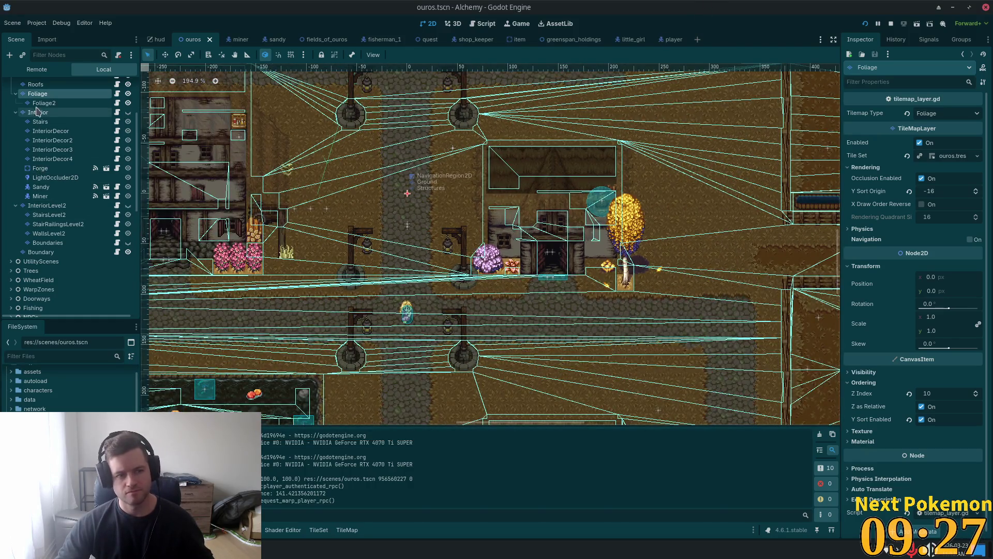
{"action": "scroll", "coordinate": [77, 190], "scroll_direction": "up", "scroll_amount": 4}
{"action": "left_click", "coordinate": [62, 151]}
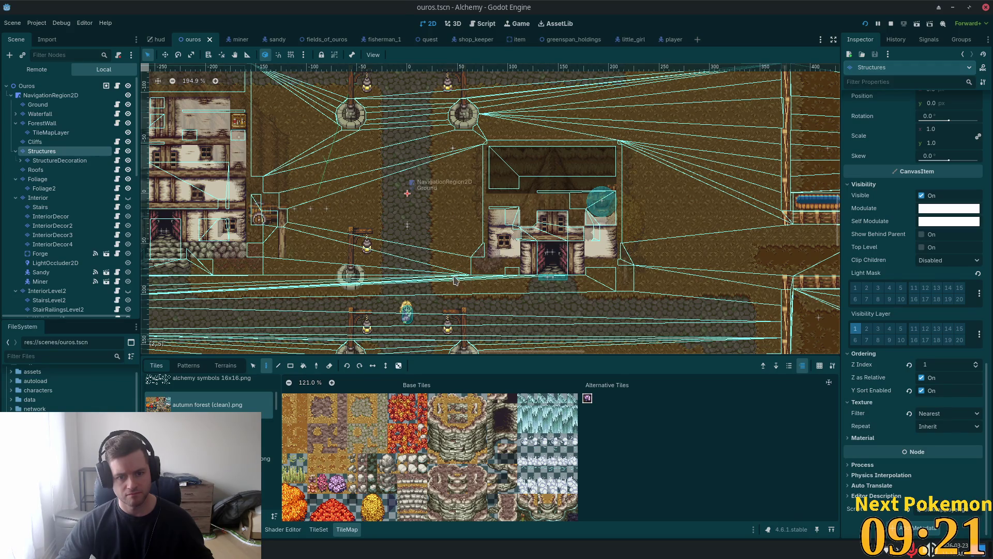
{"action": "left_click", "coordinate": [323, 212]}
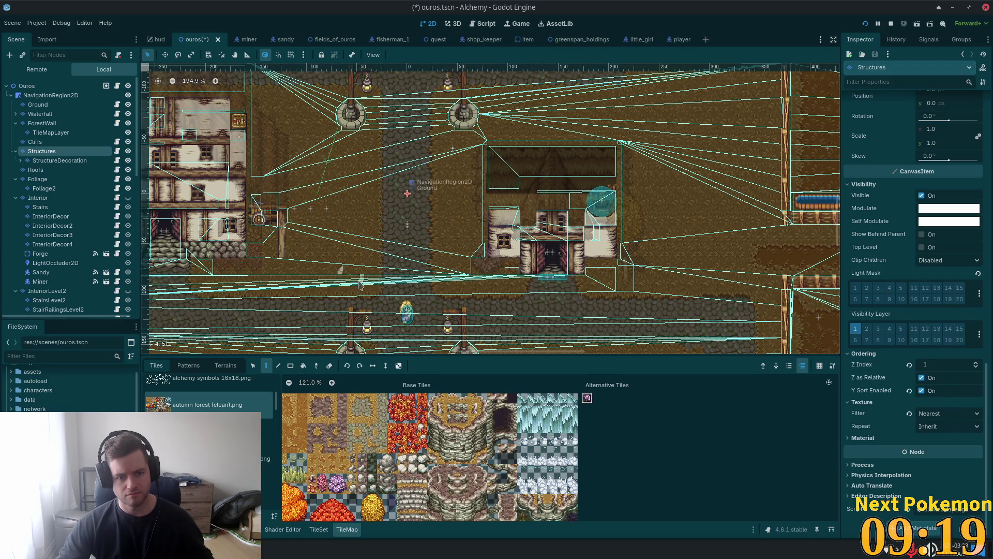
{"action": "key", "text": "ctrl+s"}
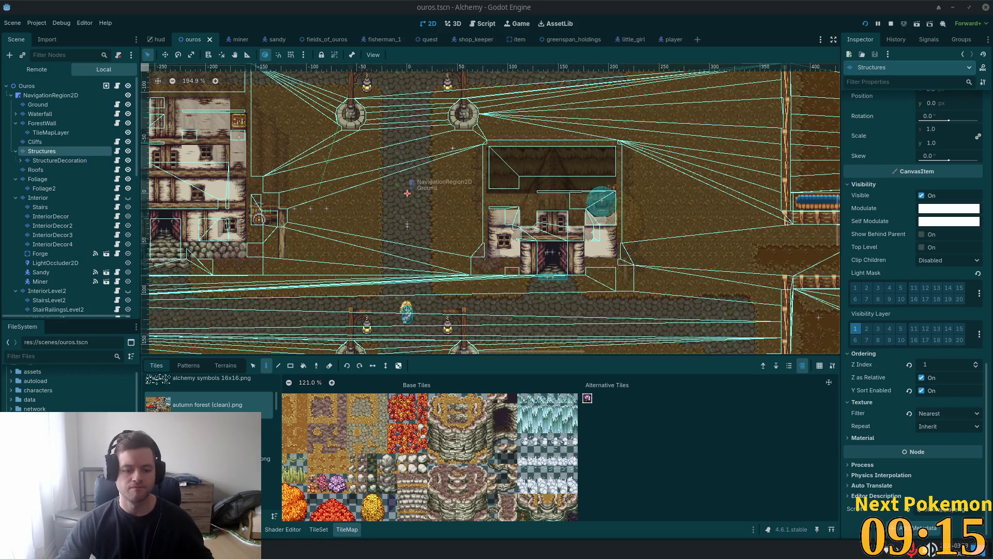
Walk the player west to the thatched house, east to the inn, then south toward the well
{"action": "key", "text": "Up"}
{"action": "key", "text": "Left"}
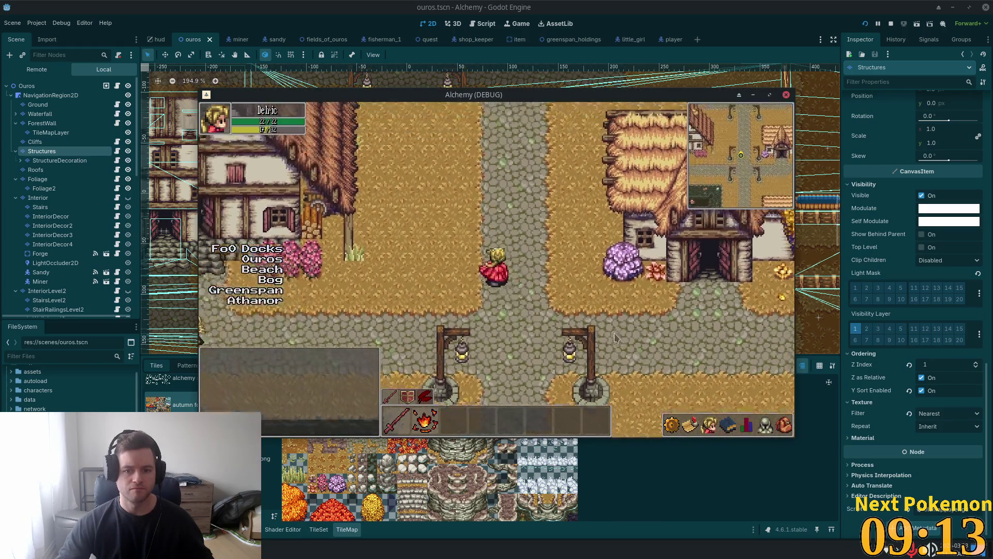
{"action": "key", "text": "Left"}
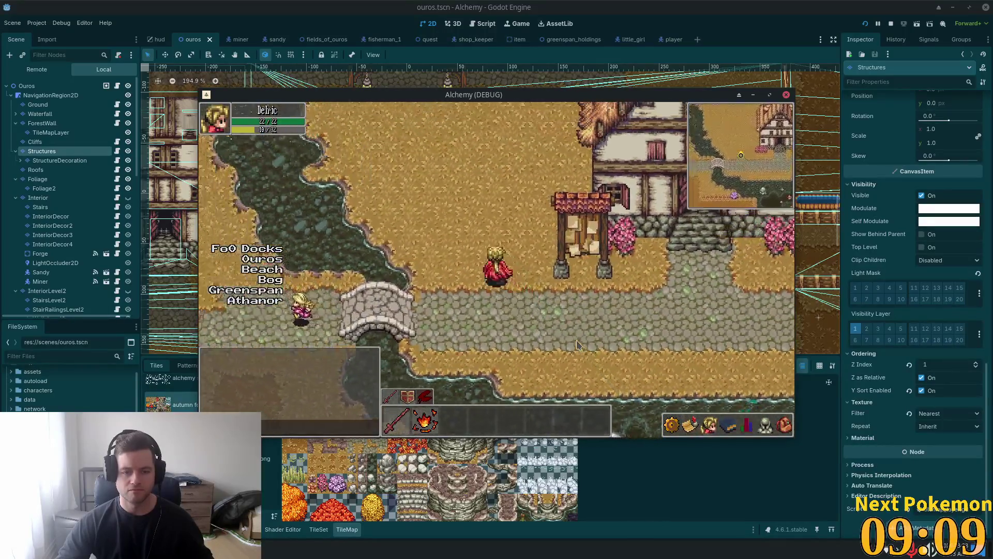
{"action": "key", "text": "Up"}
{"action": "key", "text": "Up"}
{"action": "key", "text": "Right"}
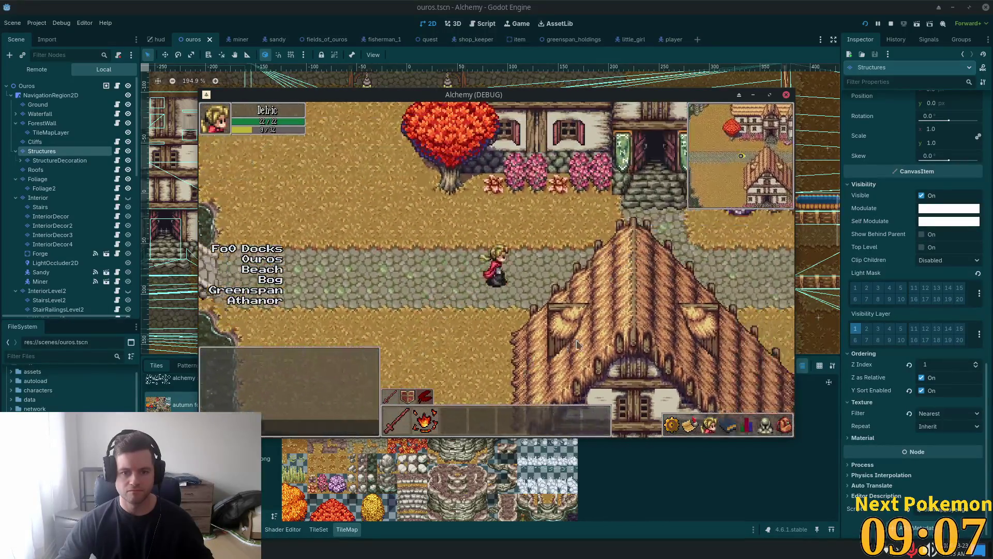
{"action": "key", "text": "Right"}
{"action": "key", "text": "Down"}
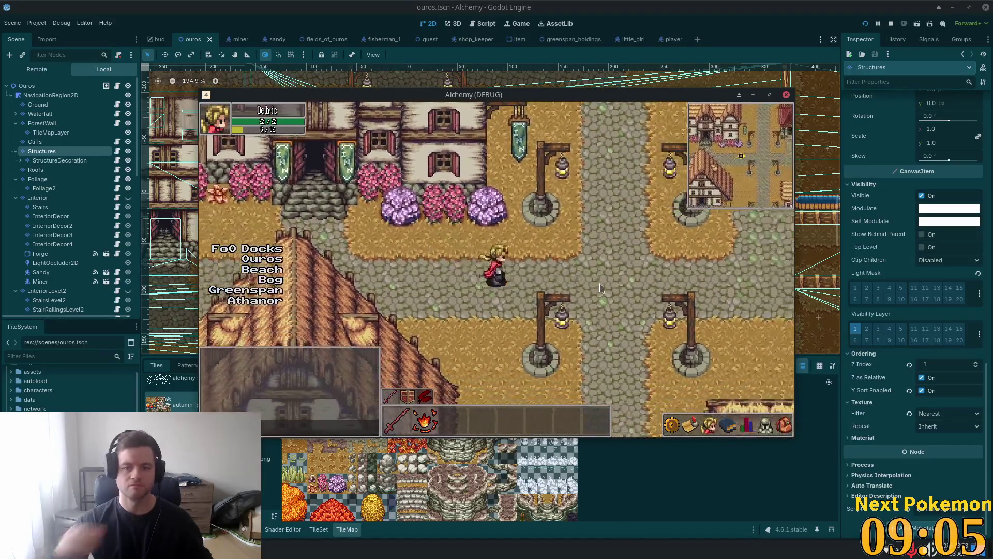
{"action": "key", "text": "Down"}
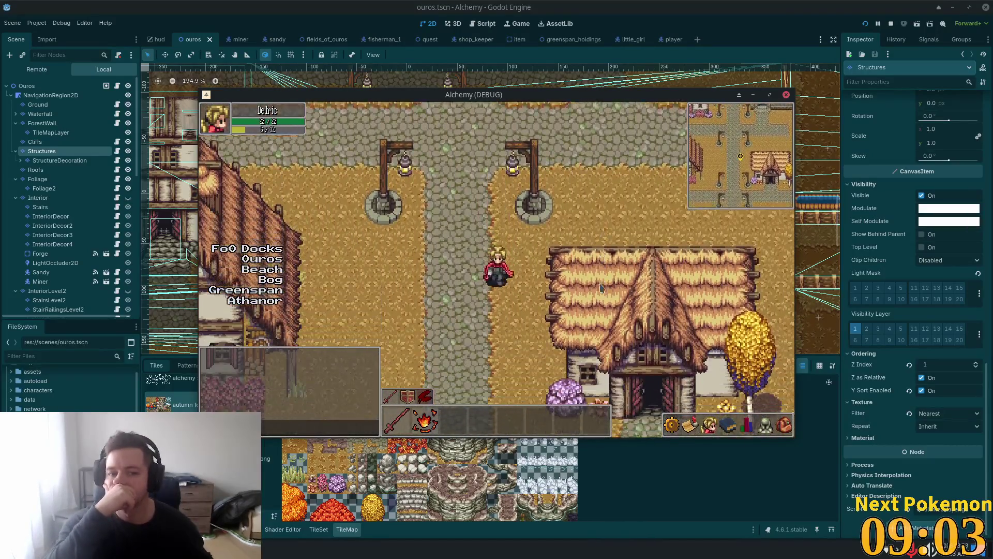
{"action": "key", "text": "Down"}
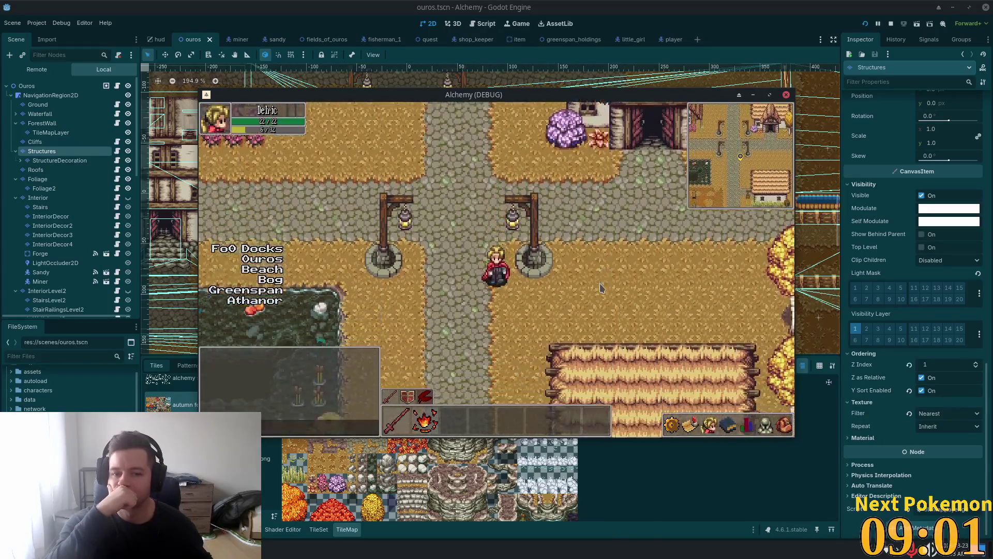
{"action": "key", "text": "Down"}
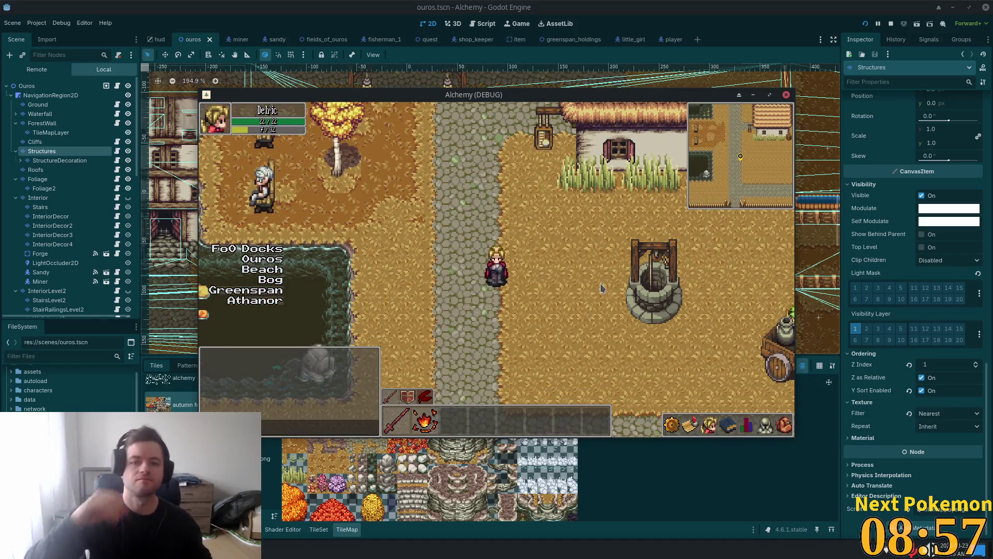
Walk over beside the well and use it to go down into the cave
{"action": "key", "text": "Up"}
{"action": "key", "text": "Up"}
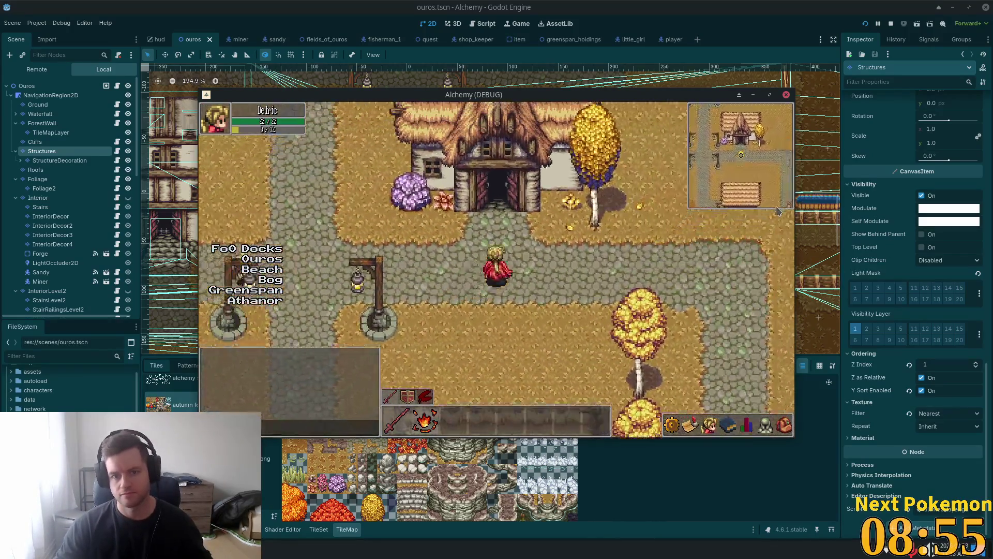
{"action": "key", "text": "Right"}
{"action": "key", "text": "Down"}
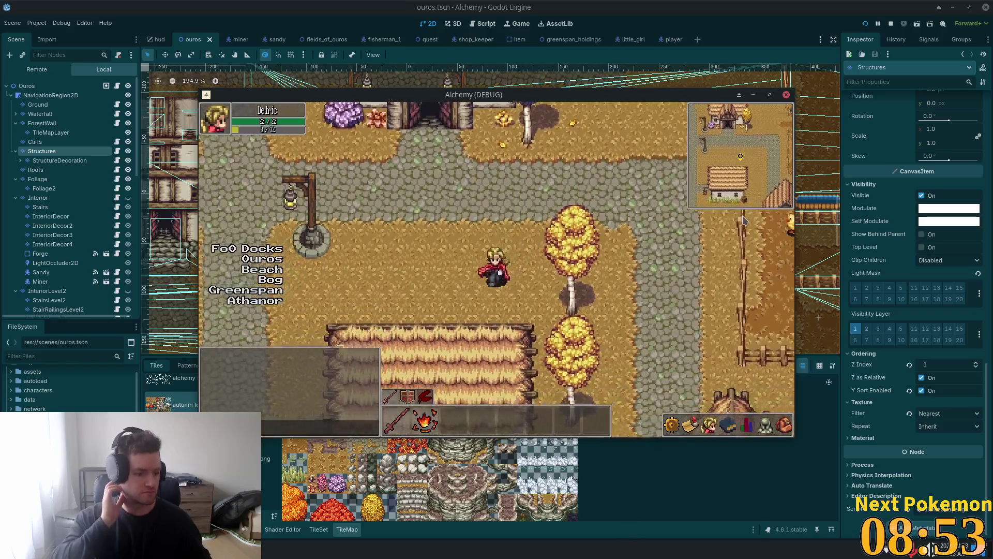
{"action": "key", "text": "Left"}
{"action": "key", "text": "Down"}
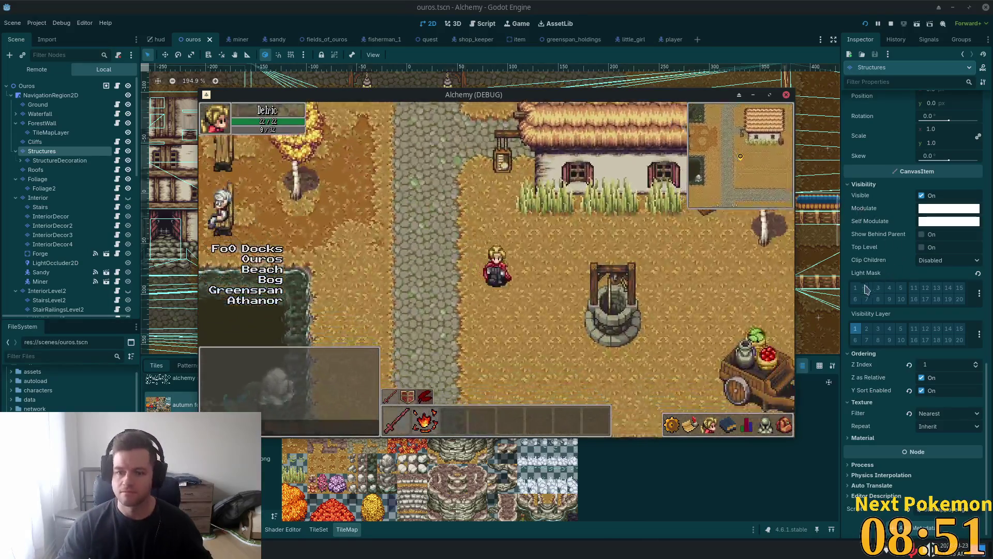
{"action": "key", "text": "Right"}
{"action": "left_click", "coordinate": [533, 259]}
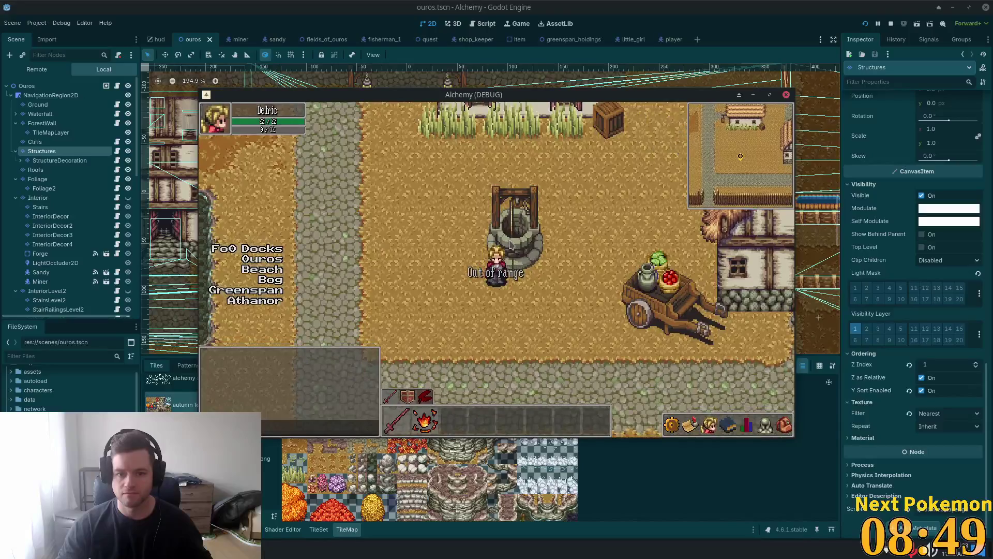
{"action": "left_click", "coordinate": [533, 259]}
Leave the cave back to Ouros, walk toward the well, and return to the editor
{"action": "left_click", "coordinate": [497, 247]}
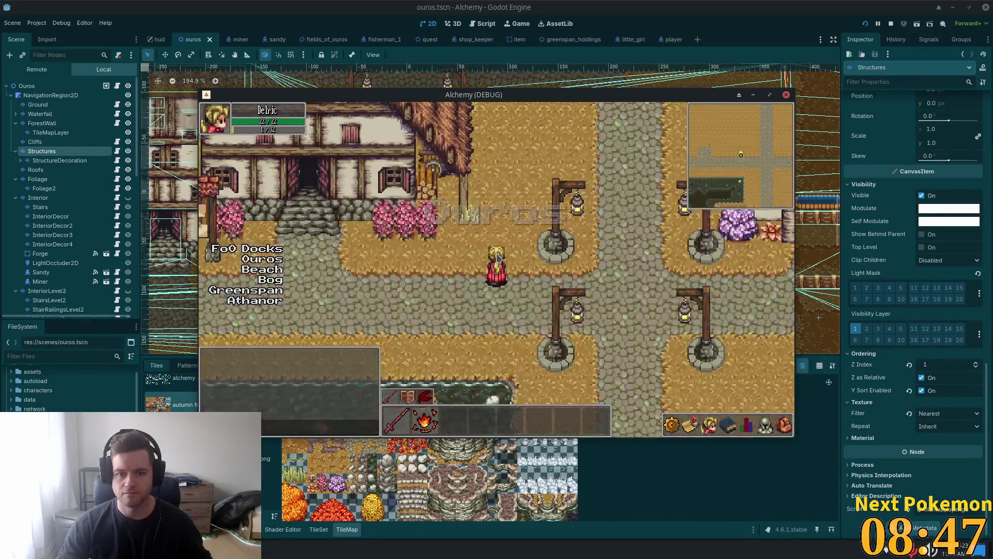
{"action": "key", "text": "Down"}
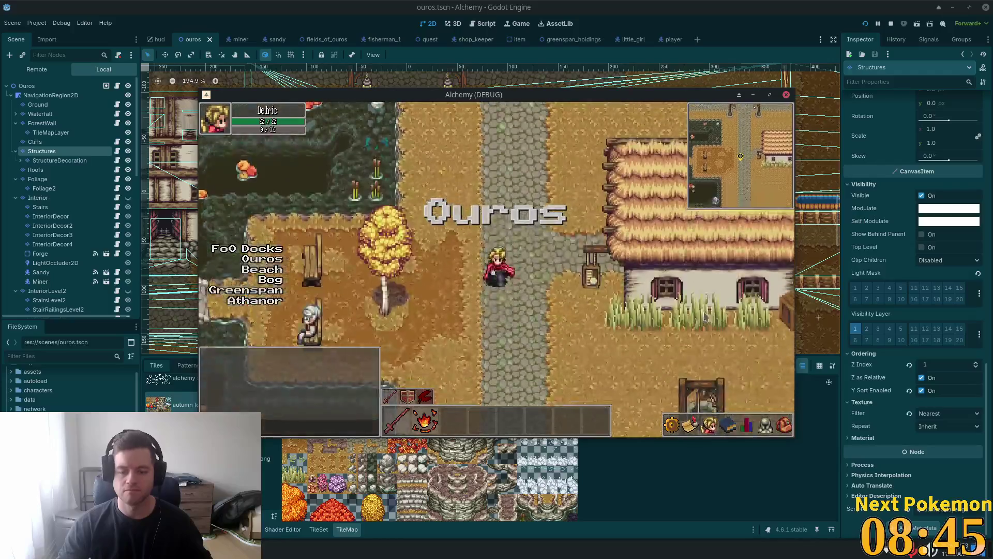
{"action": "key", "text": "Right"}
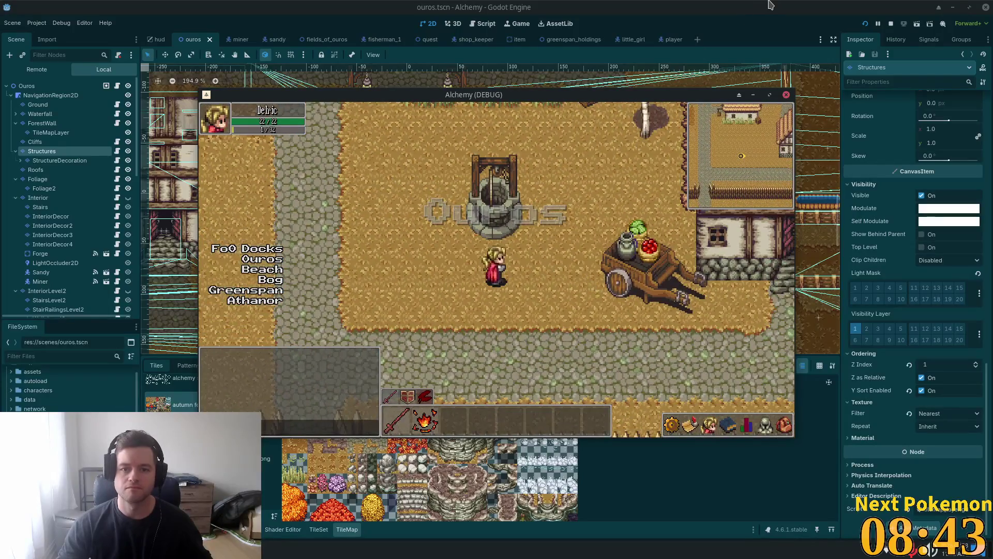
{"action": "left_click", "coordinate": [712, 235]}
Add a Node2D marker under the Ouros root right beside the well
{"action": "scroll", "coordinate": [494, 209], "scroll_direction": "down", "scroll_amount": 5}
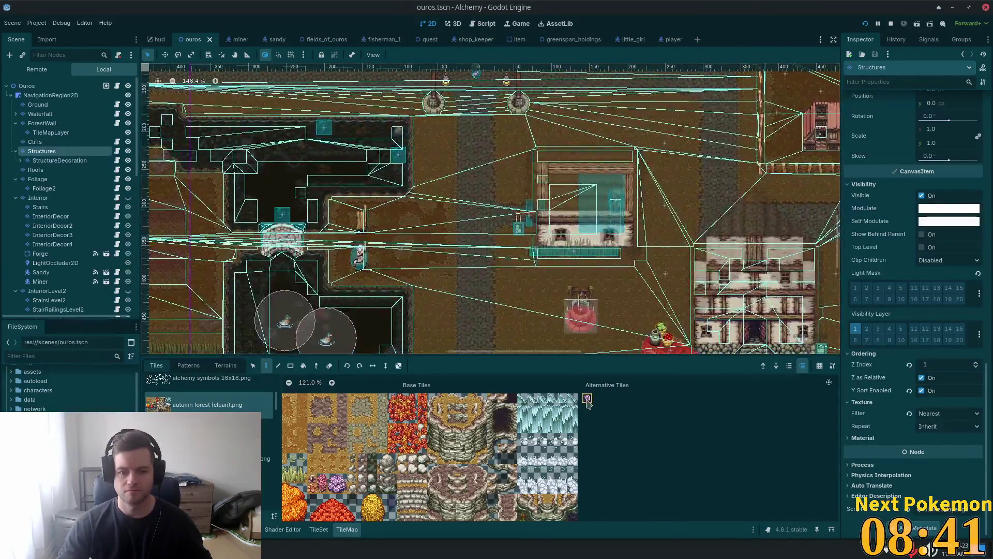
{"action": "scroll", "coordinate": [564, 236], "scroll_direction": "down", "scroll_amount": 5}
{"action": "scroll", "coordinate": [600, 199], "scroll_direction": "up", "scroll_amount": 4}
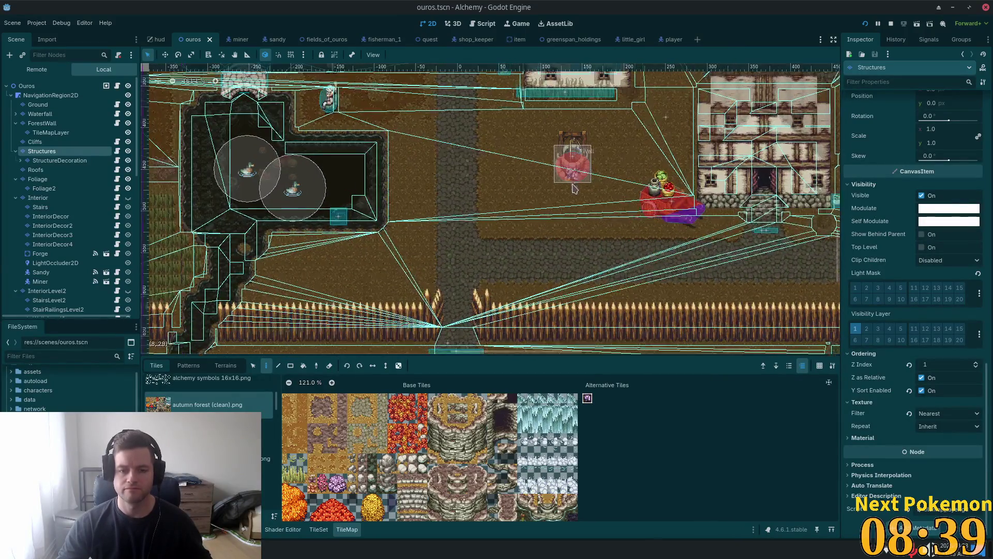
{"action": "scroll", "coordinate": [600, 199], "scroll_direction": "up", "scroll_amount": 2}
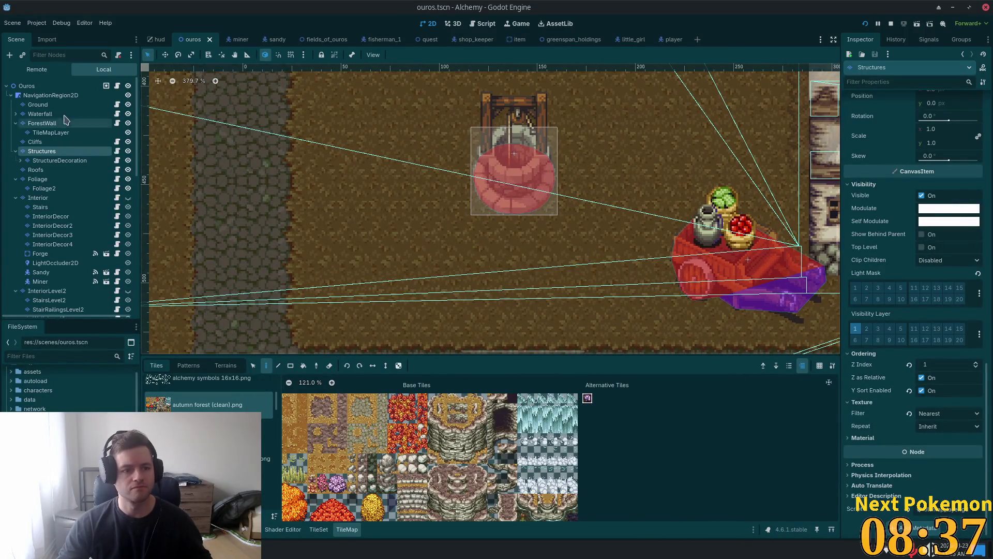
{"action": "left_click", "coordinate": [31, 87]}
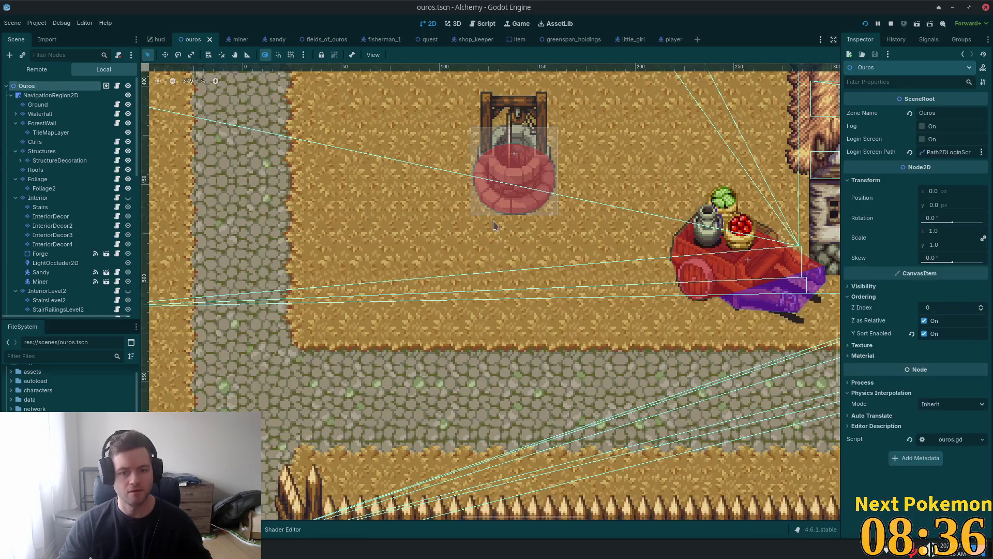
{"action": "right_click", "coordinate": [514, 242]}
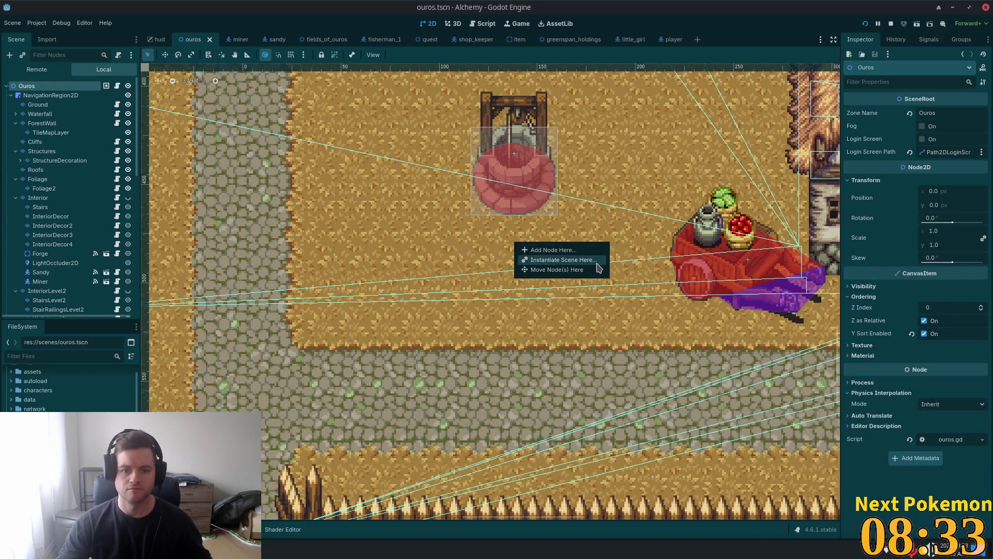
{"action": "left_click", "coordinate": [576, 253]}
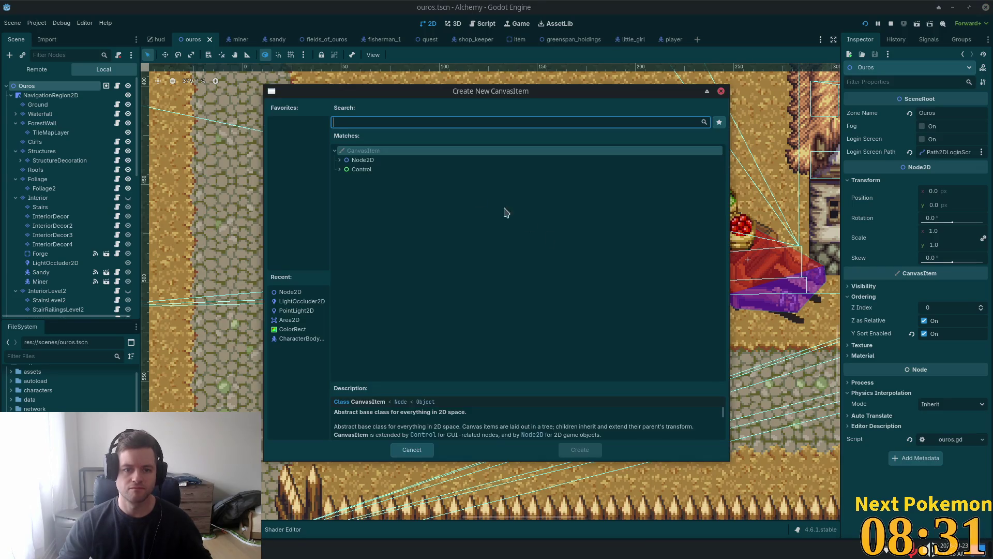
{"action": "key", "text": "Down"}
{"action": "key", "text": "Return"}
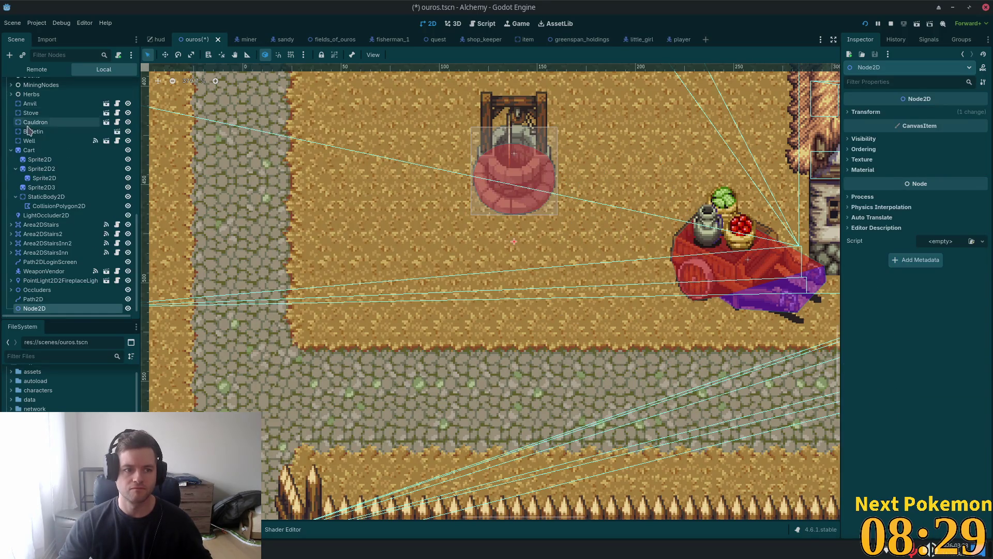
Copy the marker's Position value (138.025, 478.831), then start a quick scene search
{"action": "left_click", "coordinate": [865, 113]}
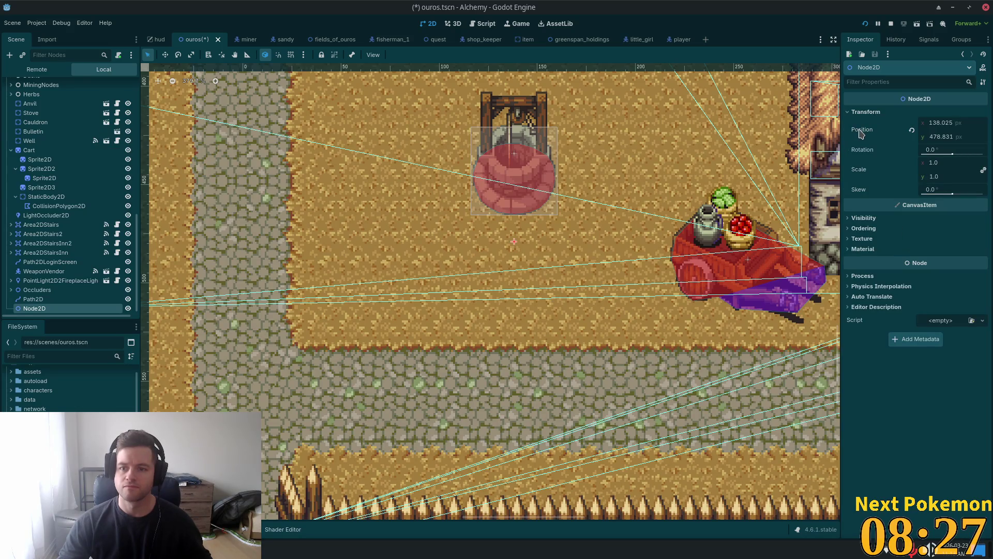
{"action": "right_click", "coordinate": [860, 130]}
{"action": "left_click", "coordinate": [891, 138]}
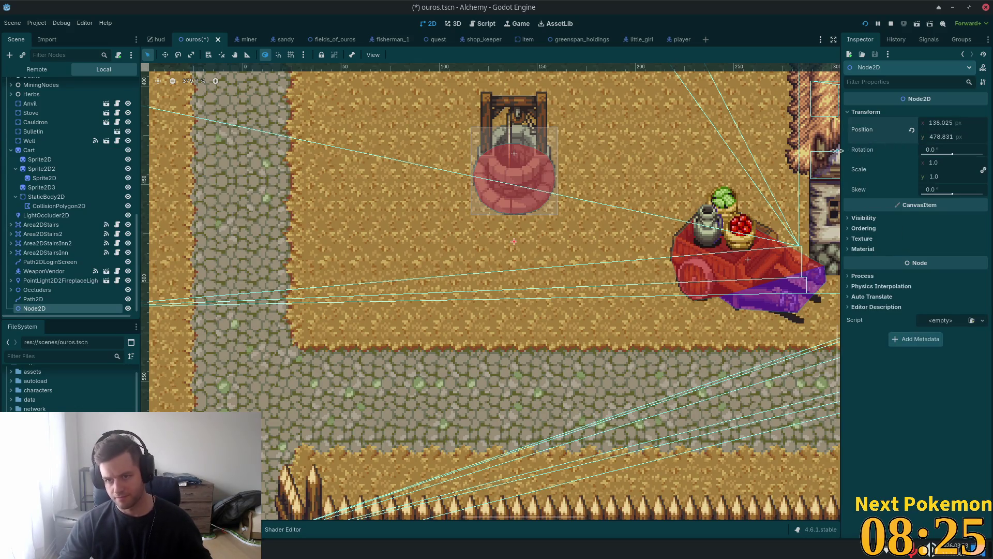
{"action": "key", "text": "super"}
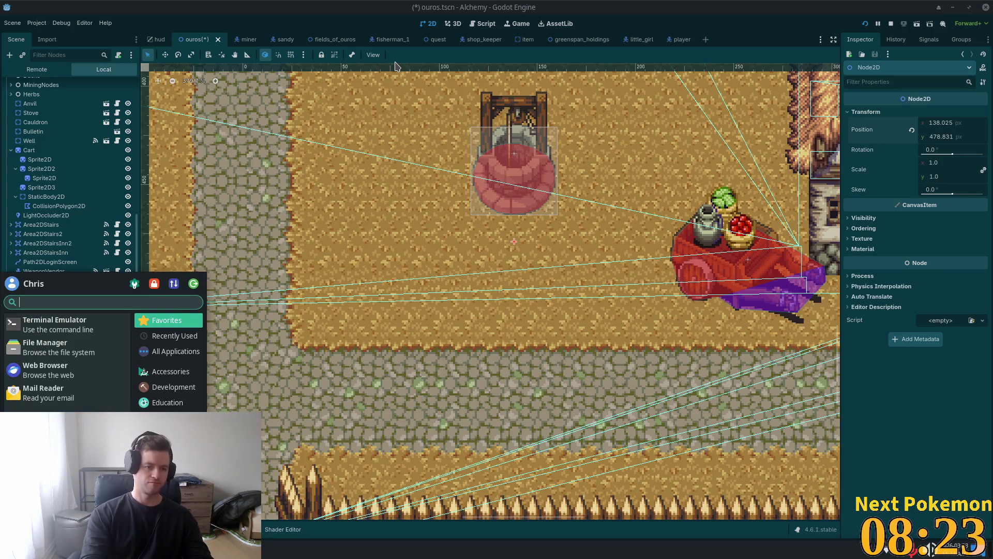
{"action": "key", "text": "Escape"}
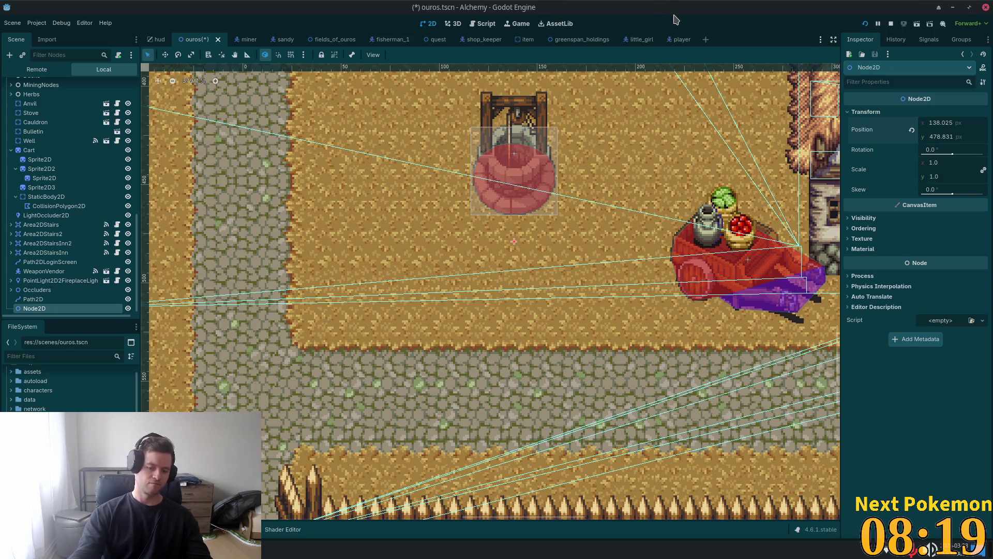
{"action": "key", "text": "alt+shift+o"}
Open the ouros_well.tscn cave scene via Quick Open
{"action": "type", "text": "ouro"}
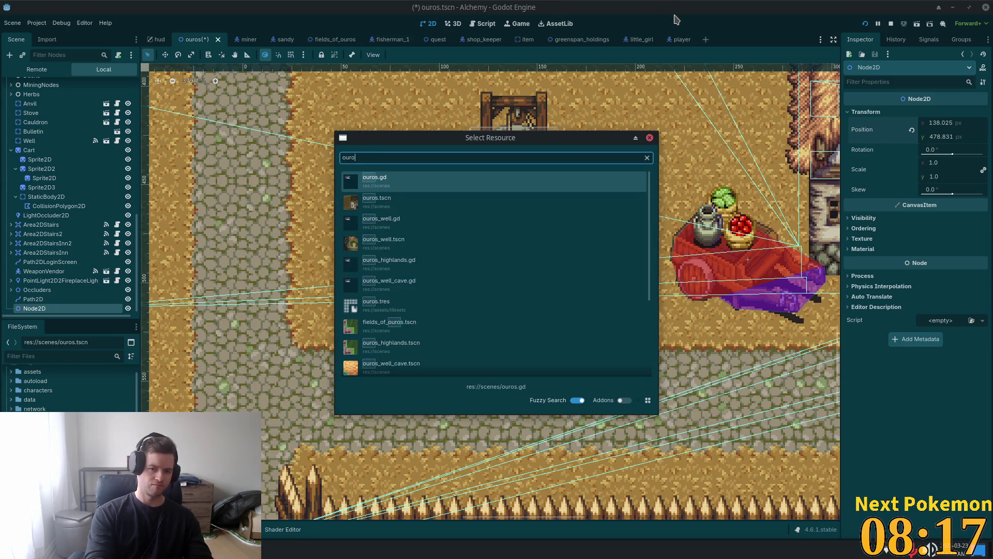
{"action": "type", "text": "s_well"}
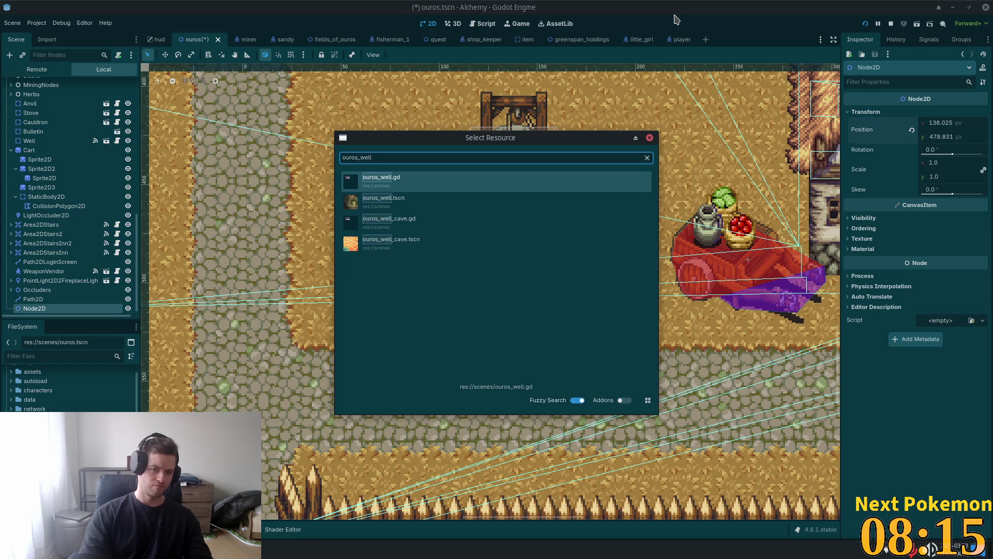
{"action": "key", "text": "Down"}
{"action": "key", "text": "Return"}
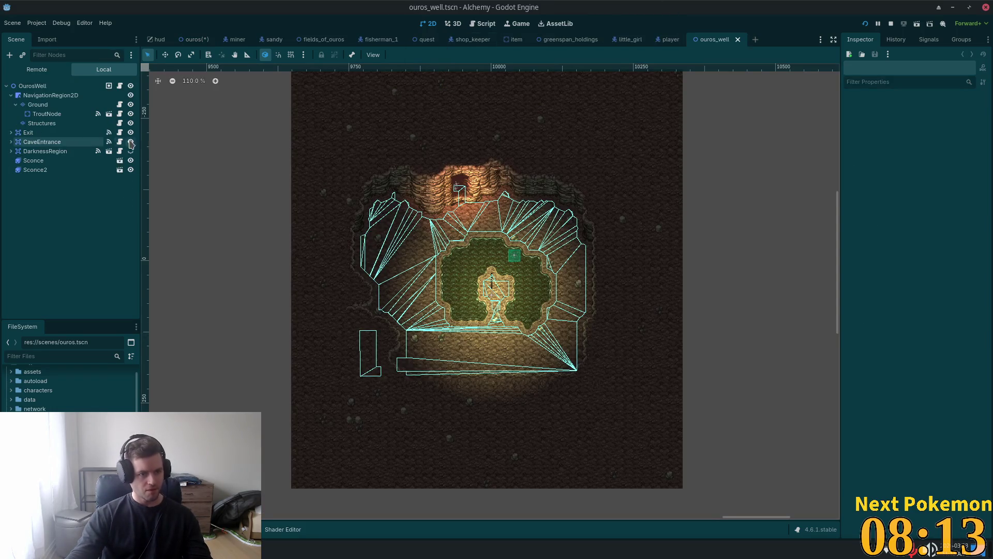
Paste the Ouros marker position 138.025, 478.831 into the Exit warp's Destination
{"action": "left_click", "coordinate": [31, 132]}
{"action": "scroll", "coordinate": [316, 278], "scroll_direction": "up", "scroll_amount": 5}
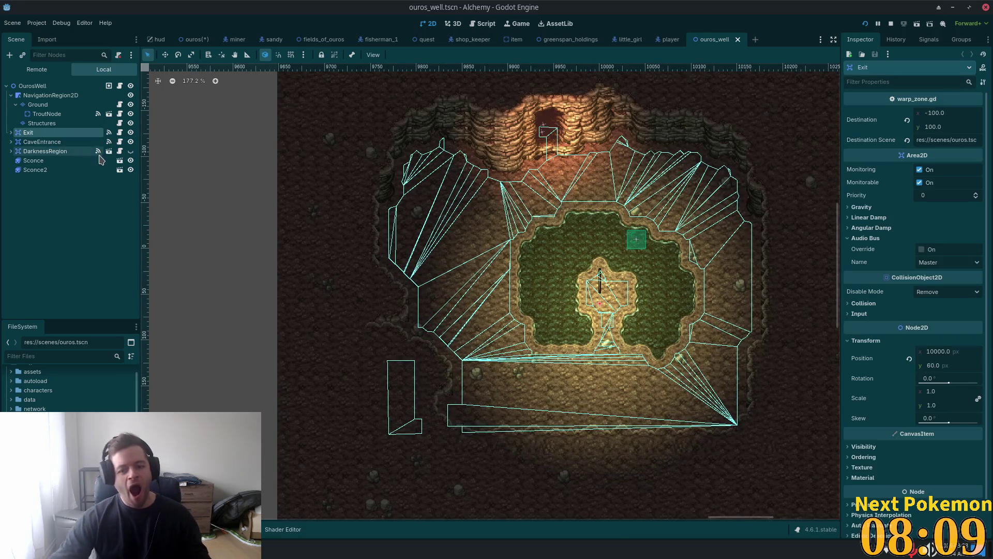
{"action": "right_click", "coordinate": [871, 123]}
{"action": "left_click", "coordinate": [903, 139]}
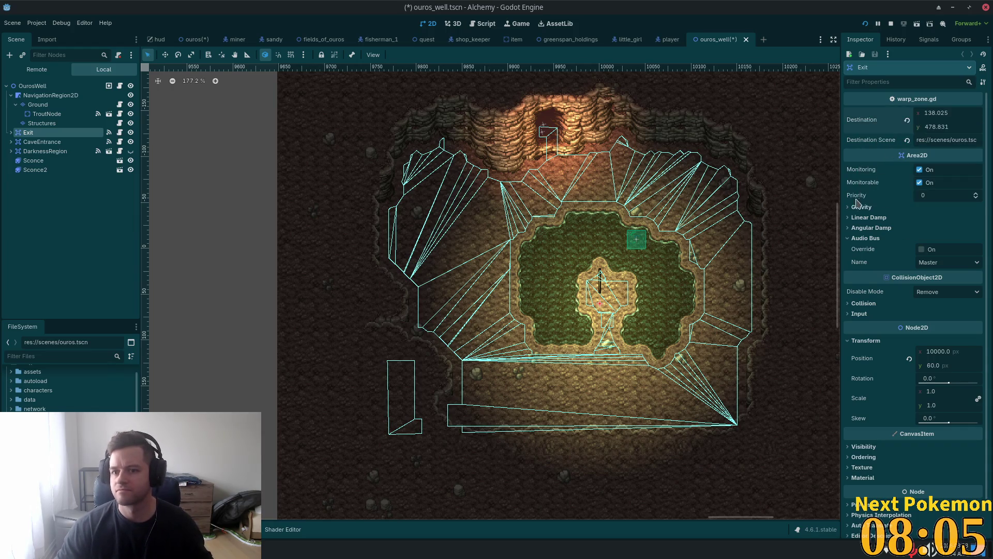
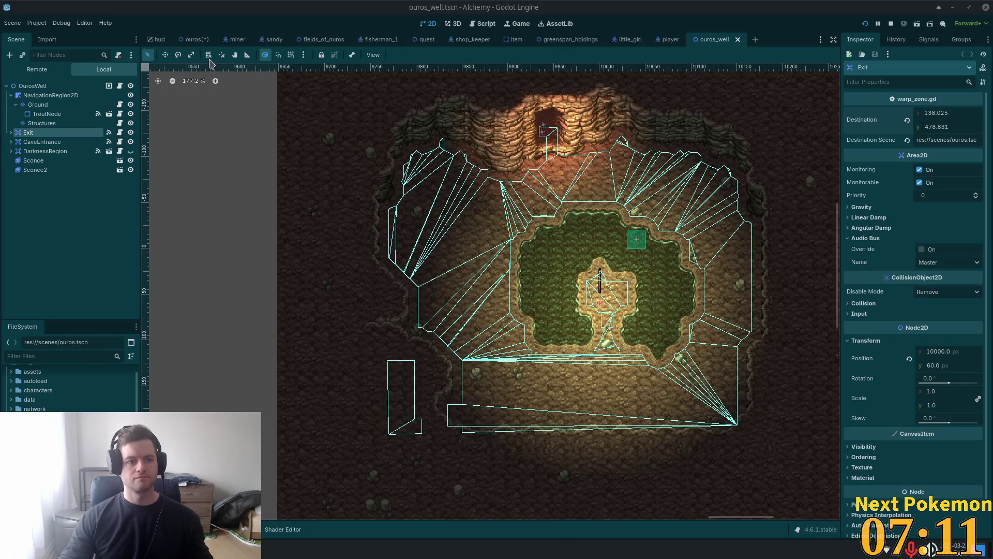
Switch to the ouros scene and select its Ground TileMapLayer in the Scene dock
{"action": "left_click", "coordinate": [194, 40]}
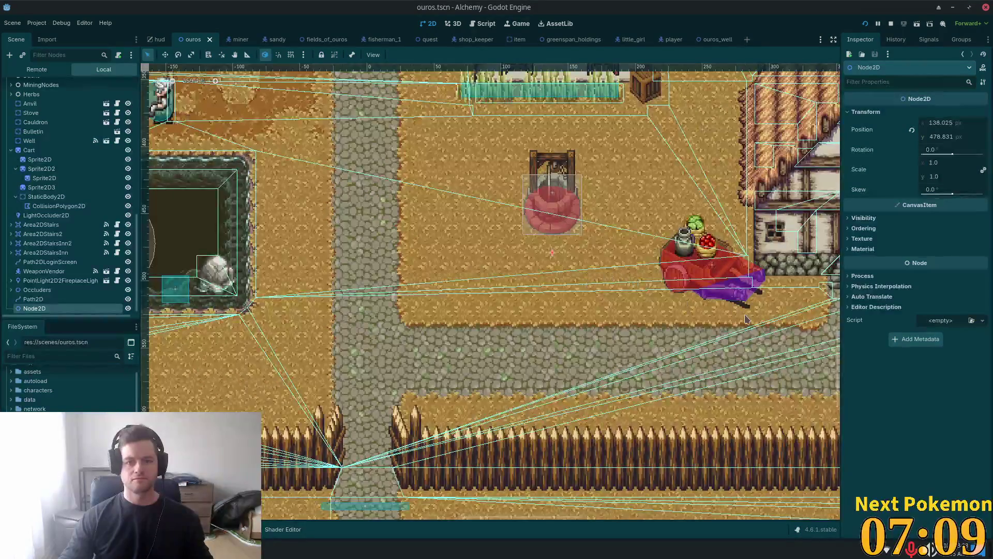
{"action": "scroll", "coordinate": [78, 136], "scroll_direction": "up", "scroll_amount": 2}
{"action": "scroll", "coordinate": [79, 136], "scroll_direction": "up", "scroll_amount": 10}
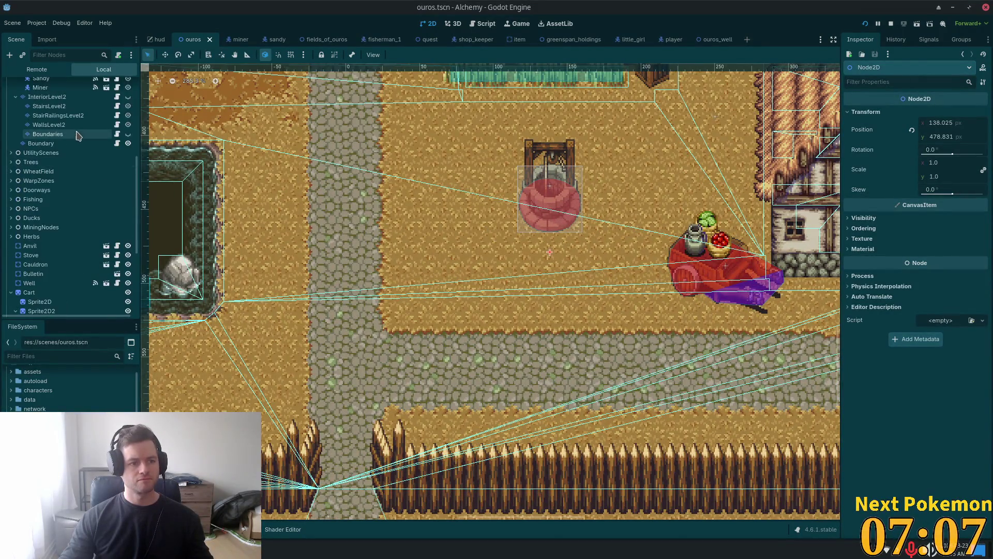
{"action": "left_click", "coordinate": [48, 113]}
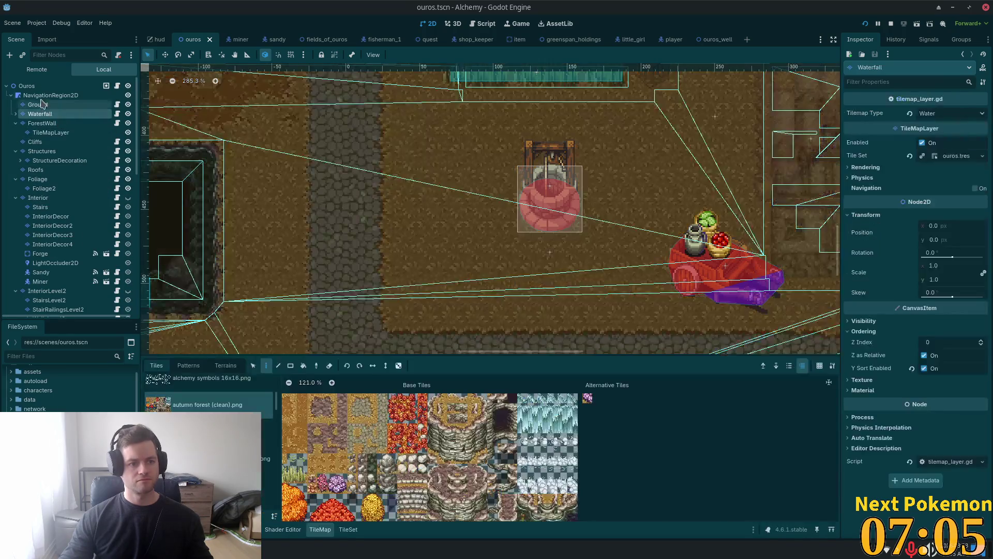
{"action": "left_click", "coordinate": [50, 95]}
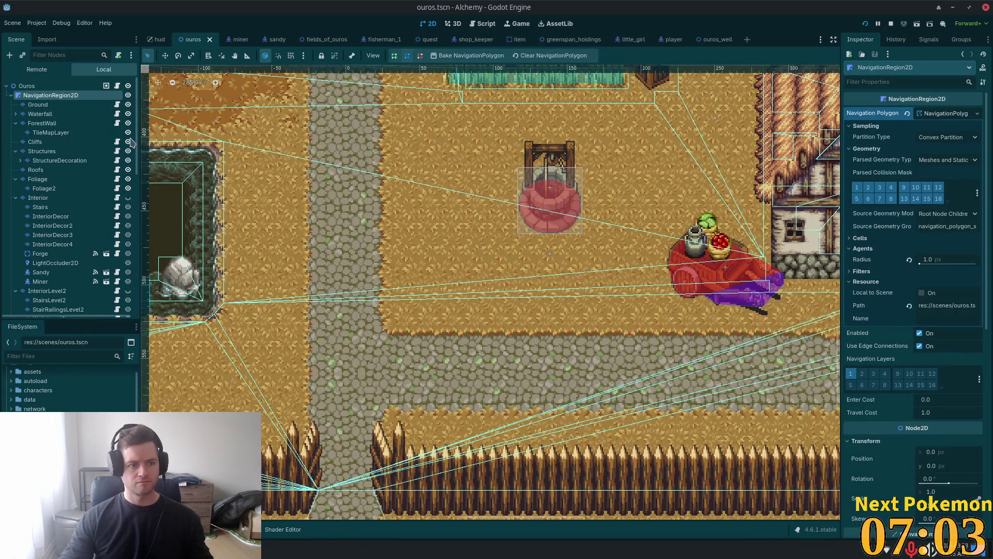
{"action": "left_click", "coordinate": [41, 104]}
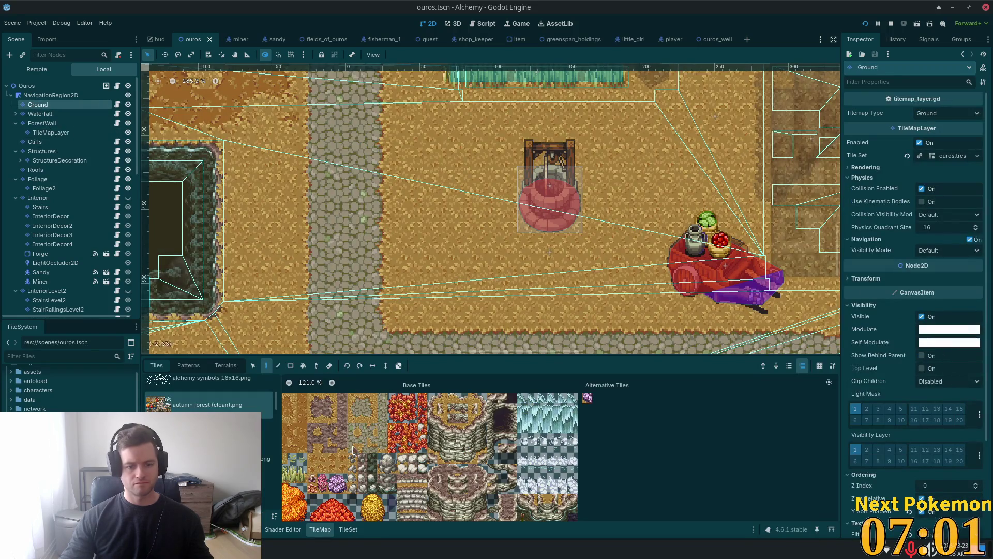
{"action": "scroll", "coordinate": [445, 455], "scroll_direction": "down", "scroll_amount": 4}
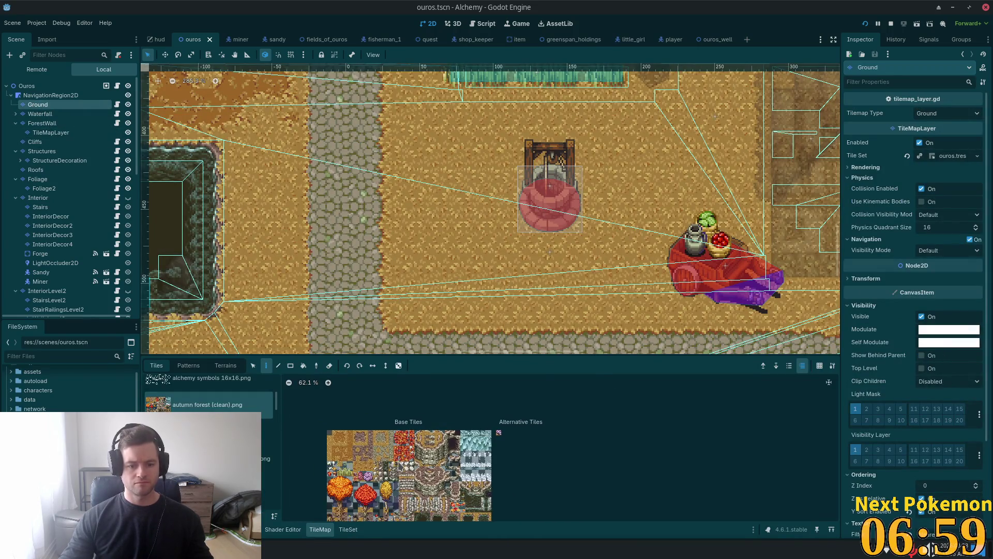
{"action": "scroll", "coordinate": [423, 492], "scroll_direction": "down", "scroll_amount": 1}
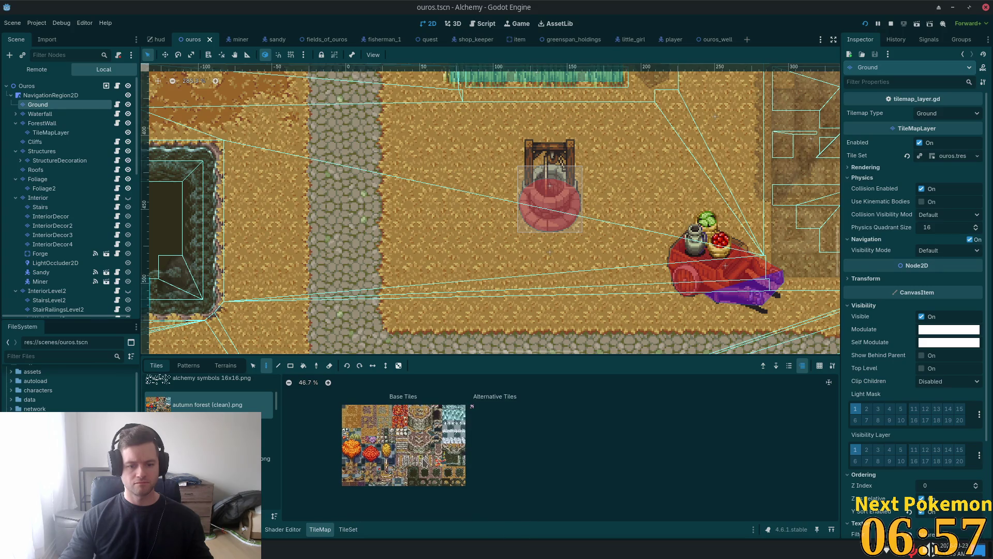
{"action": "scroll", "coordinate": [403, 451], "scroll_direction": "up", "scroll_amount": 1}
{"action": "scroll", "coordinate": [404, 453], "scroll_direction": "up", "scroll_amount": 1}
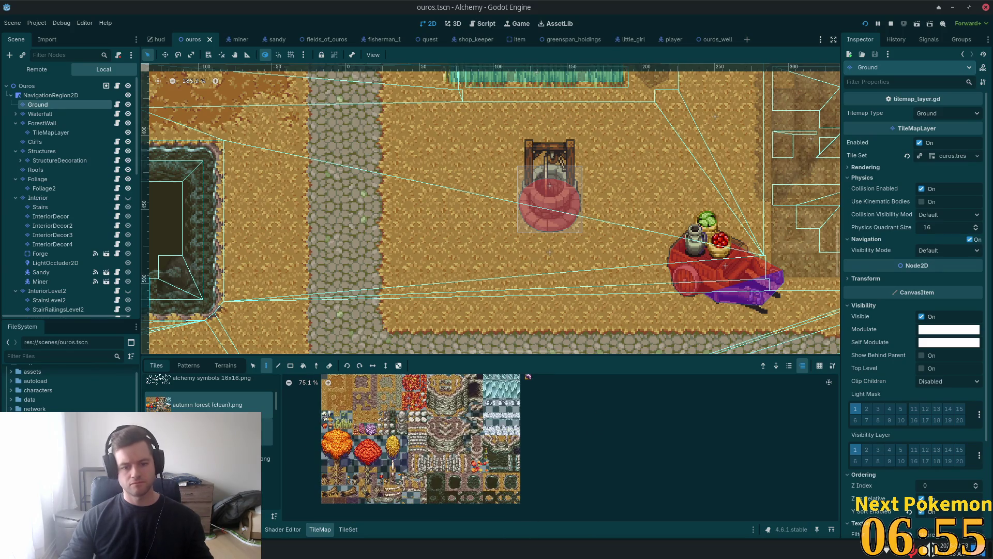
{"action": "scroll", "coordinate": [279, 408], "scroll_direction": "up", "scroll_amount": 2}
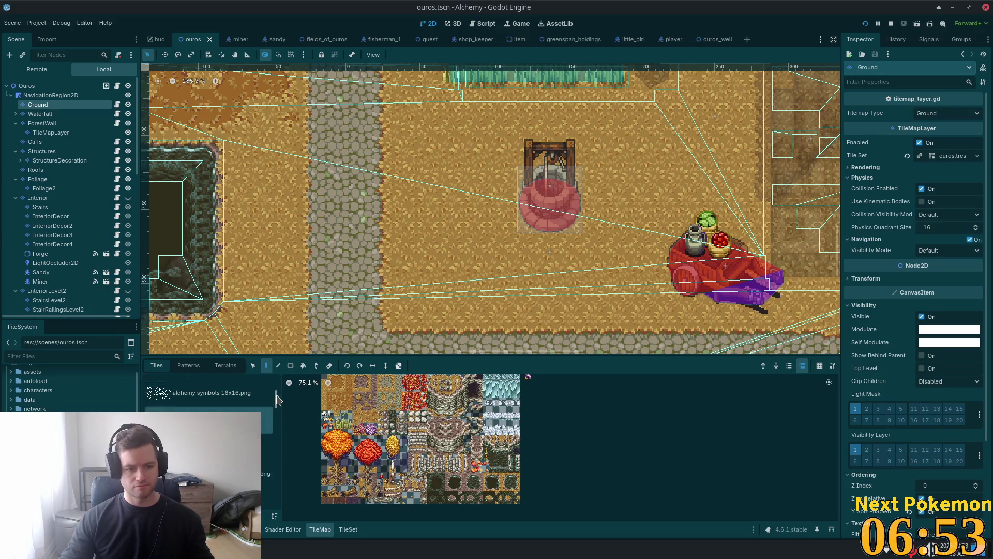
{"action": "left_click", "coordinate": [259, 389]}
{"action": "scroll", "coordinate": [276, 421], "scroll_direction": "down", "scroll_amount": 3}
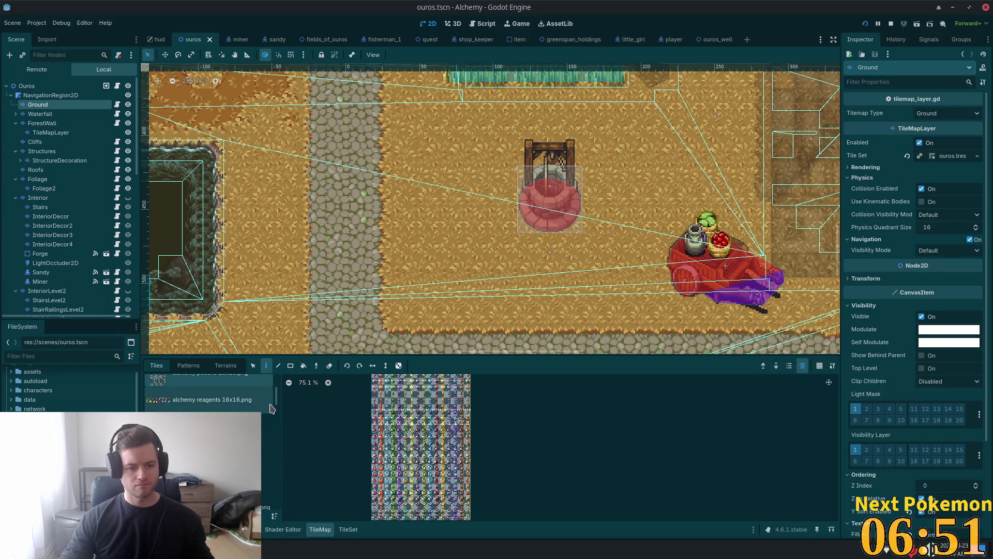
{"action": "scroll", "coordinate": [276, 422], "scroll_direction": "up", "scroll_amount": 1}
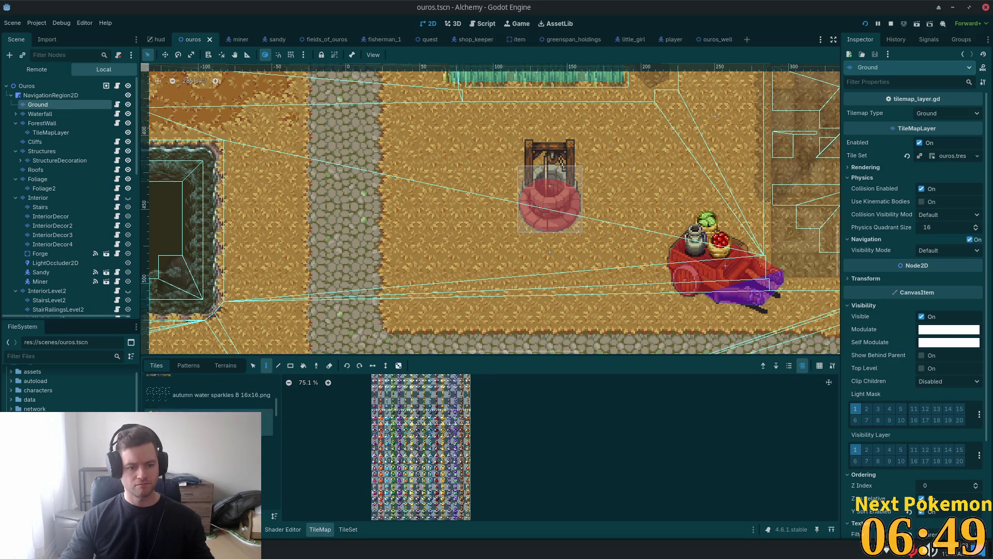
{"action": "left_click", "coordinate": [217, 448]}
{"action": "scroll", "coordinate": [207, 393], "scroll_direction": "down", "scroll_amount": 4}
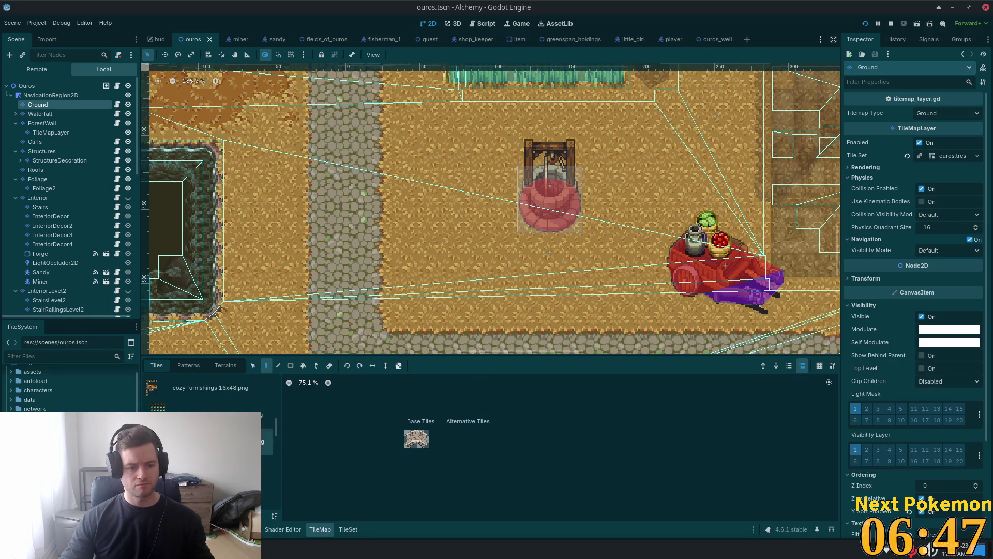
{"action": "scroll", "coordinate": [203, 406], "scroll_direction": "down", "scroll_amount": 2}
{"action": "left_click", "coordinate": [203, 409]}
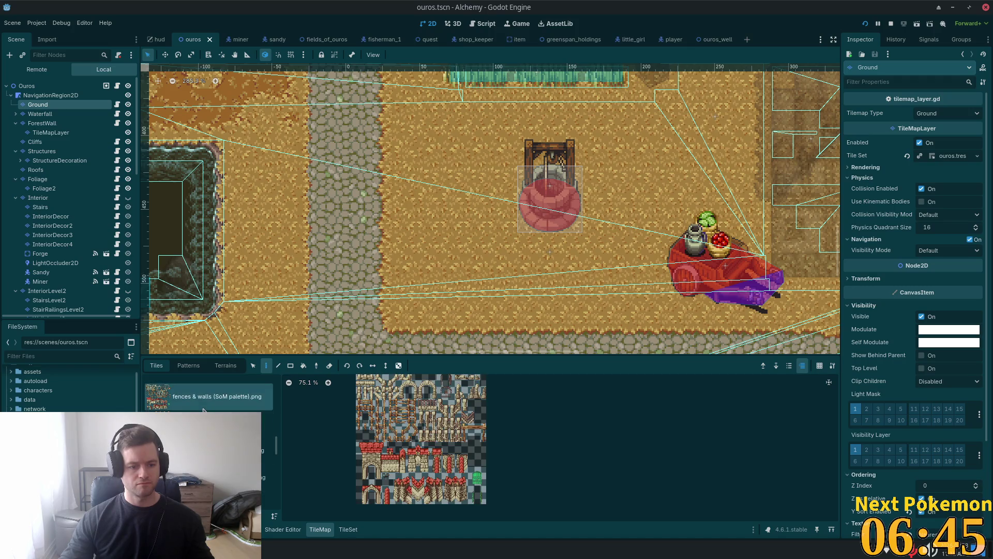
{"action": "left_click", "coordinate": [203, 423]}
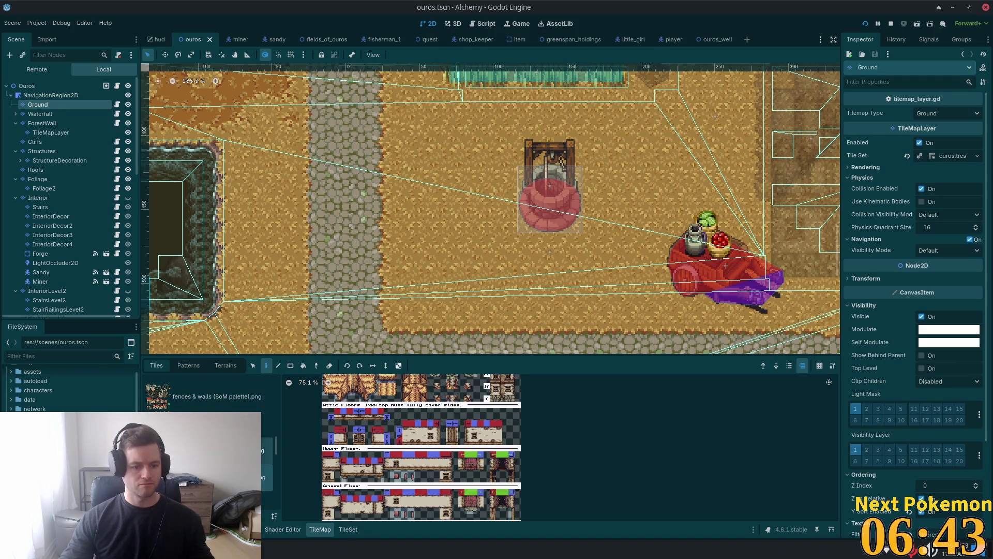
{"action": "scroll", "coordinate": [494, 478], "scroll_direction": "down", "scroll_amount": 4}
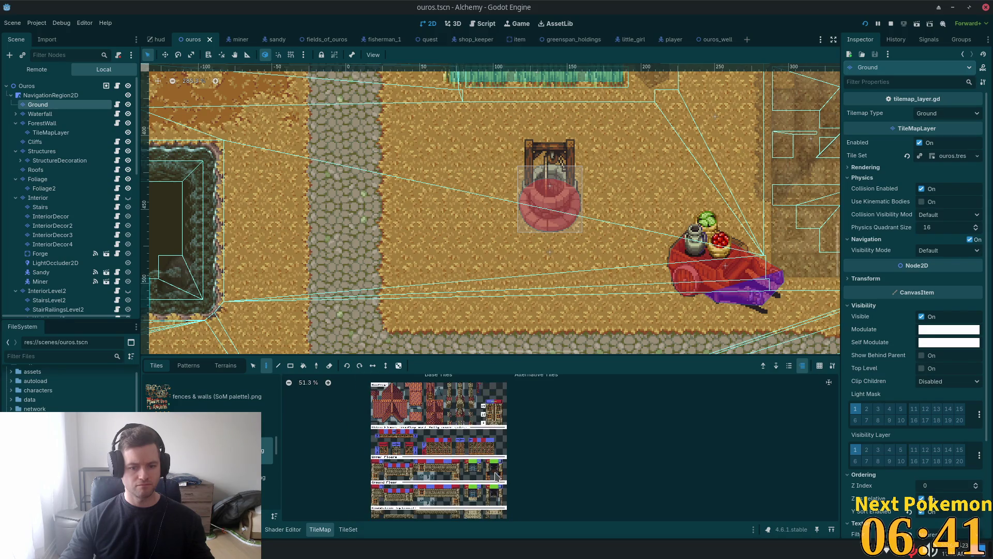
{"action": "scroll", "coordinate": [492, 479], "scroll_direction": "down", "scroll_amount": 1}
{"action": "scroll", "coordinate": [460, 440], "scroll_direction": "up", "scroll_amount": 2}
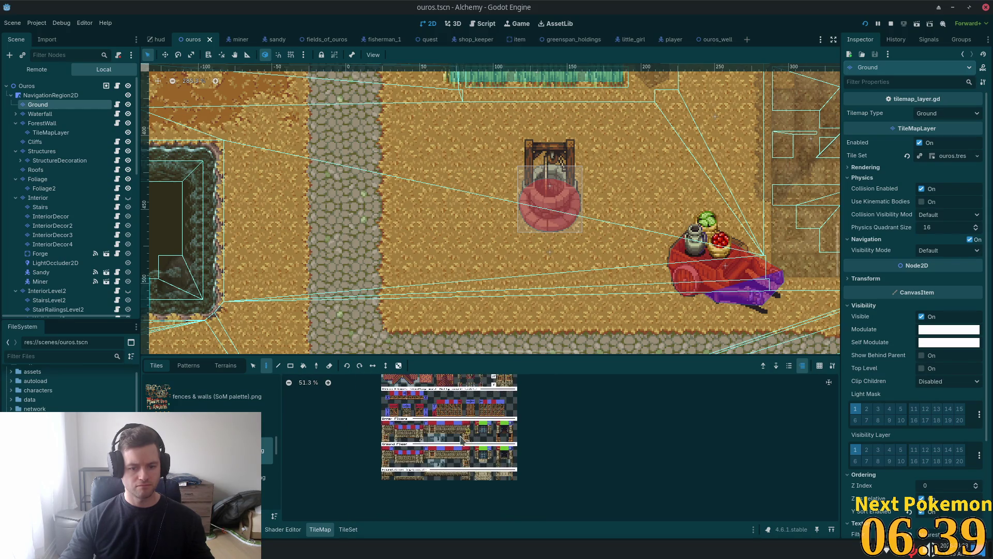
{"action": "scroll", "coordinate": [494, 491], "scroll_direction": "up", "scroll_amount": 6}
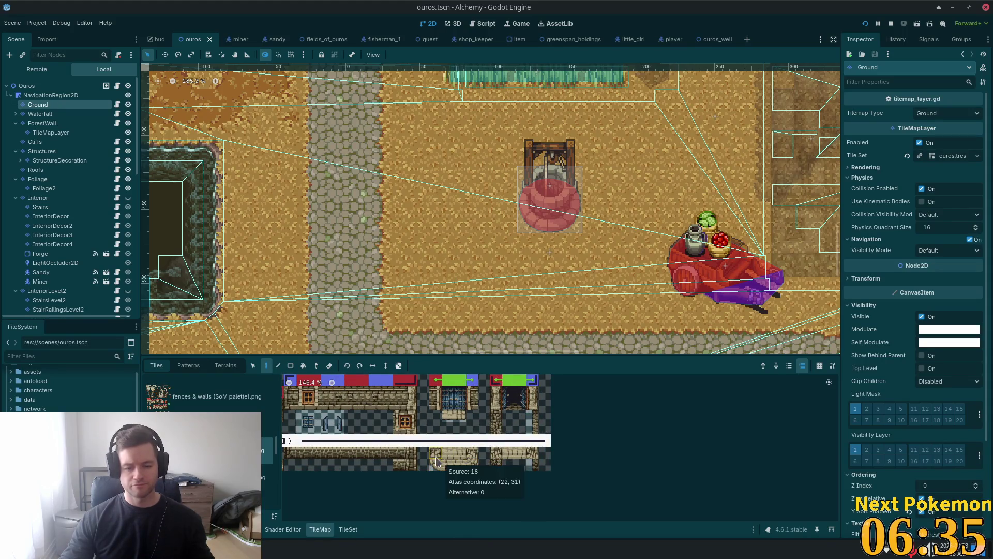
{"action": "left_click_drag", "start_coordinate": [435, 460], "coordinate": [437, 466]}
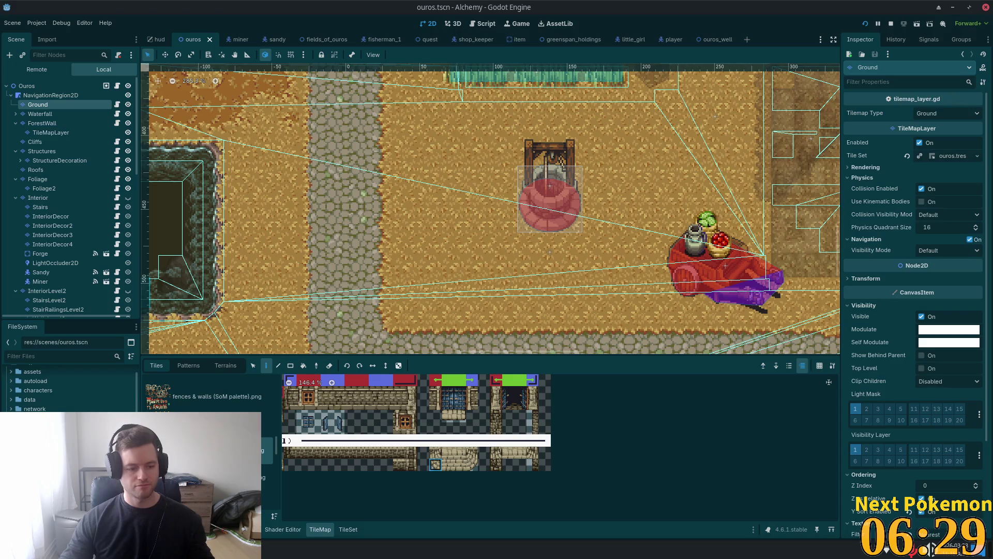
{"action": "scroll", "coordinate": [67, 388], "scroll_direction": "down", "scroll_amount": 1}
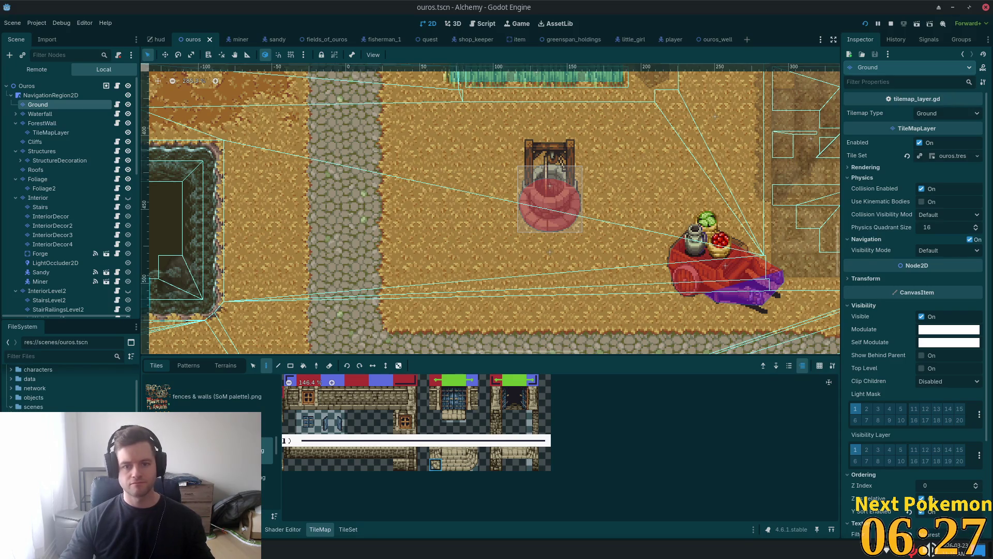
{"action": "scroll", "coordinate": [67, 388], "scroll_direction": "down", "scroll_amount": 3}
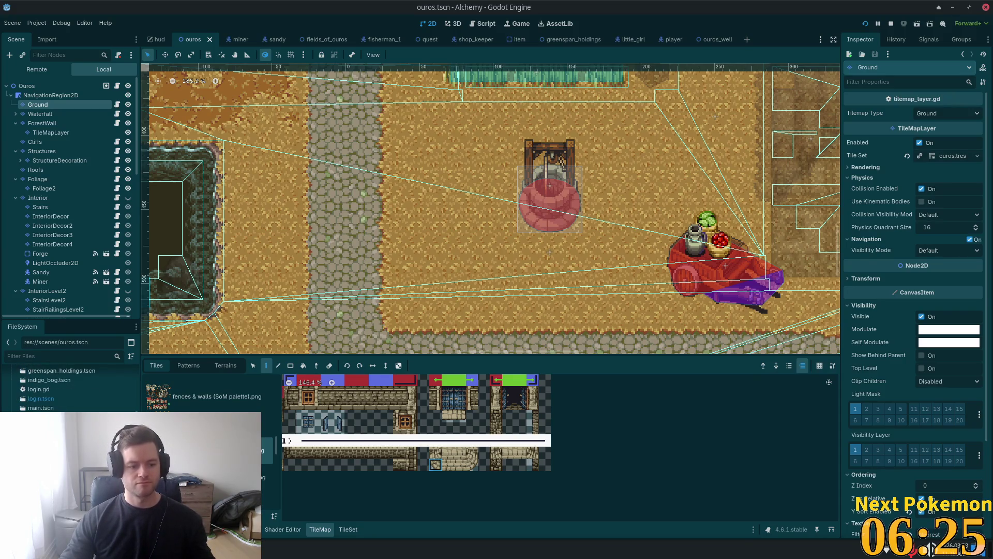
{"action": "scroll", "coordinate": [207, 413], "scroll_direction": "down", "scroll_amount": 2}
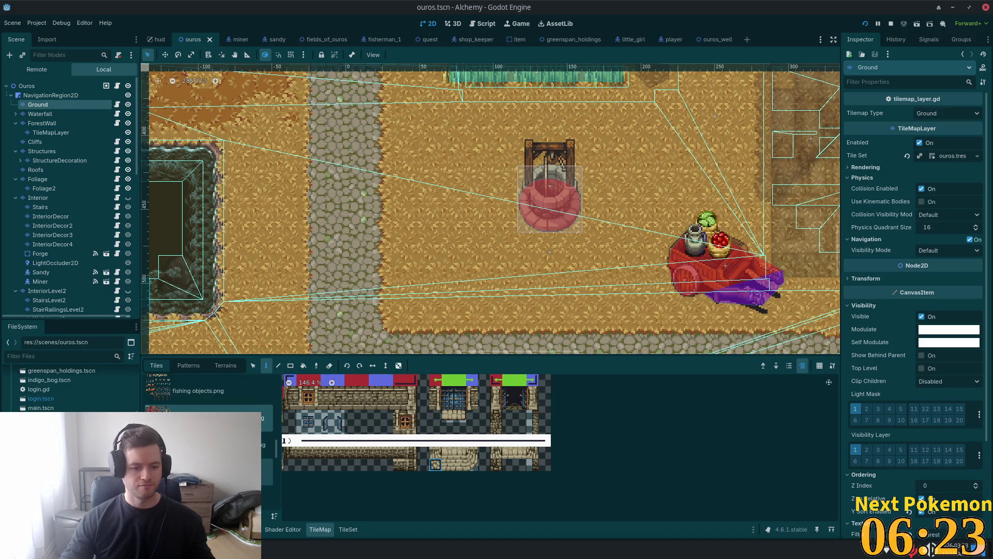
{"action": "scroll", "coordinate": [207, 393], "scroll_direction": "down", "scroll_amount": 2}
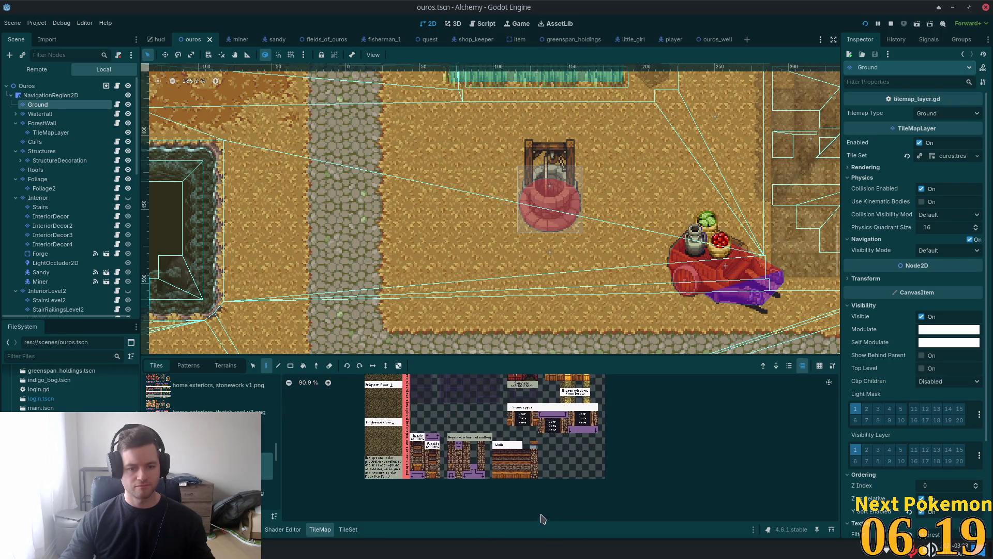
{"action": "scroll", "coordinate": [522, 455], "scroll_direction": "down", "scroll_amount": 1}
{"action": "scroll", "coordinate": [513, 450], "scroll_direction": "down", "scroll_amount": 2}
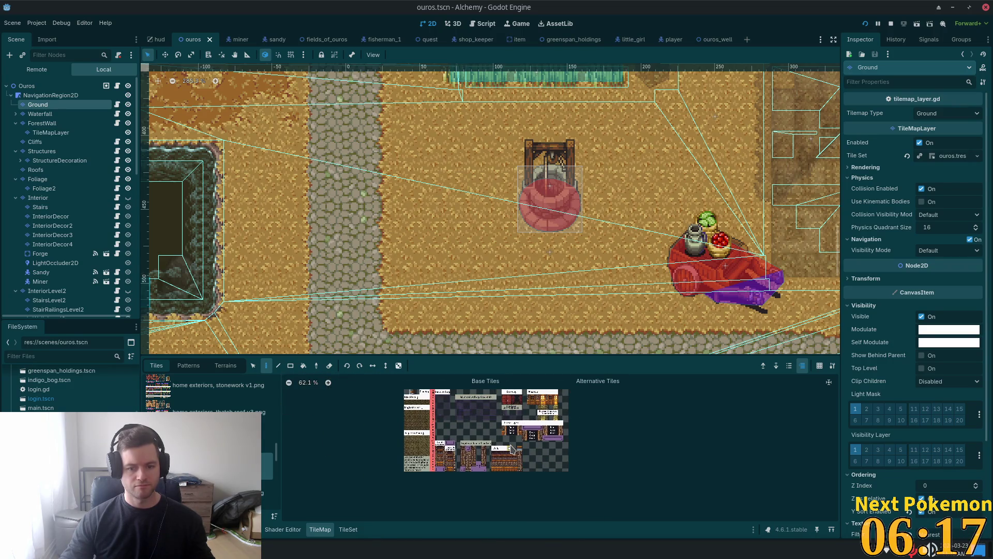
{"action": "scroll", "coordinate": [519, 450], "scroll_direction": "up", "scroll_amount": 6}
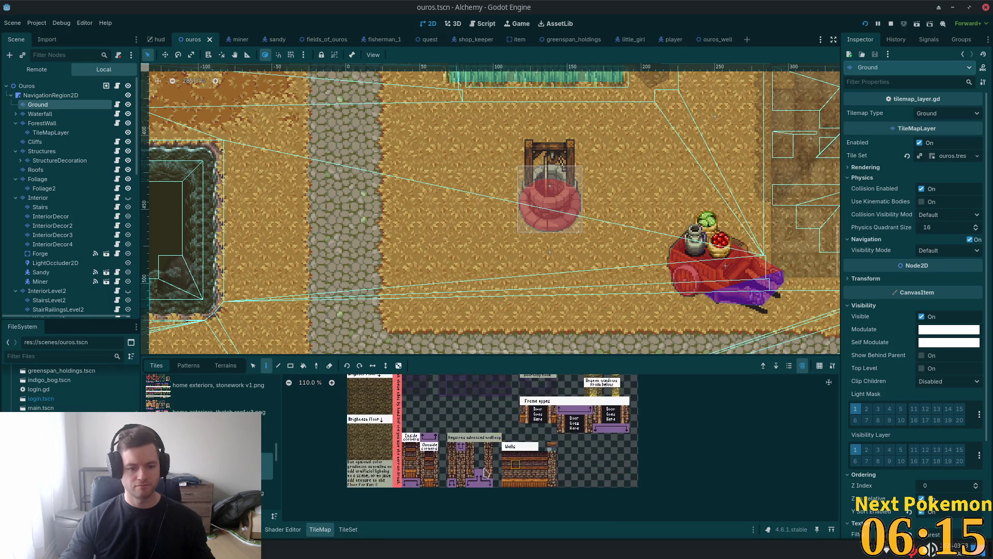
{"action": "scroll", "coordinate": [193, 394], "scroll_direction": "up", "scroll_amount": 3}
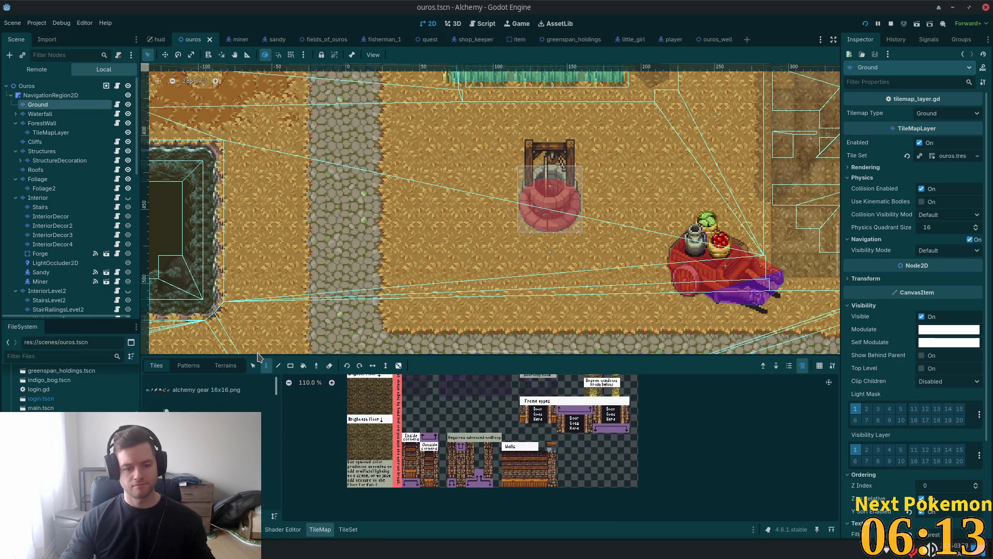
{"action": "left_click", "coordinate": [165, 411]}
{"action": "scroll", "coordinate": [207, 409], "scroll_direction": "down", "scroll_amount": 2}
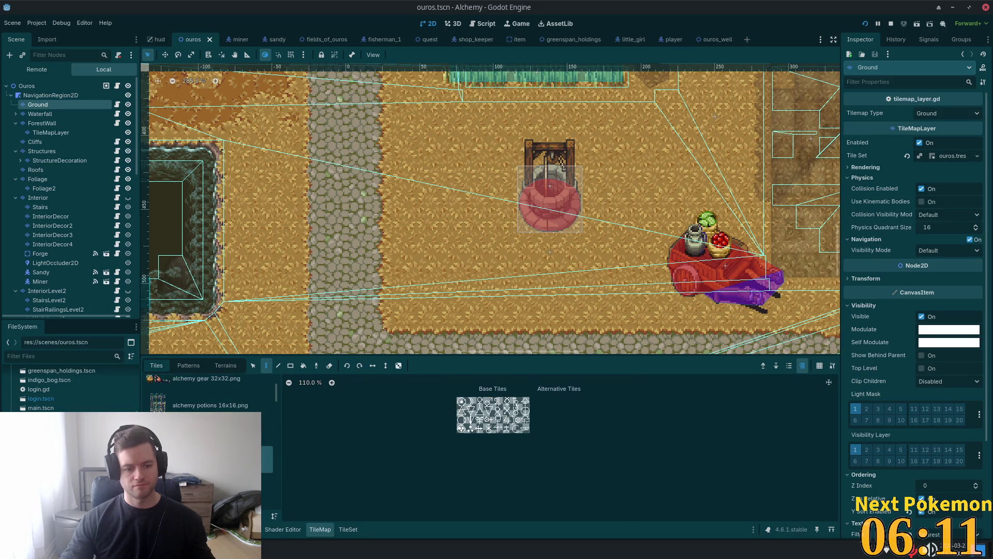
{"action": "scroll", "coordinate": [207, 403], "scroll_direction": "down", "scroll_amount": 4}
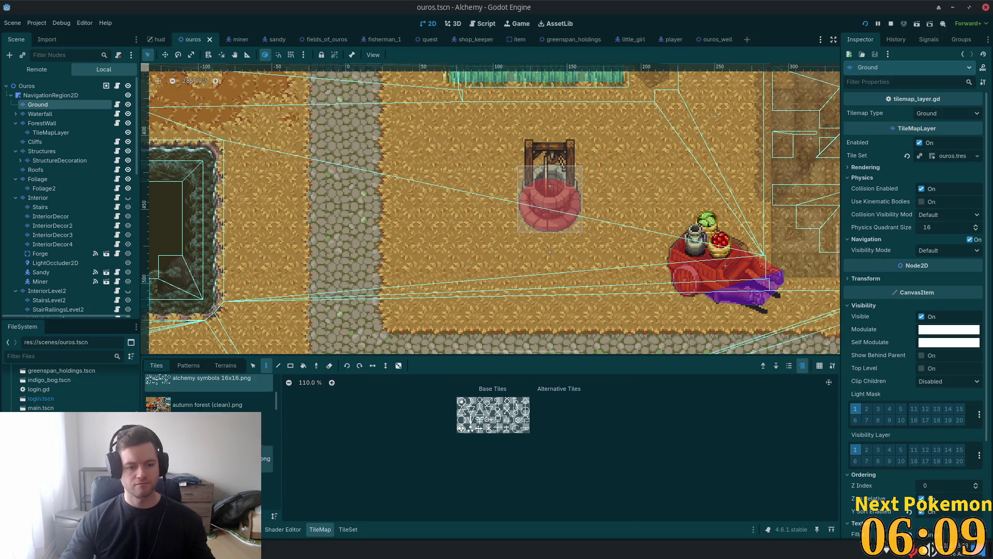
{"action": "left_click", "coordinate": [248, 406]}
{"action": "scroll", "coordinate": [493, 412], "scroll_direction": "up", "scroll_amount": 4}
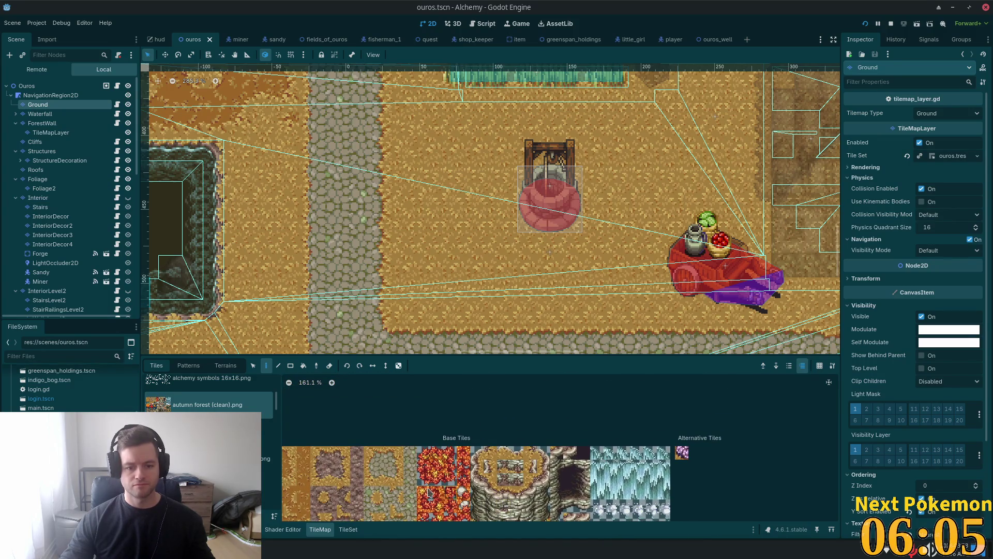
Paint cobblestone tiles along the sand edge of the plaza, undoing one misplaced tile
{"action": "left_click", "coordinate": [370, 453]}
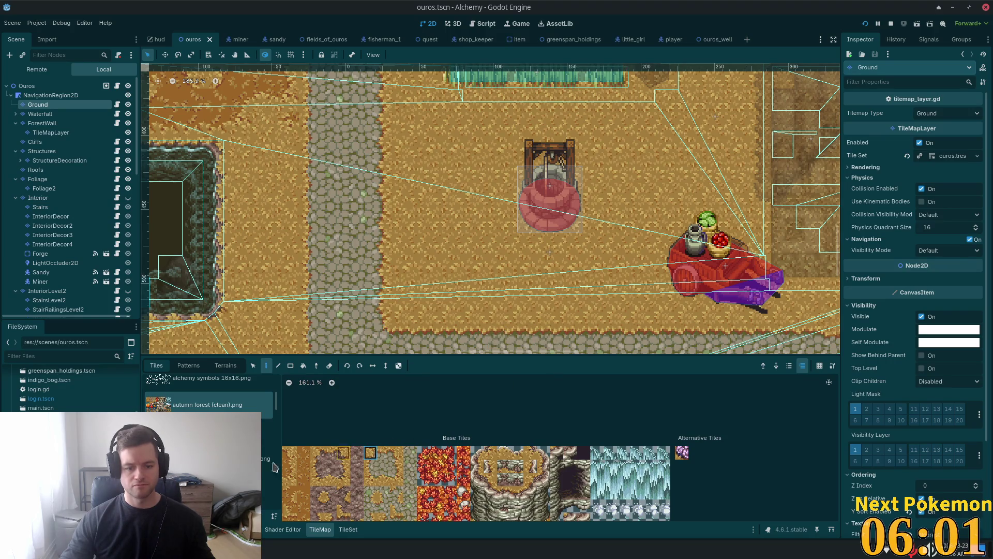
{"action": "left_click", "coordinate": [383, 505]}
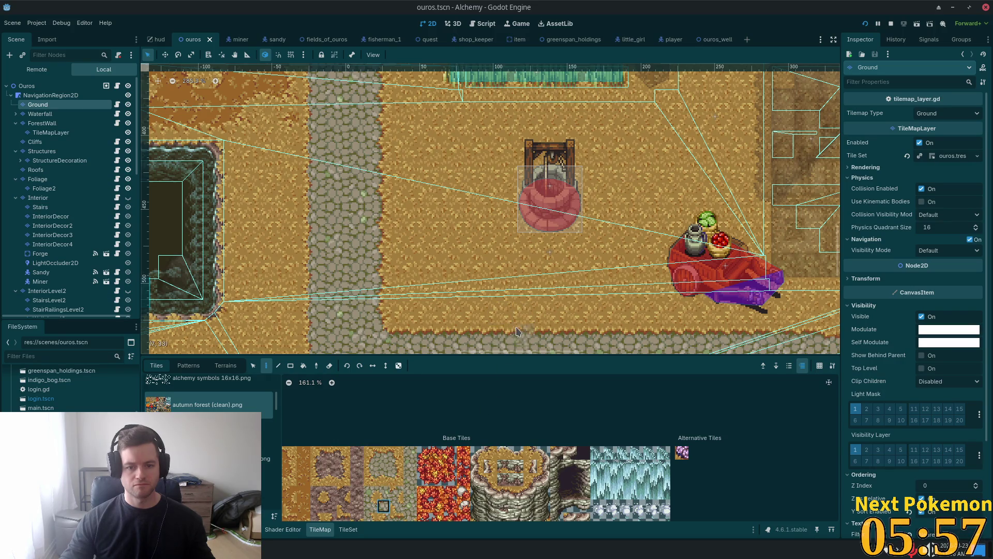
{"action": "left_click", "coordinate": [501, 337]}
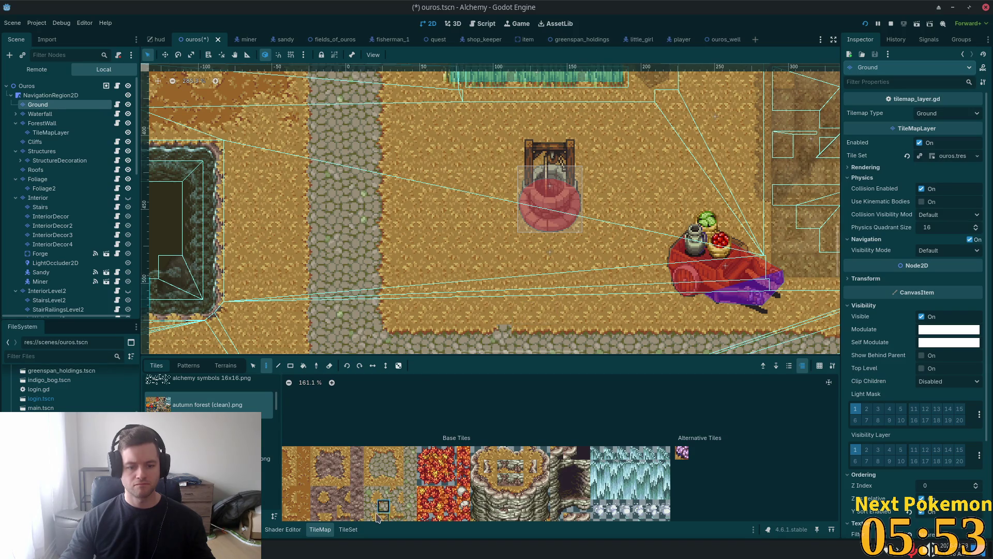
{"action": "scroll", "coordinate": [526, 419], "scroll_direction": "down", "scroll_amount": 2}
{"action": "scroll", "coordinate": [494, 207], "scroll_direction": "right", "scroll_amount": 3}
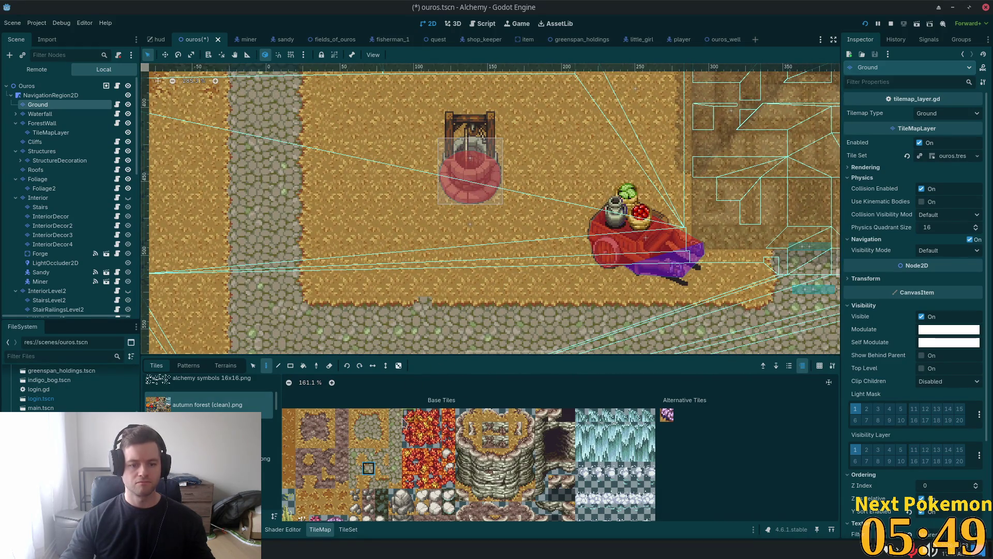
{"action": "key", "text": "ctrl+z"}
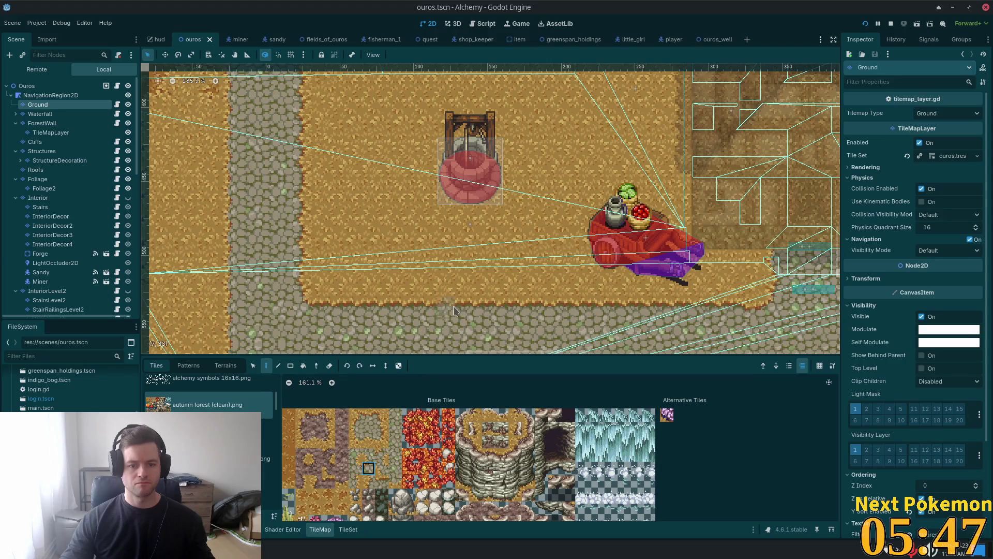
{"action": "left_click", "coordinate": [466, 308]}
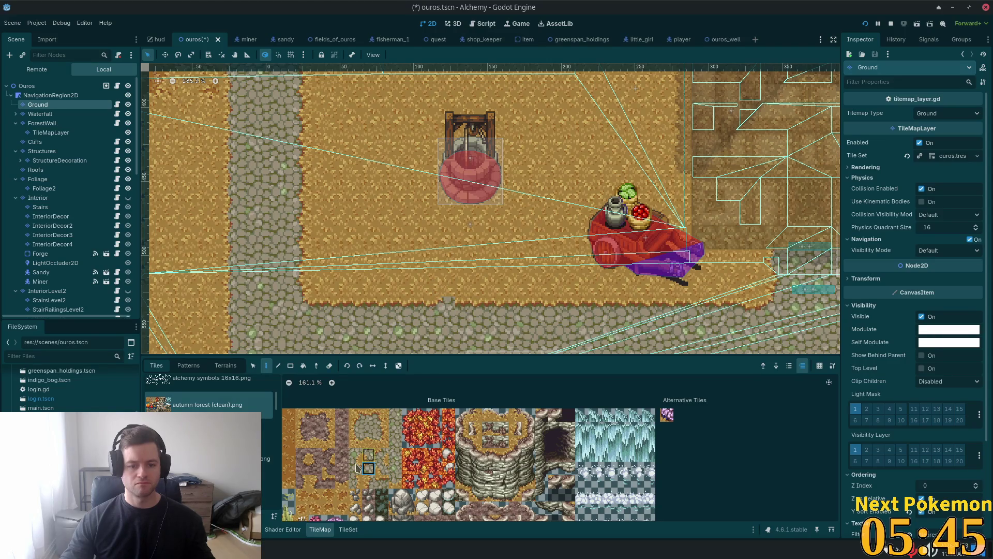
{"action": "left_click", "coordinate": [489, 301]}
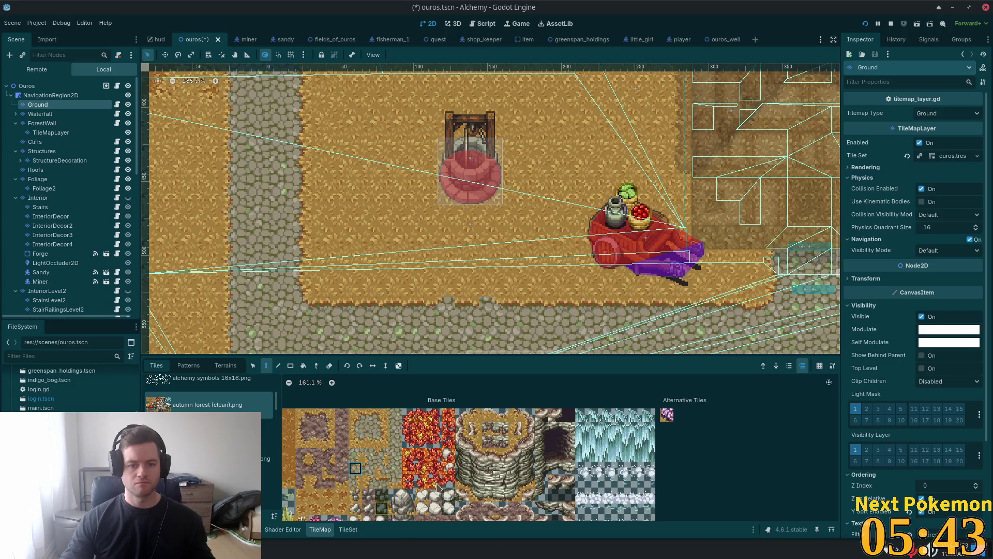
Choose a stone path edge tile from the atlas and paint the start of the new path
{"action": "left_click", "coordinate": [368, 429]}
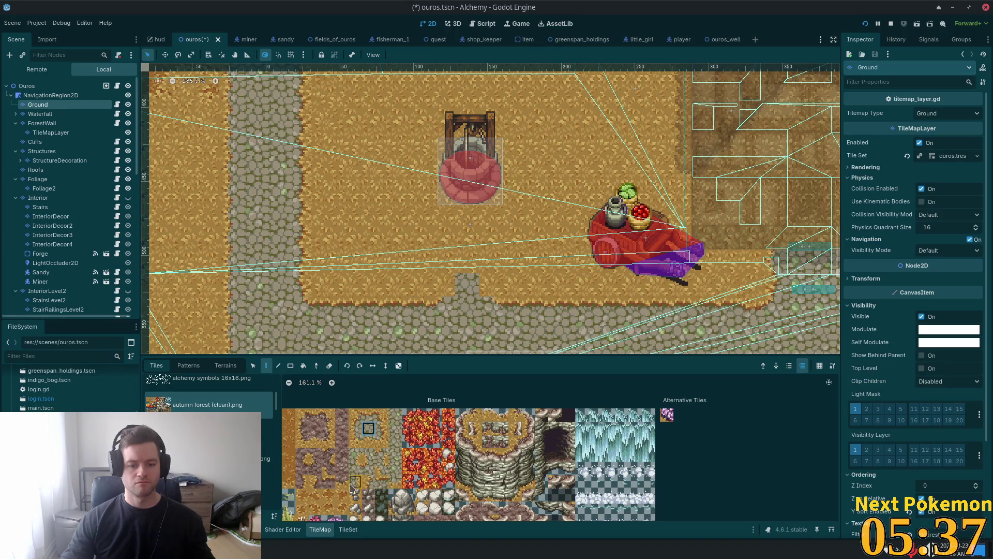
{"action": "left_click", "coordinate": [366, 483]}
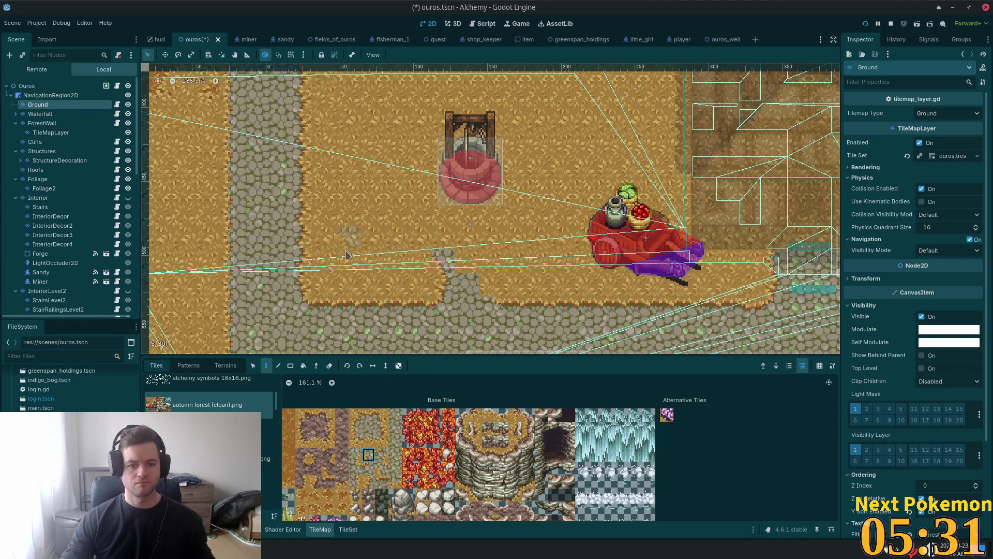
{"action": "left_click", "coordinate": [367, 442]}
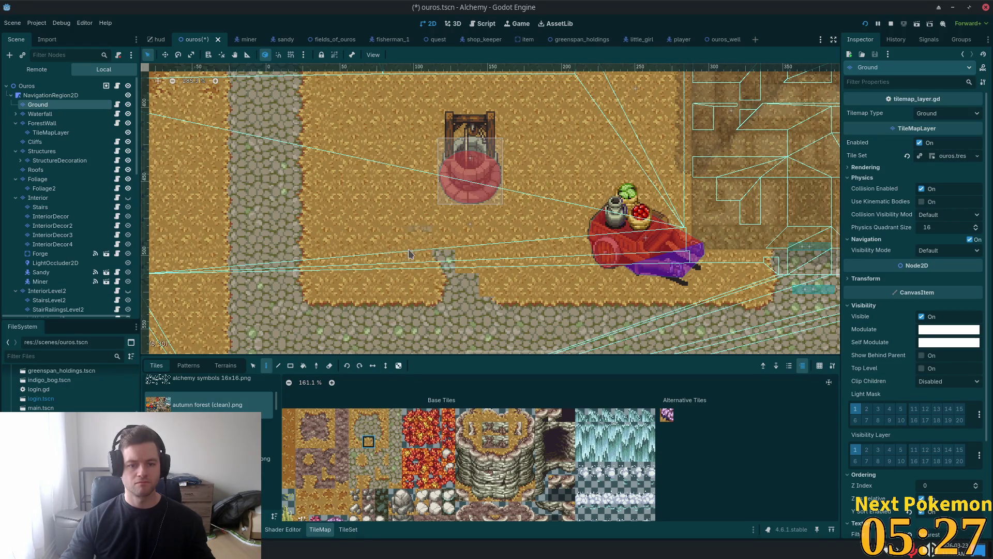
{"action": "left_click", "coordinate": [394, 481]}
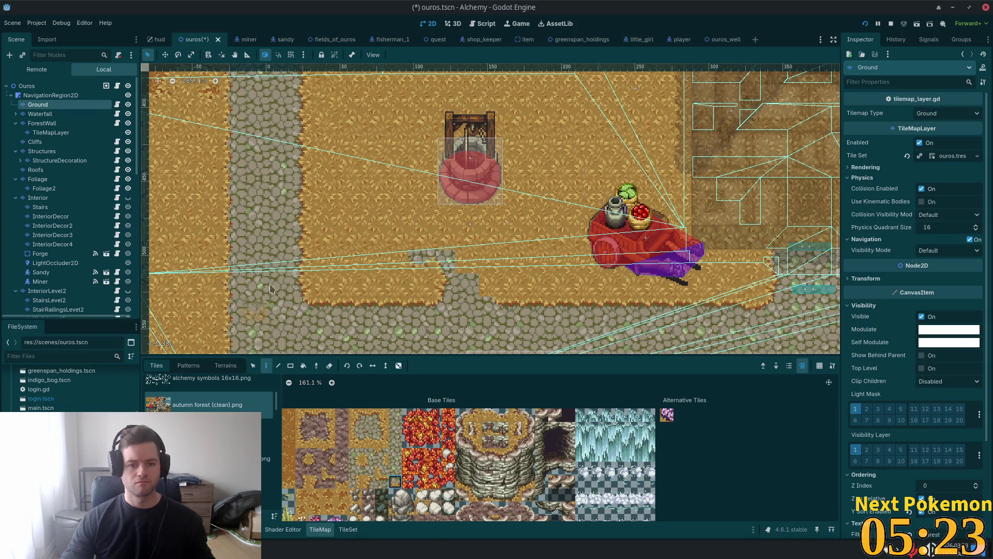
{"action": "left_click", "coordinate": [353, 443]}
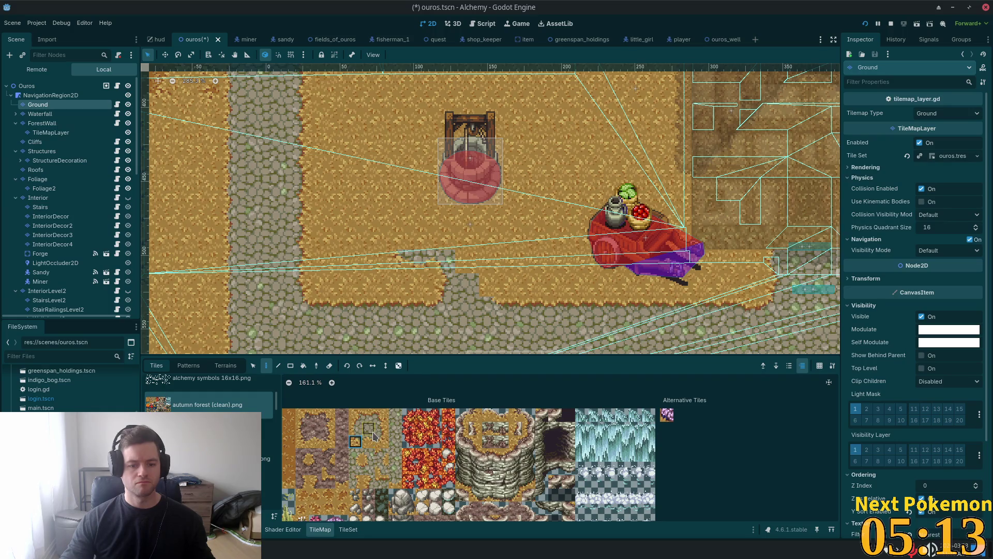
{"action": "left_click", "coordinate": [368, 454]}
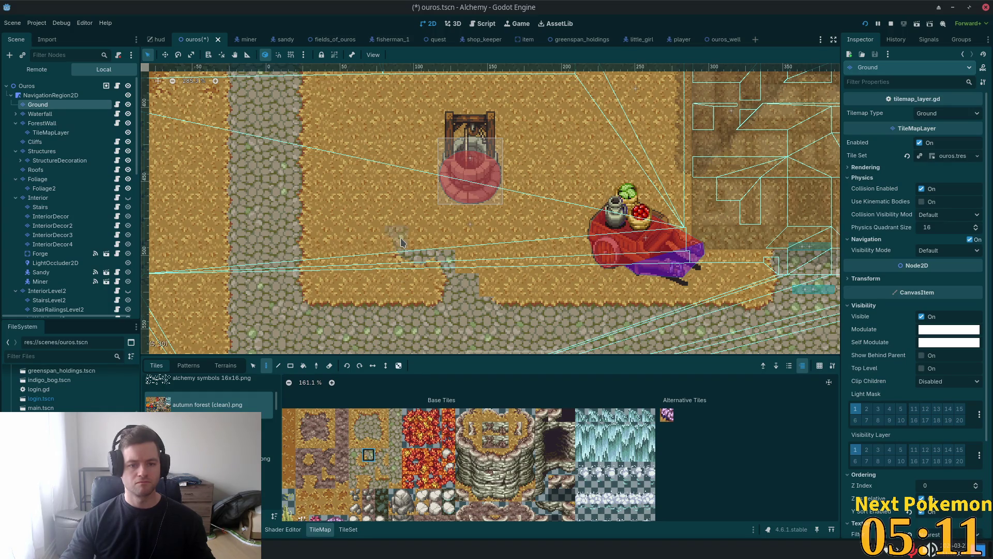
{"action": "left_click", "coordinate": [355, 441]}
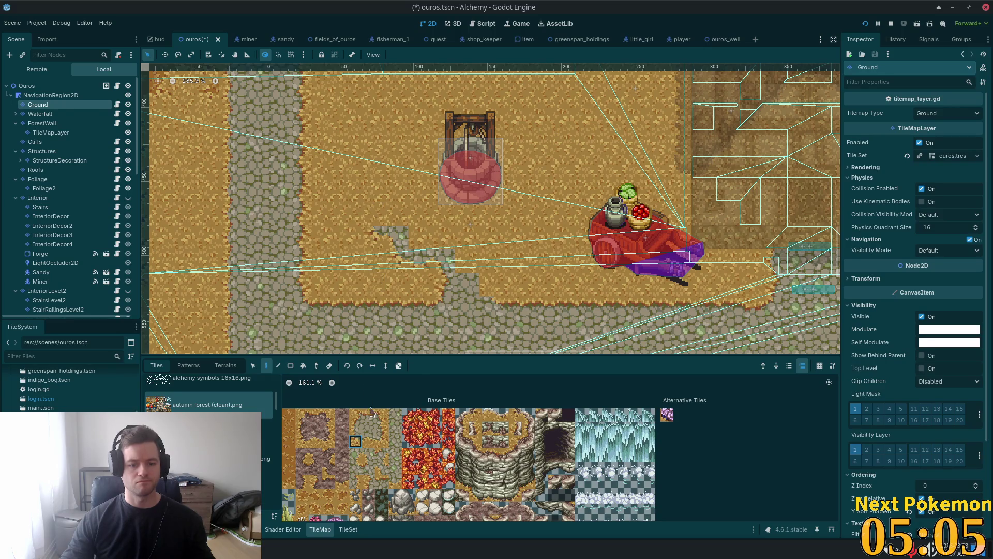
{"action": "left_click", "coordinate": [372, 457]}
{"action": "left_click", "coordinate": [375, 221]}
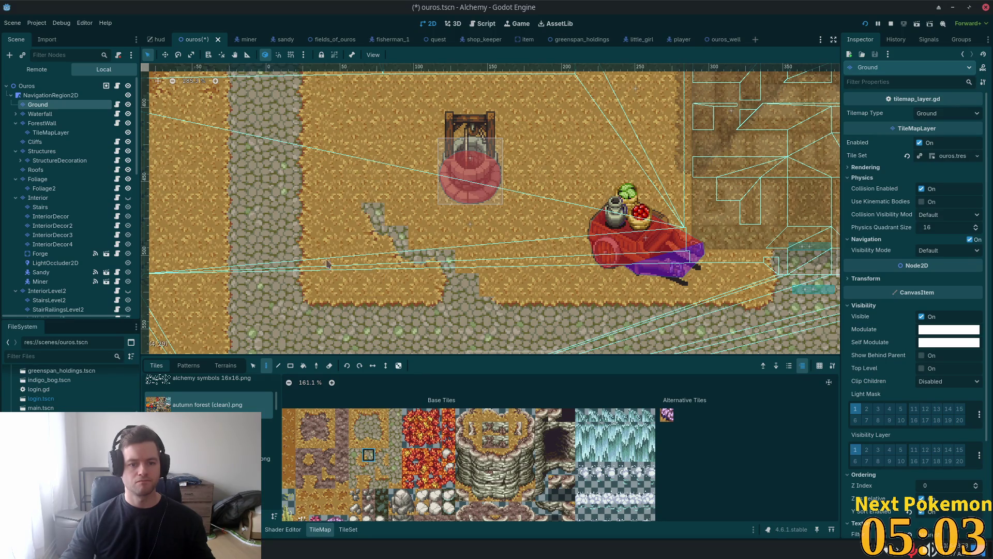
Extend the stone path with corner and sand edge tiles up to its end
{"action": "left_click", "coordinate": [369, 442]}
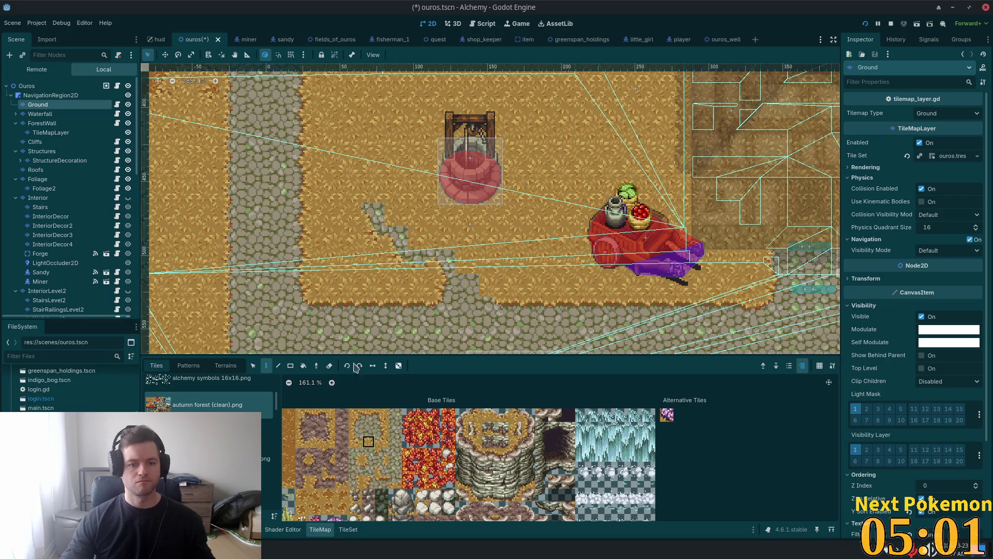
{"action": "left_click", "coordinate": [397, 486]}
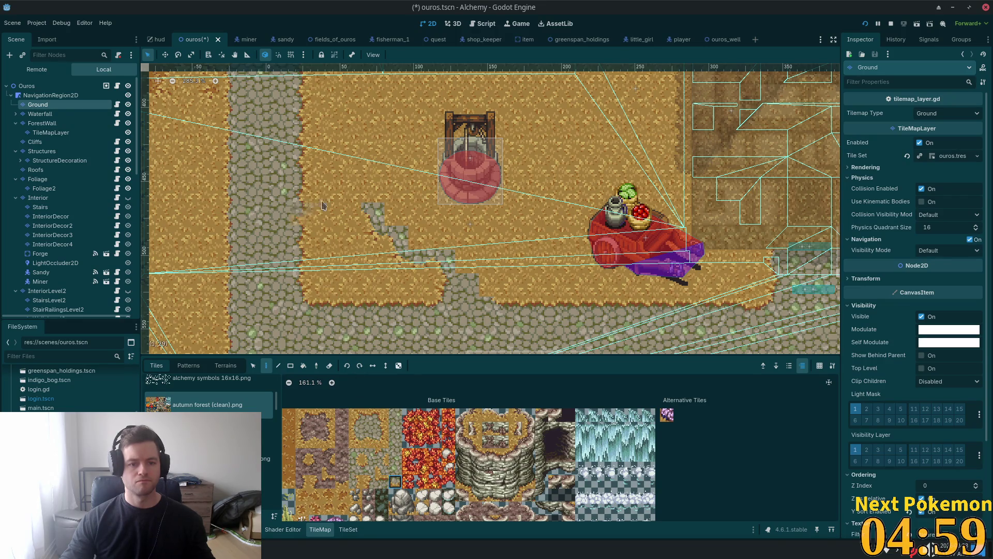
{"action": "left_click", "coordinate": [349, 210]}
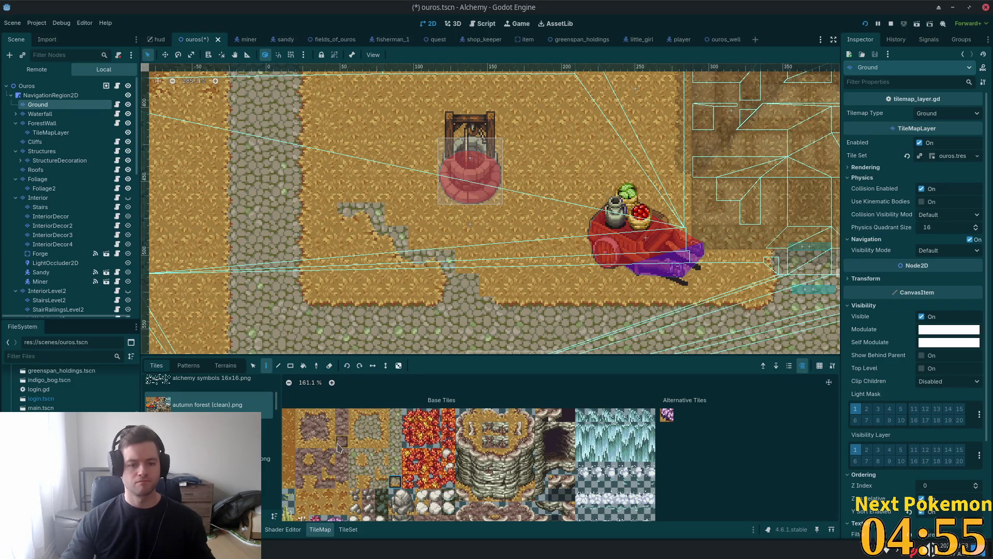
{"action": "left_click", "coordinate": [355, 455]}
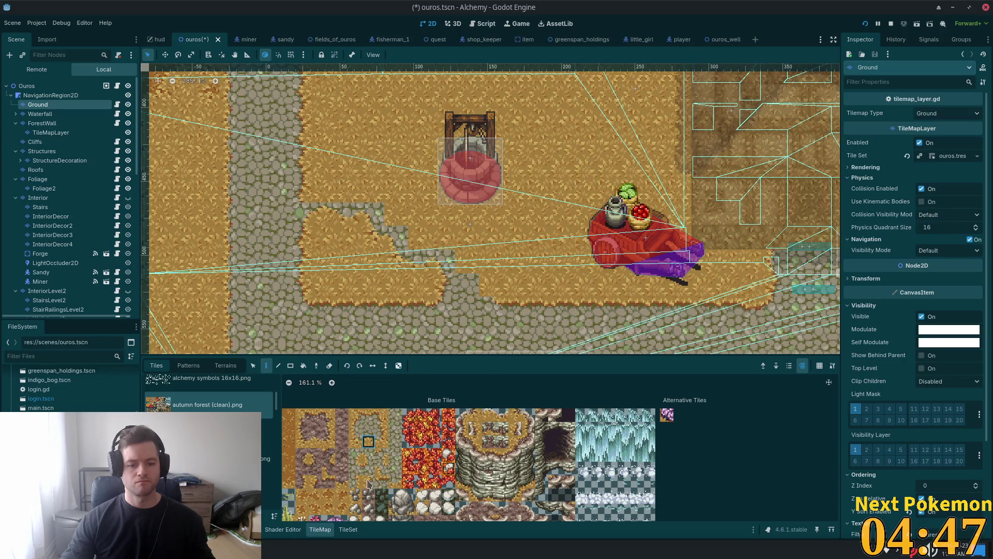
{"action": "left_click", "coordinate": [356, 468]}
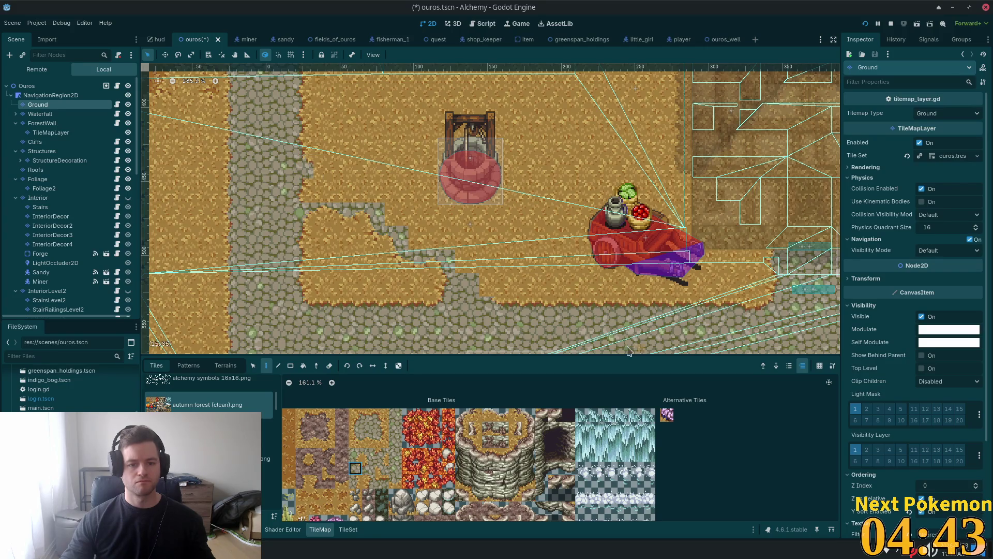
{"action": "left_click", "coordinate": [382, 482]}
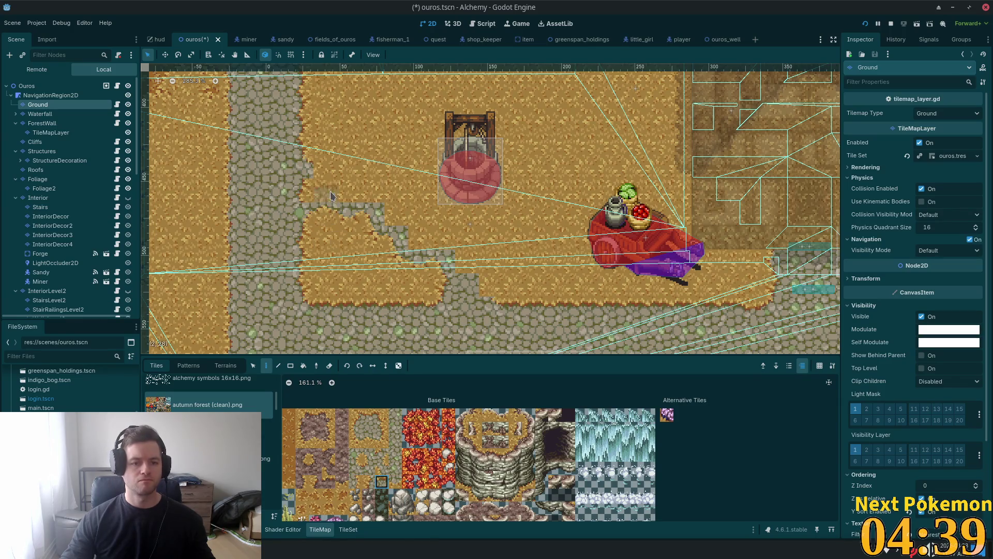
{"action": "left_click", "coordinate": [368, 415]}
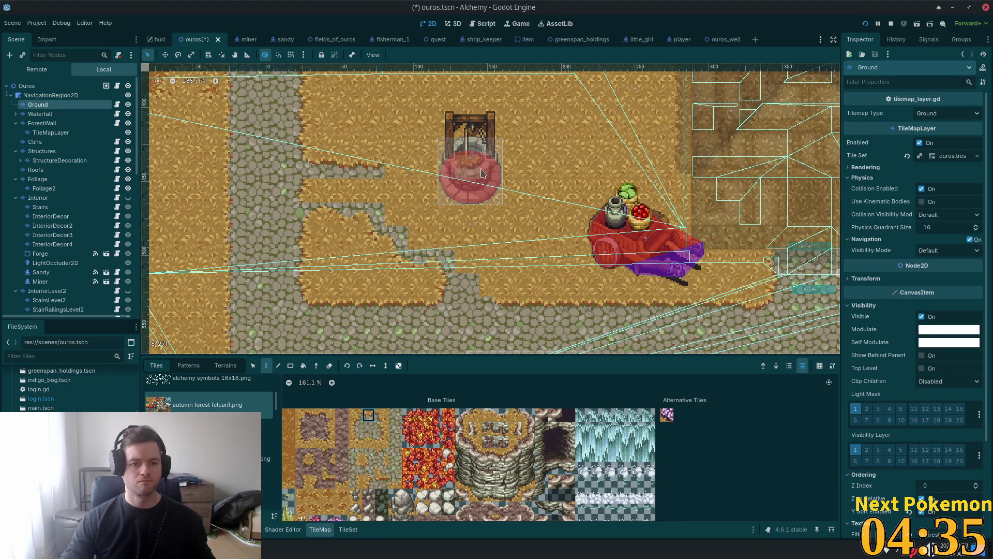
{"action": "left_click", "coordinate": [368, 468]}
{"action": "left_click", "coordinate": [403, 160]}
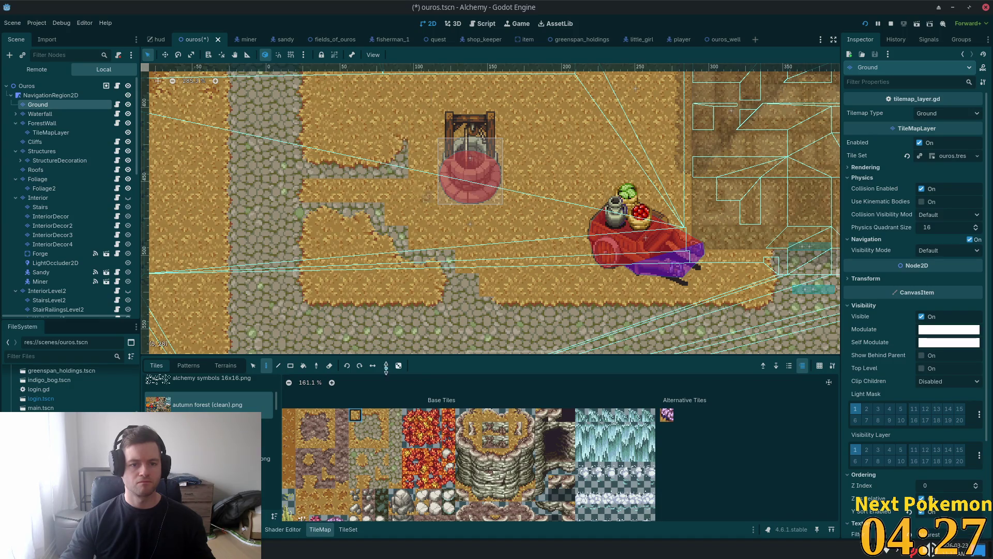
Select sand edge tiles and a stone tile for the ground near the well
{"action": "left_click", "coordinate": [368, 467]}
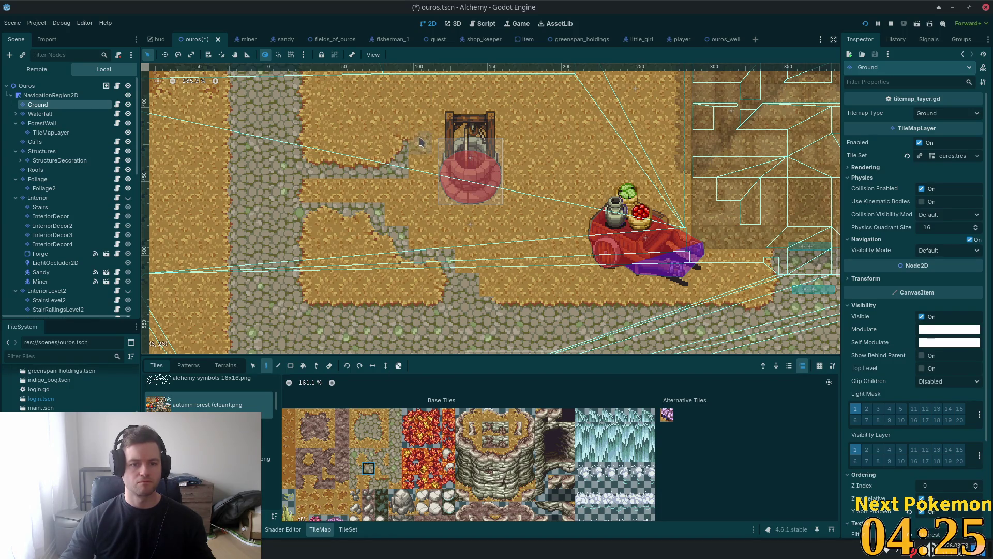
{"action": "left_click", "coordinate": [354, 415]}
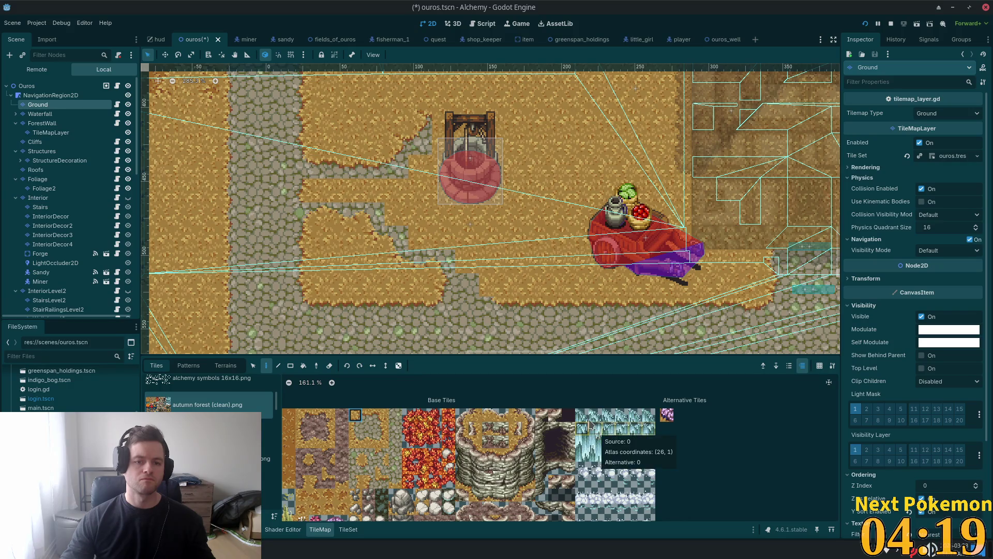
{"action": "left_click", "coordinate": [368, 414]}
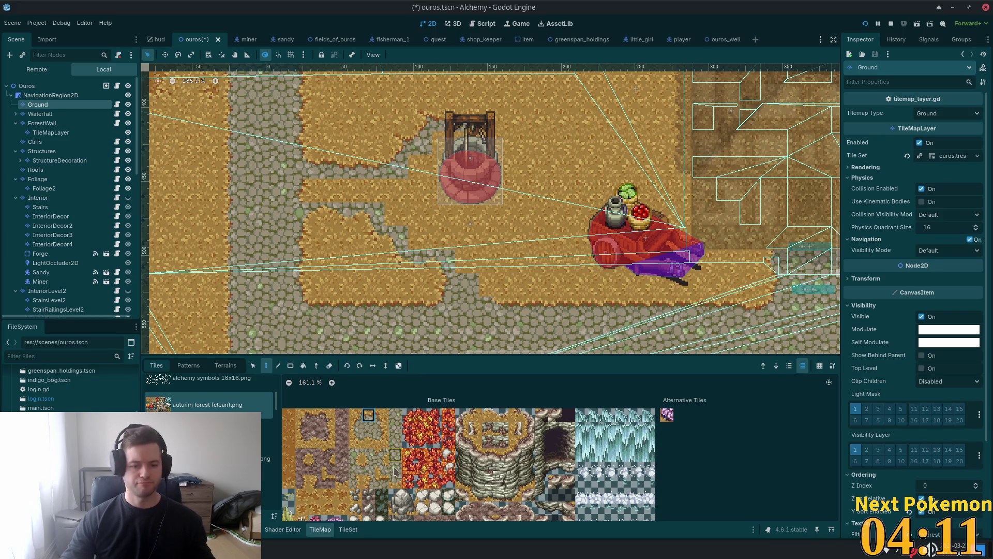
{"action": "left_click", "coordinate": [382, 481]}
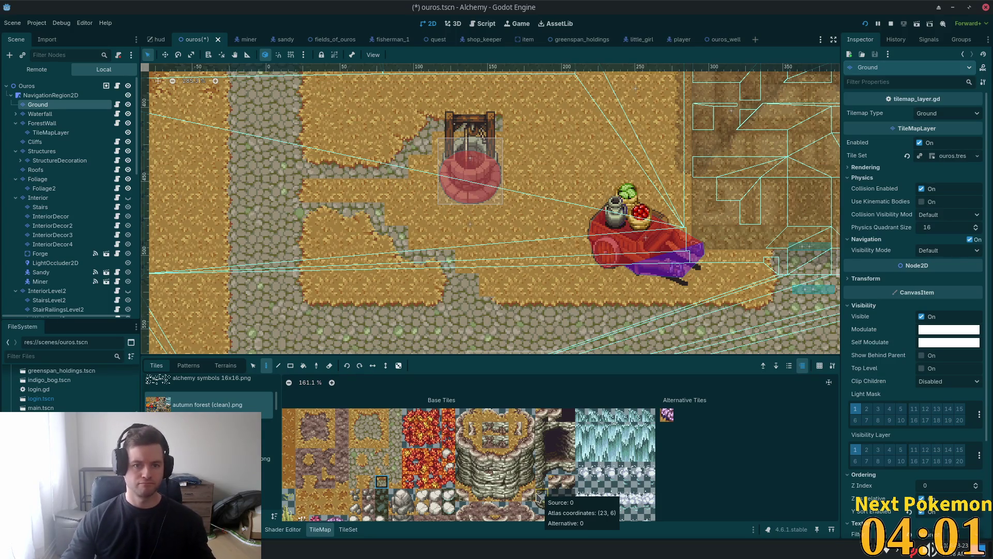
{"action": "left_click", "coordinate": [252, 365]}
{"action": "scroll", "coordinate": [420, 272], "scroll_direction": "up", "scroll_amount": 5}
Pick existing map tiles: the three-tile row above the well and a 2x3 block to its left
{"action": "scroll", "coordinate": [420, 273], "scroll_direction": "down", "scroll_amount": 1}
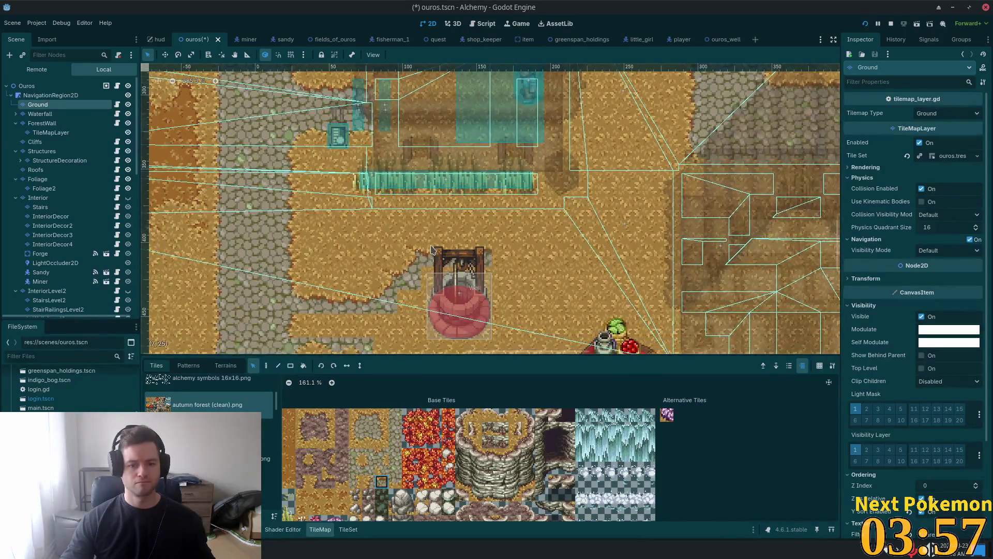
{"action": "mouse_move", "coordinate": [426, 253]}
{"action": "left_mouse_down"}
{"action": "mouse_move", "coordinate": [484, 256]}
{"action": "mouse_move", "coordinate": [467, 239]}
{"action": "left_mouse_up"}
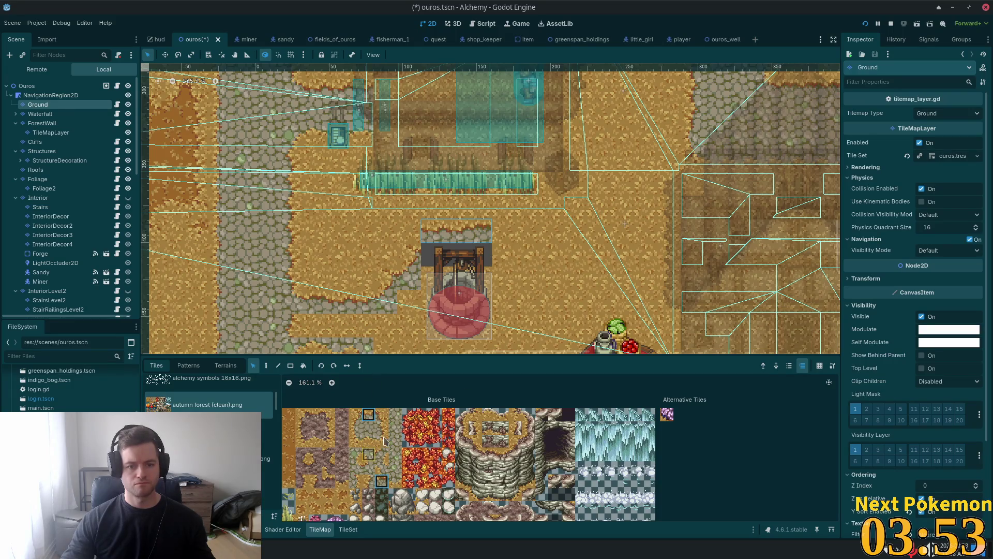
{"action": "scroll", "coordinate": [501, 174], "scroll_direction": "down", "scroll_amount": 2}
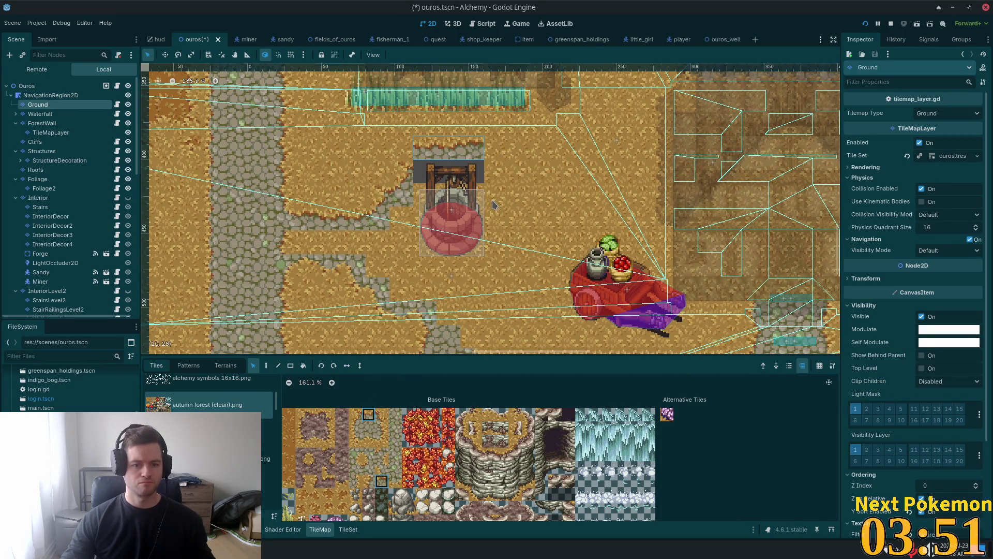
{"action": "mouse_move", "coordinate": [368, 166]}
{"action": "left_mouse_down"}
{"action": "mouse_move", "coordinate": [403, 199]}
{"action": "mouse_move", "coordinate": [403, 220]}
{"action": "mouse_move", "coordinate": [367, 192]}
{"action": "left_mouse_up"}
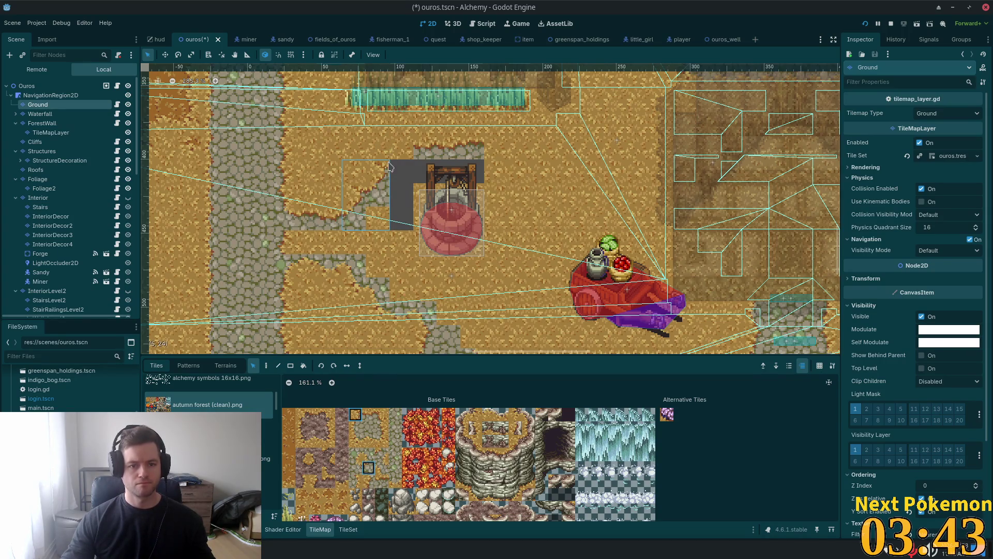
{"action": "left_click", "coordinate": [266, 365]}
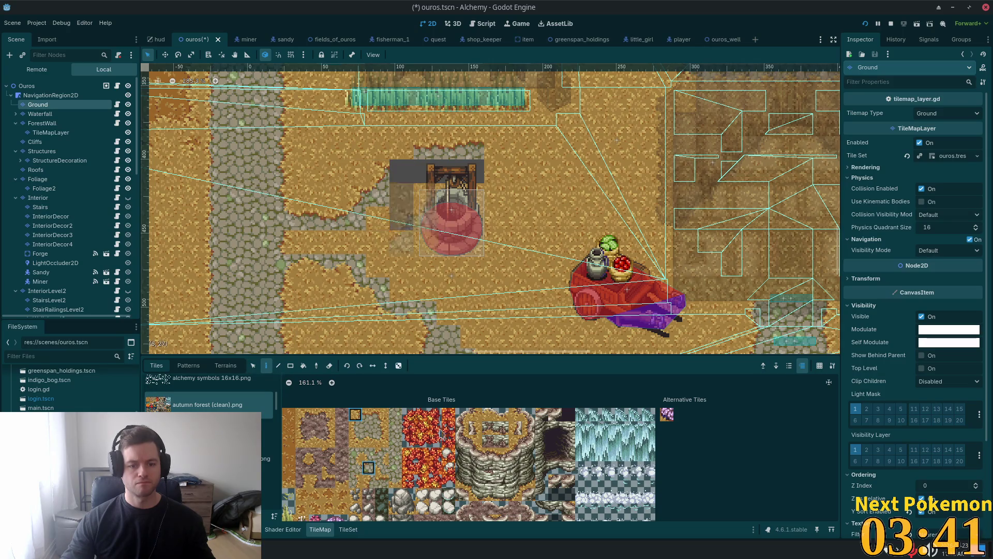
Paint a stone edge tile beside the well and try several cobblestone and edge tile variants
{"action": "left_click", "coordinate": [368, 455]}
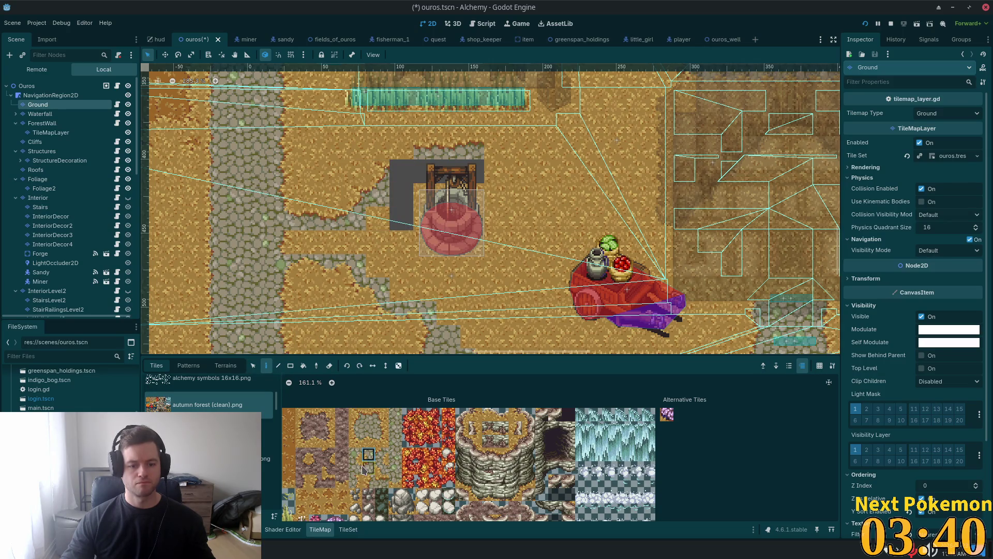
{"action": "left_click", "coordinate": [401, 171]}
{"action": "left_click", "coordinate": [354, 414]}
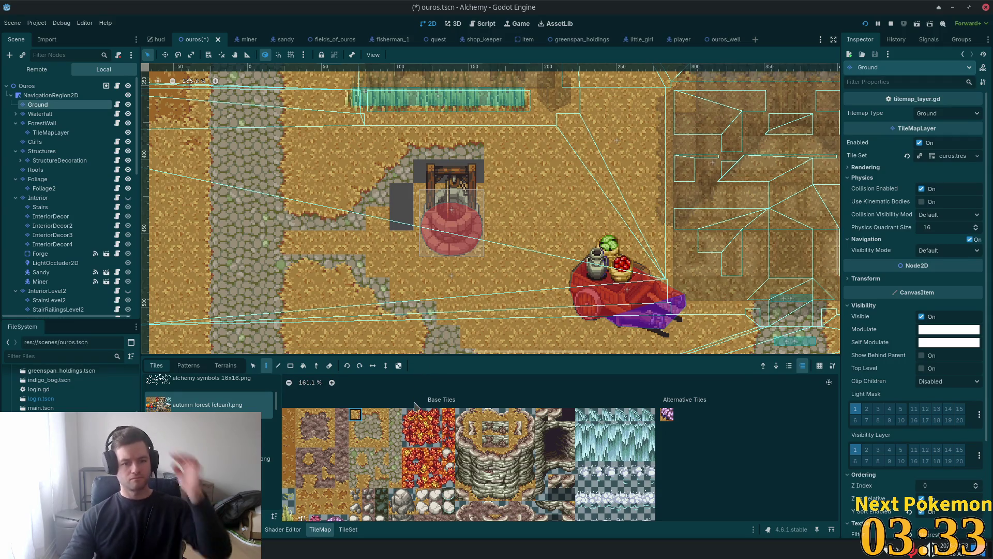
{"action": "left_click", "coordinate": [382, 415]}
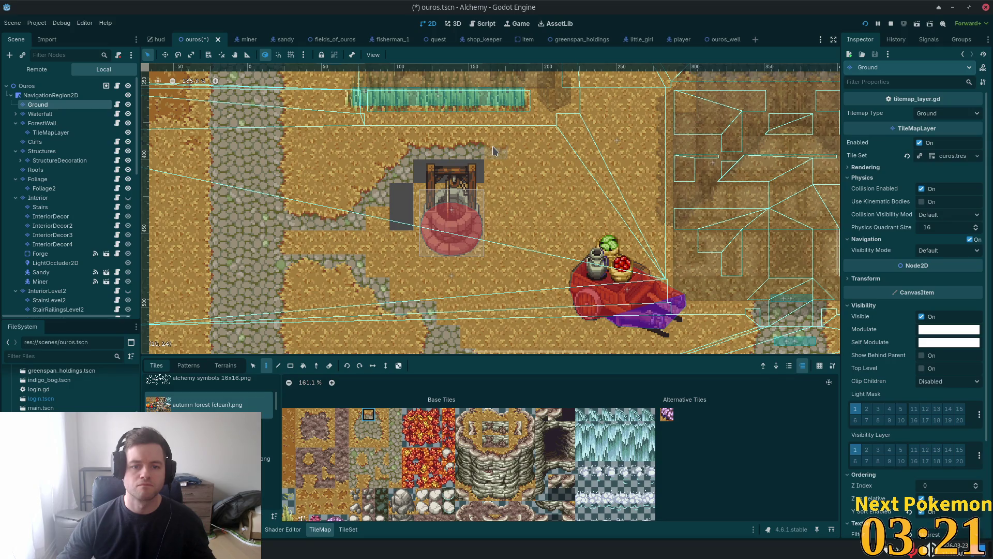
{"action": "left_click", "coordinate": [381, 414]}
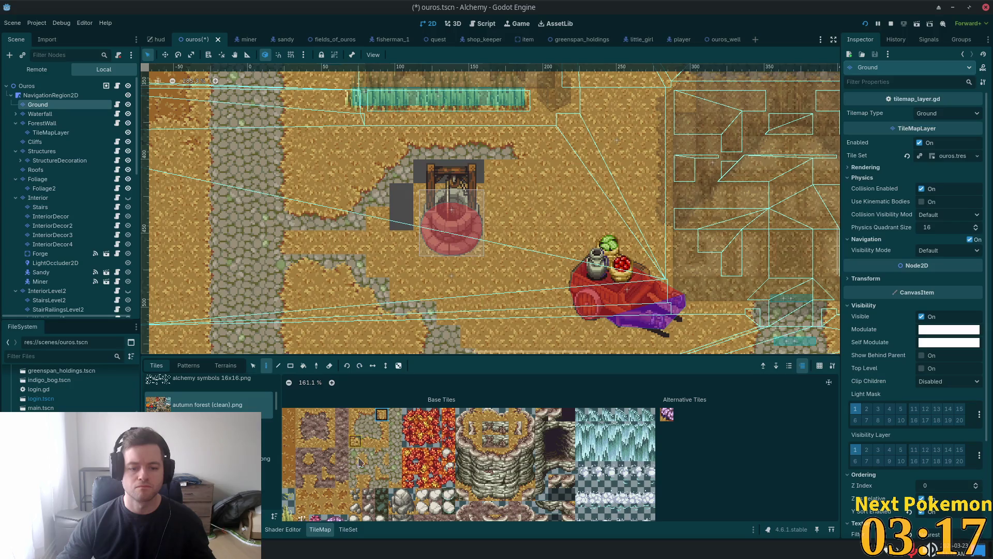
{"action": "left_click_drag", "start_coordinate": [355, 467], "coordinate": [355, 454]}
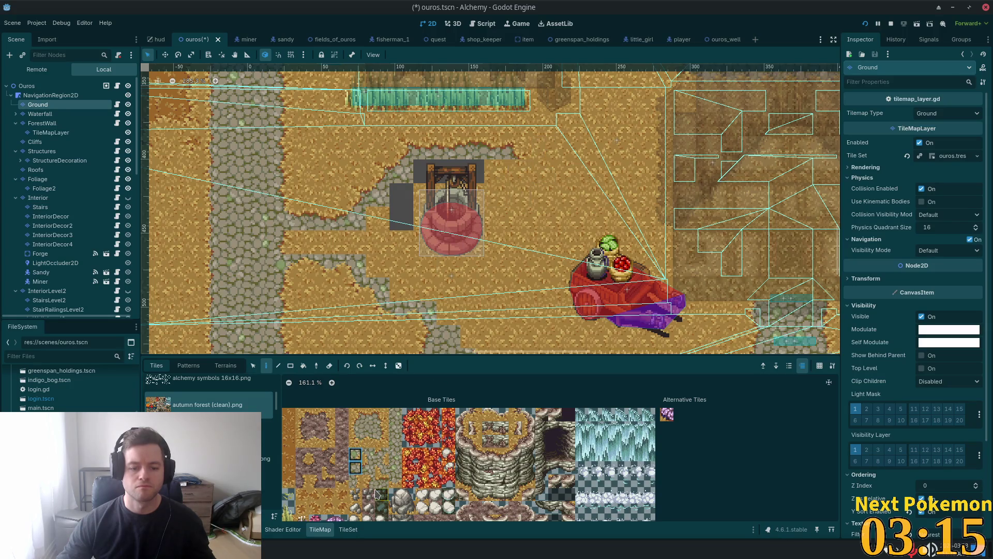
{"action": "left_click", "coordinate": [360, 470]}
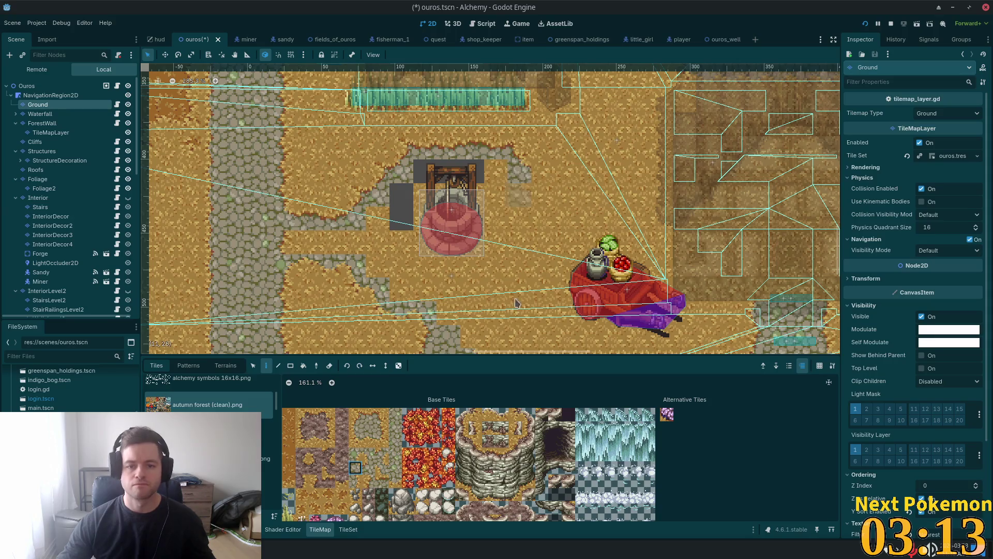
Alternate between plain cobblestone and stone edge atlas tiles for paving around the well
{"action": "left_click", "coordinate": [382, 414]}
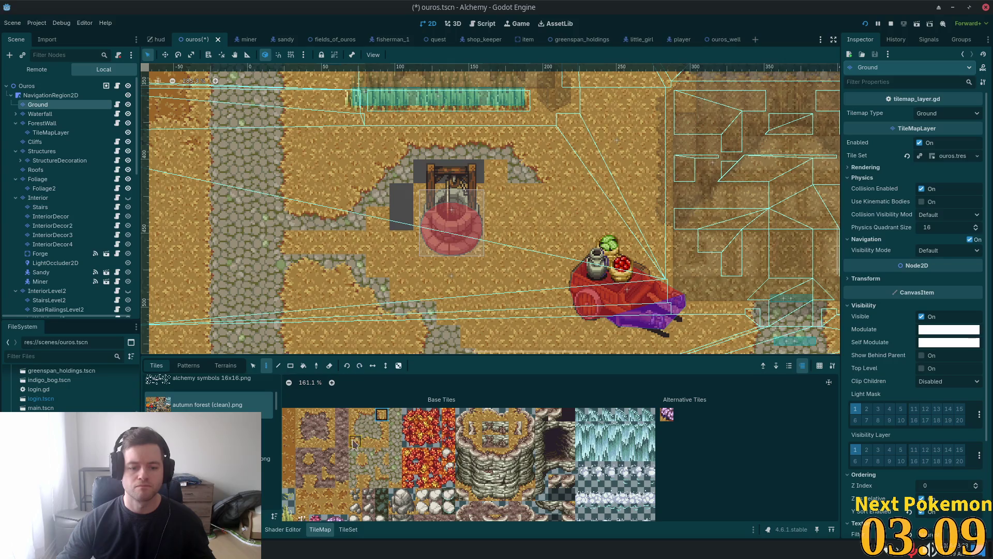
{"action": "left_click", "coordinate": [354, 463]}
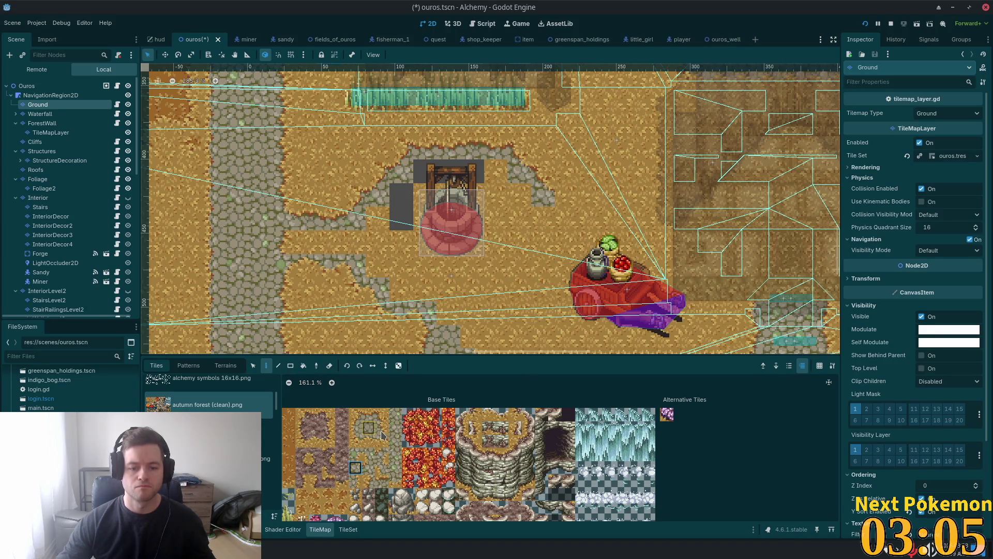
{"action": "left_click", "coordinate": [381, 413]}
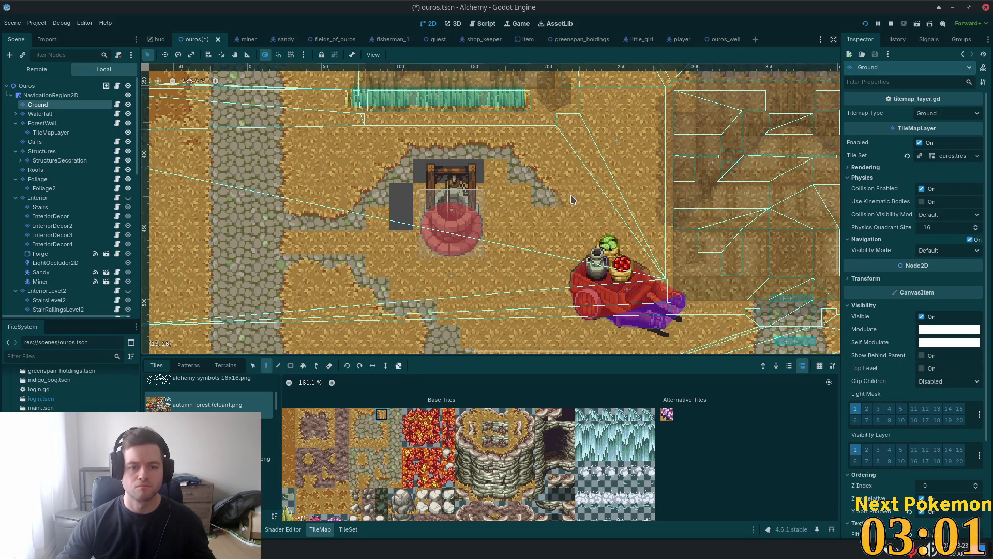
{"action": "left_click_drag", "start_coordinate": [388, 431], "coordinate": [394, 414]}
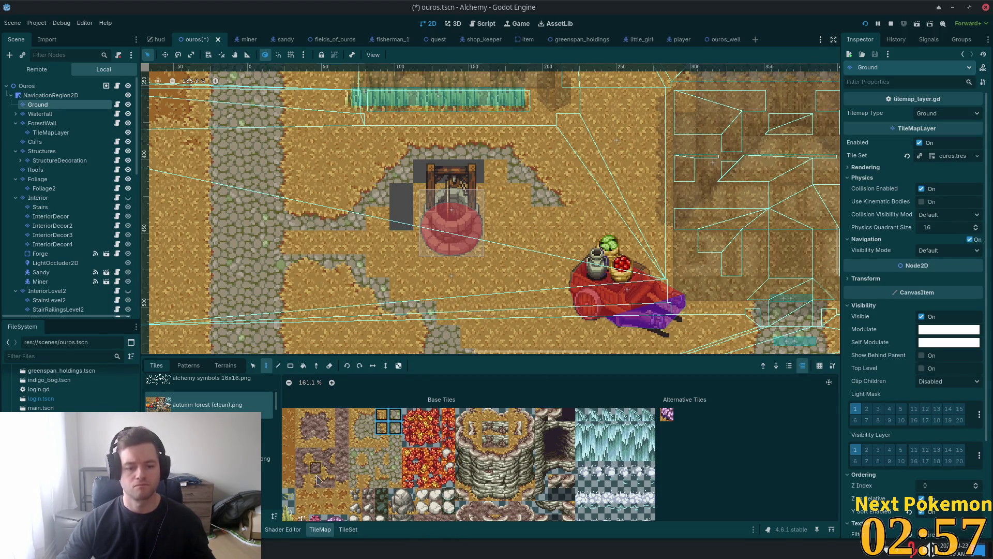
{"action": "left_click", "coordinate": [381, 427]}
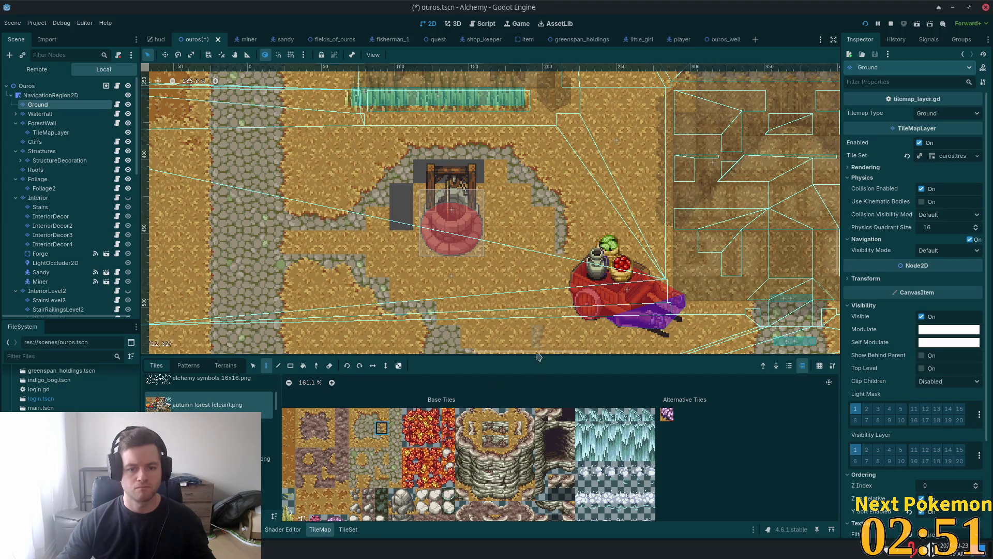
{"action": "left_click", "coordinate": [382, 441]}
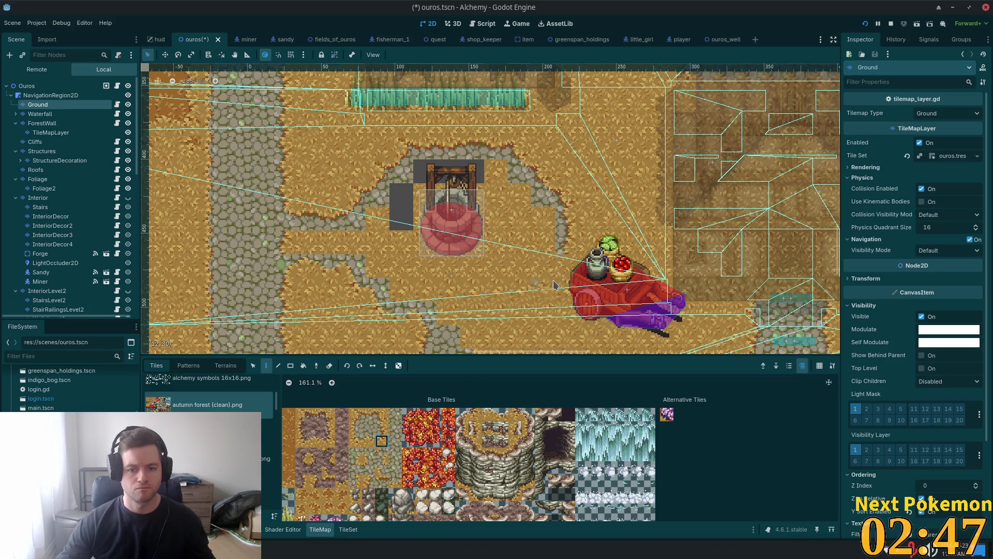
{"action": "scroll", "coordinate": [522, 344], "scroll_direction": "down", "scroll_amount": 3}
Pick cobblestone and dirt-bordered stone tiles and frame the well area
{"action": "scroll", "coordinate": [548, 290], "scroll_direction": "up", "scroll_amount": 2}
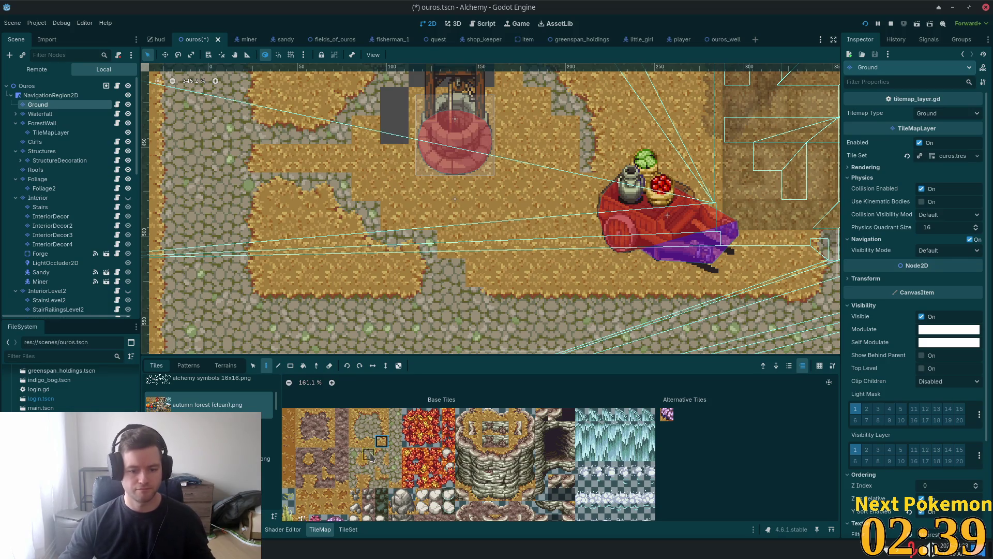
{"action": "left_click", "coordinate": [381, 427]}
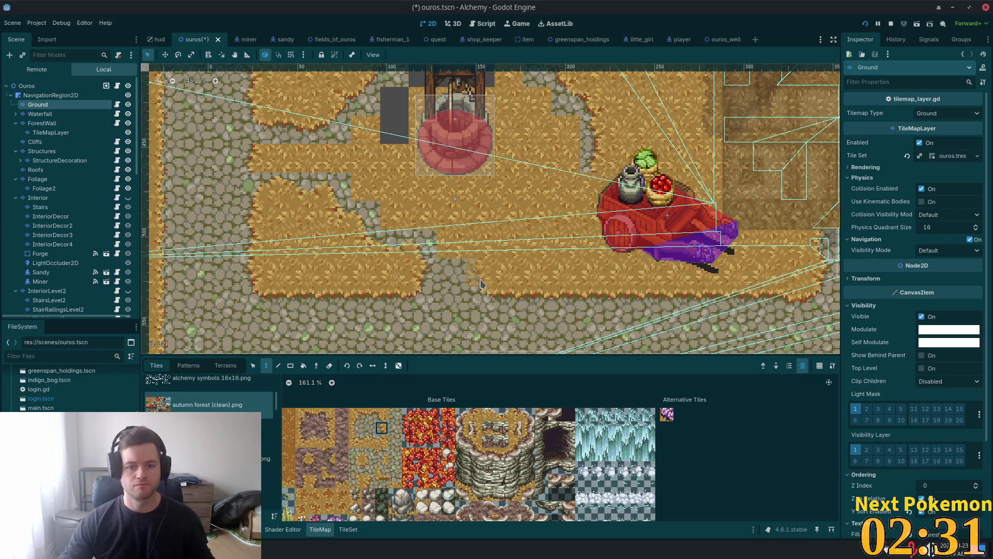
{"action": "scroll", "coordinate": [481, 290], "scroll_direction": "up", "scroll_amount": 4}
{"action": "scroll", "coordinate": [497, 310], "scroll_direction": "down", "scroll_amount": 2}
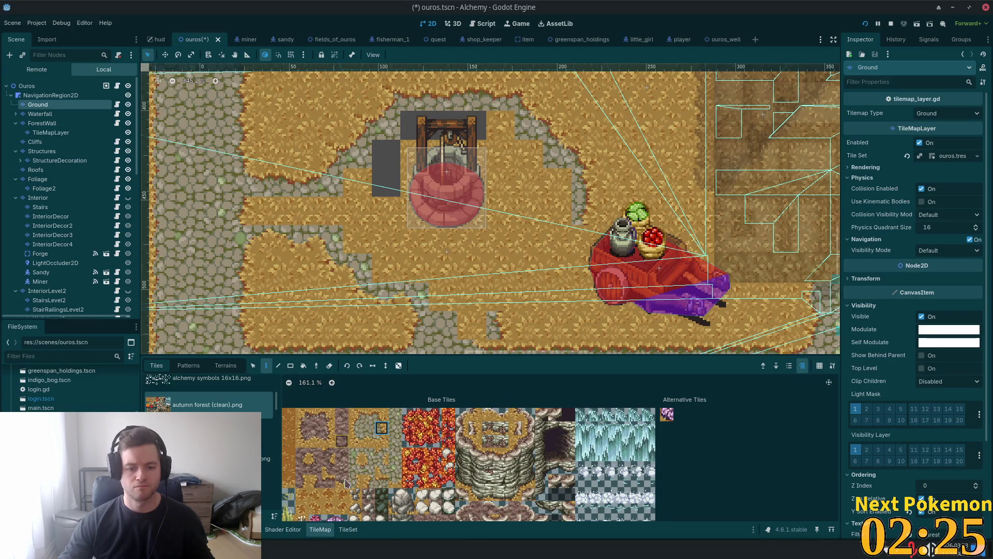
{"action": "left_click", "coordinate": [355, 458]}
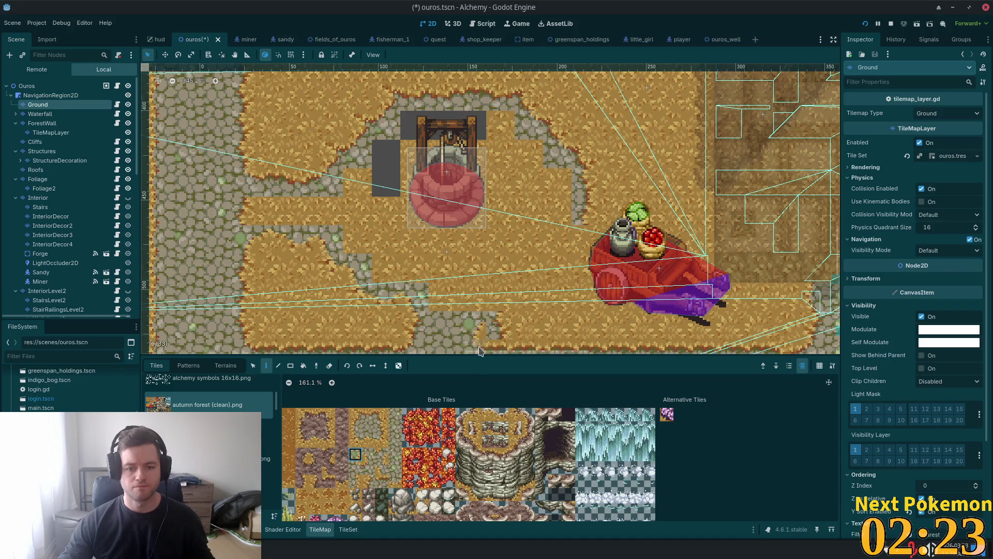
{"action": "scroll", "coordinate": [497, 345], "scroll_direction": "down", "scroll_amount": 5}
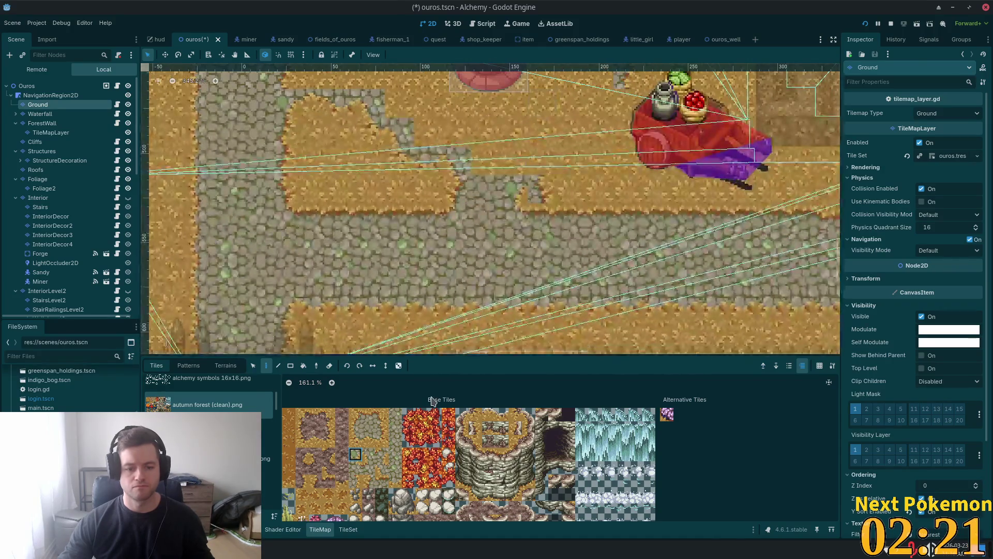
{"action": "left_click", "coordinate": [355, 467]}
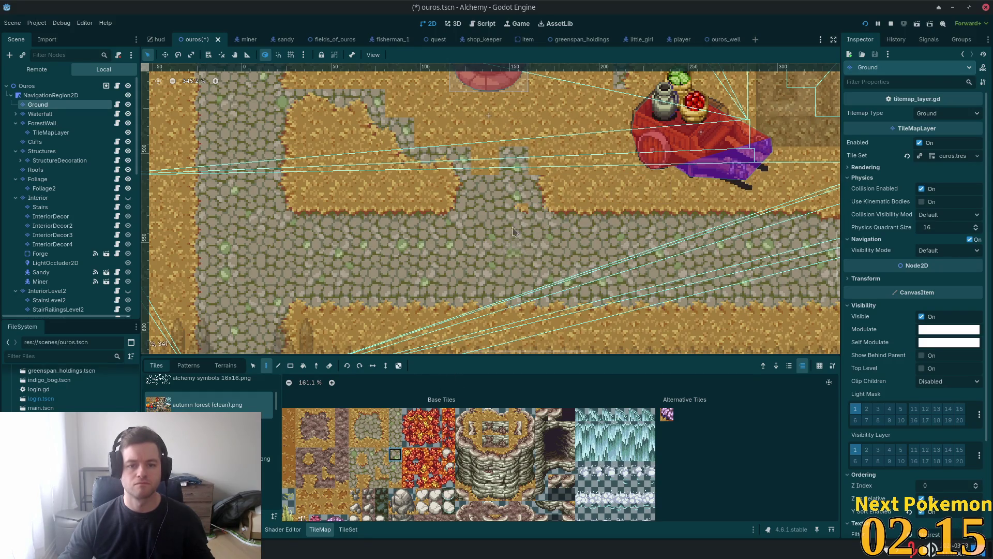
{"action": "left_click_drag", "start_coordinate": [724, 209], "coordinate": [687, 273]}
{"action": "left_click", "coordinate": [484, 247], "text": "ctrl"}
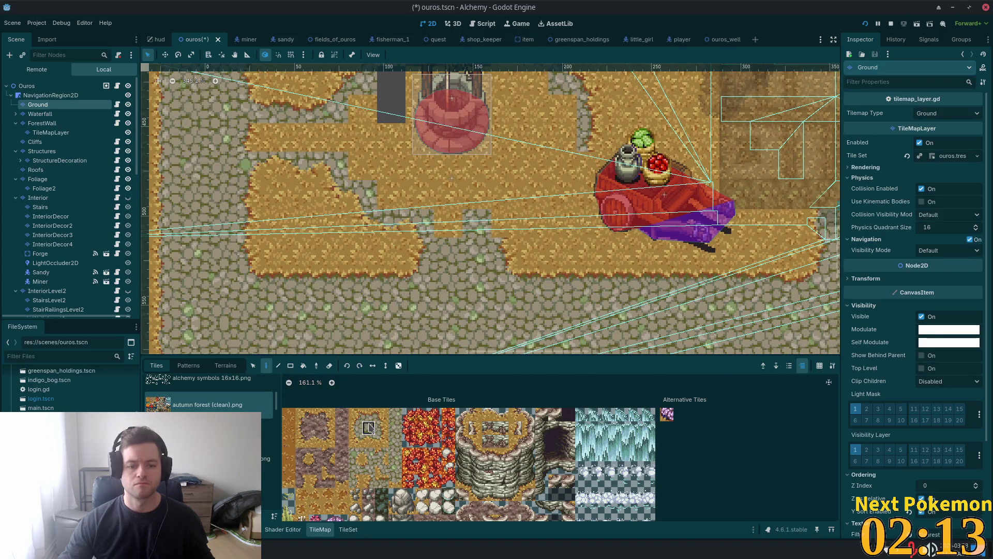
{"action": "left_click_drag", "start_coordinate": [466, 279], "coordinate": [432, 313]}
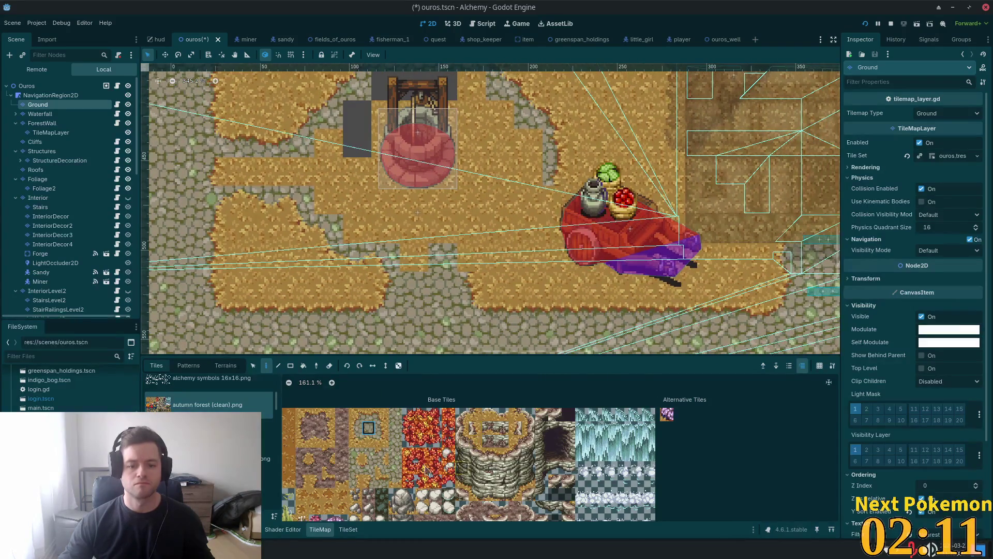
Alternate cobblestone and stone edge tiles to pave the plaza band below the well
{"action": "left_click", "coordinate": [381, 441]}
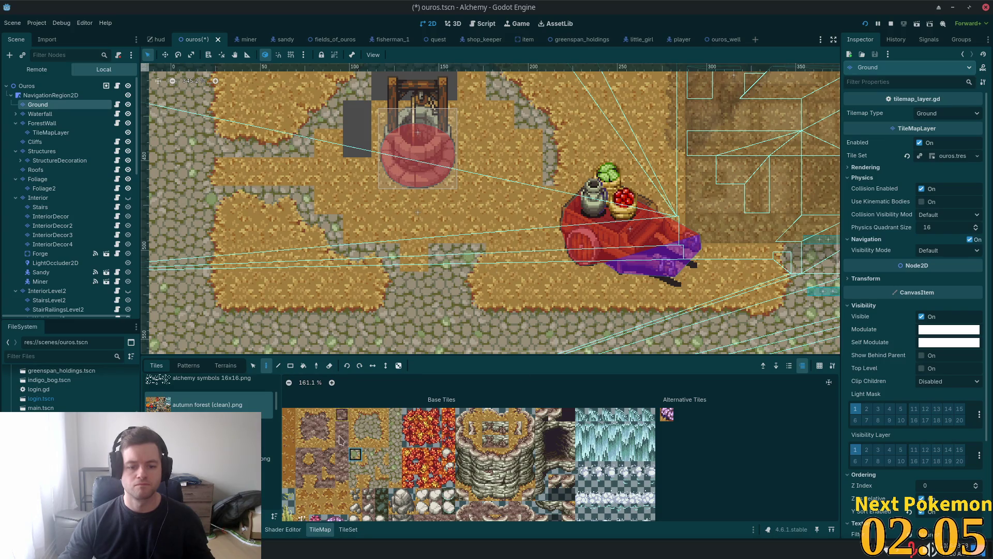
{"action": "left_click", "coordinate": [383, 439]}
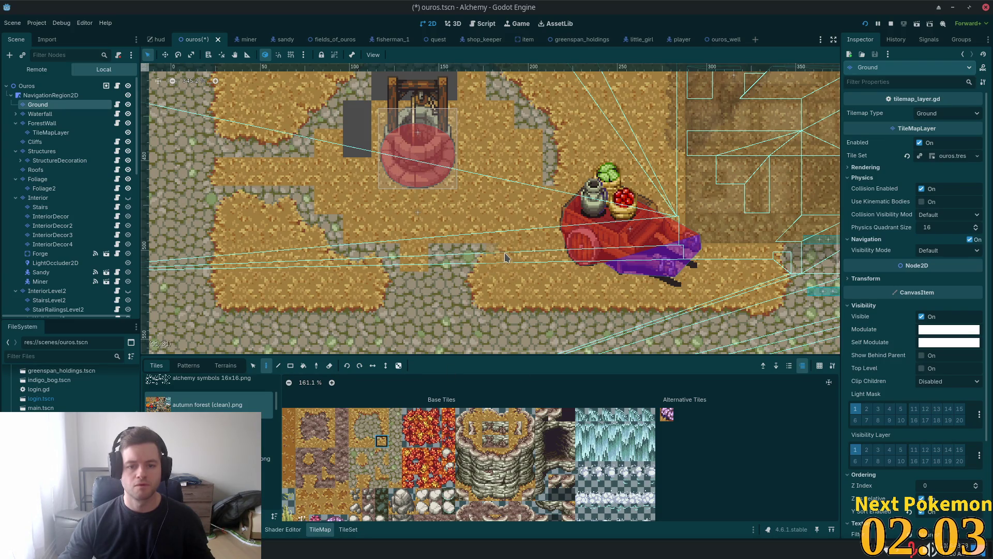
{"action": "left_click", "coordinate": [360, 457]}
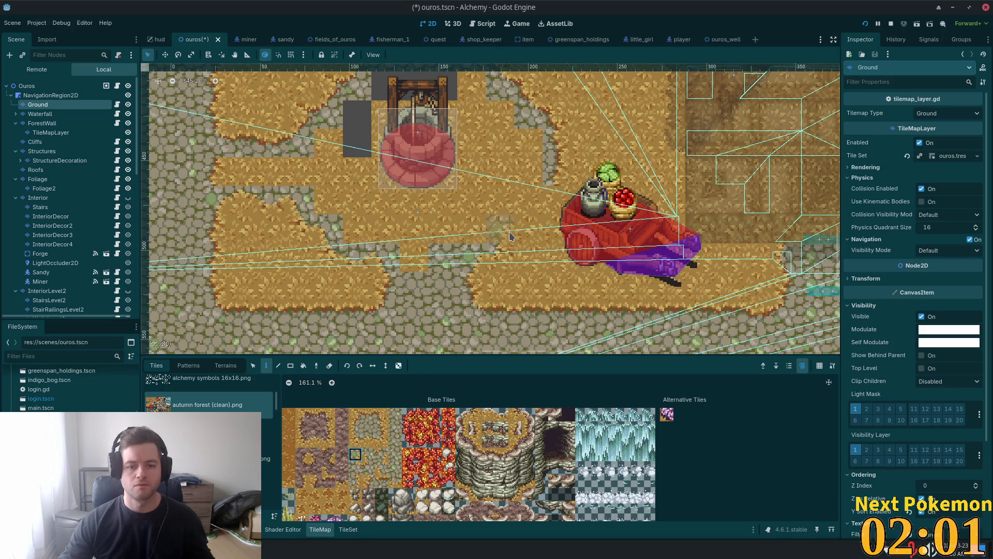
{"action": "left_click", "coordinate": [381, 441]}
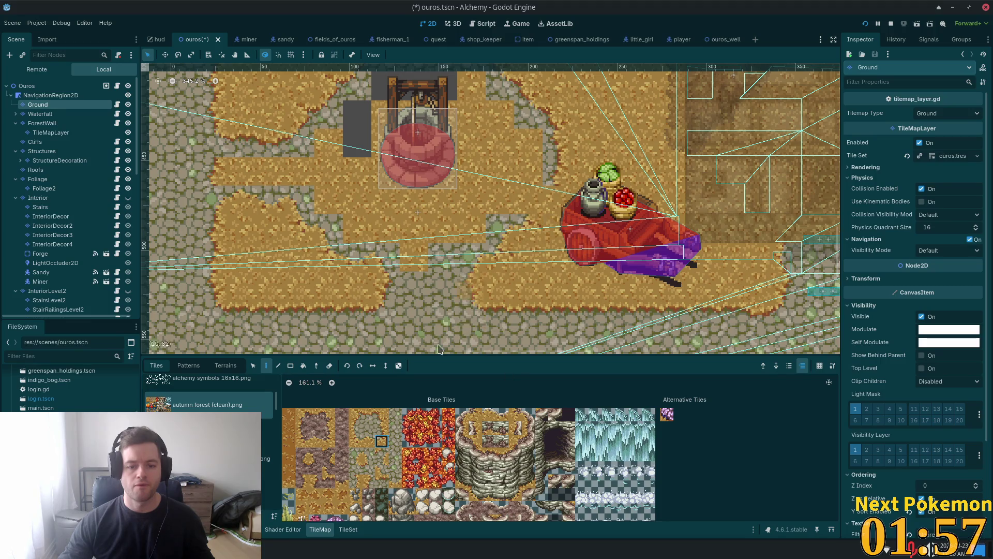
{"action": "left_click", "coordinate": [360, 460]}
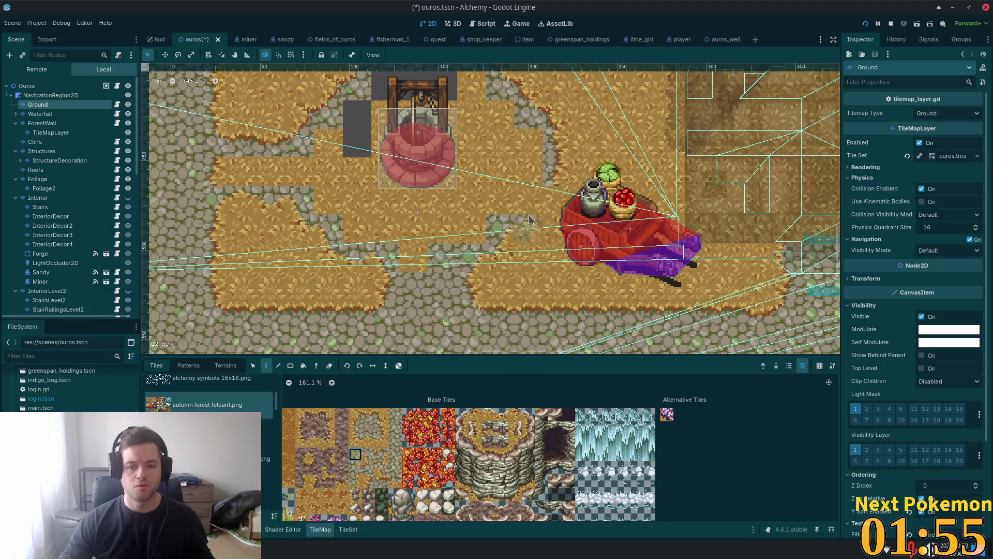
{"action": "left_click", "coordinate": [379, 440]}
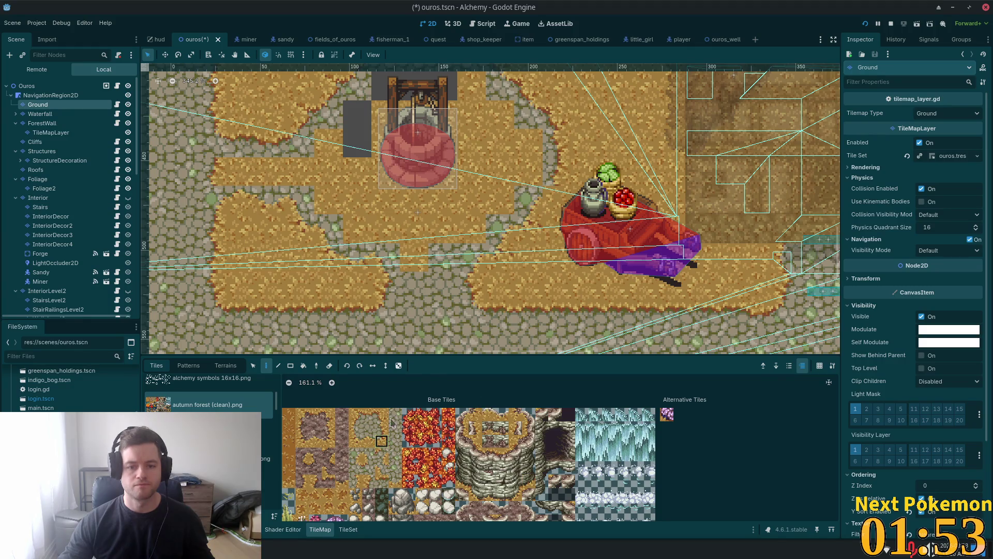
{"action": "scroll", "coordinate": [669, 253], "scroll_direction": "down", "scroll_amount": 4}
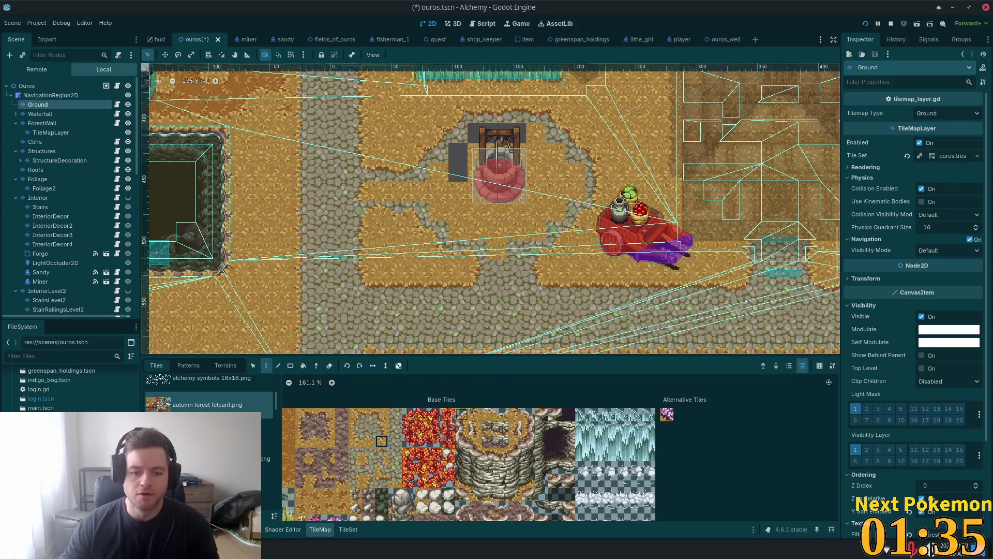
{"action": "left_click", "coordinate": [380, 427]}
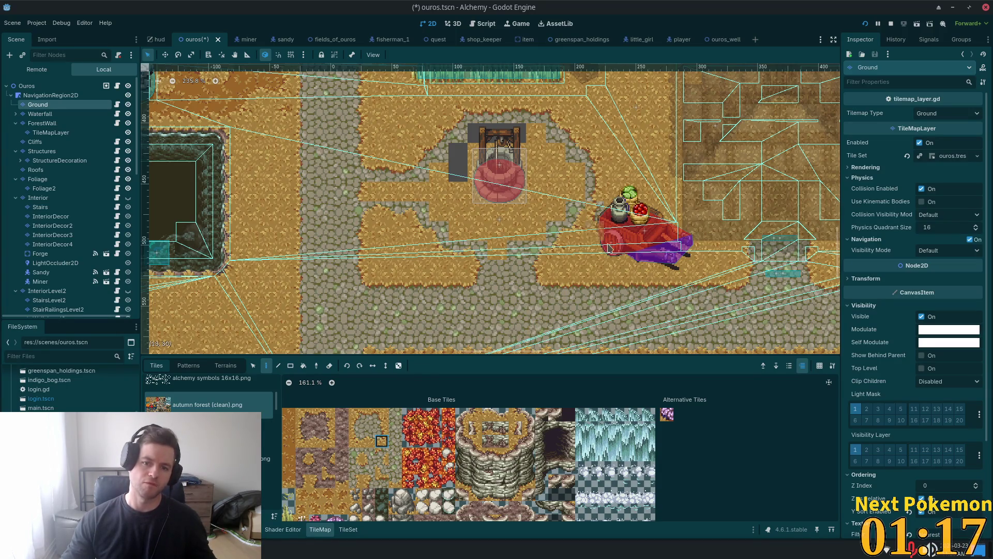
Fill a rectangle around the well with cobblestone terrain in Rect mode, redrawing it once
{"action": "left_click", "coordinate": [225, 366]}
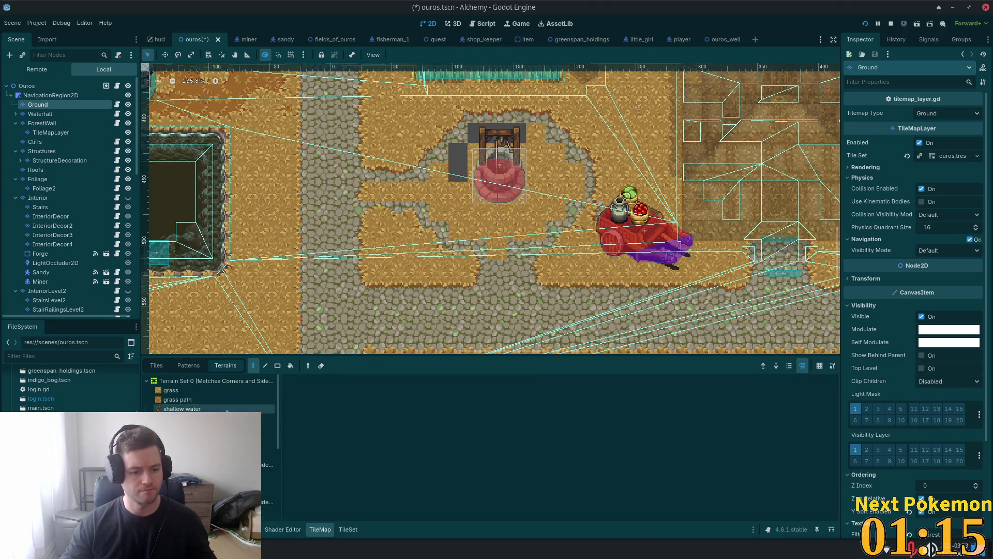
{"action": "left_click", "coordinate": [217, 446]}
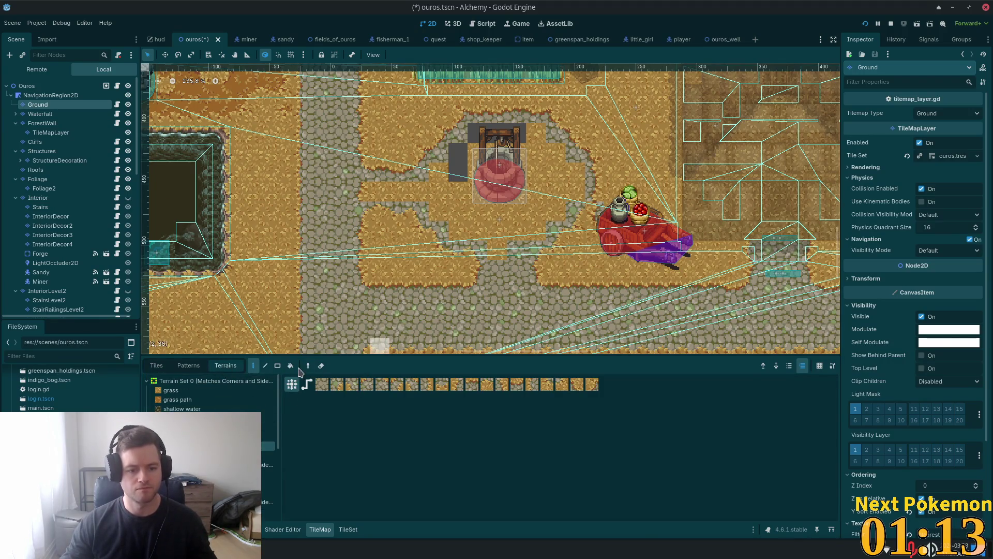
{"action": "key", "text": "r"}
{"action": "mouse_move", "coordinate": [456, 145]}
{"action": "left_mouse_down"}
{"action": "mouse_move", "coordinate": [509, 230]}
{"action": "mouse_move", "coordinate": [538, 239]}
{"action": "left_mouse_up"}
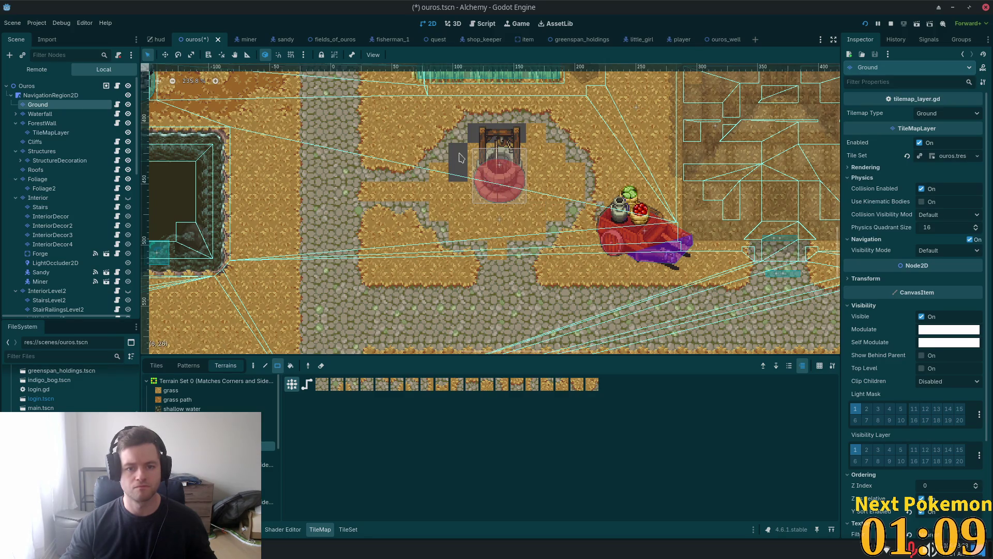
{"action": "left_click_drag", "start_coordinate": [449, 144], "coordinate": [535, 227]}
{"action": "key", "text": "ctrl+z"}
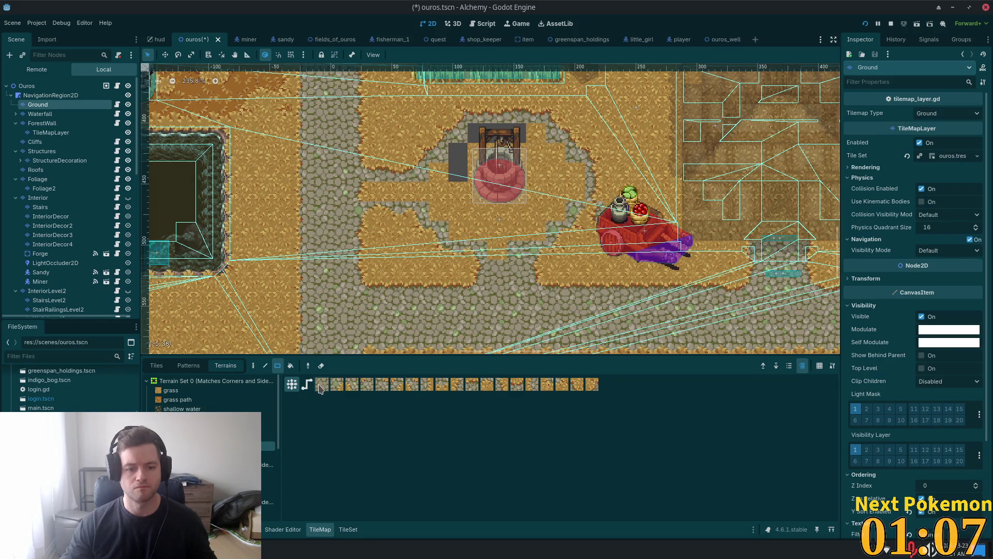
{"action": "left_click_drag", "start_coordinate": [457, 152], "coordinate": [538, 230]}
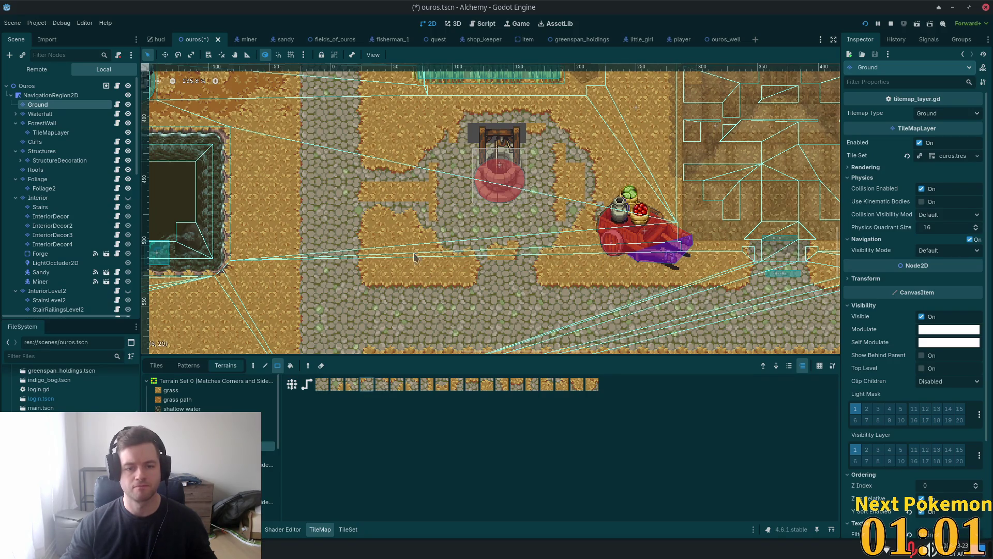
{"action": "left_click", "coordinate": [253, 366]}
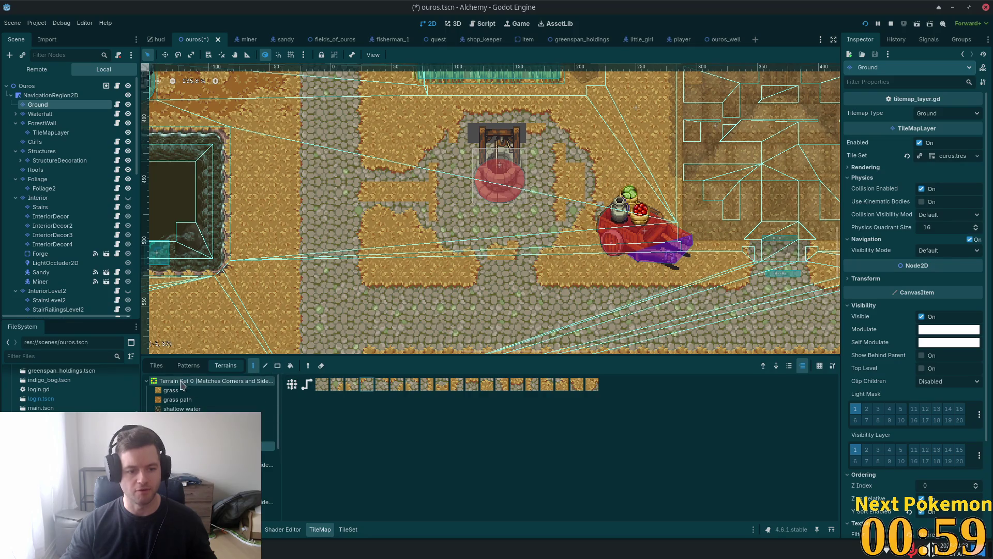
Show the autumn forest atlas and settle on the plain cobblestone tile after trying several
{"action": "left_click", "coordinate": [156, 366]}
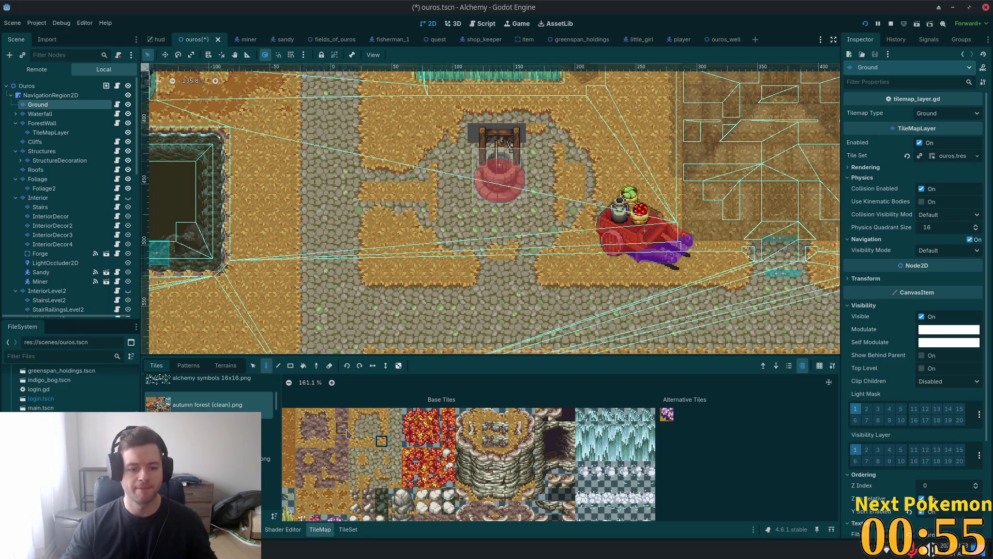
{"action": "left_click", "coordinate": [356, 417]}
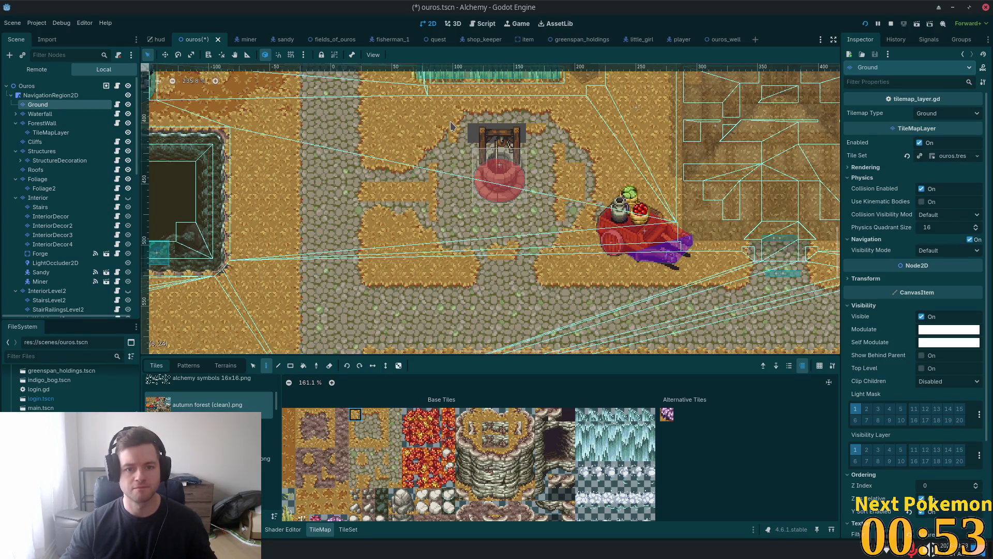
{"action": "left_click", "coordinate": [368, 467]}
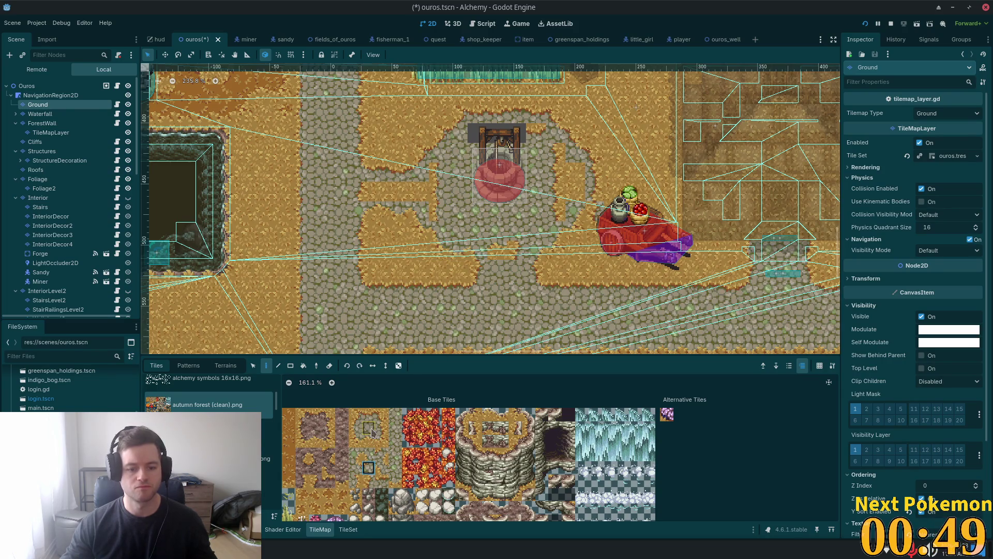
{"action": "left_click", "coordinate": [395, 455]}
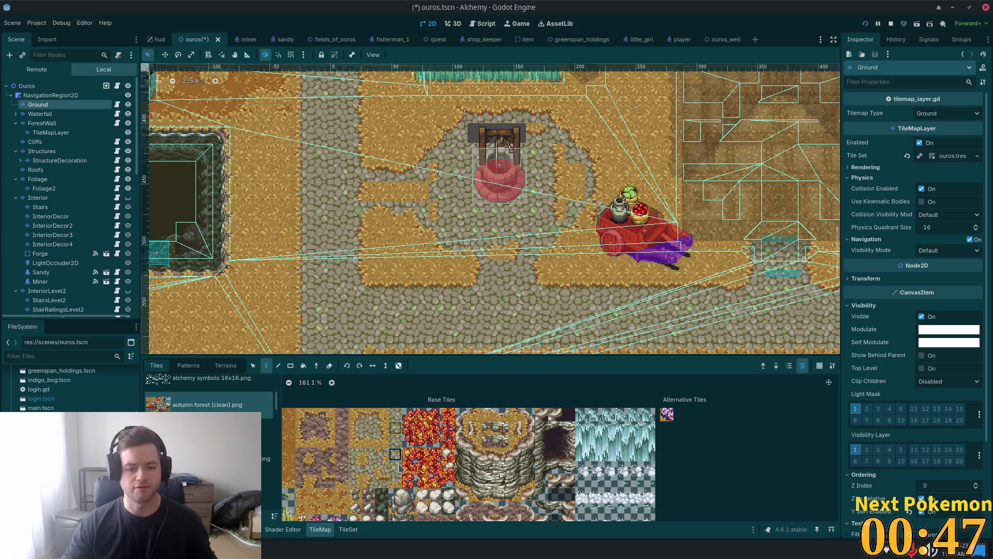
{"action": "left_click", "coordinate": [369, 428]}
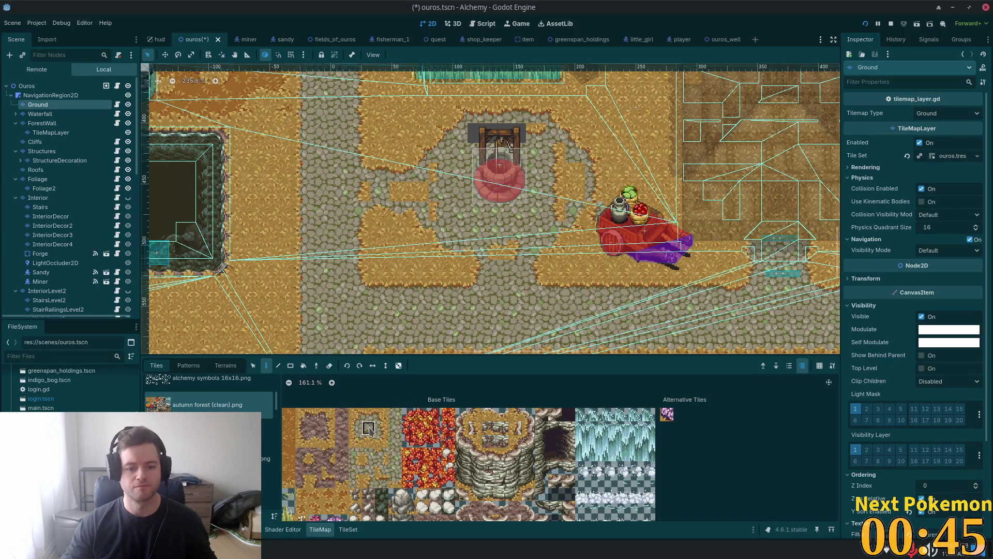
{"action": "left_click", "coordinate": [395, 428]}
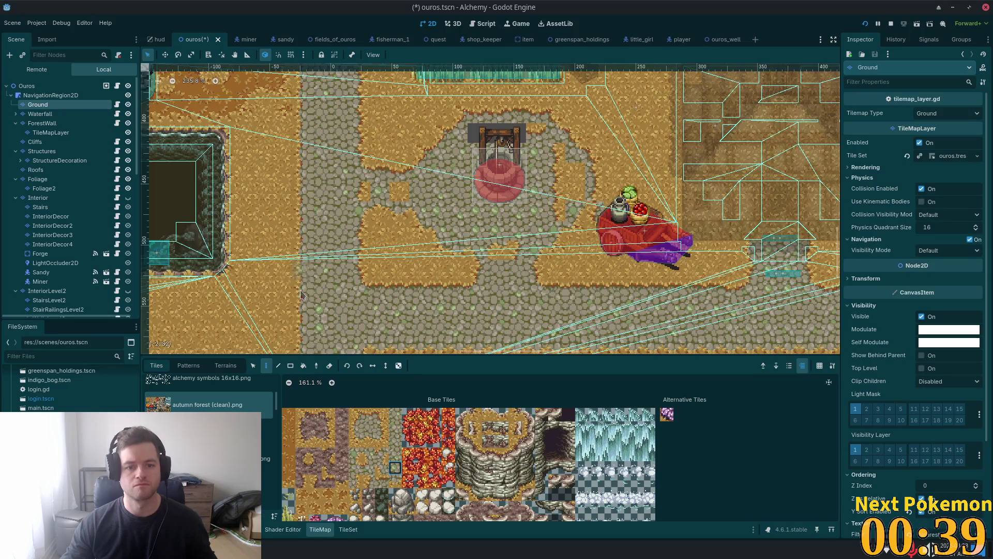
{"action": "left_click", "coordinate": [369, 427]}
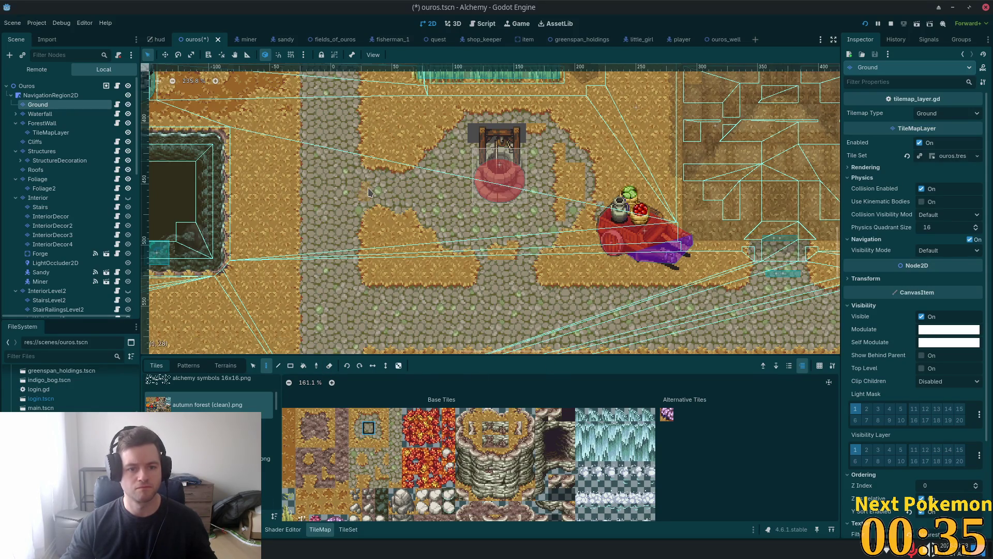
{"action": "scroll", "coordinate": [645, 282], "scroll_direction": "up", "scroll_amount": 4}
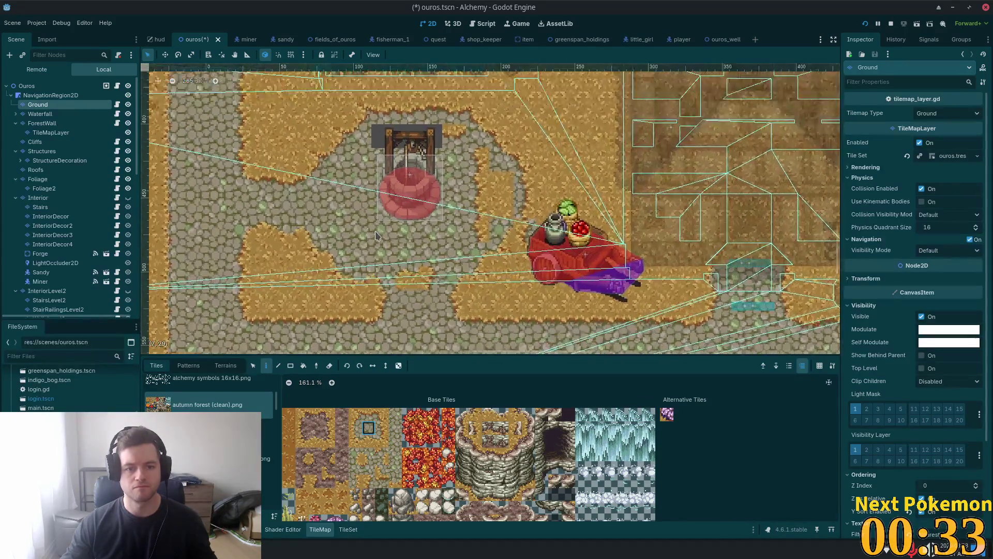
Remove the dark square and cobble over the grey tile beside the top of the well
{"action": "scroll", "coordinate": [576, 108], "scroll_direction": "up", "scroll_amount": 4}
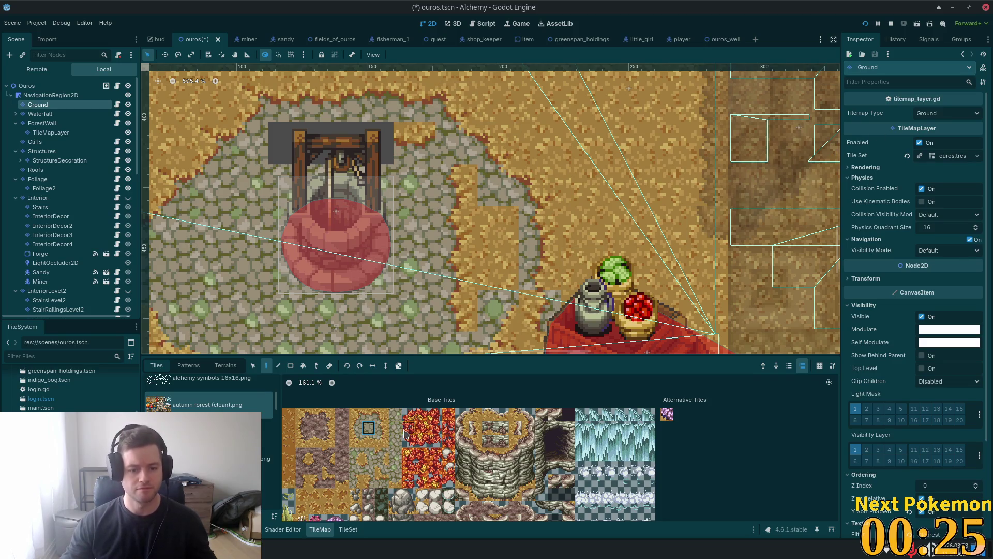
{"action": "left_click", "coordinate": [397, 416]}
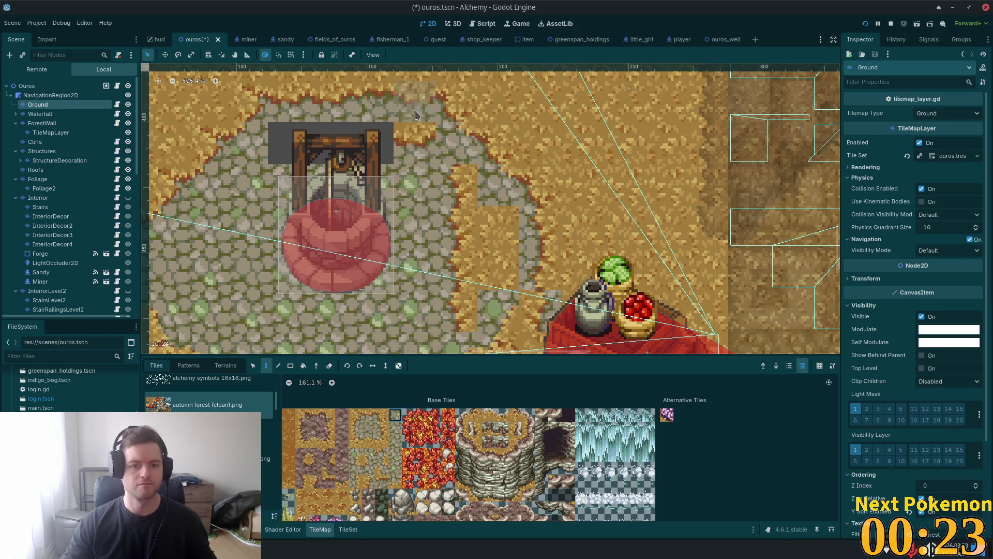
{"action": "left_click", "coordinate": [394, 428]}
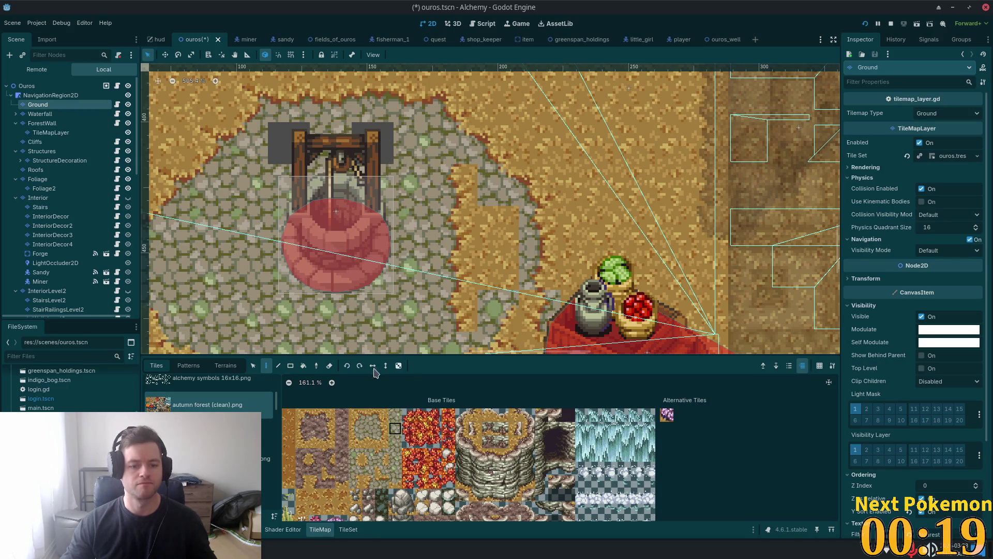
{"action": "key", "text": "ctrl+z"}
{"action": "left_click", "coordinate": [368, 428]}
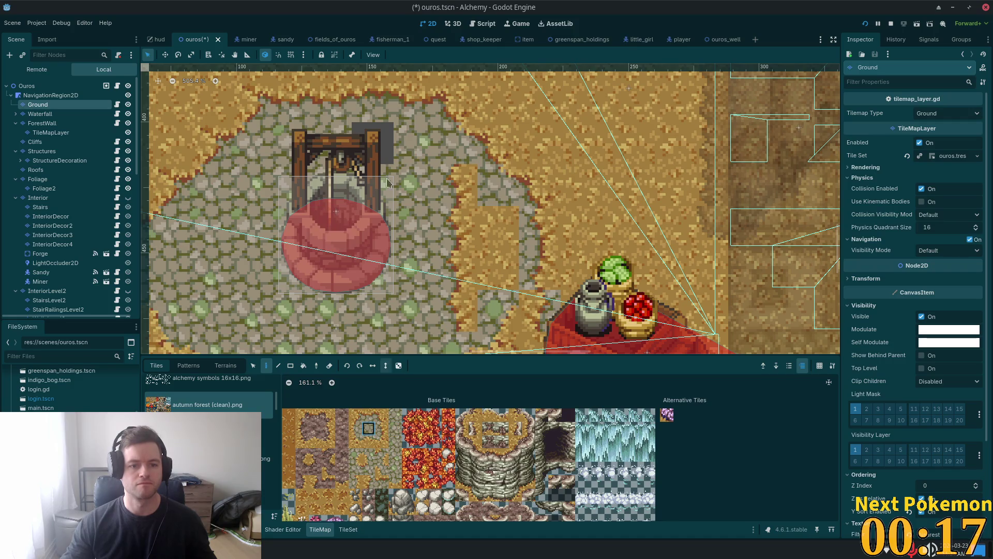
{"action": "left_click", "coordinate": [372, 148]}
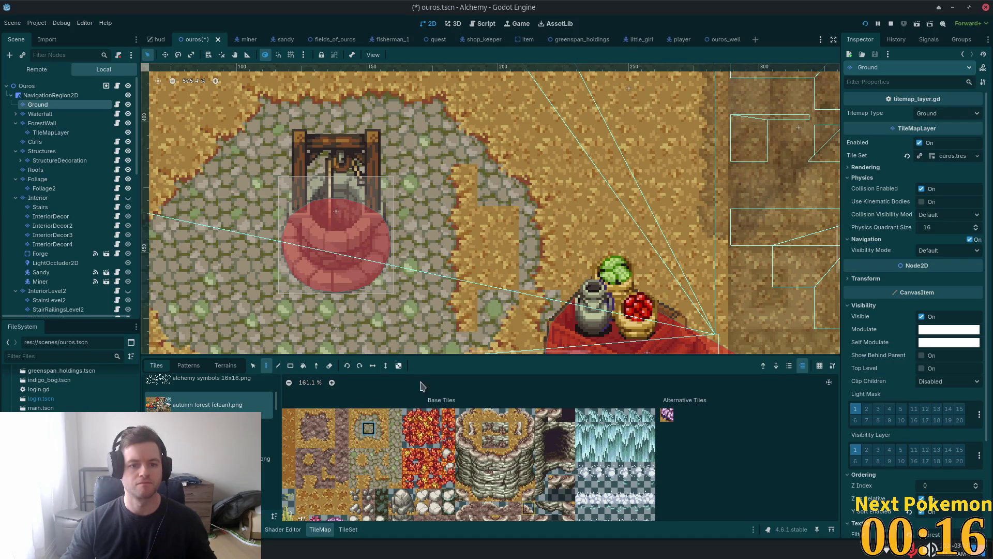
Pave the sand cells along the plaza's right edge with cobblestone, leaving one sand patch
{"action": "left_click", "coordinate": [395, 455]}
{"action": "left_click", "coordinate": [458, 228]}
{"action": "left_click", "coordinate": [458, 187]}
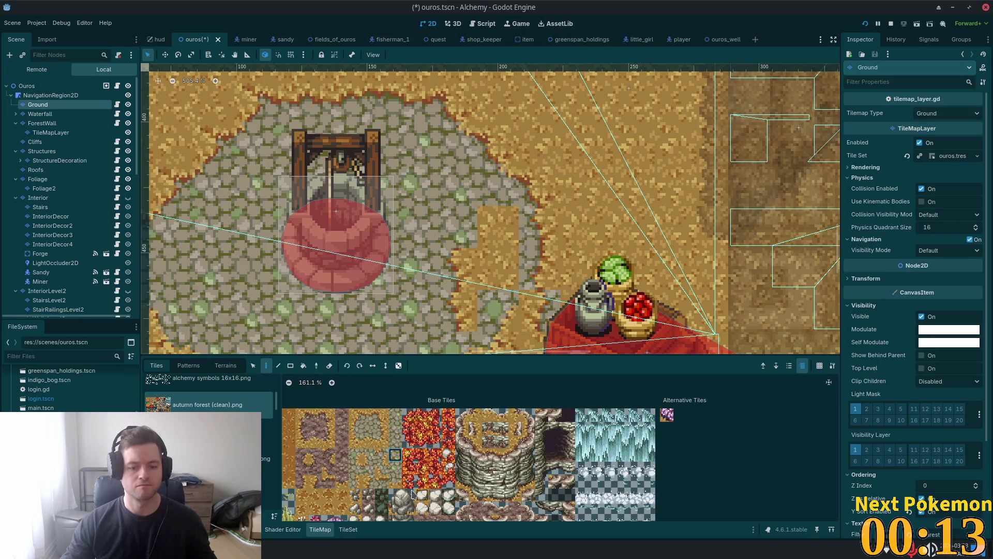
{"action": "left_click", "coordinate": [497, 242]}
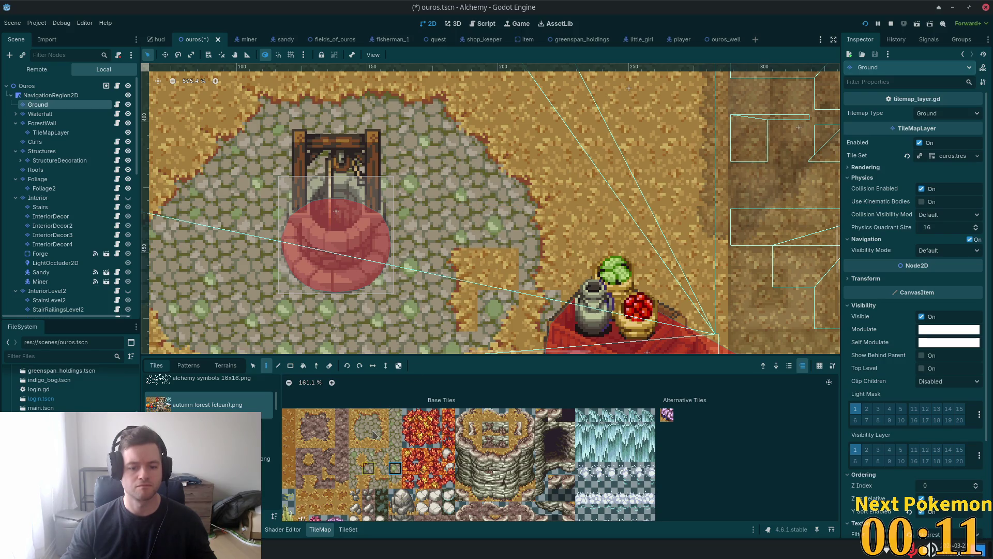
{"action": "left_click", "coordinate": [478, 275]}
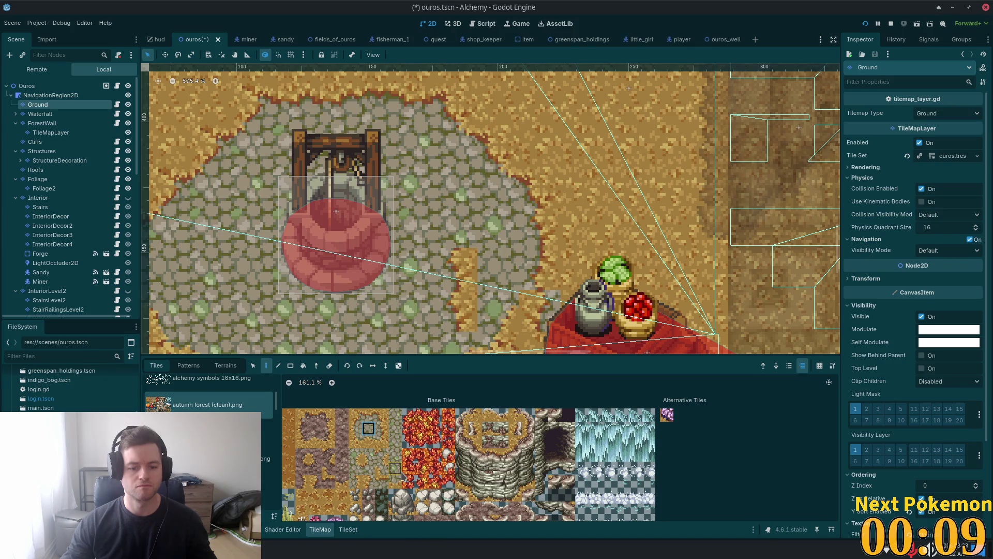
{"action": "left_click", "coordinate": [460, 269]}
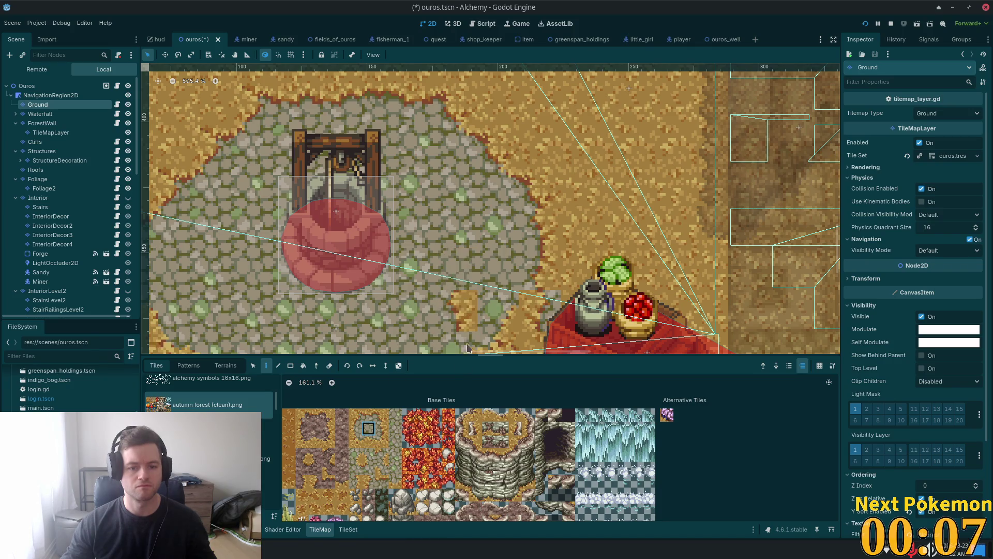
{"action": "scroll", "coordinate": [481, 251], "scroll_direction": "down", "scroll_amount": 2}
{"action": "scroll", "coordinate": [481, 252], "scroll_direction": "down", "scroll_amount": 3}
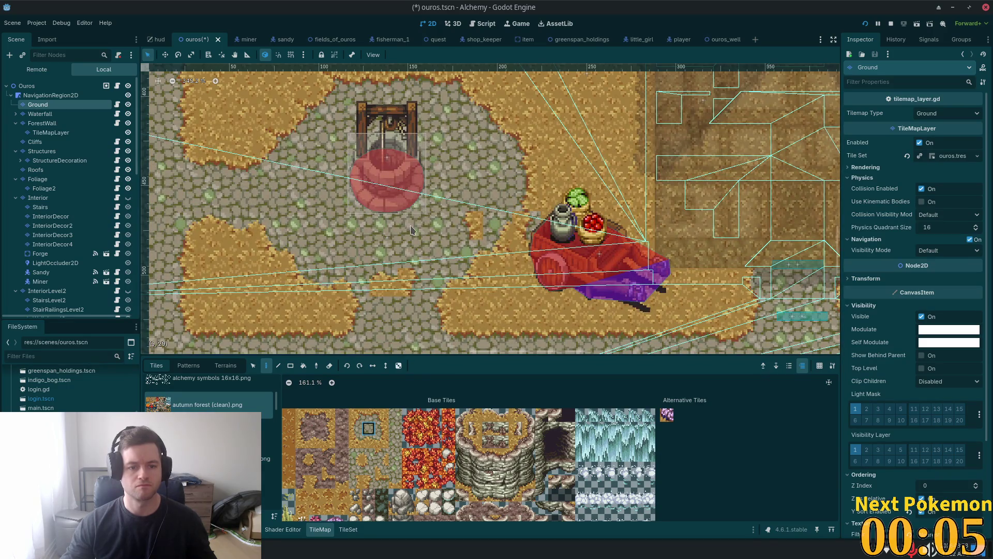
{"action": "left_click", "coordinate": [479, 225]}
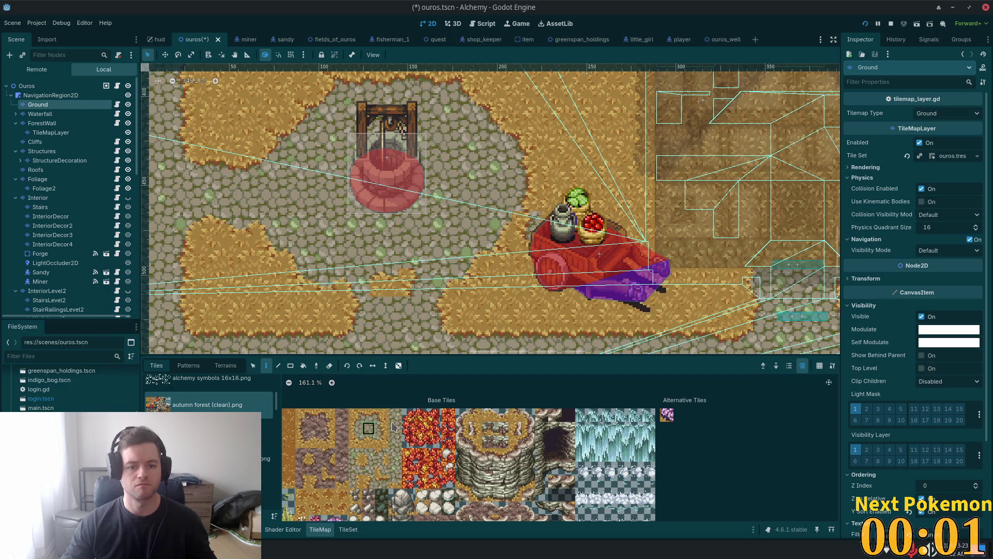
{"action": "scroll", "coordinate": [415, 296], "scroll_direction": "down", "scroll_amount": 5}
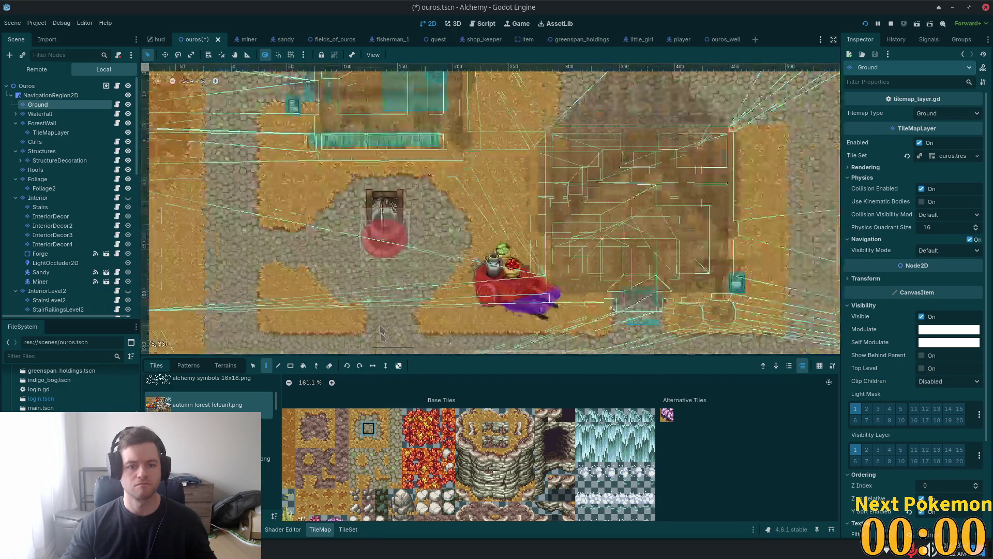
Save ouros.tscn and zoom around the canvas to review the repaved plaza
{"action": "key", "text": "ctrl+s"}
{"action": "scroll", "coordinate": [463, 264], "scroll_direction": "down", "scroll_amount": 1}
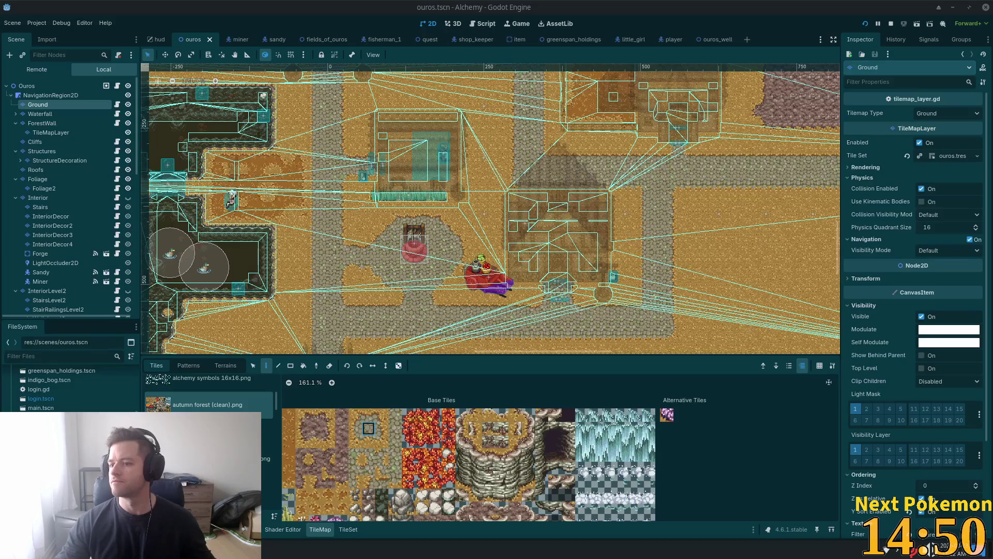
{"action": "scroll", "coordinate": [460, 176], "scroll_direction": "up", "scroll_amount": 5}
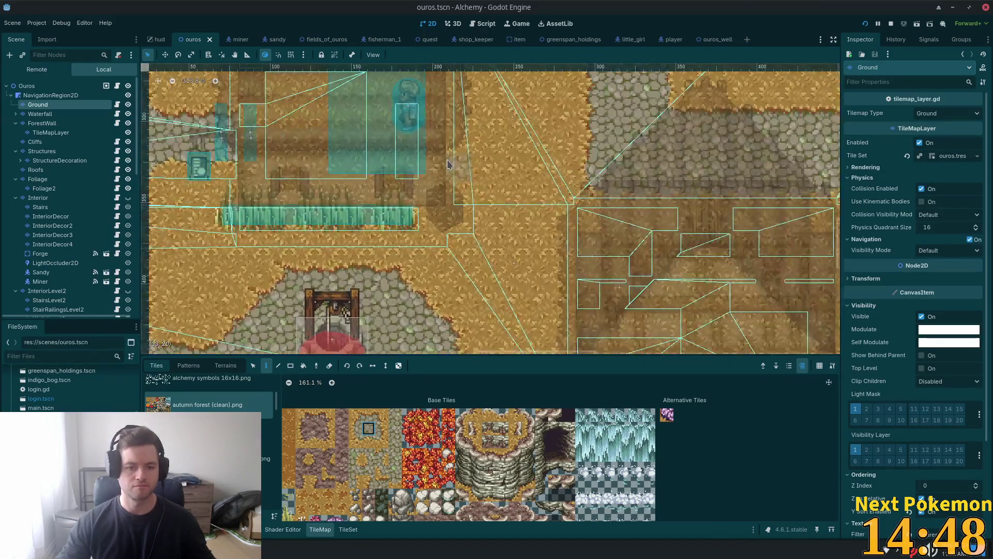
{"action": "scroll", "coordinate": [448, 164], "scroll_direction": "down", "scroll_amount": 1}
{"action": "scroll", "coordinate": [491, 176], "scroll_direction": "down", "scroll_amount": 5}
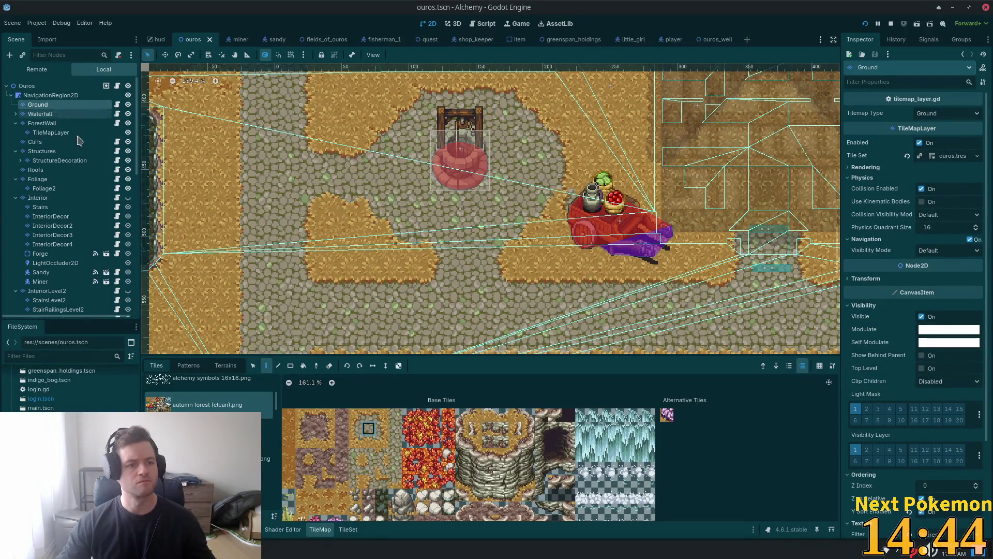
{"action": "scroll", "coordinate": [72, 218], "scroll_direction": "down", "scroll_amount": 6}
{"action": "scroll", "coordinate": [62, 207], "scroll_direction": "down", "scroll_amount": 5}
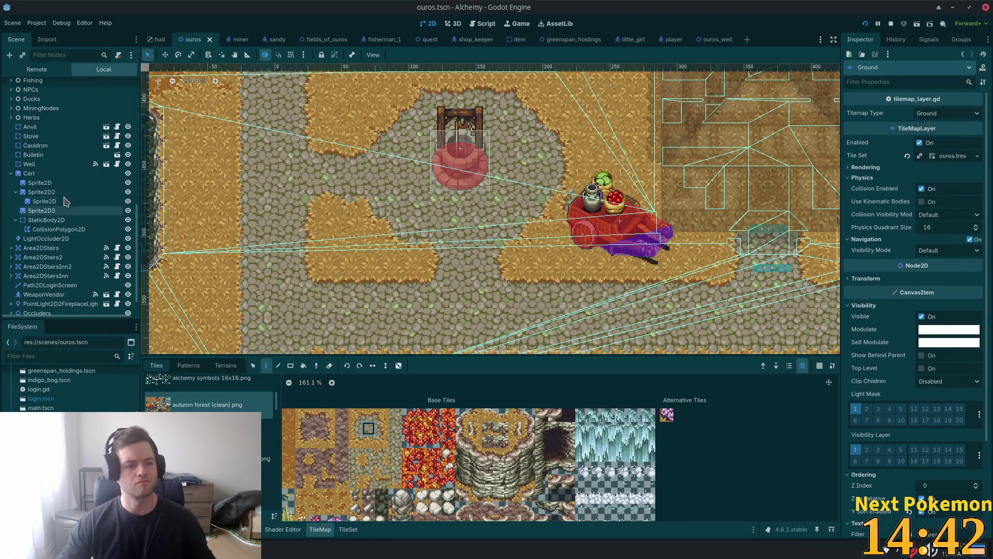
Nudge the Well node slightly right and down with the Move tool
{"action": "left_click", "coordinate": [29, 165]}
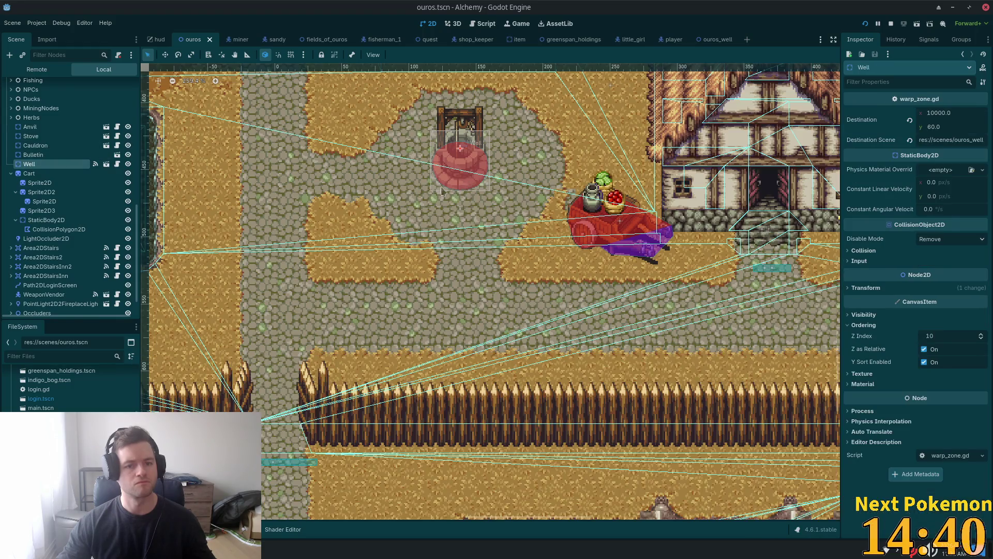
{"action": "left_click", "coordinate": [166, 55]}
{"action": "left_click_drag", "start_coordinate": [340, 169], "coordinate": [342, 172]}
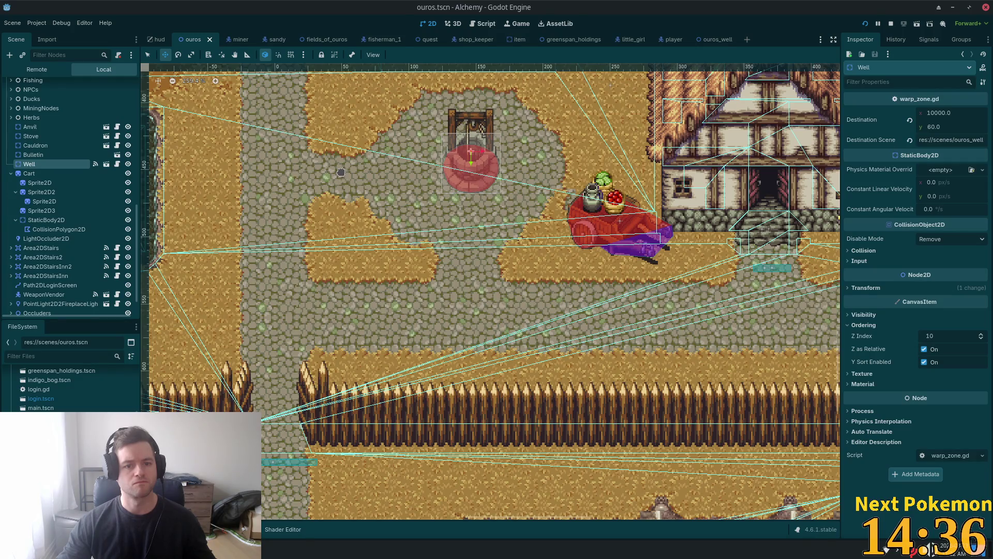
Frame the dirt edge below the well and select the Ground tile layer for editing
{"action": "scroll", "coordinate": [310, 176], "scroll_direction": "up", "scroll_amount": 3}
{"action": "mouse_move", "coordinate": [423, 179]}
{"action": "left_mouse_down"}
{"action": "mouse_move", "coordinate": [383, 210]}
{"action": "mouse_move", "coordinate": [376, 275]}
{"action": "left_mouse_up"}
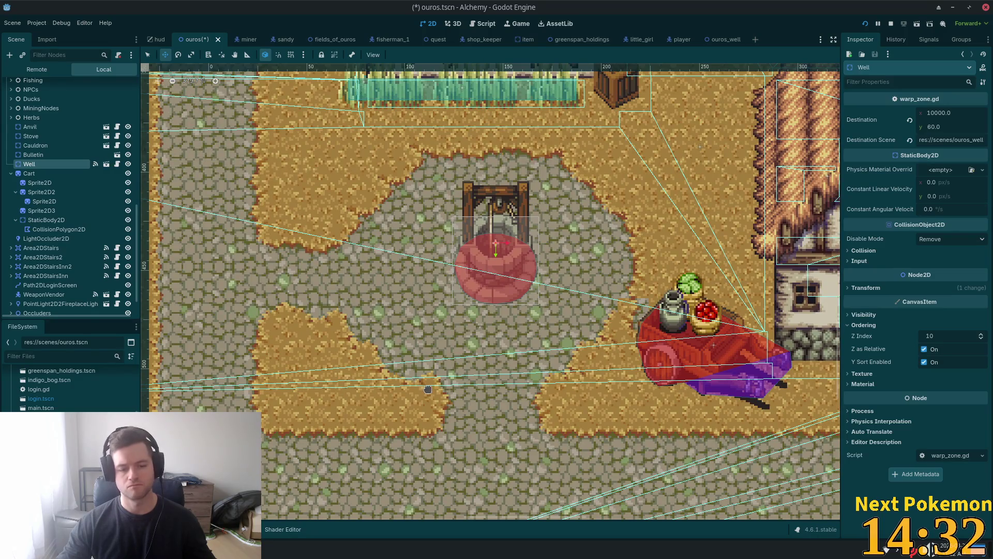
{"action": "scroll", "coordinate": [441, 328], "scroll_direction": "down", "scroll_amount": 8}
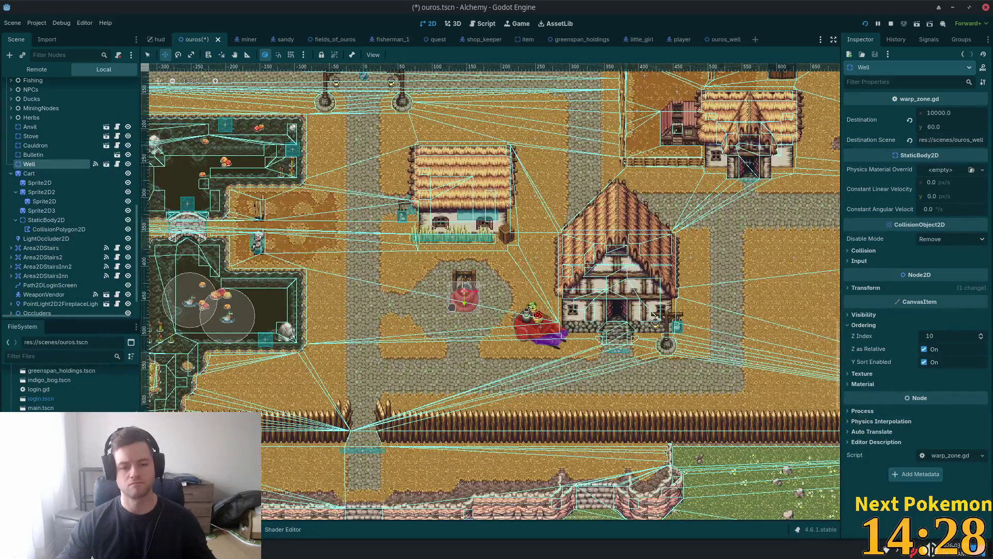
{"action": "scroll", "coordinate": [451, 307], "scroll_direction": "up", "scroll_amount": 4}
{"action": "scroll", "coordinate": [449, 349], "scroll_direction": "up", "scroll_amount": 1}
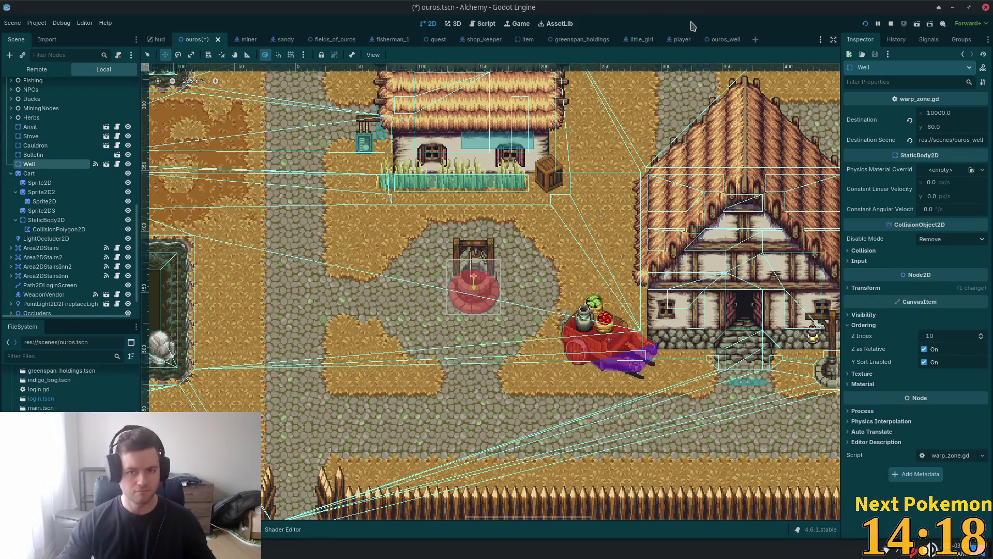
{"action": "mouse_move", "coordinate": [317, 49]}
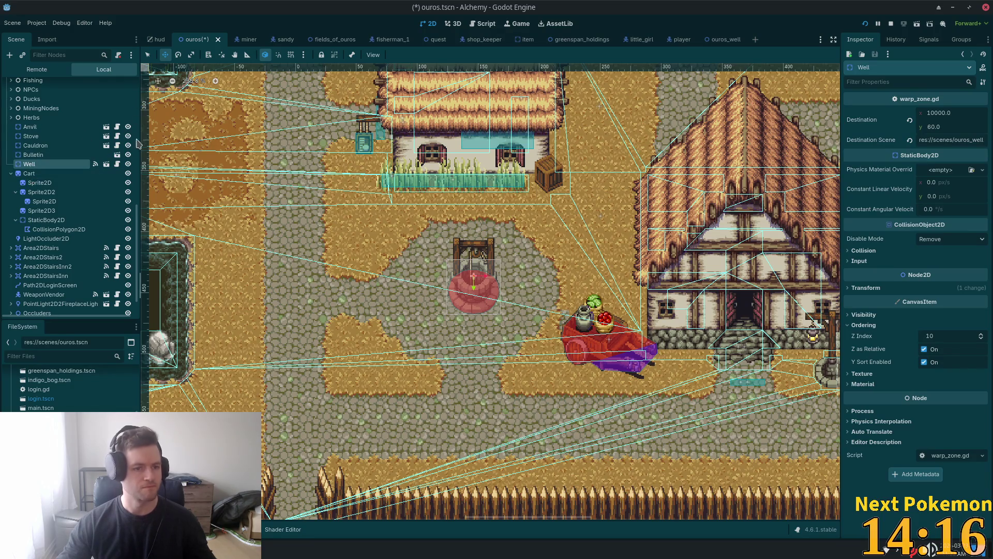
{"action": "scroll", "coordinate": [103, 217], "scroll_direction": "up", "scroll_amount": 10}
{"action": "left_click", "coordinate": [38, 105]}
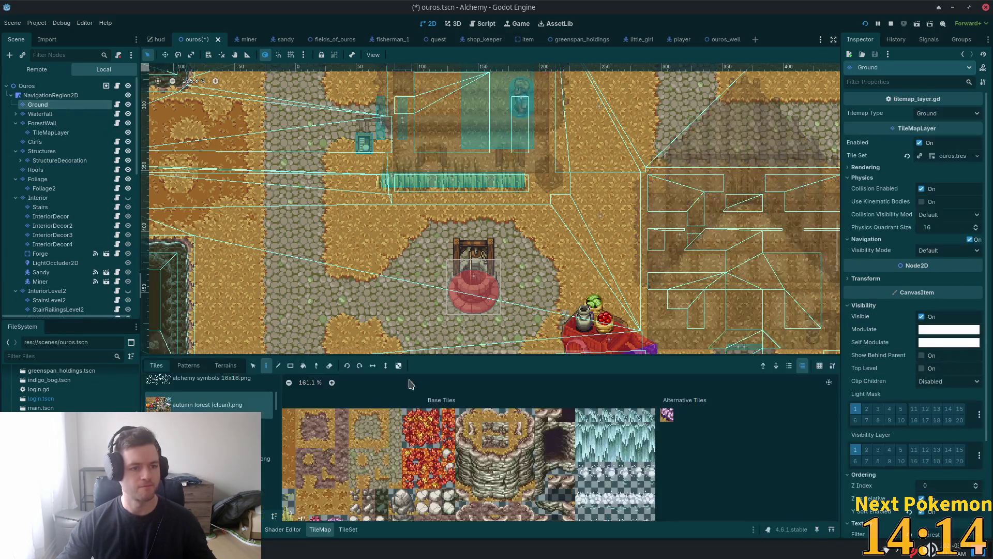
{"action": "scroll", "coordinate": [467, 286], "scroll_direction": "up", "scroll_amount": 5}
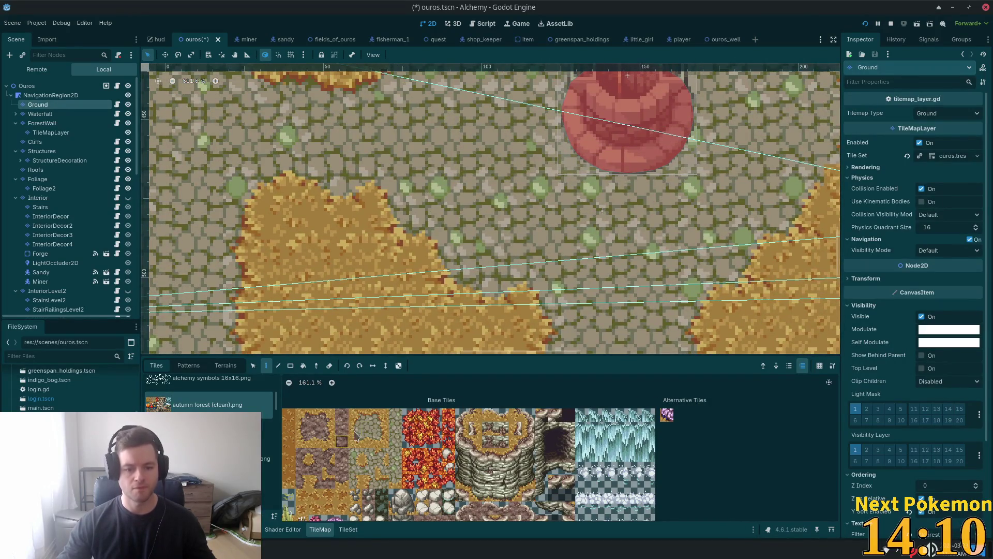
Paint two dirt edge tiles into the plaza edge below the well
{"action": "left_click", "coordinate": [371, 460]}
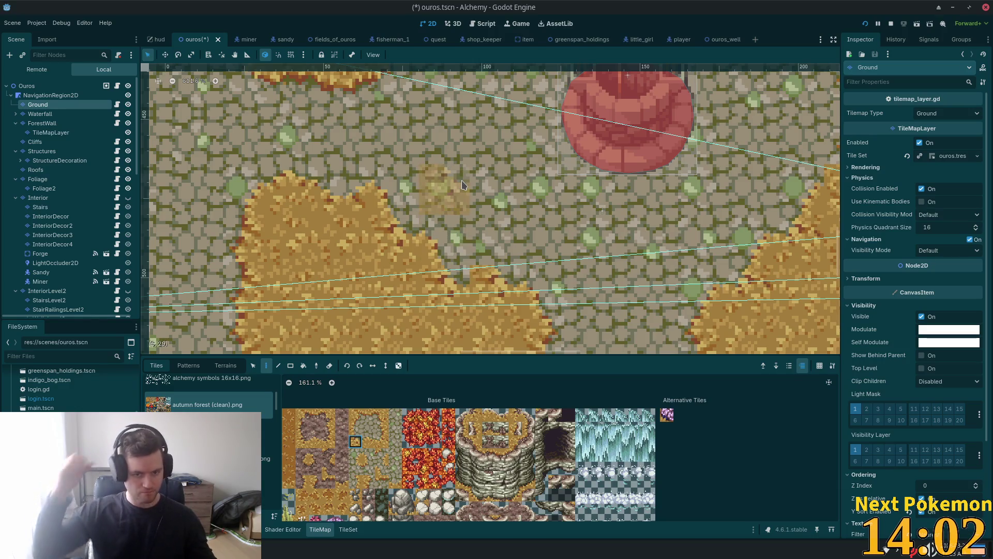
{"action": "left_click", "coordinate": [369, 454]}
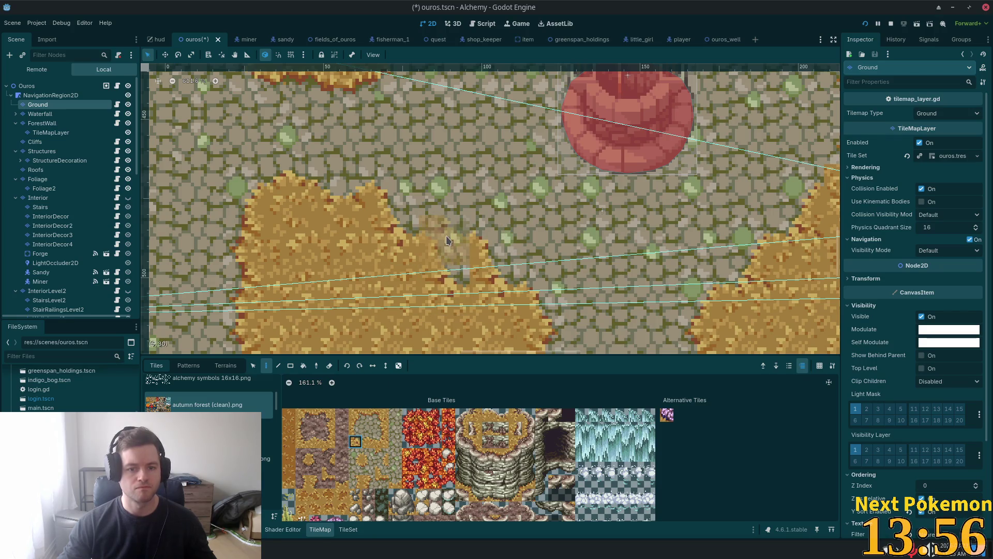
{"action": "left_click", "coordinate": [366, 458]}
{"action": "left_click", "coordinate": [425, 196]}
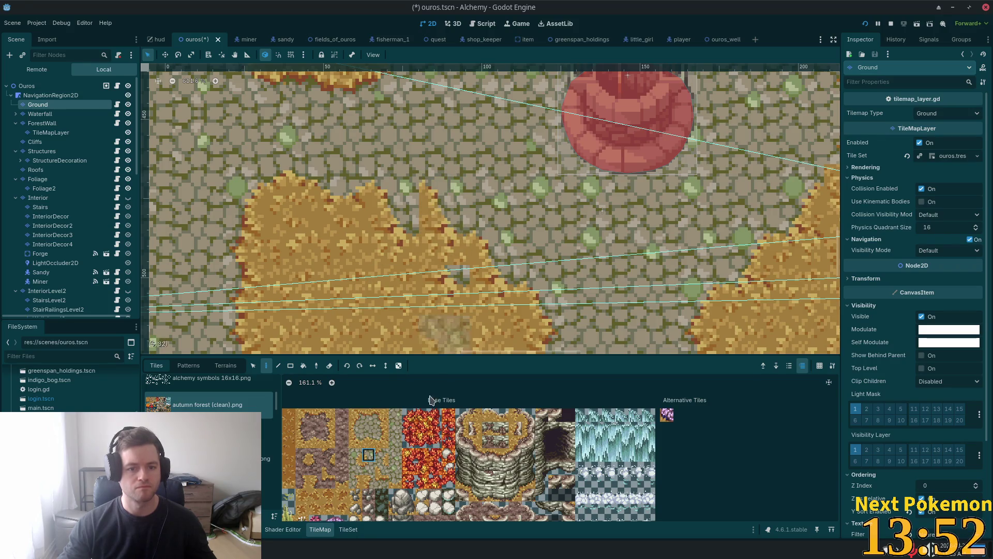
{"action": "left_click", "coordinate": [395, 209]}
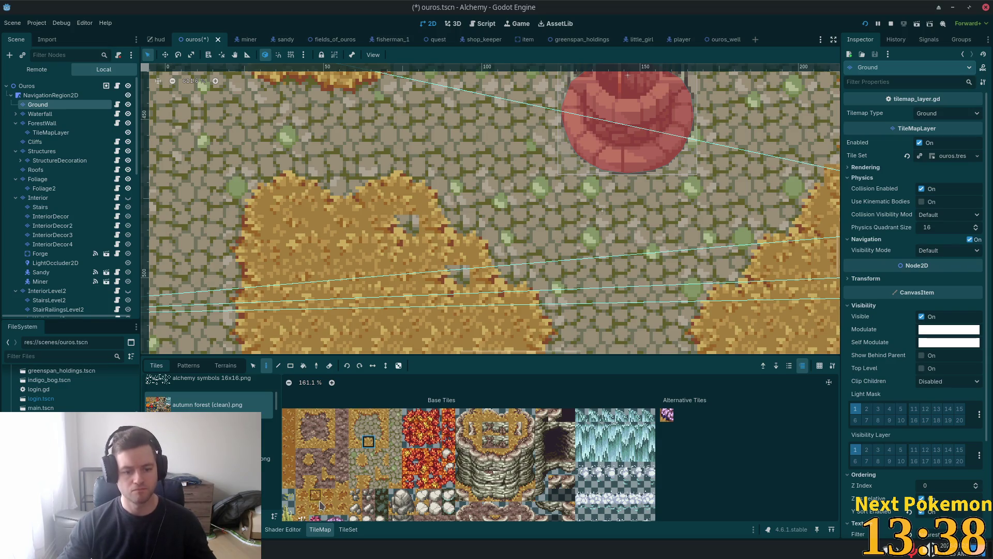
Cover the grey gap below the well with a dirt tile
{"action": "left_click", "coordinate": [299, 495]}
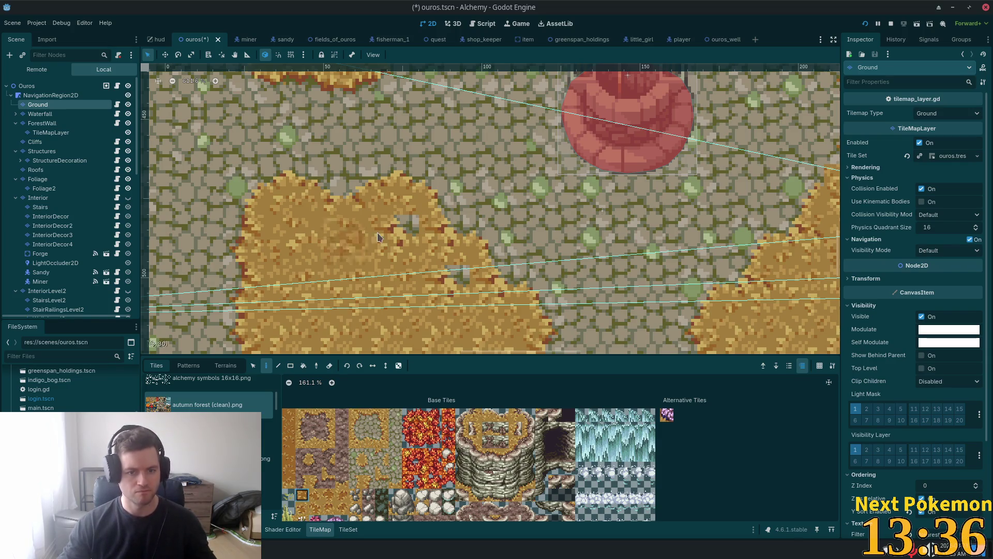
{"action": "left_click", "coordinate": [396, 235]}
{"action": "scroll", "coordinate": [413, 135], "scroll_direction": "down", "scroll_amount": 3}
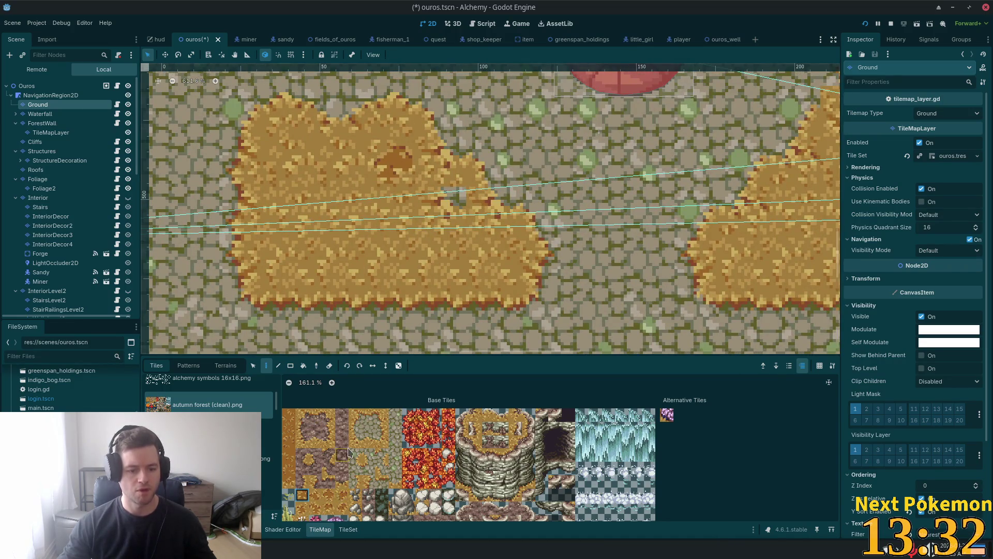
{"action": "scroll", "coordinate": [349, 452], "scroll_direction": "up", "scroll_amount": 3}
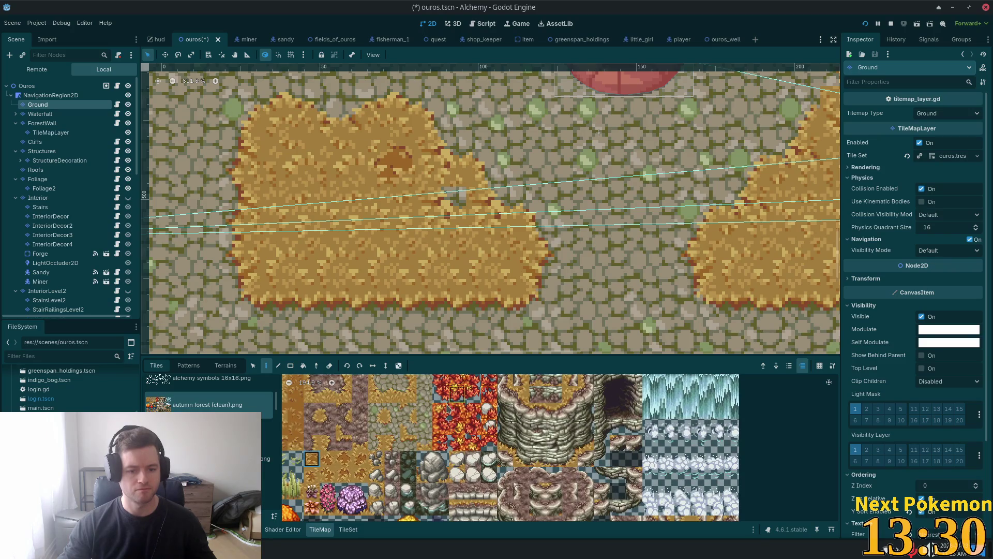
{"action": "scroll", "coordinate": [447, 409], "scroll_direction": "left", "scroll_amount": 5}
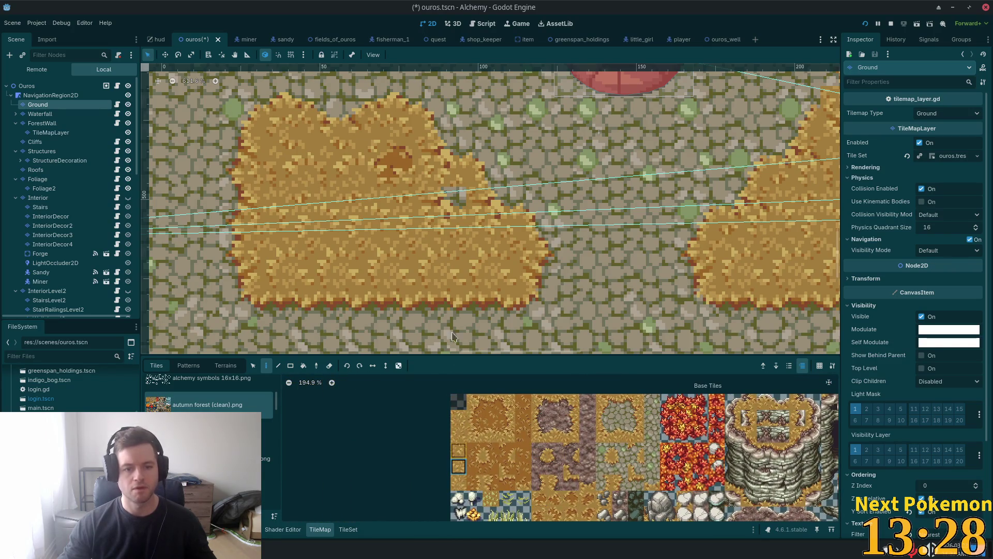
Save the Ouros scene and bring the atlas tree tiles into view
{"action": "key", "text": "ctrl+s"}
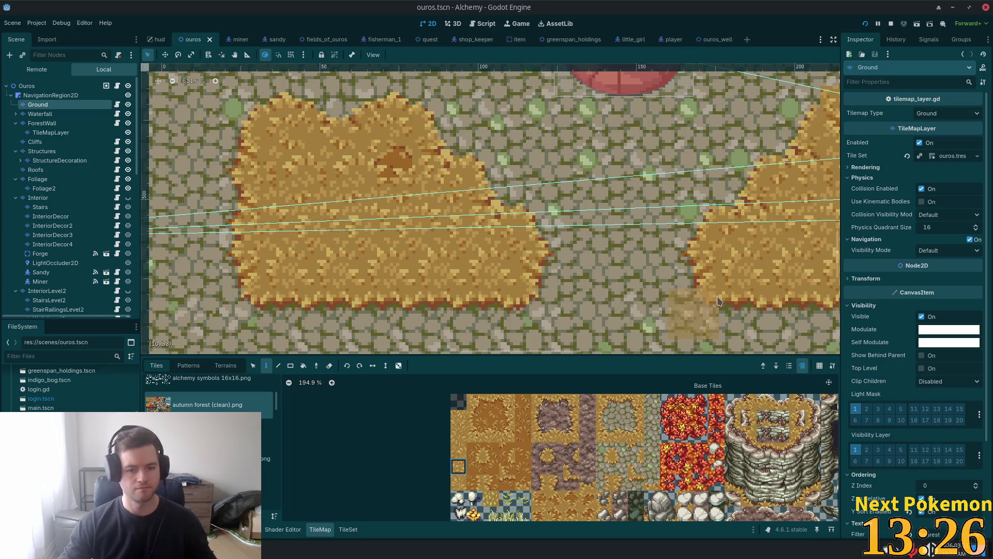
{"action": "scroll", "coordinate": [610, 238], "scroll_direction": "down", "scroll_amount": 5}
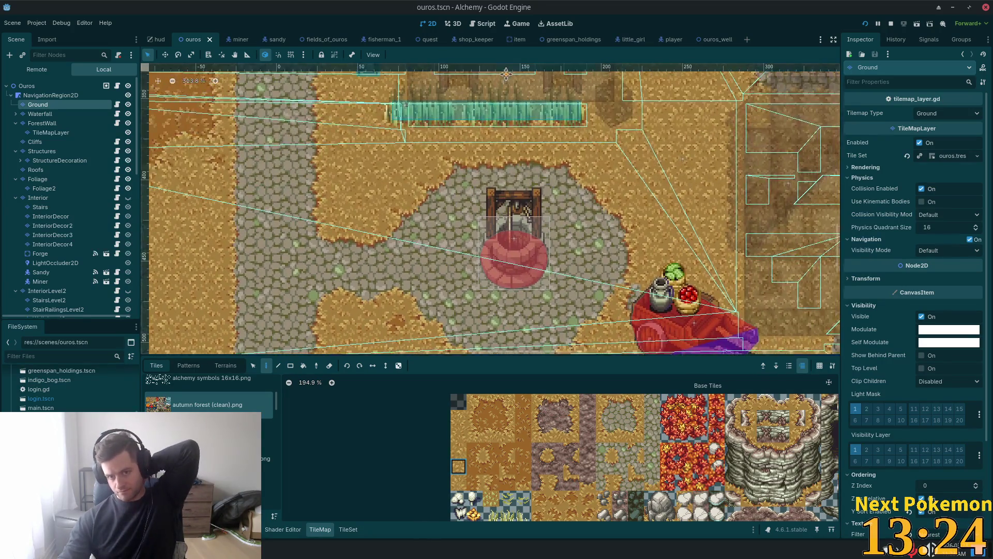
{"action": "scroll", "coordinate": [543, 329], "scroll_direction": "down", "scroll_amount": 2}
{"action": "scroll", "coordinate": [543, 328], "scroll_direction": "left", "scroll_amount": 2}
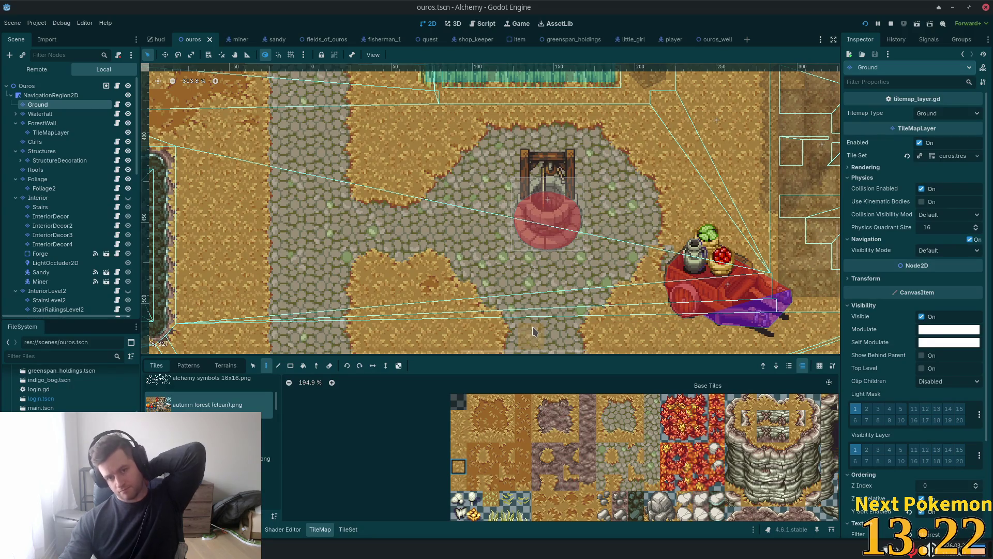
{"action": "scroll", "coordinate": [538, 324], "scroll_direction": "down", "scroll_amount": 1}
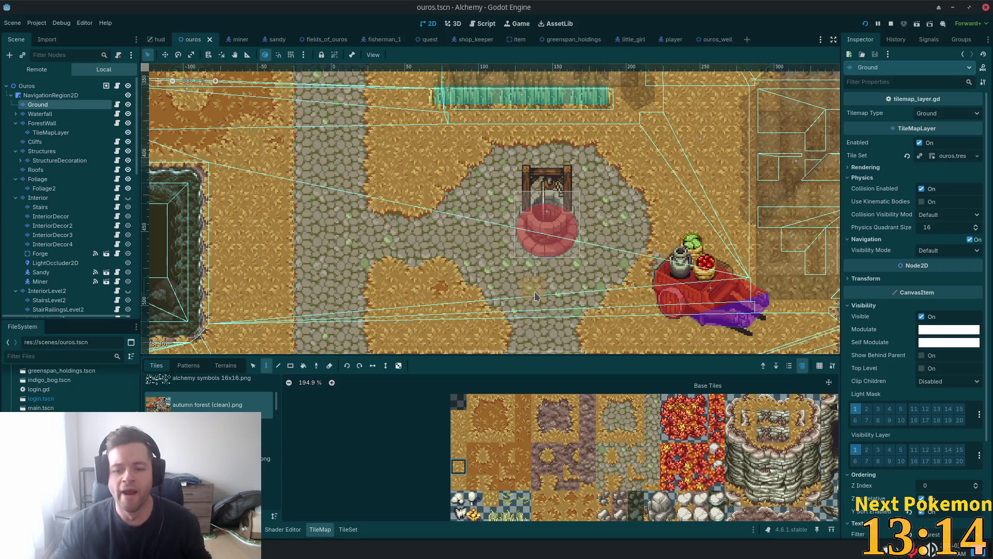
{"action": "scroll", "coordinate": [593, 472], "scroll_direction": "down", "scroll_amount": 3}
{"action": "scroll", "coordinate": [653, 483], "scroll_direction": "up", "scroll_amount": 3}
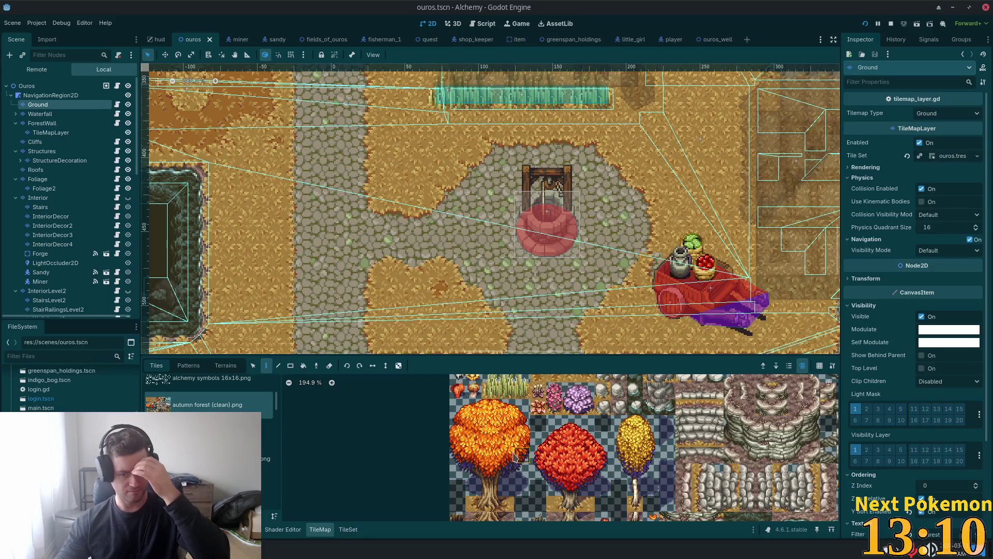
Select the orange autumn tree, trial-stamp it left of the well, then undo it
{"action": "left_click_drag", "start_coordinate": [468, 415], "coordinate": [521, 503]}
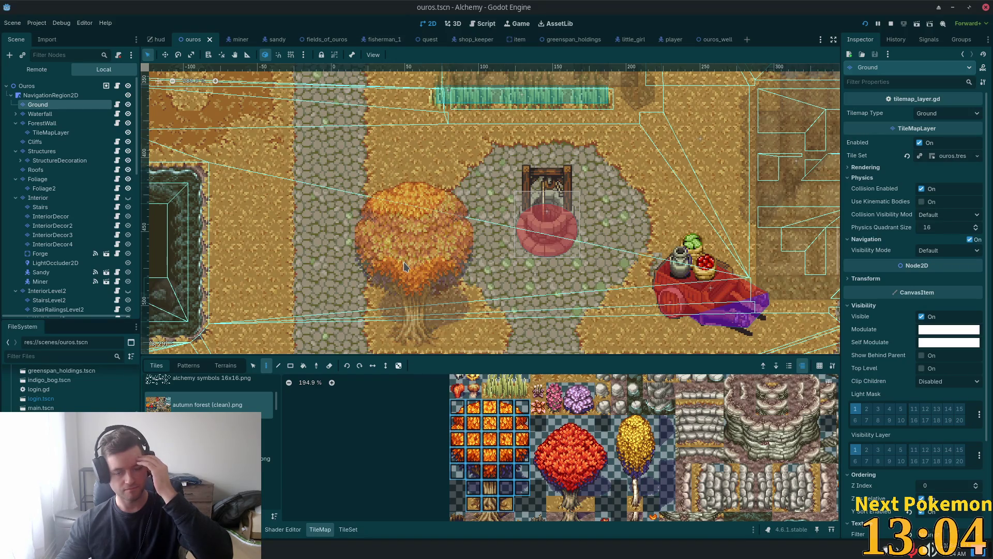
{"action": "left_click", "coordinate": [404, 267]}
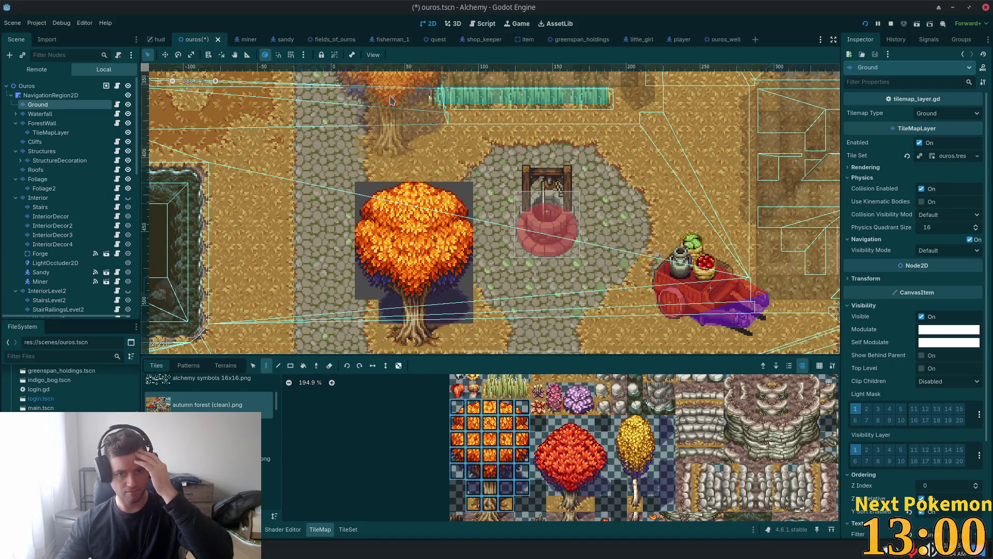
{"action": "key", "text": "ctrl+z"}
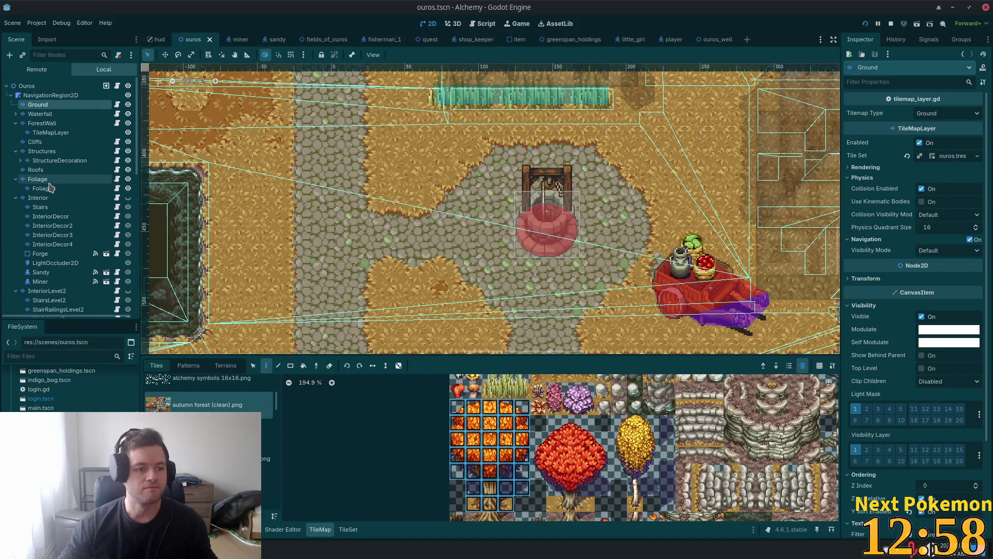
{"action": "left_click", "coordinate": [55, 179]}
On the Foliage2 layer, stamp the orange autumn tree just left of the well
{"action": "left_click", "coordinate": [71, 189]}
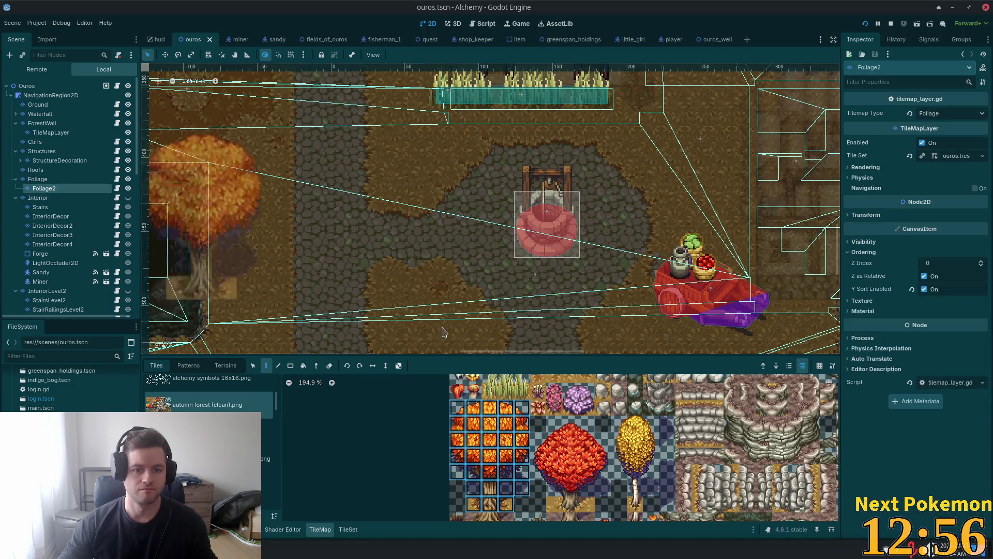
{"action": "scroll", "coordinate": [425, 181], "scroll_direction": "down", "scroll_amount": 5}
{"action": "scroll", "coordinate": [426, 180], "scroll_direction": "up", "scroll_amount": 2}
{"action": "left_click_drag", "start_coordinate": [425, 180], "coordinate": [409, 263]}
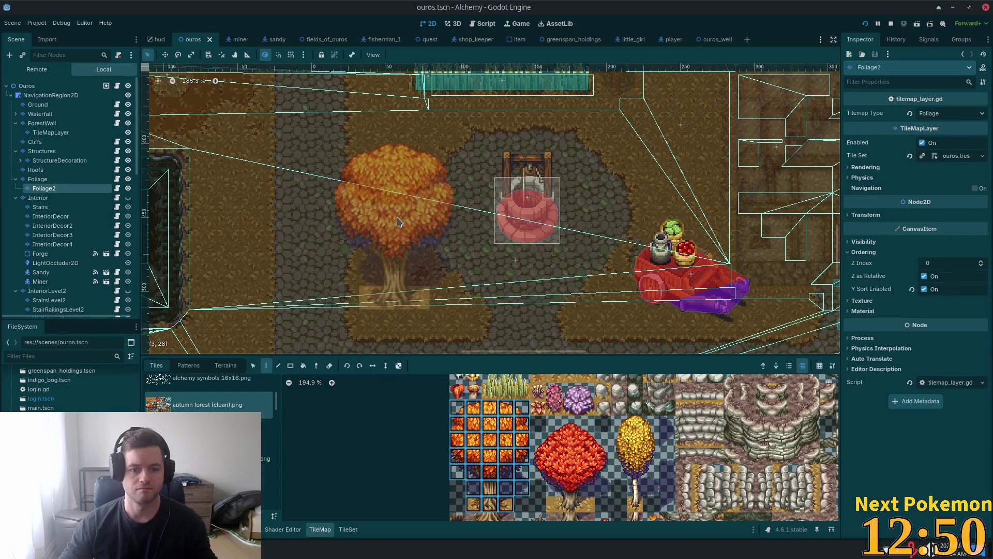
{"action": "left_click", "coordinate": [398, 225]}
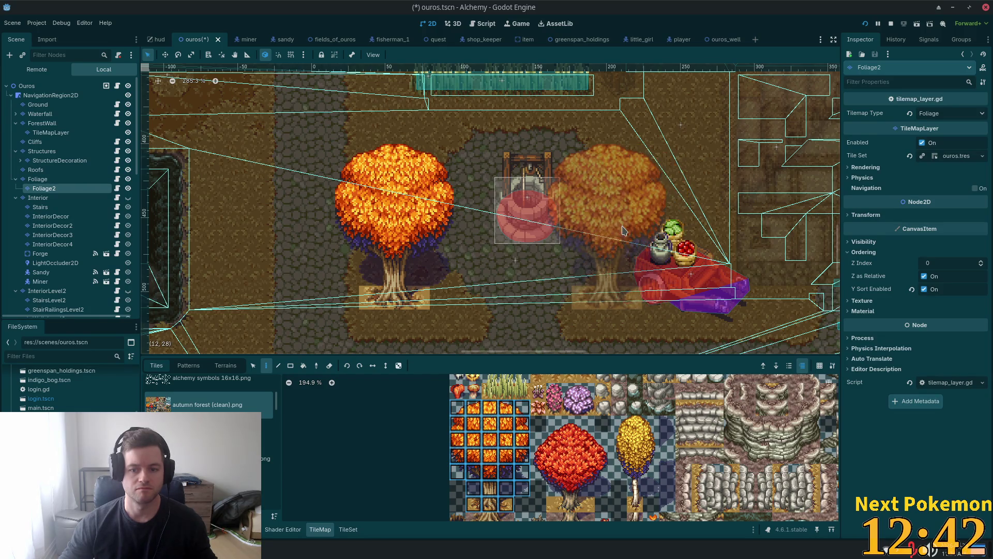
Try a second autumn tree right of the well, undo it, and save the scene
{"action": "left_click", "coordinate": [624, 231]}
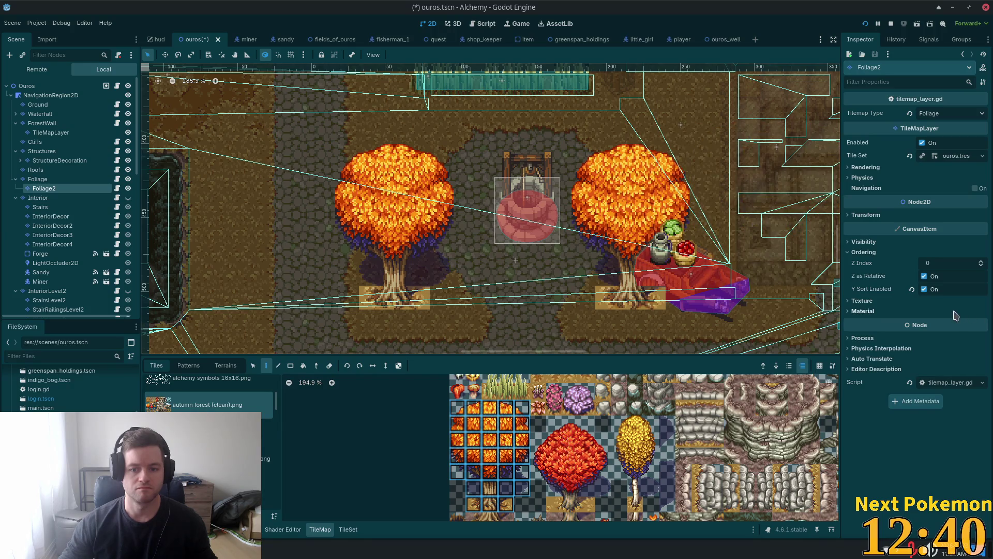
{"action": "key", "text": "ctrl+z"}
{"action": "left_click_drag", "start_coordinate": [661, 188], "coordinate": [656, 204]}
{"action": "scroll", "coordinate": [656, 204], "scroll_direction": "up", "scroll_amount": 3}
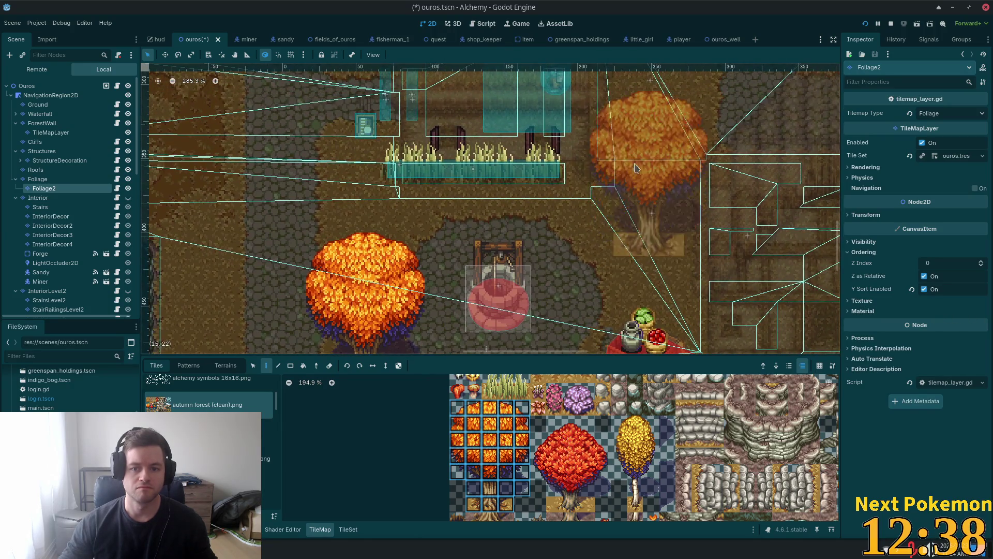
{"action": "scroll", "coordinate": [638, 212], "scroll_direction": "down", "scroll_amount": 4}
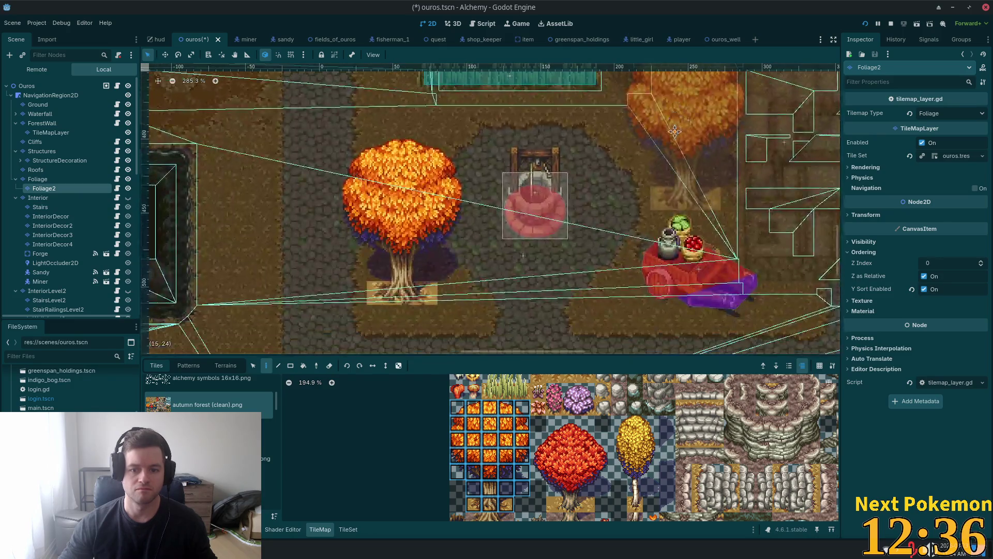
{"action": "key", "text": "ctrl+s"}
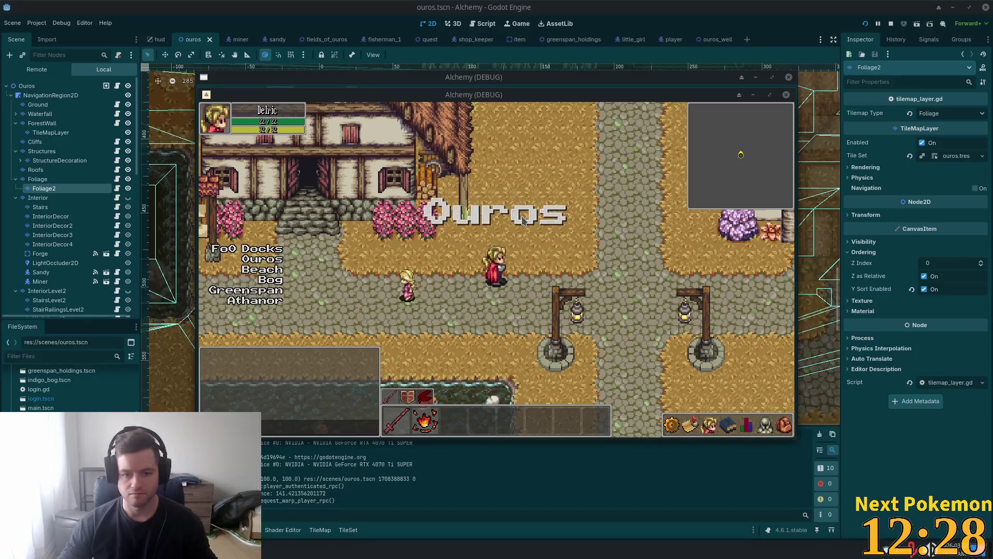
Walk the player past the well to the cart in the test run, then close the game
{"action": "key", "text": "Right"}
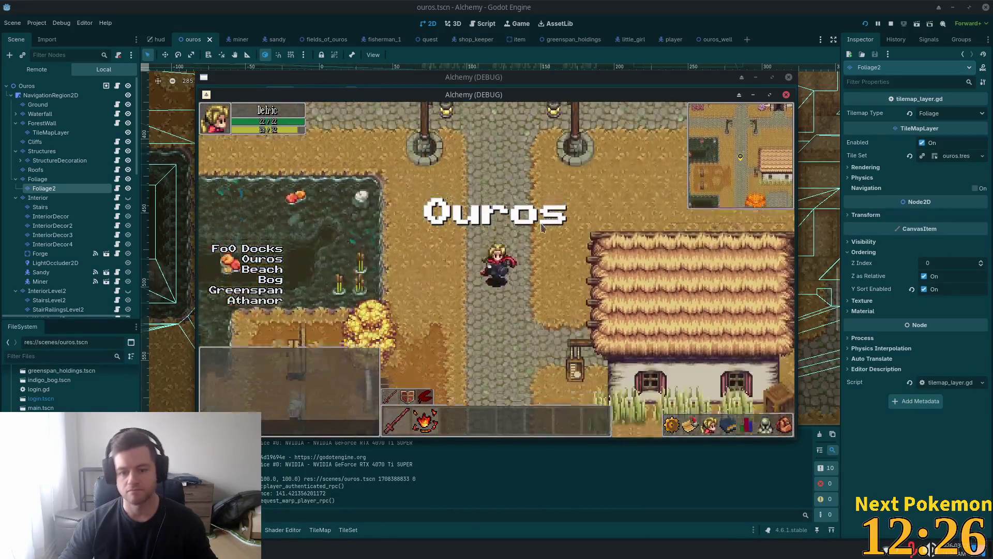
{"action": "key", "text": "Down"}
{"action": "key", "text": "Right"}
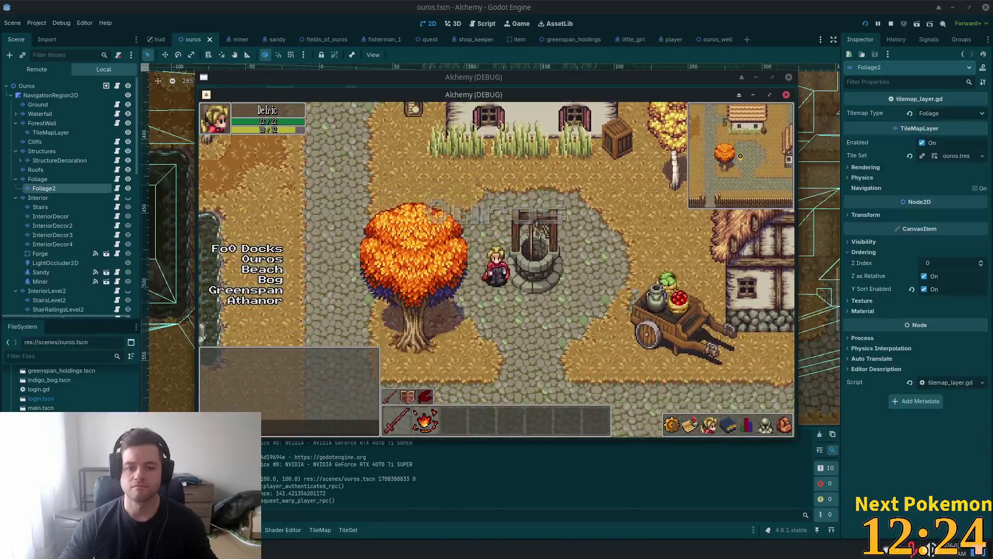
{"action": "key", "text": "Right"}
{"action": "key", "text": "Down"}
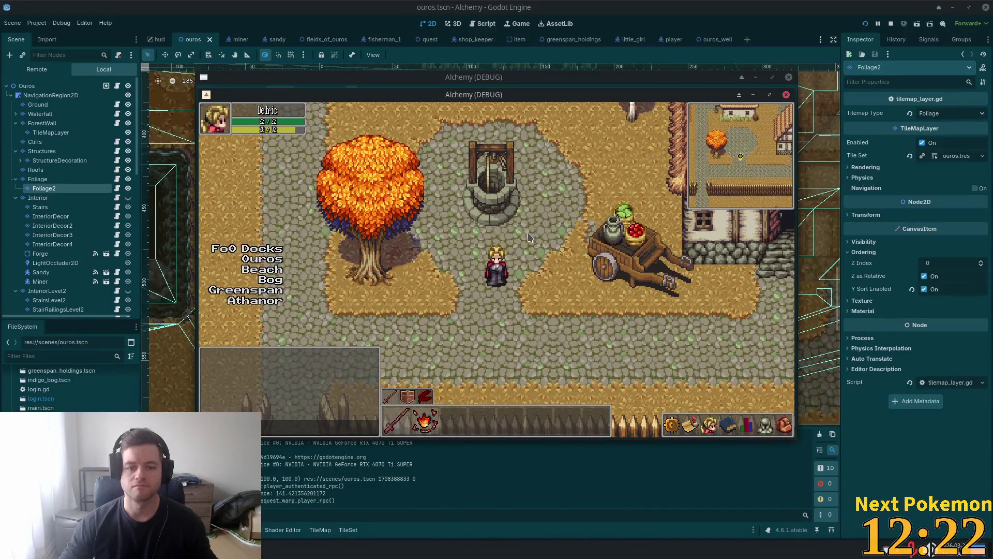
{"action": "key", "text": "F8"}
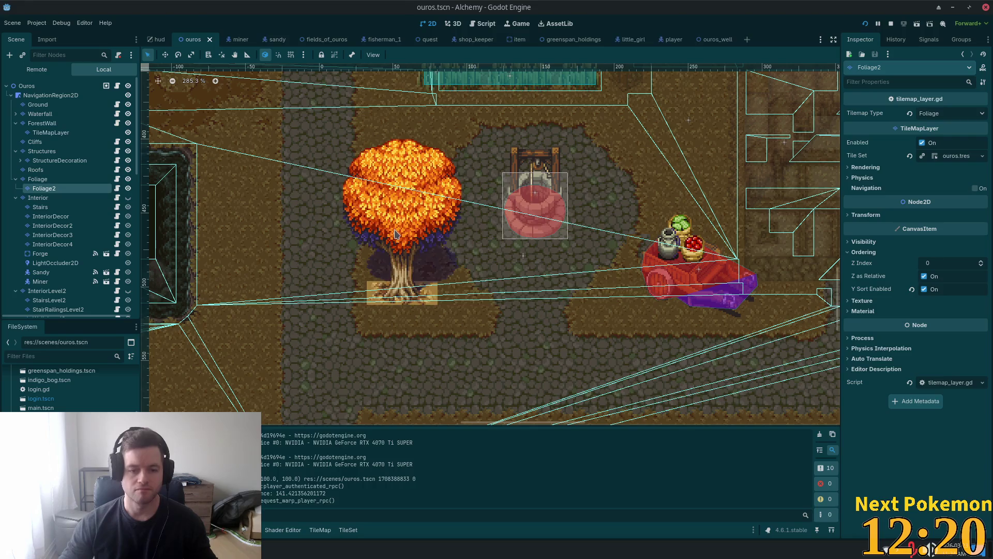
Remove the orange tree beside the well, save and relaunch, and walk left then toward the cart
{"action": "key", "text": "ctrl+z"}
{"action": "key", "text": "F5"}
{"action": "key", "text": "Left"}
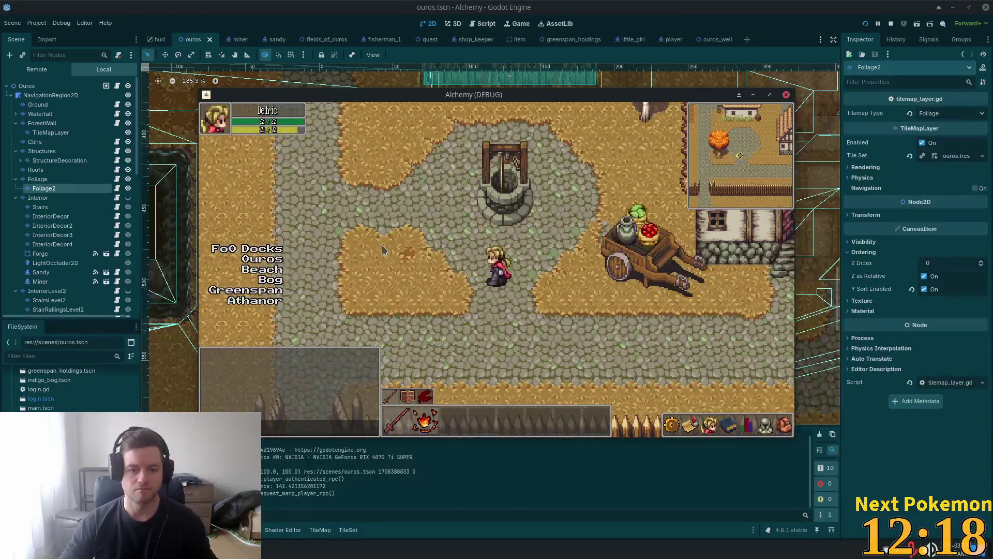
{"action": "key", "text": "Up"}
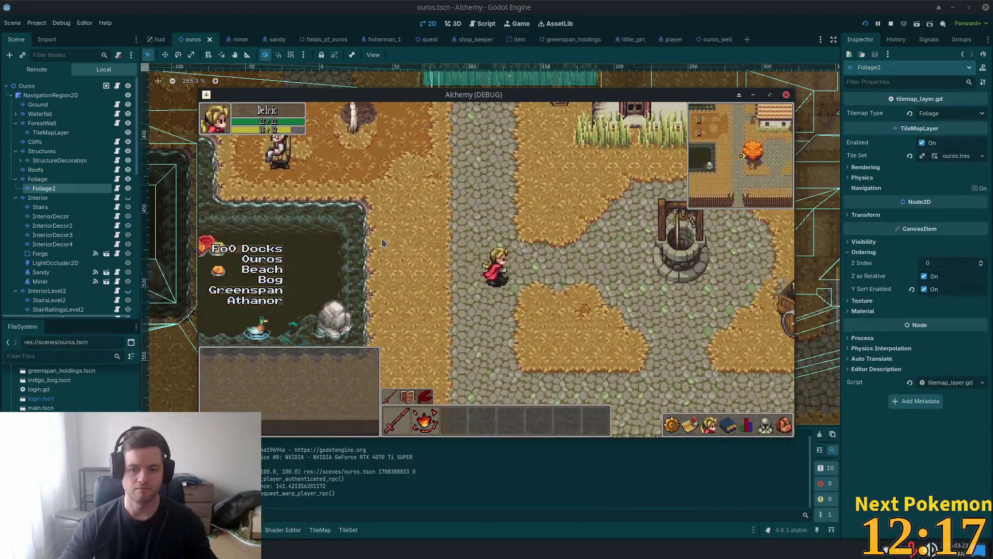
{"action": "key", "text": "Right"}
{"action": "key", "text": "Down"}
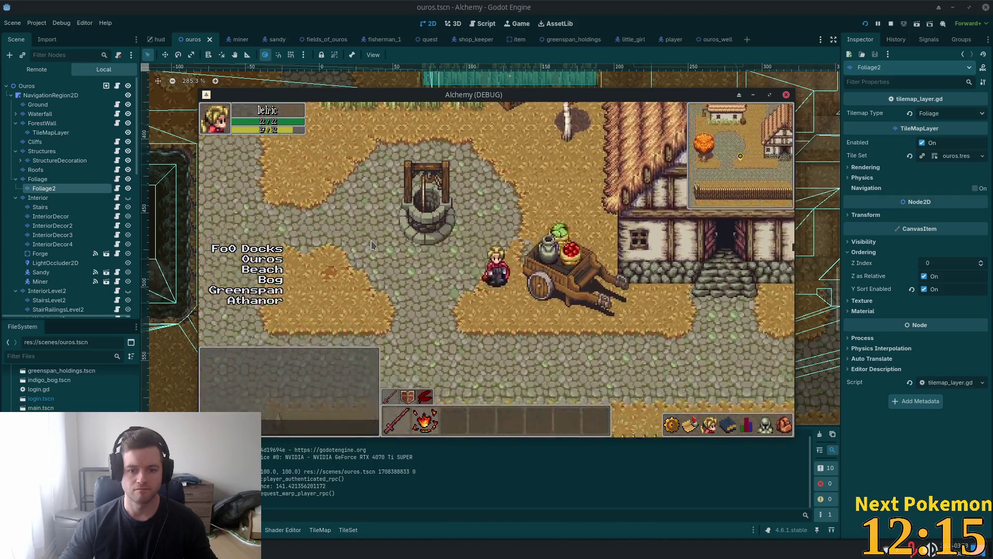
Walk the player around the plaza edges and past the well, then close the game
{"action": "key", "text": "Down"}
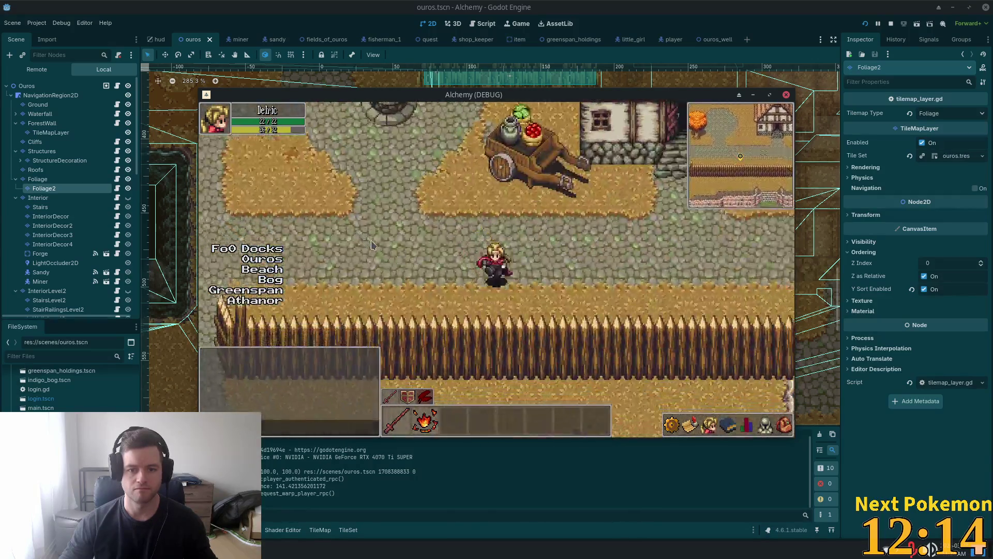
{"action": "key", "text": "Up"}
{"action": "key", "text": "Left"}
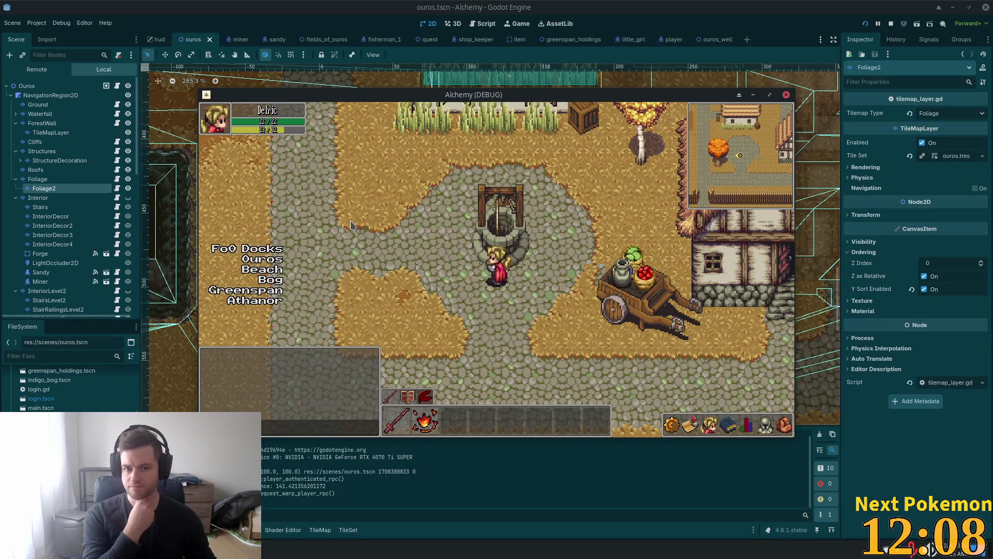
{"action": "key", "text": "Left"}
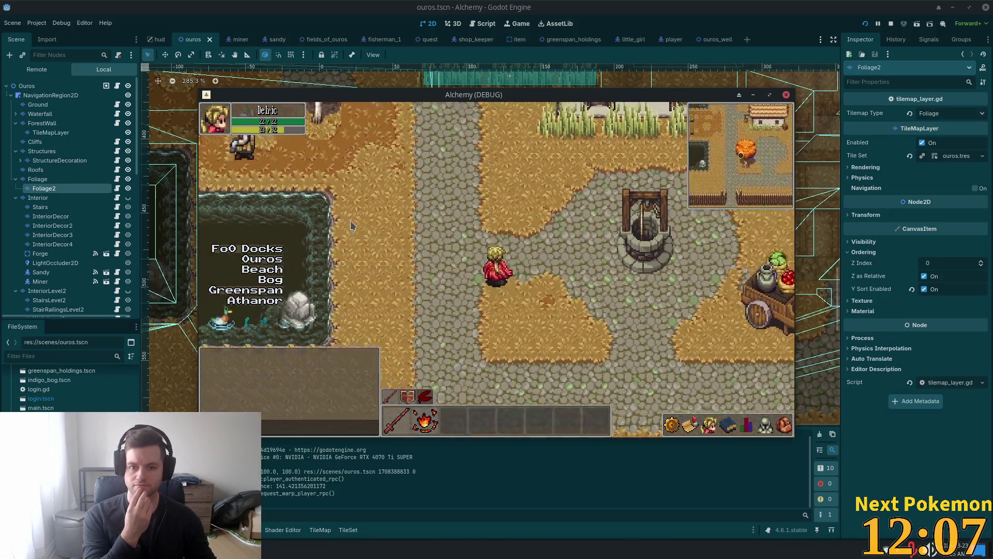
{"action": "key", "text": "Up"}
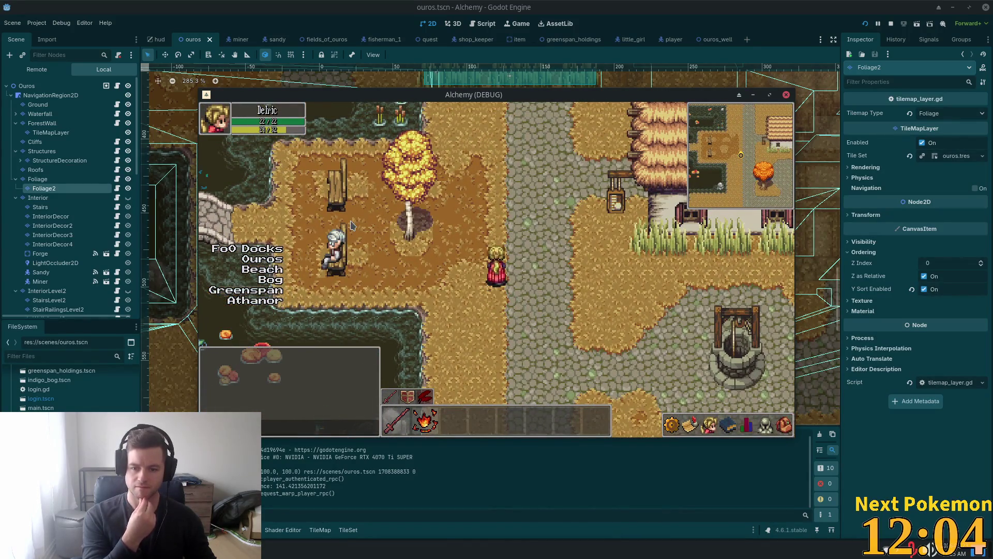
{"action": "key", "text": "Down"}
{"action": "key", "text": "Right"}
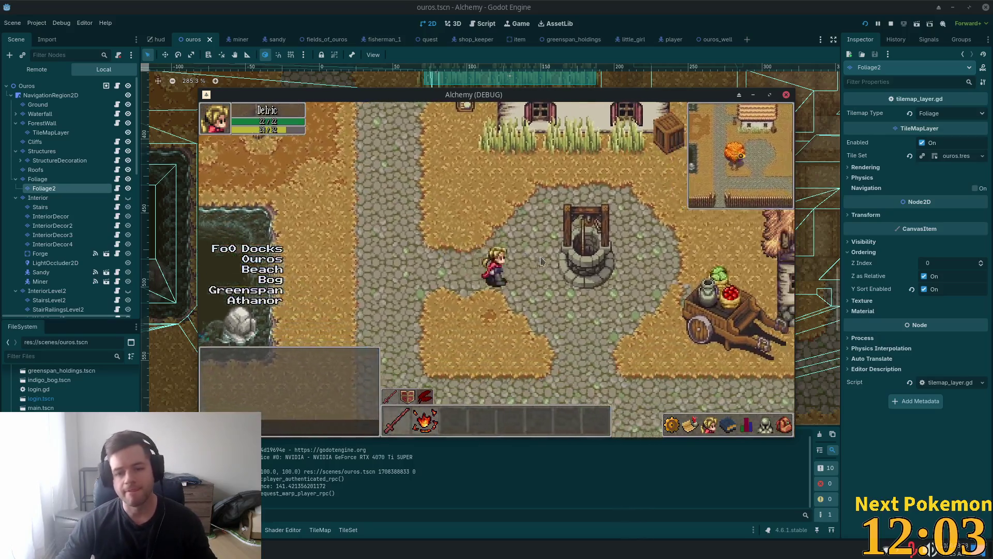
{"action": "key", "text": "Right"}
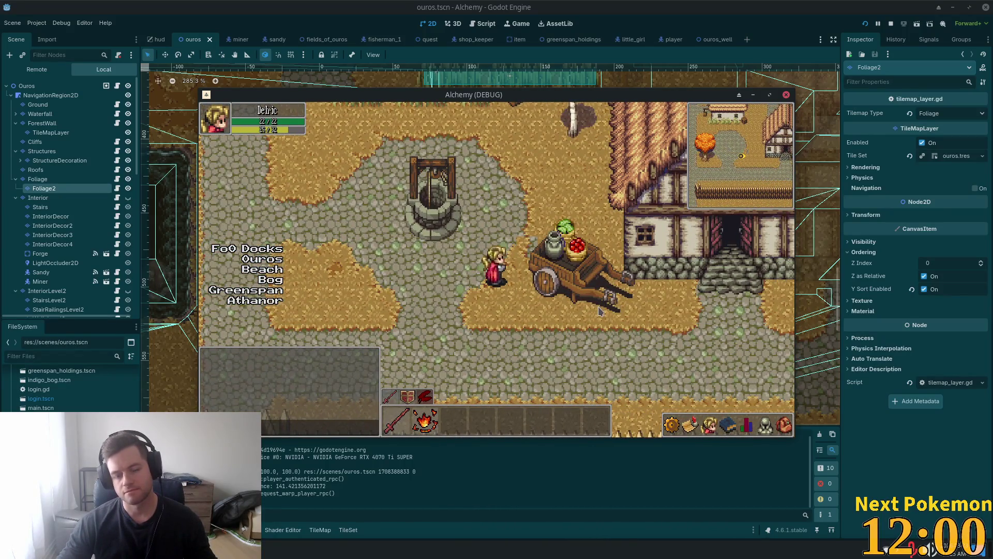
{"action": "key", "text": "F8"}
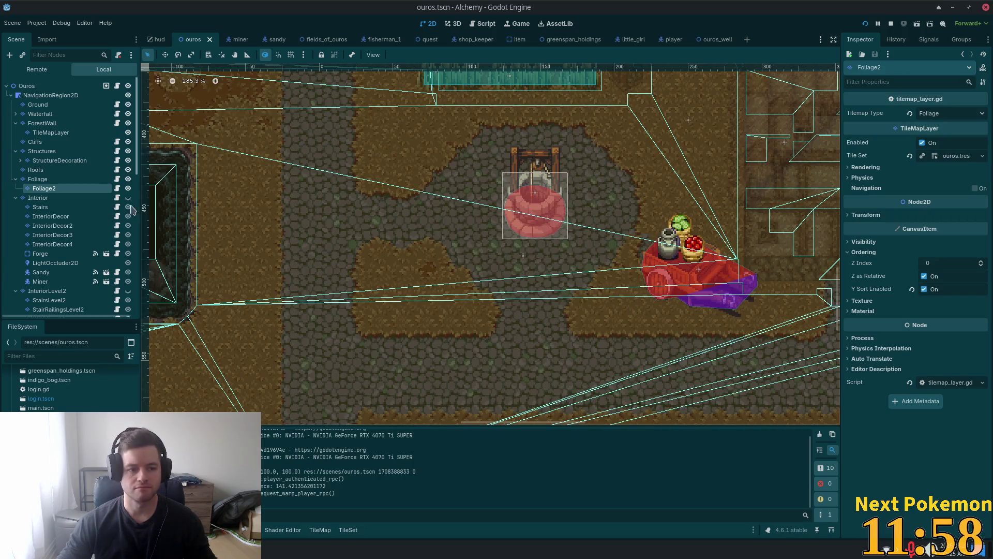
On the Ground layer, paint a cobblestone tile beside the well's base
{"action": "left_click", "coordinate": [37, 104]}
{"action": "scroll", "coordinate": [603, 284], "scroll_direction": "up", "scroll_amount": 3}
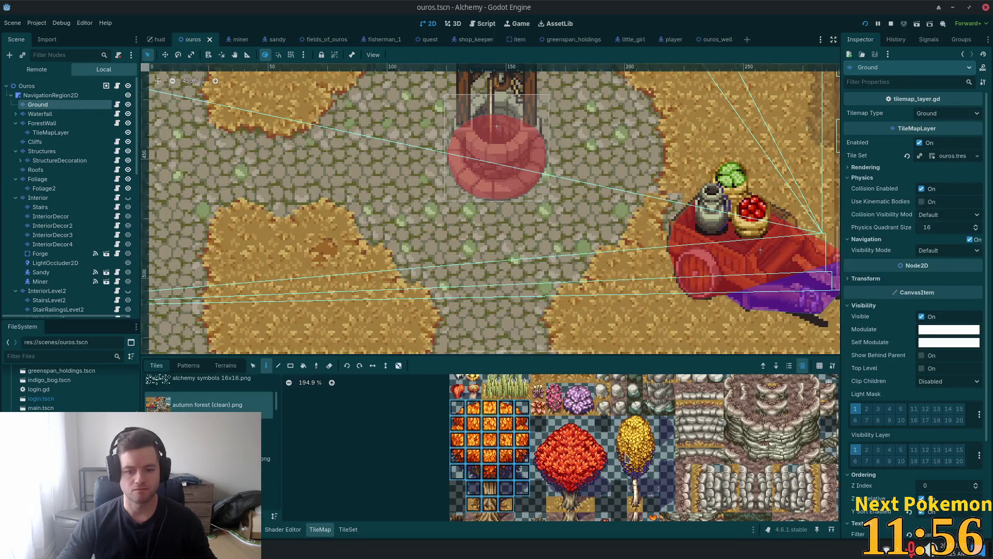
{"action": "scroll", "coordinate": [626, 457], "scroll_direction": "up", "scroll_amount": 5}
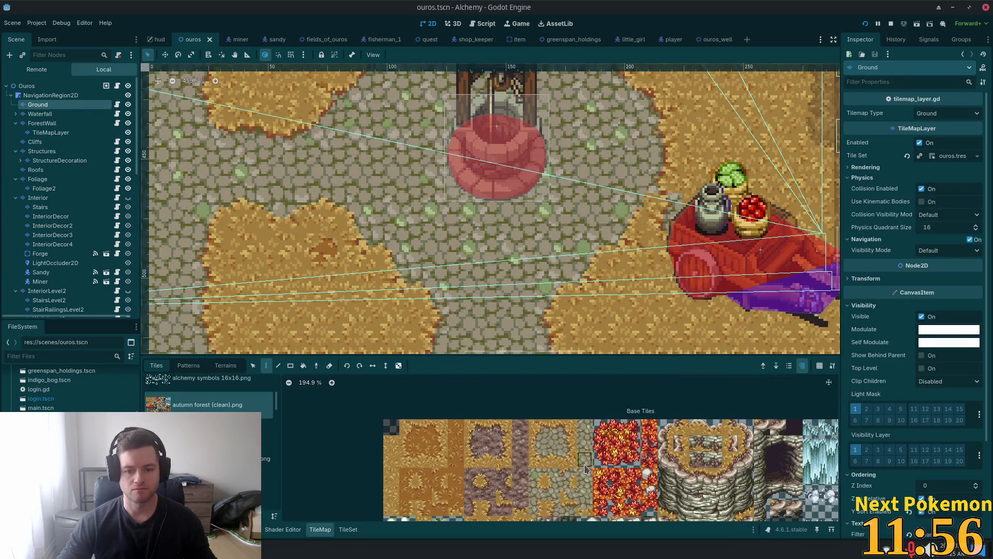
{"action": "left_click", "coordinate": [537, 425]}
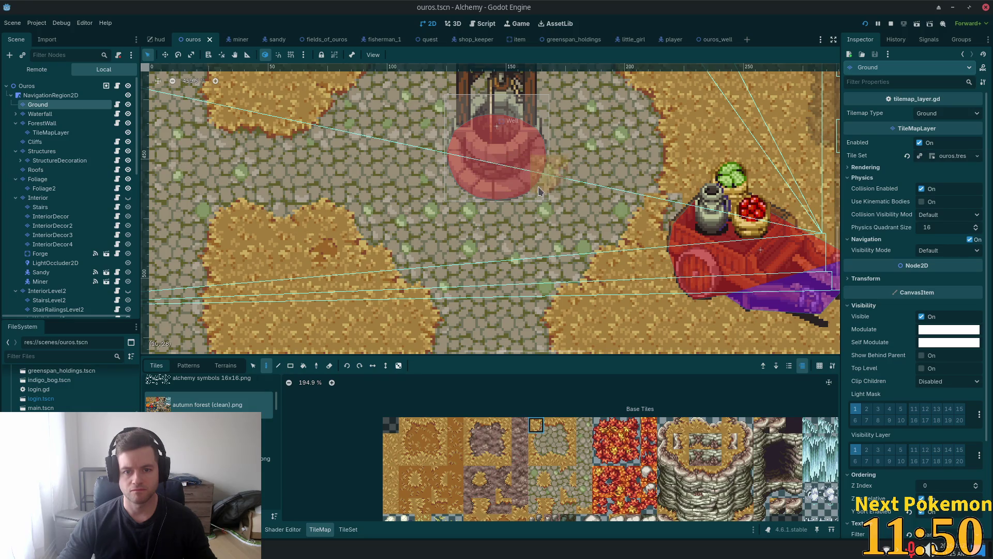
{"action": "left_click", "coordinate": [539, 188]}
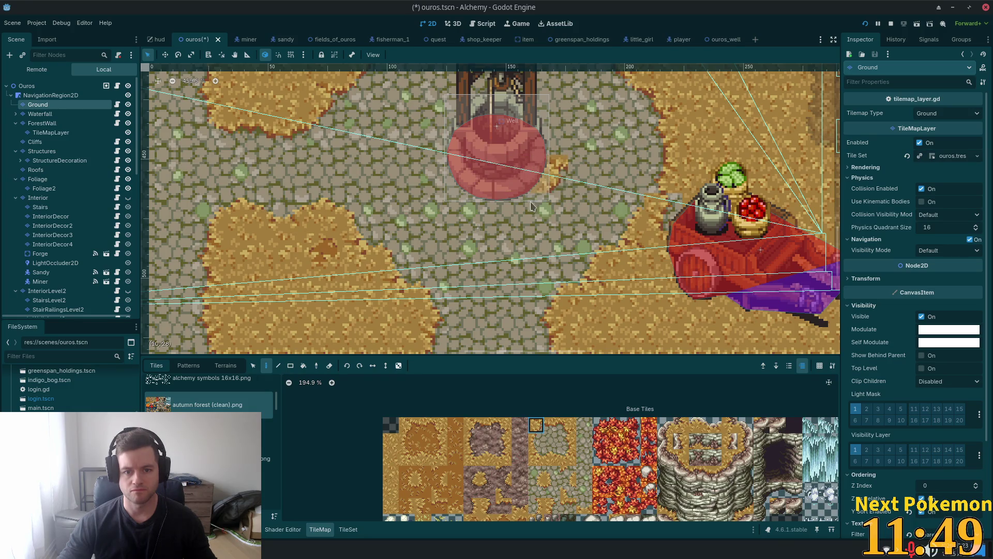
Paint an edge tile below the well and cobblestone over its bottom-left dirt edge
{"action": "left_click", "coordinate": [551, 490]}
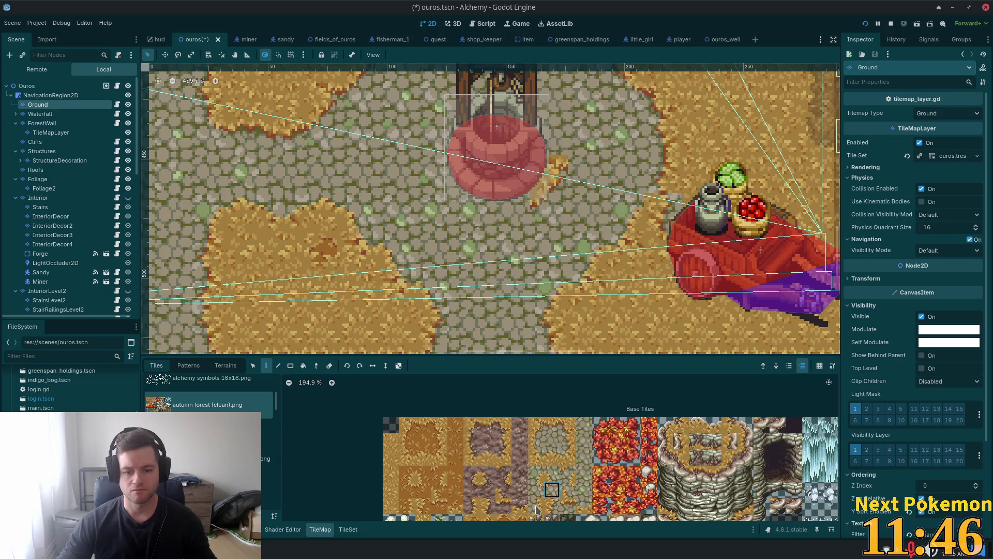
{"action": "left_click", "coordinate": [552, 425]}
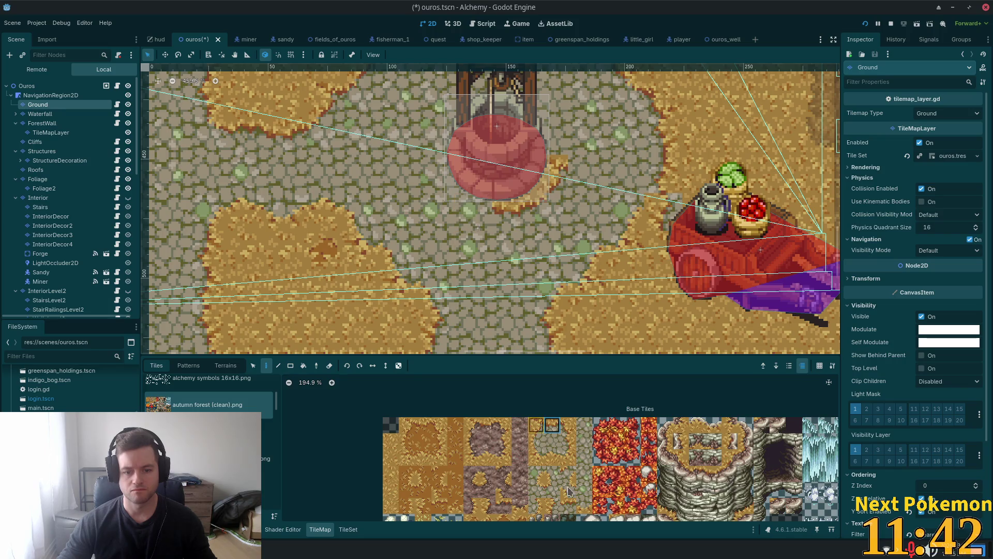
{"action": "left_click", "coordinate": [568, 506]}
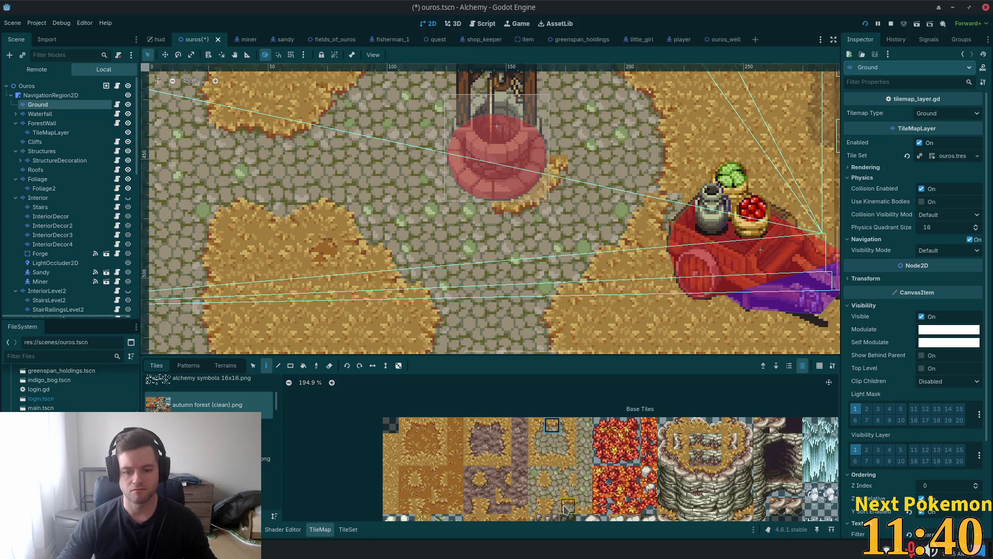
{"action": "left_click", "coordinate": [468, 239]}
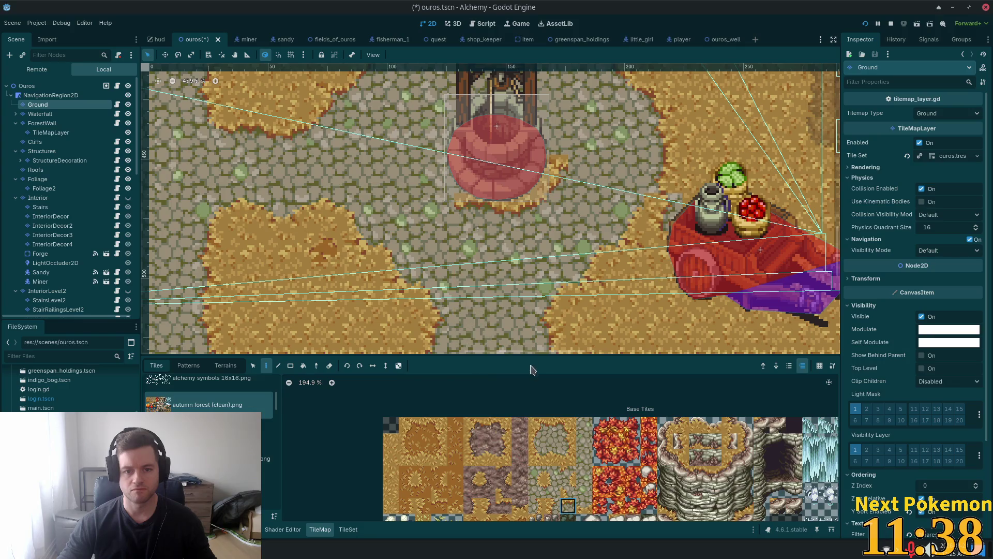
{"action": "left_click", "coordinate": [536, 488]}
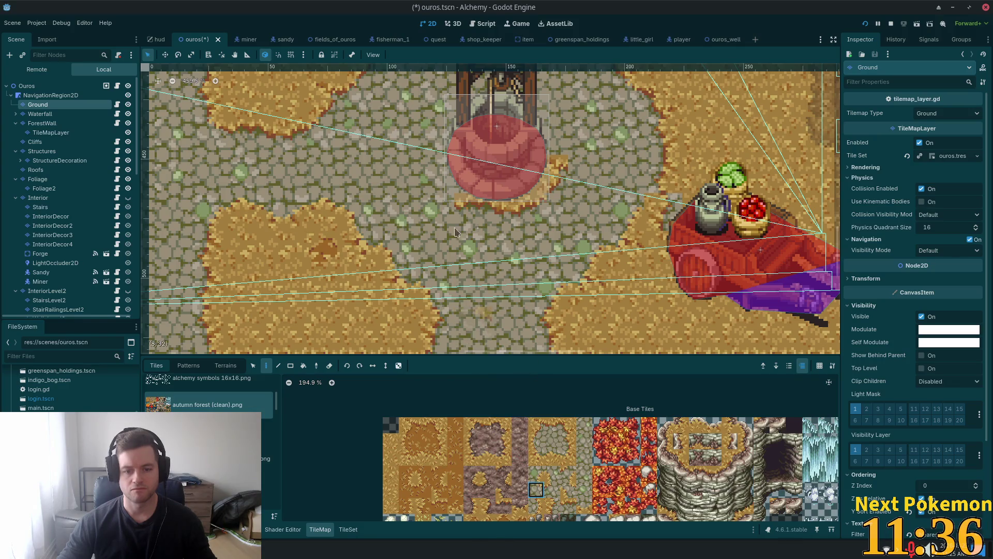
{"action": "left_click", "coordinate": [448, 199]}
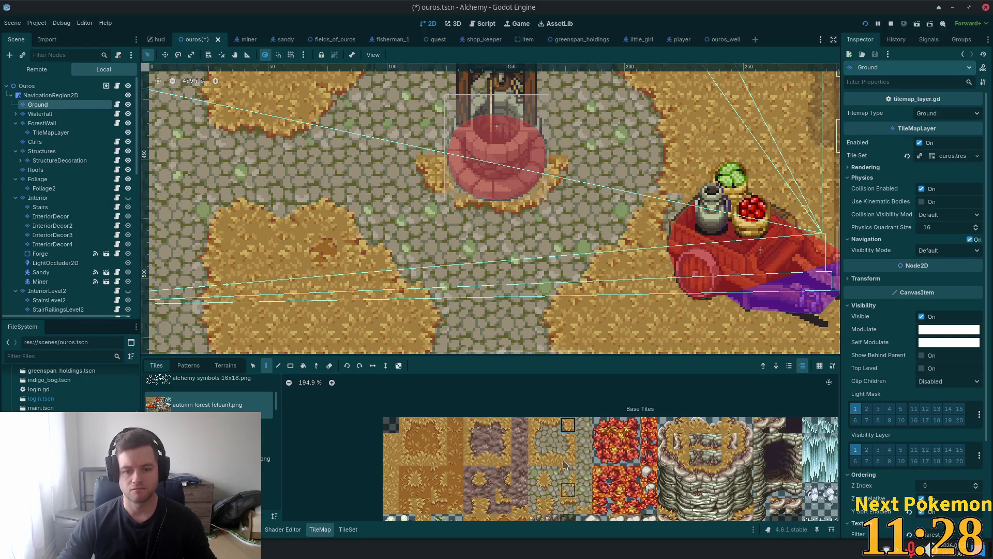
Select a two-tile stacked dirt edge piece from the Base Tiles atlas
{"action": "left_click", "coordinate": [542, 487]}
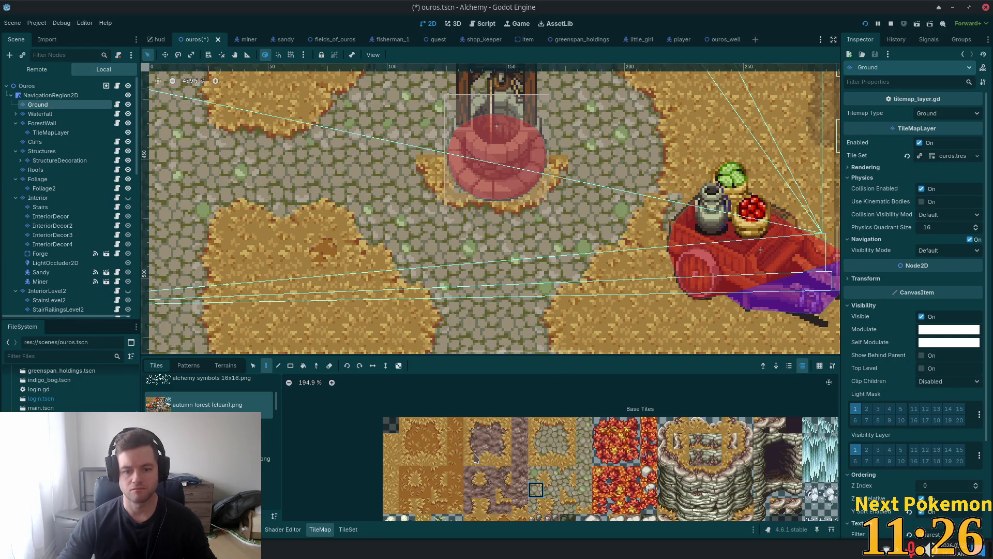
{"action": "left_click", "coordinate": [390, 457]}
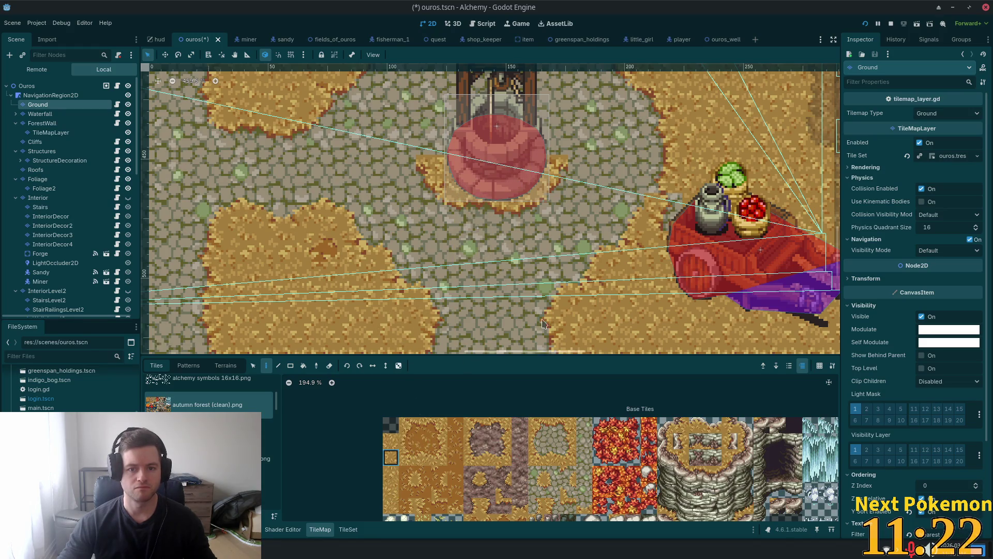
{"action": "scroll", "coordinate": [516, 181], "scroll_direction": "up", "scroll_amount": 3}
{"action": "scroll", "coordinate": [581, 334], "scroll_direction": "up", "scroll_amount": 3}
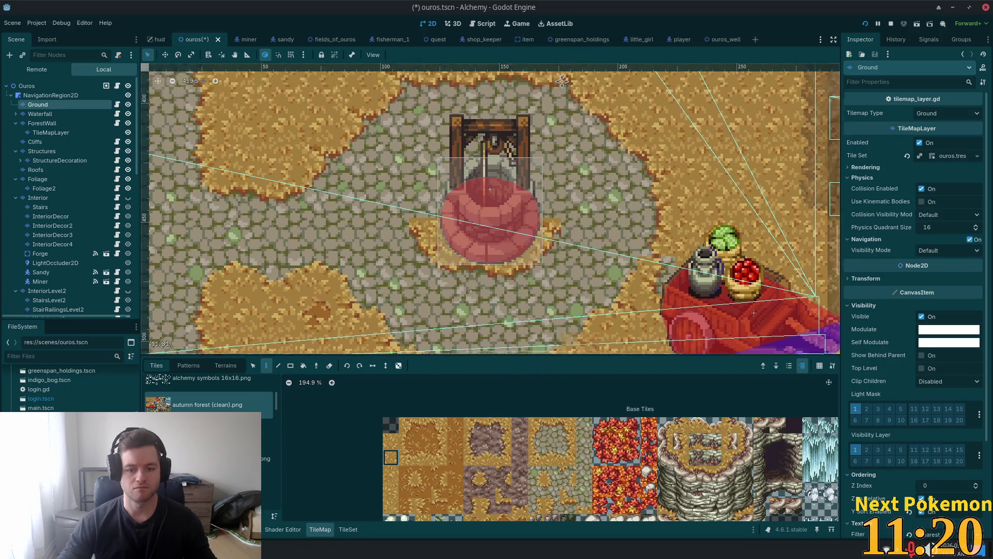
{"action": "left_click_drag", "start_coordinate": [566, 467], "coordinate": [567, 442]}
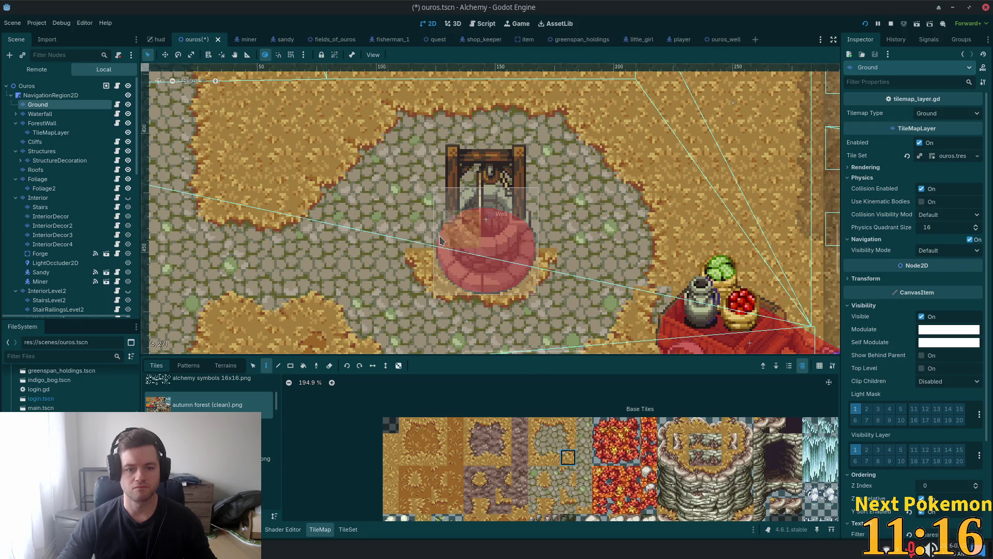
Paint dirt left of the well and a dirt patch on its right edge
{"action": "left_click", "coordinate": [424, 228]}
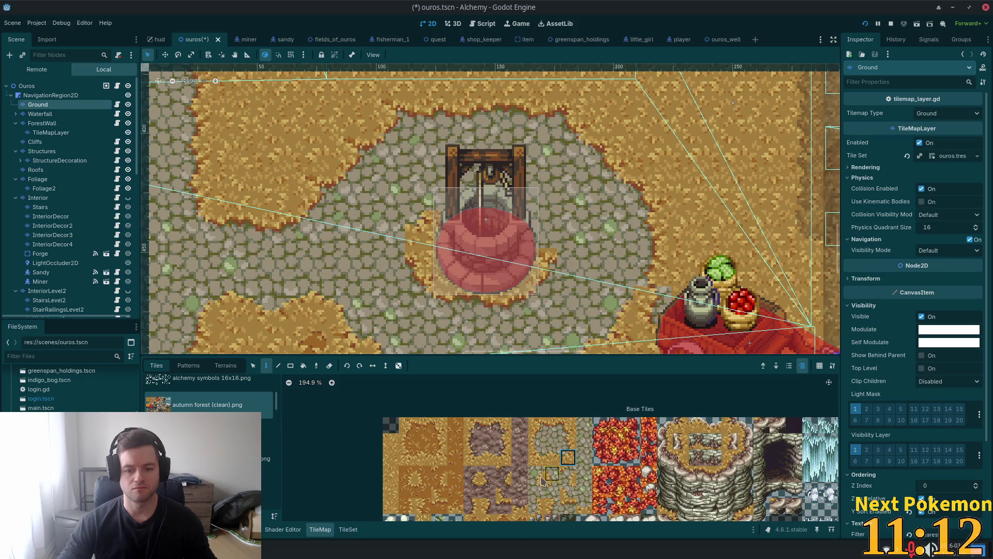
{"action": "left_click", "coordinate": [538, 492]}
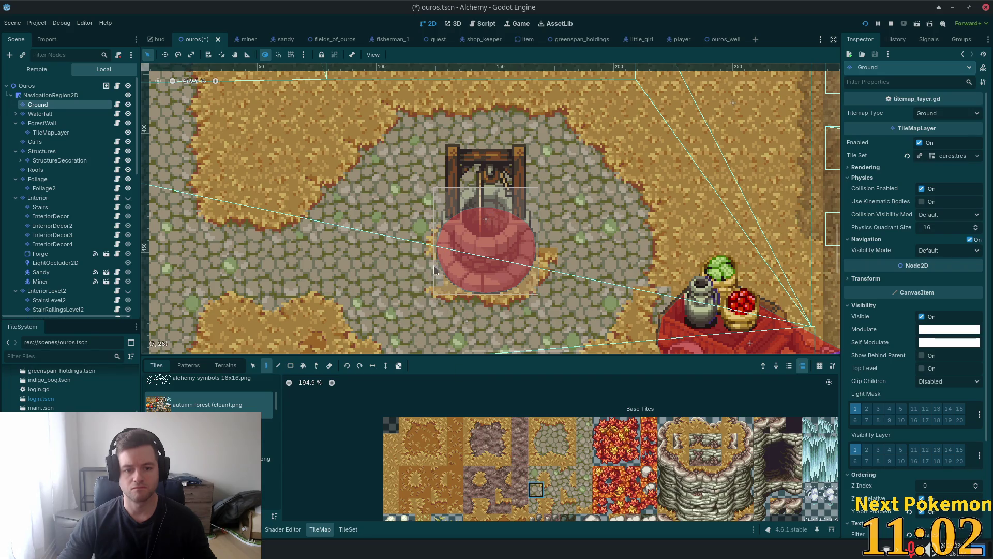
{"action": "left_click", "coordinate": [568, 441]}
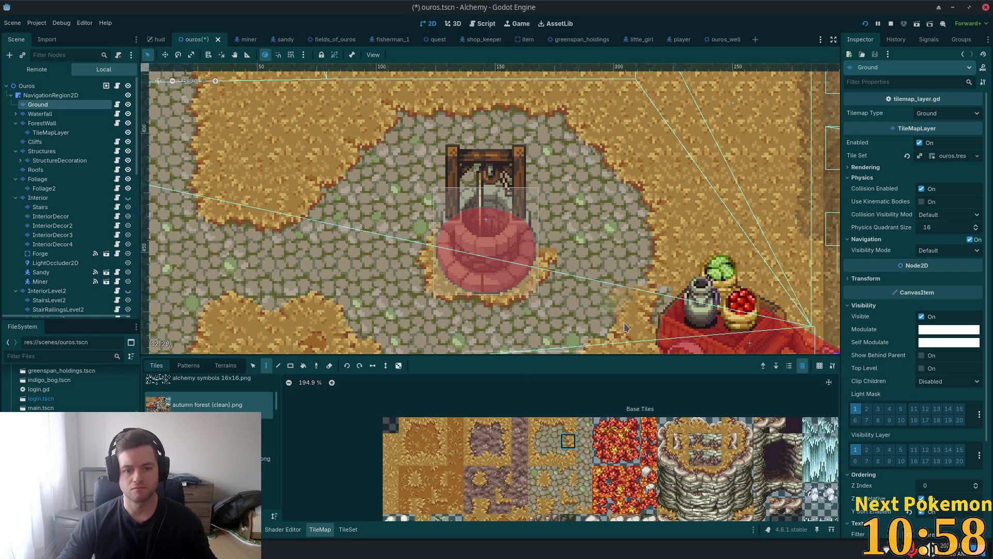
{"action": "left_click", "coordinate": [552, 473]}
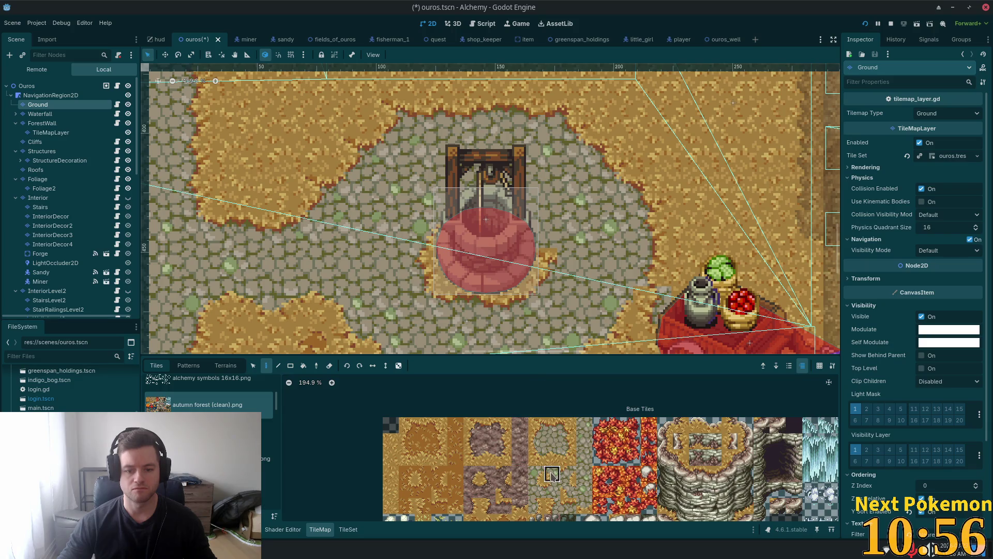
{"action": "left_click", "coordinate": [548, 229]}
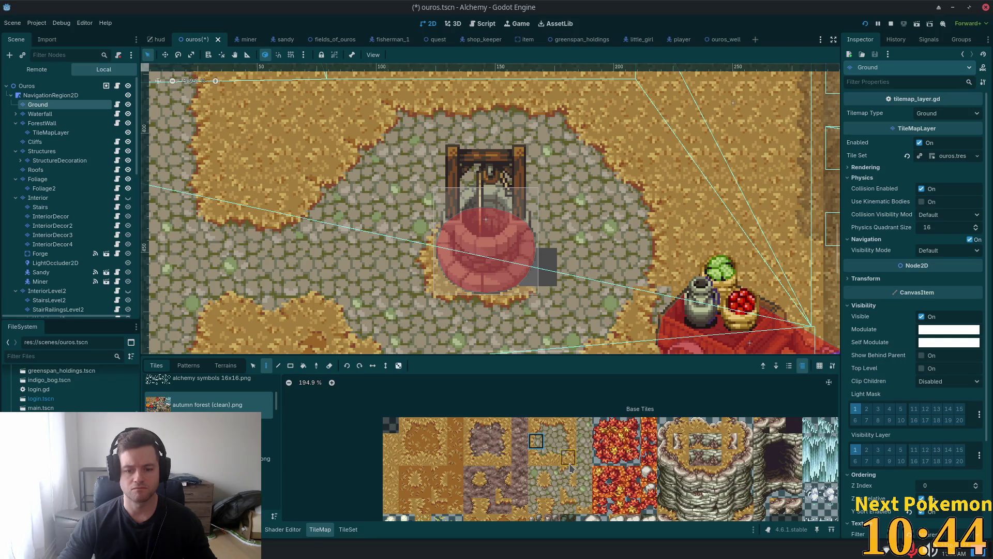
Erase the stray dark tile beside the well and pick another cobblestone tile
{"action": "left_click", "coordinate": [536, 424]}
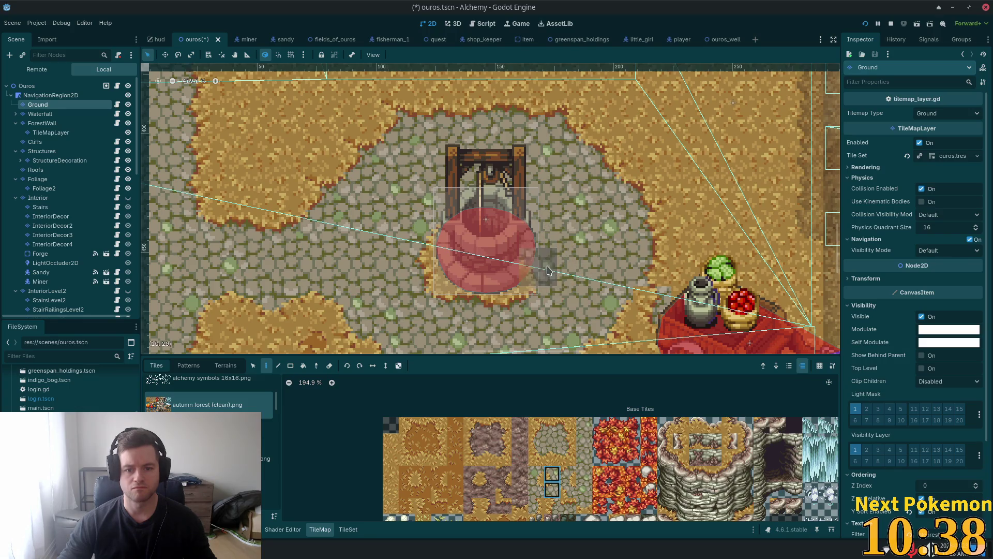
{"action": "left_click", "coordinate": [535, 435]}
{"action": "left_click", "coordinate": [549, 324]}
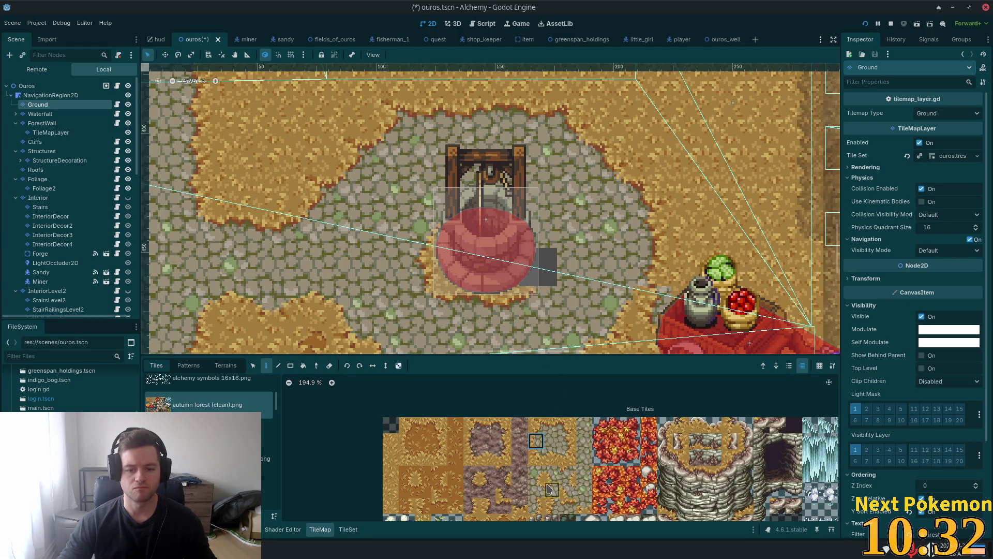
{"action": "right_click", "coordinate": [549, 258]}
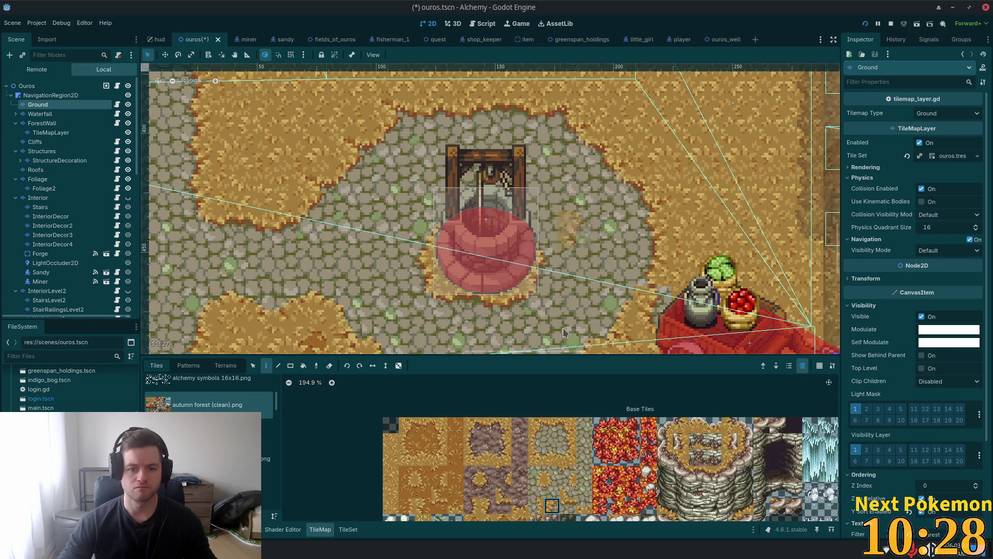
{"action": "left_click", "coordinate": [551, 474]}
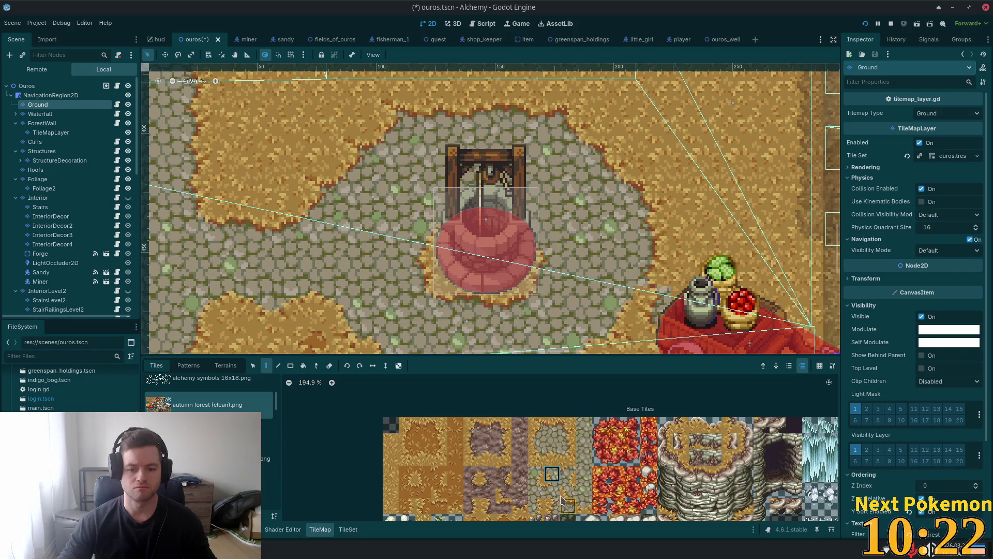
{"action": "left_click", "coordinate": [549, 506]}
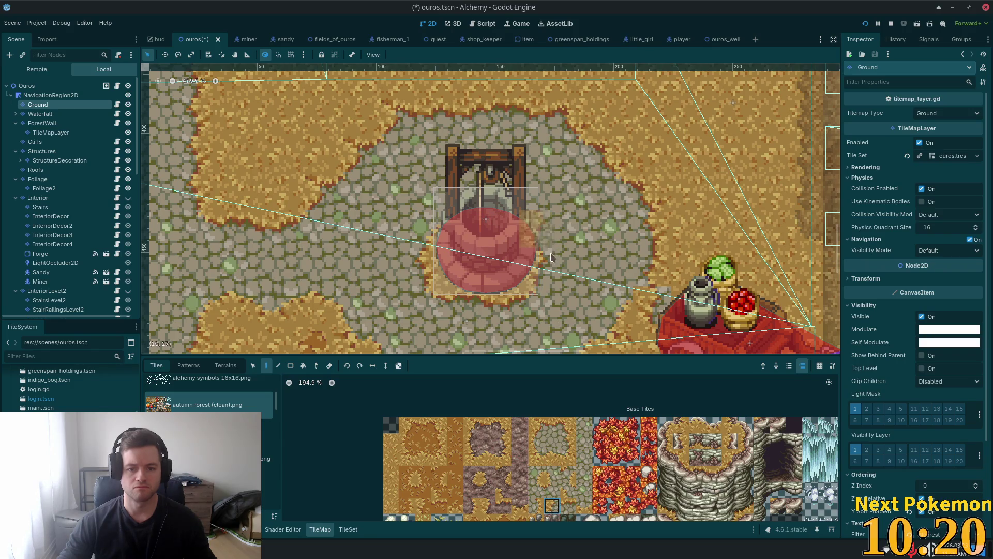
{"action": "left_click", "coordinate": [536, 441]}
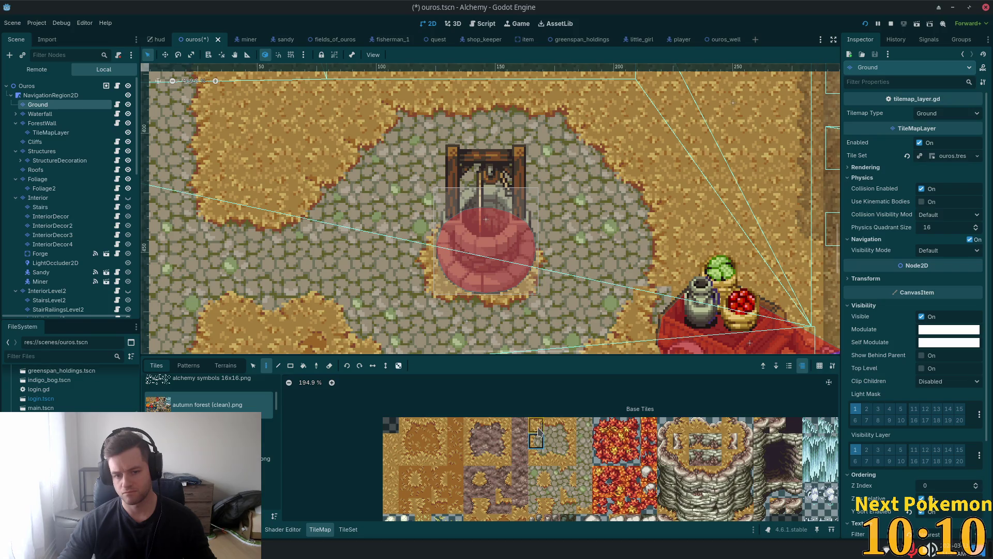
Compare several neighbouring cobblestone tiles in the atlas, then save the Ouros scene
{"action": "left_click", "coordinate": [551, 490]}
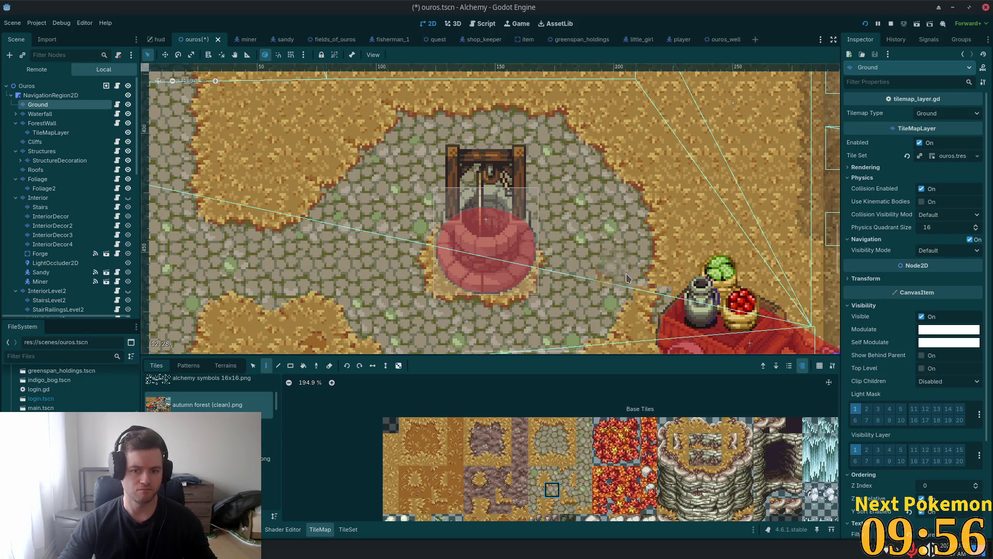
{"action": "left_click", "coordinate": [552, 505]}
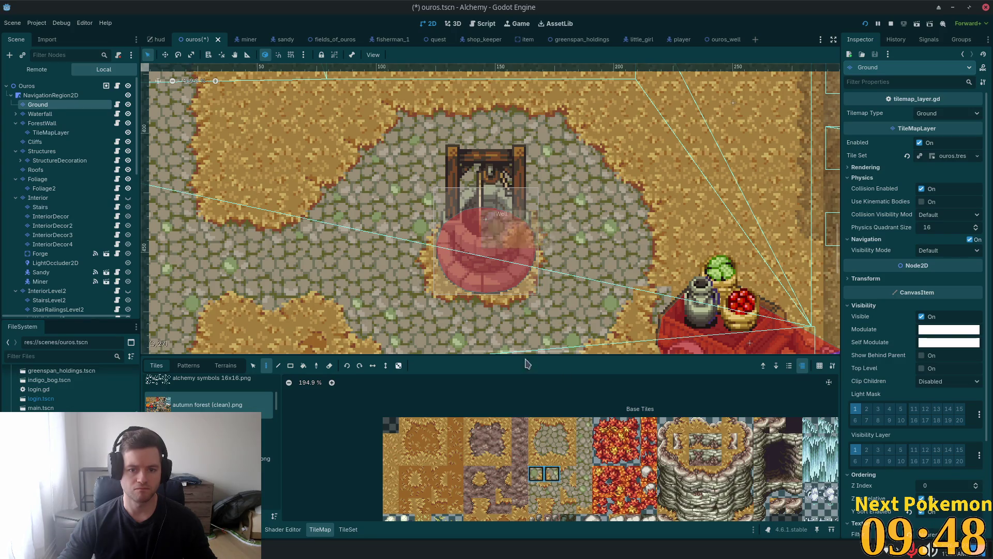
{"action": "left_click", "coordinate": [552, 457]}
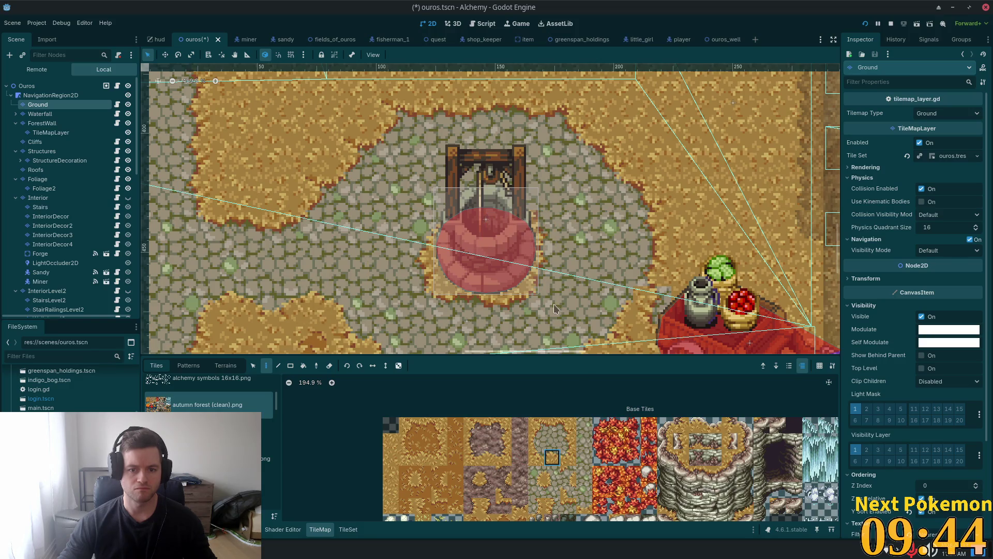
{"action": "left_click", "coordinate": [552, 474]}
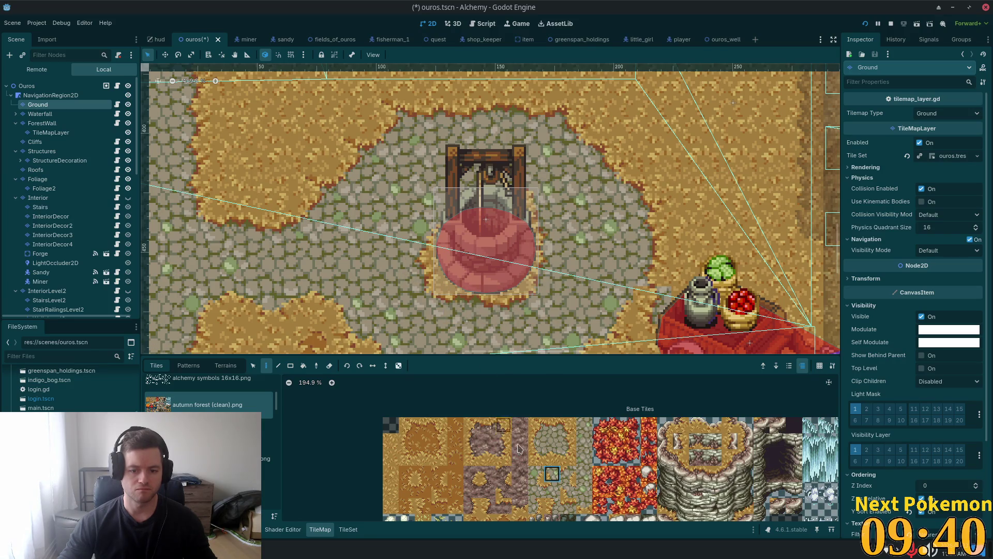
{"action": "left_click", "coordinate": [549, 460]}
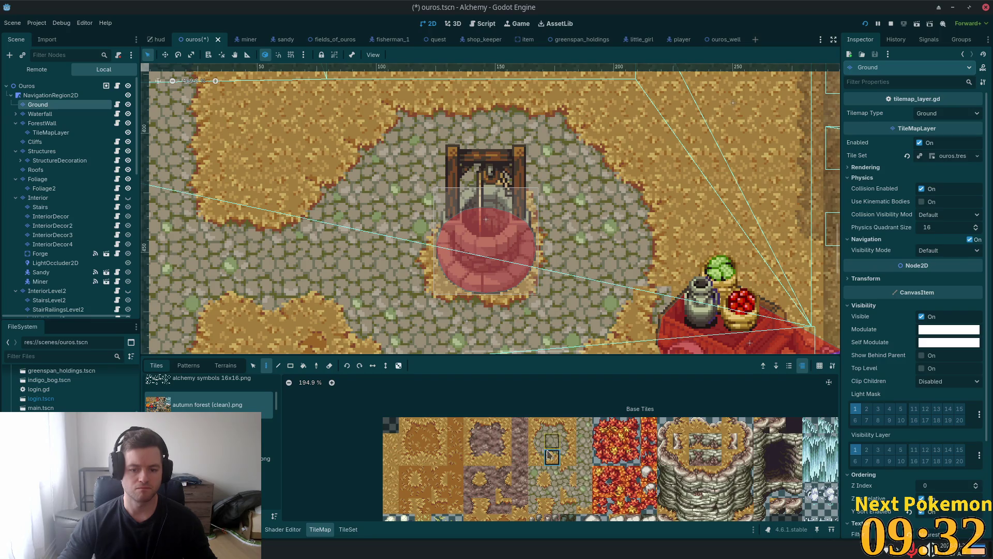
{"action": "left_click", "coordinate": [536, 474]}
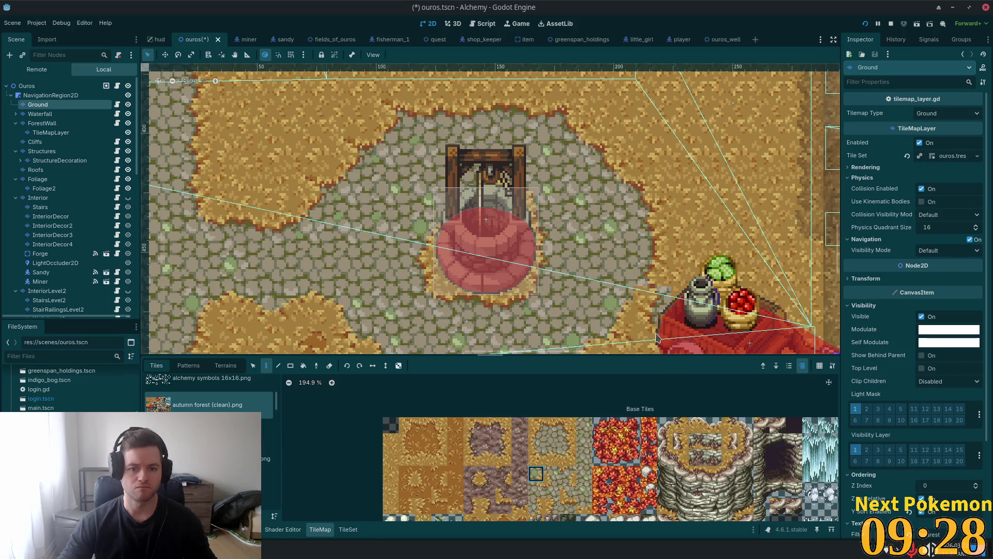
{"action": "key", "text": "ctrl+s"}
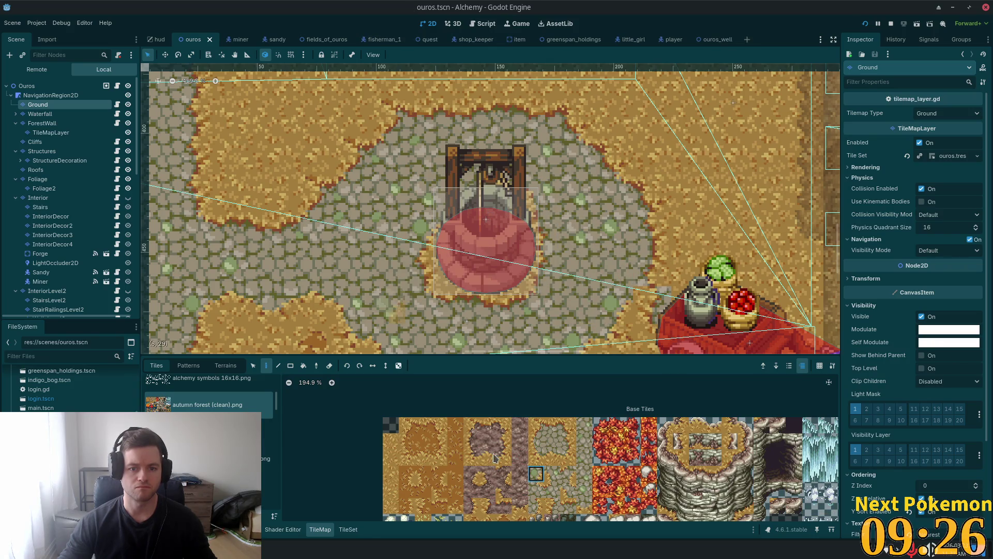
Repaint the patch beside the well with cobblestone tiles
{"action": "scroll", "coordinate": [713, 295], "scroll_direction": "down", "scroll_amount": 4}
{"action": "scroll", "coordinate": [713, 294], "scroll_direction": "right", "scroll_amount": 3}
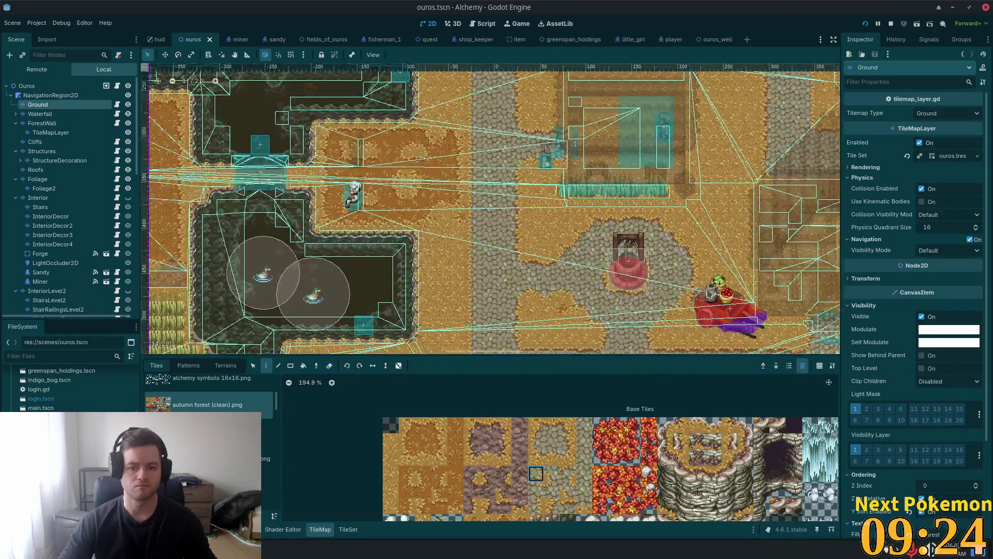
{"action": "scroll", "coordinate": [588, 269], "scroll_direction": "up", "scroll_amount": 3}
{"action": "left_click", "coordinate": [538, 260]}
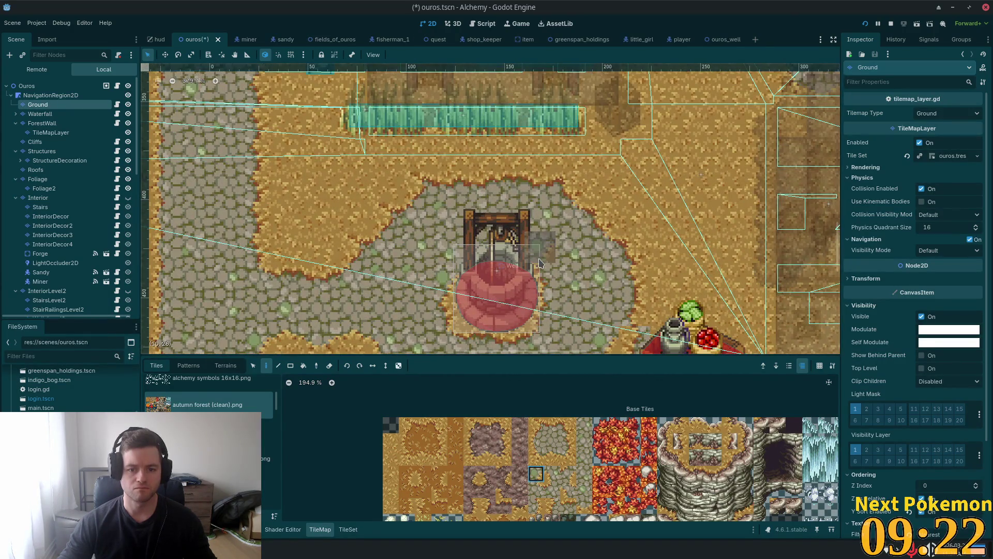
{"action": "left_click", "coordinate": [552, 473]}
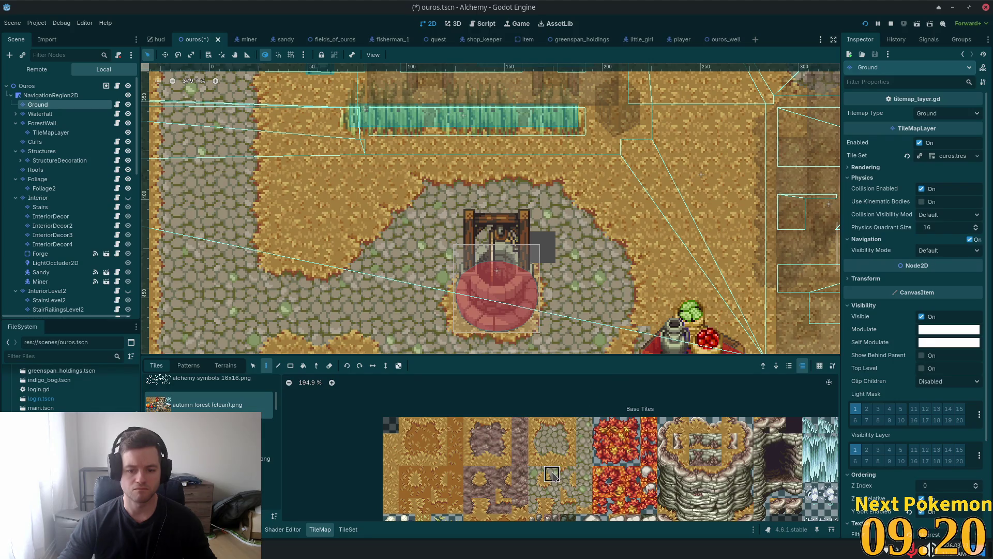
{"action": "left_click", "coordinate": [540, 247]}
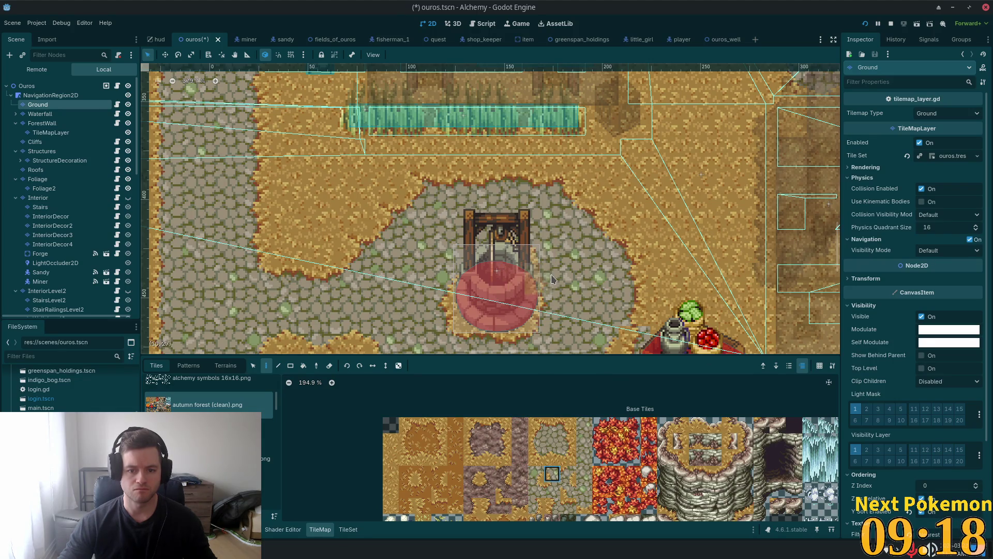
{"action": "scroll", "coordinate": [682, 233], "scroll_direction": "down", "scroll_amount": 3}
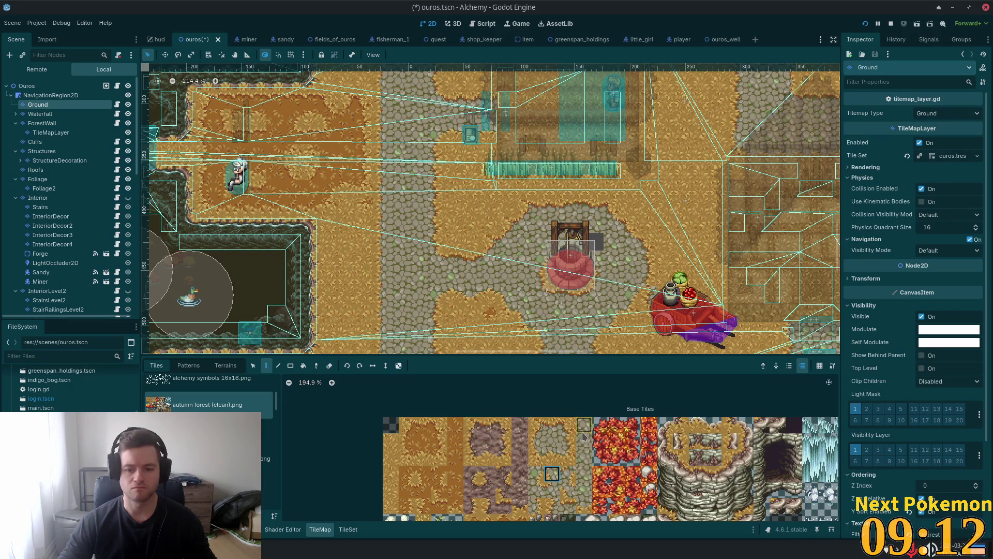
{"action": "left_click", "coordinate": [549, 439]}
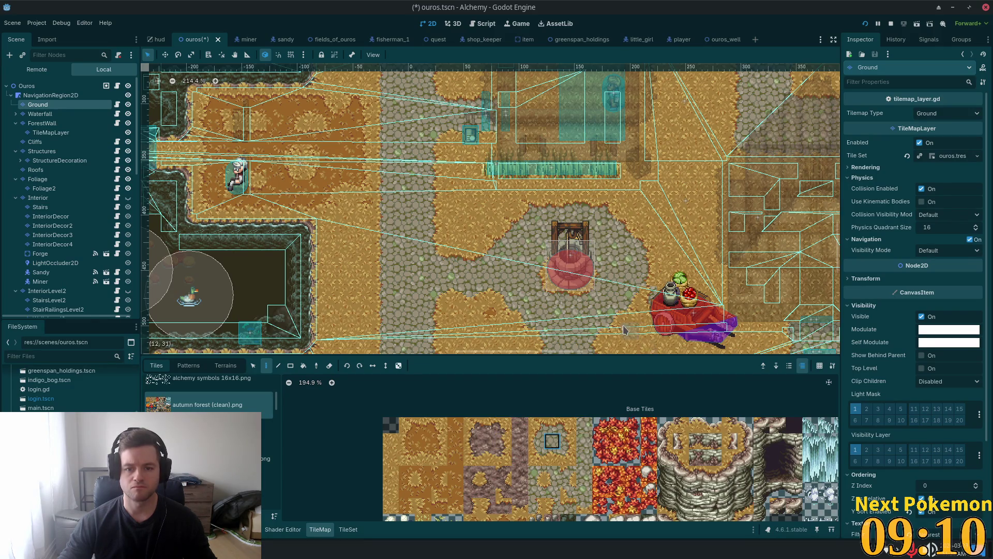
{"action": "scroll", "coordinate": [593, 247], "scroll_direction": "up", "scroll_amount": 5}
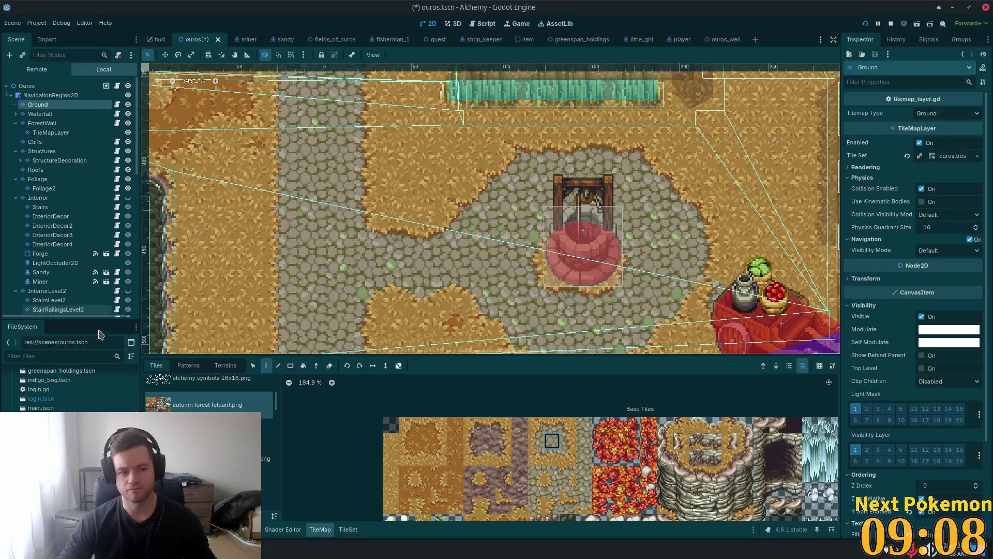
{"action": "scroll", "coordinate": [91, 259], "scroll_direction": "down", "scroll_amount": 5}
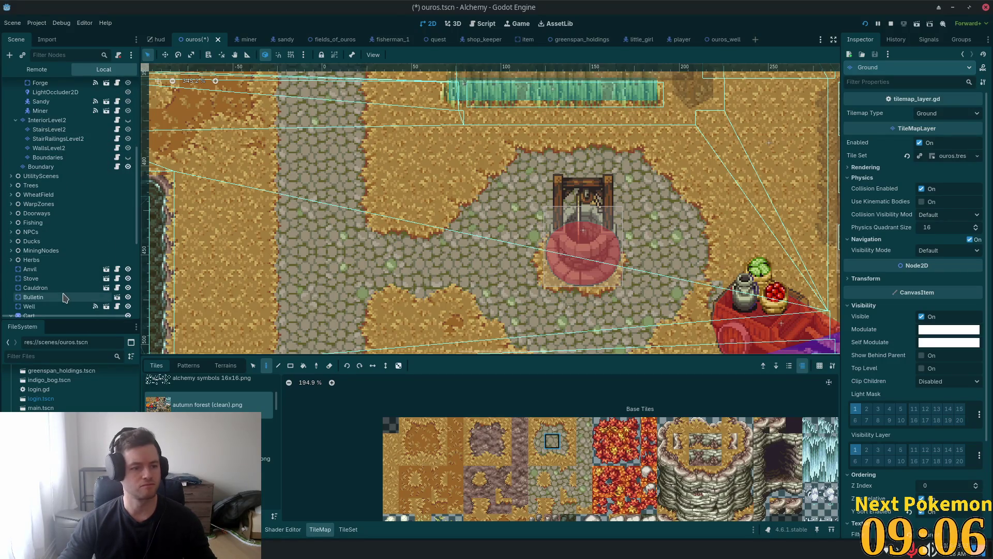
Nudge the Well node left and slightly back, save and run, and walk beside the well
{"action": "left_click", "coordinate": [62, 306]}
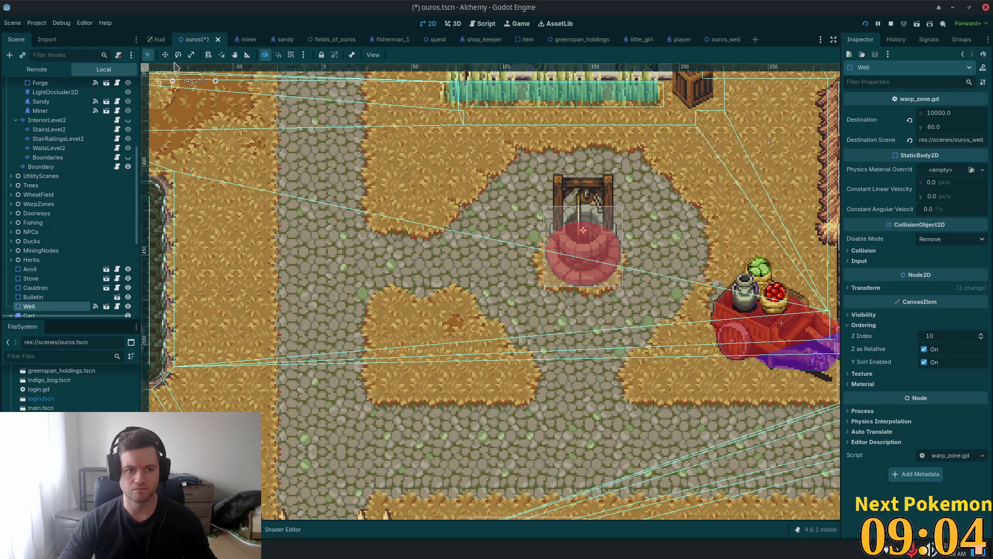
{"action": "key", "text": "Left"}
{"action": "key", "text": "Left"}
{"action": "key", "text": "Left"}
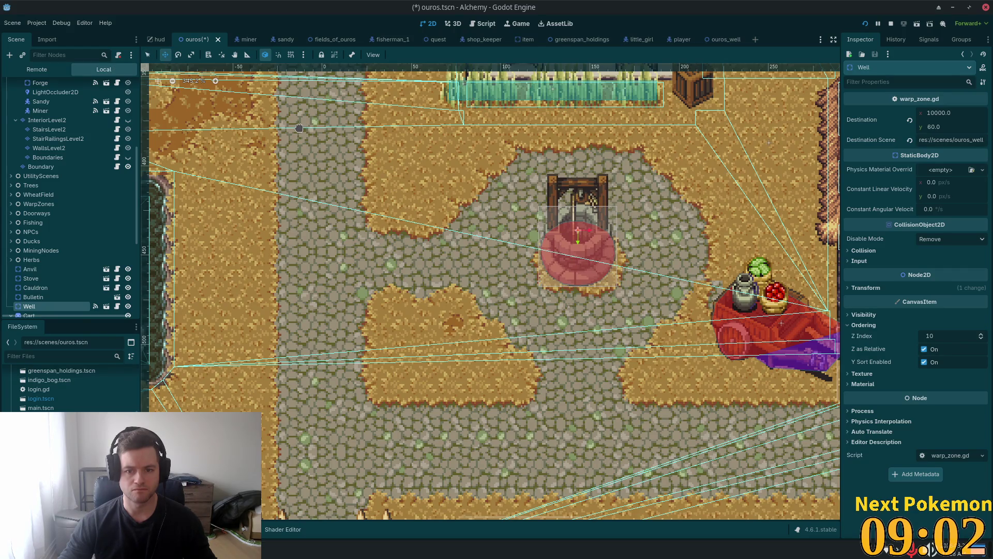
{"action": "key", "text": "Right"}
{"action": "key", "text": "F6"}
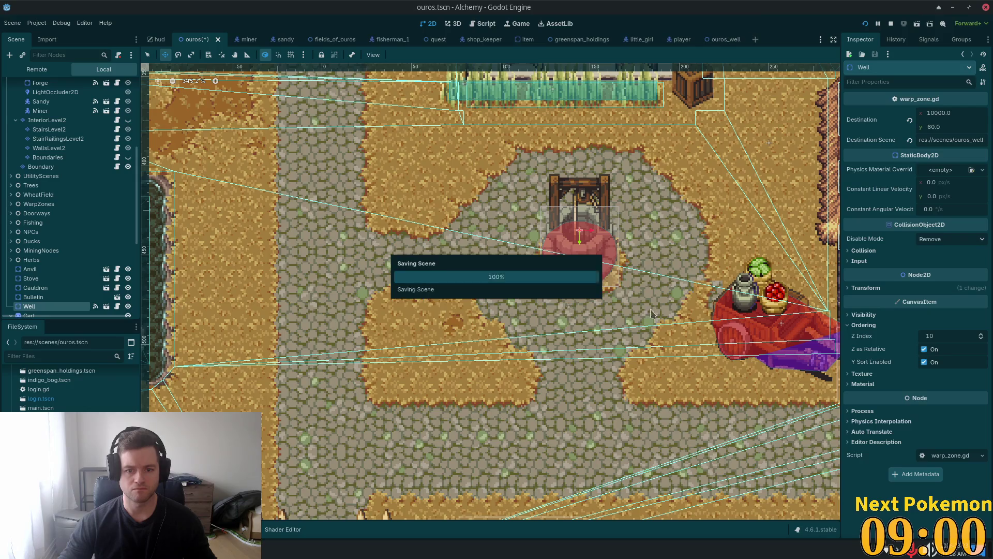
{"action": "key", "text": "Up"}
{"action": "key", "text": "Left"}
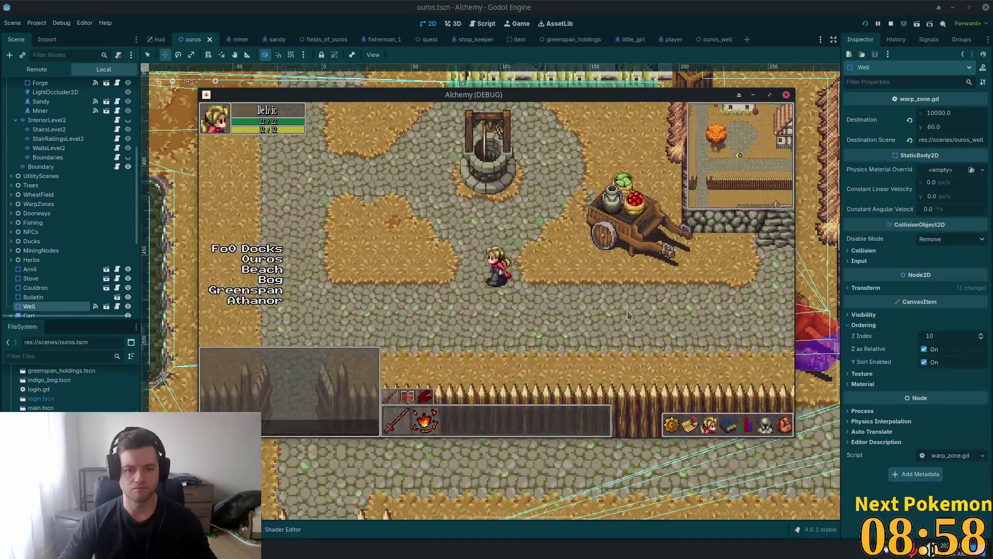
Walk the character left, then north past the lantern posts toward the thatched house
{"action": "key", "text": "Left"}
{"action": "key", "text": "Down"}
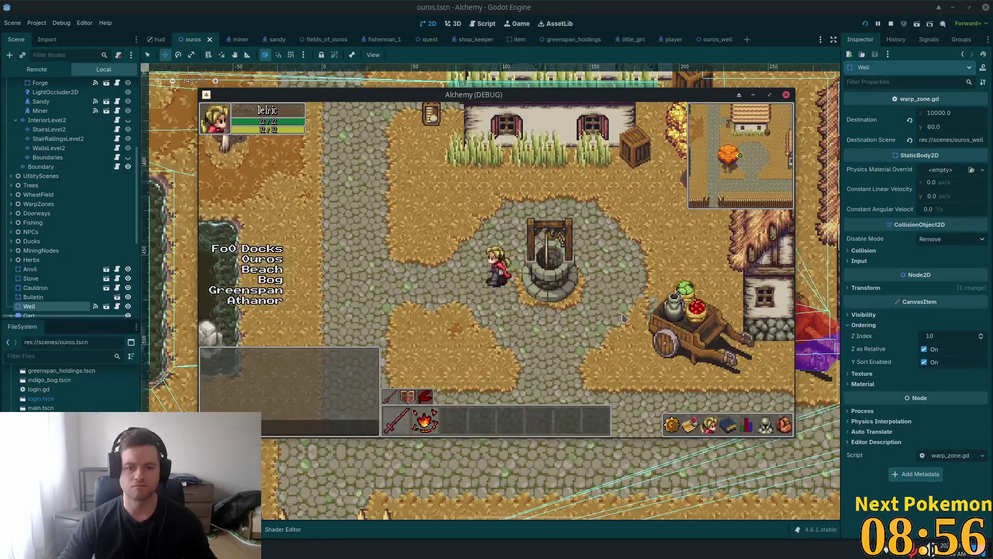
{"action": "key", "text": "Up"}
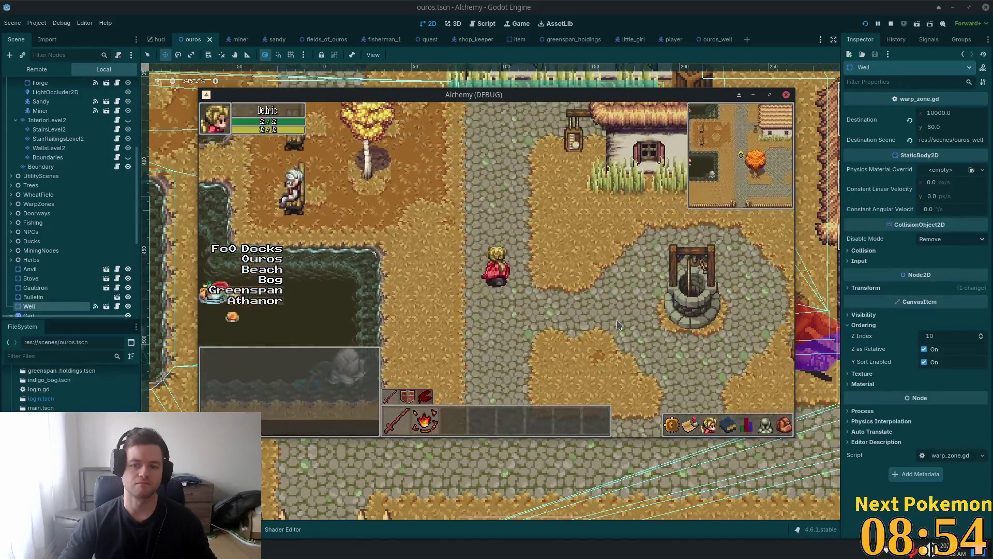
{"action": "key", "text": "Up"}
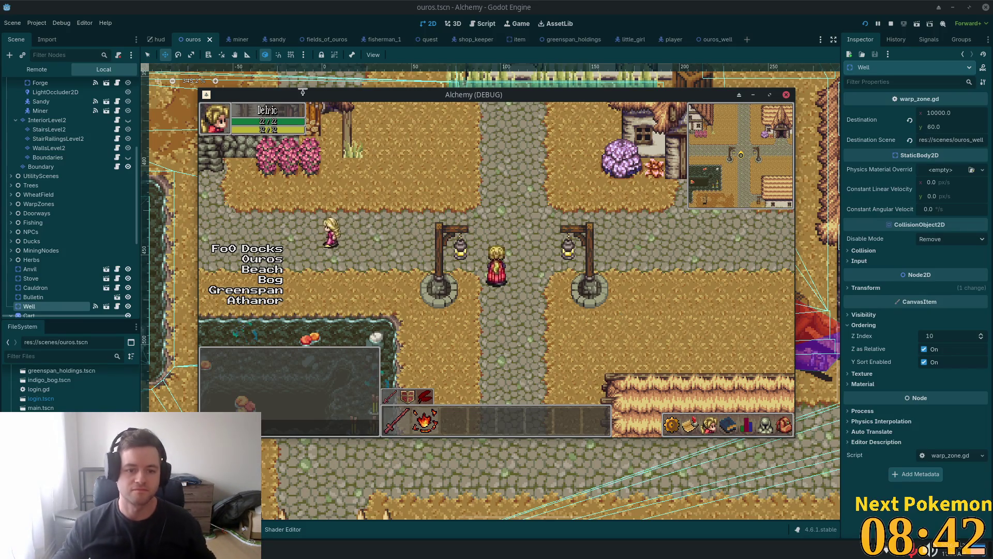
{"action": "key", "text": "Up"}
{"action": "key", "text": "Right"}
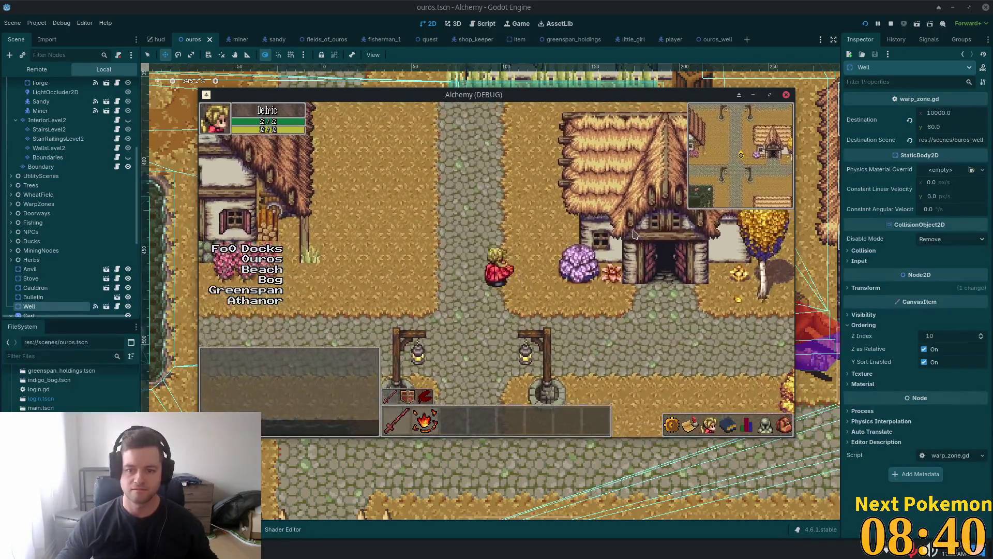